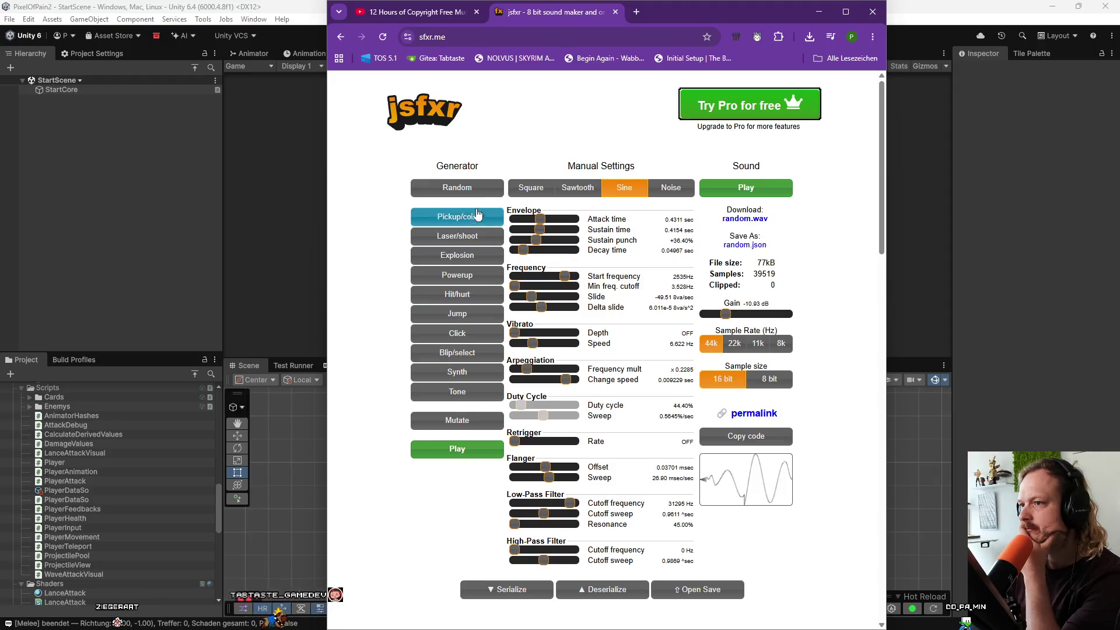
Switch jsfxr to a noise wave, then tune attack to about 0.09 s and start frequency near 617 Hz.
{"action": "left_click", "coordinate": [676, 186]}
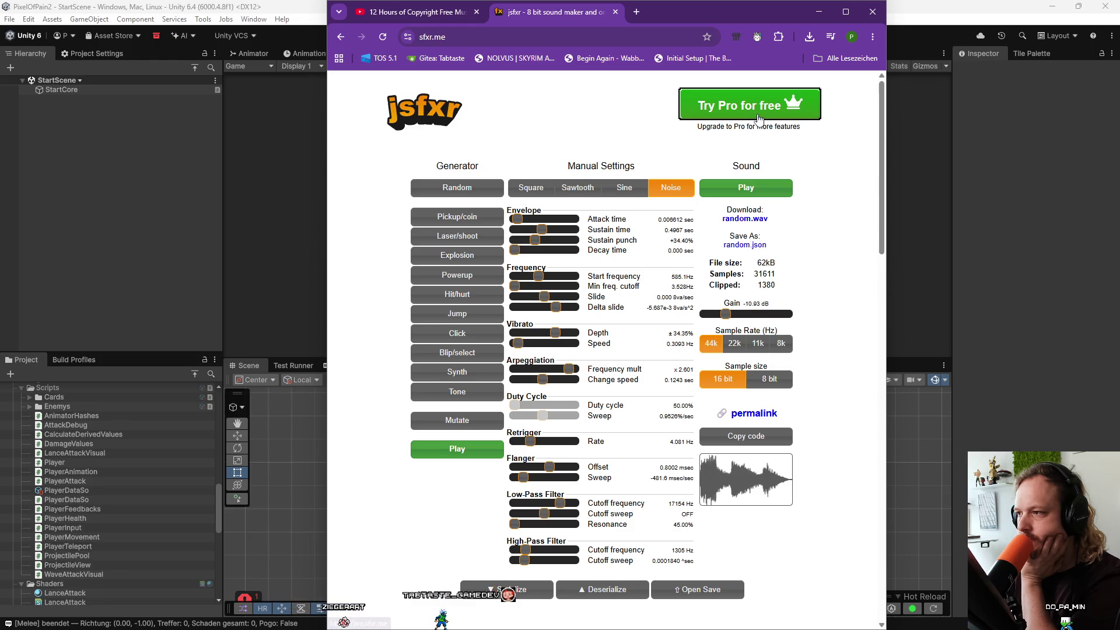
{"action": "left_click", "coordinate": [746, 188]}
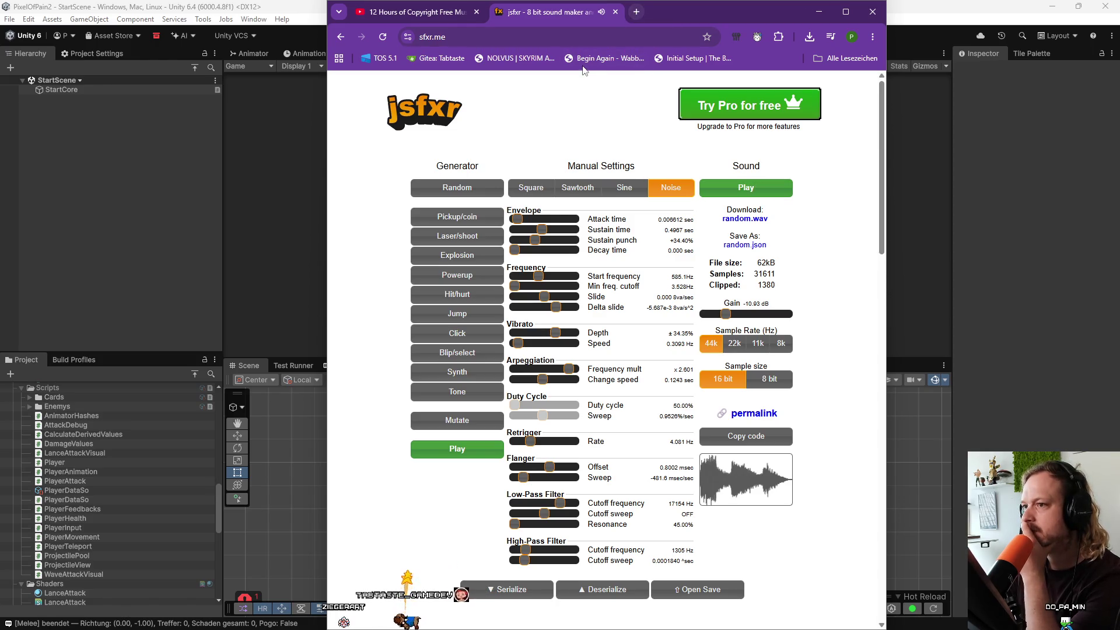
{"action": "mouse_move", "coordinate": [522, 221]}
{"action": "left_mouse_down"}
{"action": "mouse_move", "coordinate": [547, 221]}
{"action": "mouse_move", "coordinate": [535, 231]}
{"action": "left_mouse_up"}
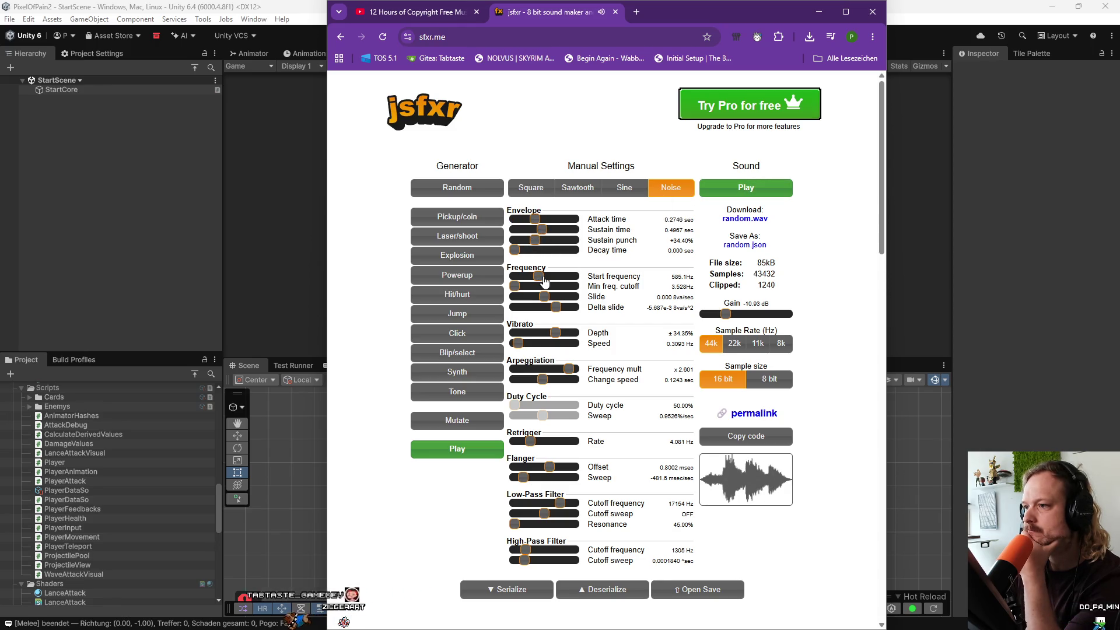
{"action": "mouse_move", "coordinate": [556, 286]}
{"action": "left_mouse_down"}
{"action": "mouse_move", "coordinate": [541, 289]}
{"action": "mouse_move", "coordinate": [565, 301]}
{"action": "mouse_move", "coordinate": [517, 290]}
{"action": "left_mouse_up"}
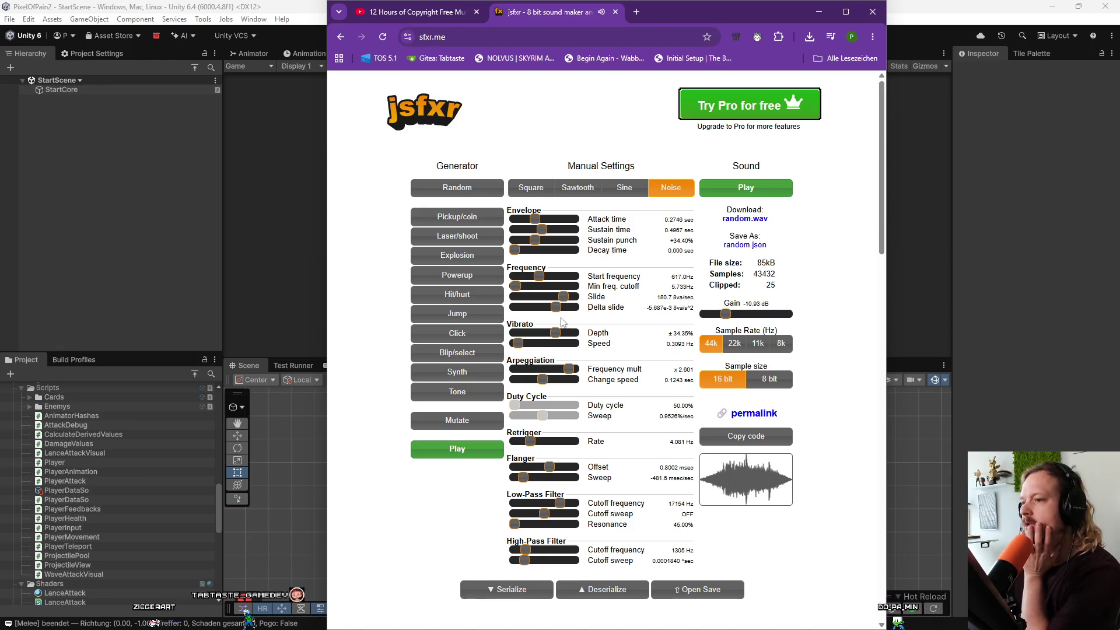
{"action": "mouse_move", "coordinate": [535, 219]}
{"action": "left_mouse_down"}
{"action": "mouse_move", "coordinate": [509, 225]}
{"action": "mouse_move", "coordinate": [658, 206]}
{"action": "left_mouse_up"}
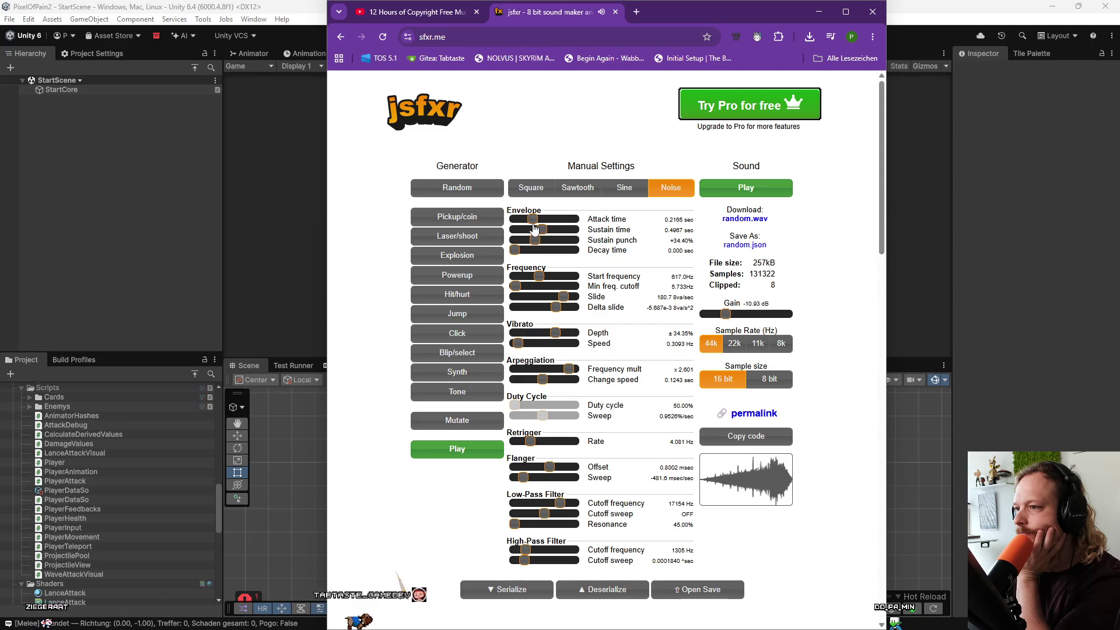
{"action": "mouse_move", "coordinate": [575, 223]}
{"action": "left_mouse_down"}
{"action": "mouse_move", "coordinate": [527, 230]}
{"action": "mouse_move", "coordinate": [589, 232]}
{"action": "mouse_move", "coordinate": [506, 245]}
{"action": "mouse_move", "coordinate": [532, 260]}
{"action": "left_mouse_up"}
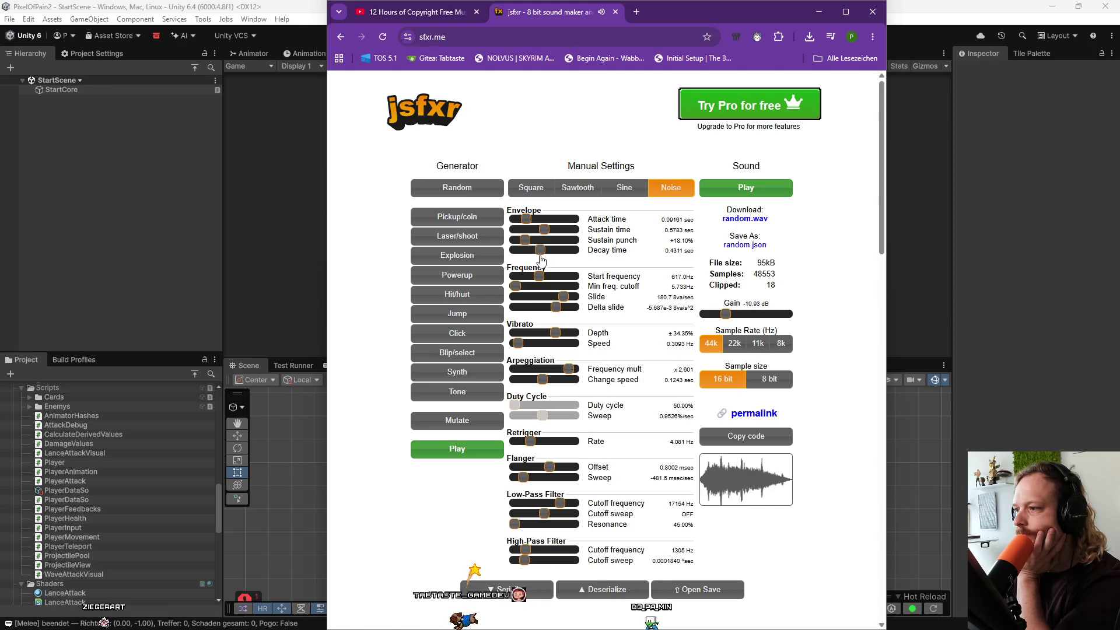
{"action": "mouse_move", "coordinate": [540, 276]}
{"action": "left_mouse_down"}
{"action": "mouse_move", "coordinate": [538, 286]}
{"action": "mouse_move", "coordinate": [550, 276]}
{"action": "mouse_move", "coordinate": [537, 285]}
{"action": "mouse_move", "coordinate": [547, 294]}
{"action": "mouse_move", "coordinate": [515, 286]}
{"action": "left_mouse_up"}
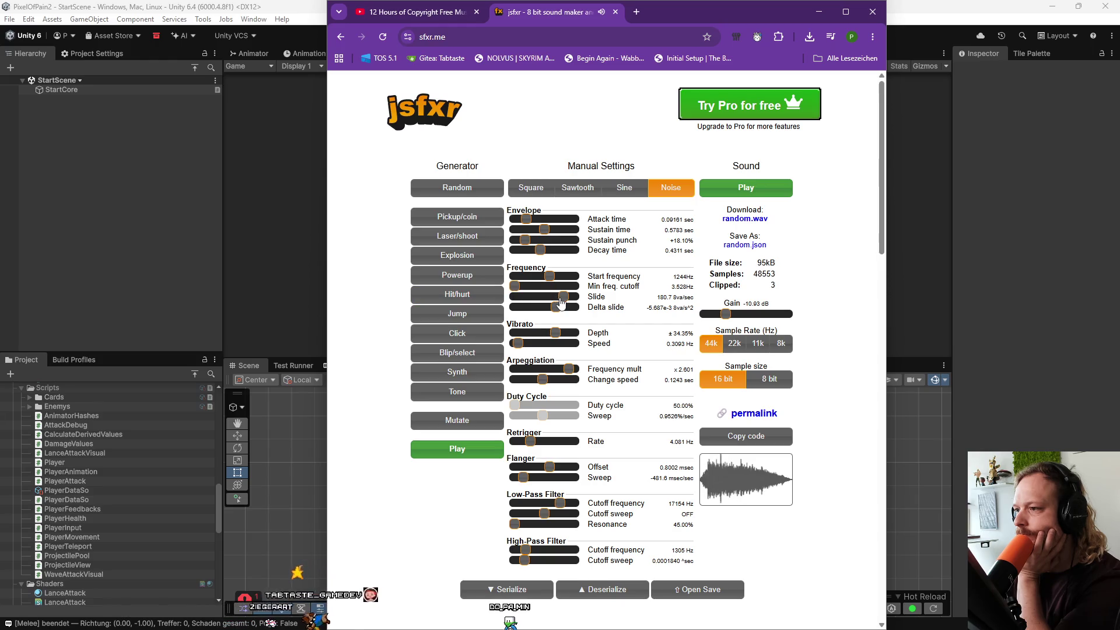
Adjust slide, shrink the arpeggio multiplier, set 43.75 Hz retrigger, then type 'chainsaw loop' in the address bar.
{"action": "mouse_move", "coordinate": [561, 301]}
{"action": "left_mouse_down"}
{"action": "mouse_move", "coordinate": [524, 305]}
{"action": "mouse_move", "coordinate": [564, 304]}
{"action": "mouse_move", "coordinate": [553, 308]}
{"action": "mouse_move", "coordinate": [532, 282]}
{"action": "left_mouse_up"}
{"action": "left_click", "coordinate": [554, 294]}
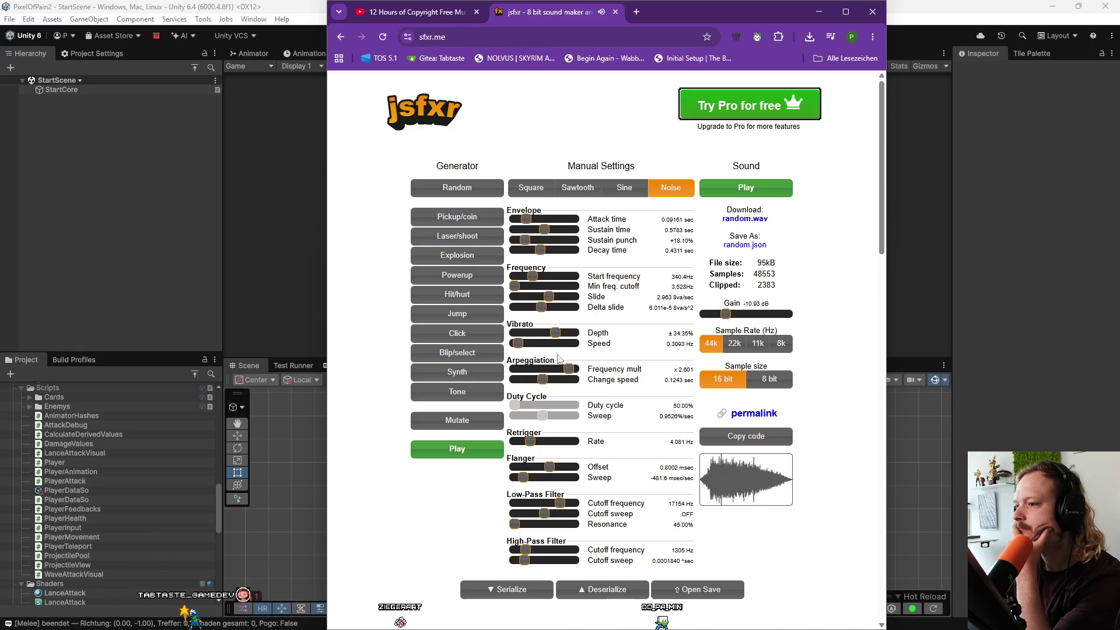
{"action": "mouse_move", "coordinate": [569, 369]}
{"action": "left_mouse_down"}
{"action": "mouse_move", "coordinate": [522, 370]}
{"action": "mouse_move", "coordinate": [566, 386]}
{"action": "mouse_move", "coordinate": [530, 380]}
{"action": "left_mouse_up"}
{"action": "left_click_drag", "start_coordinate": [530, 442], "coordinate": [562, 447]}
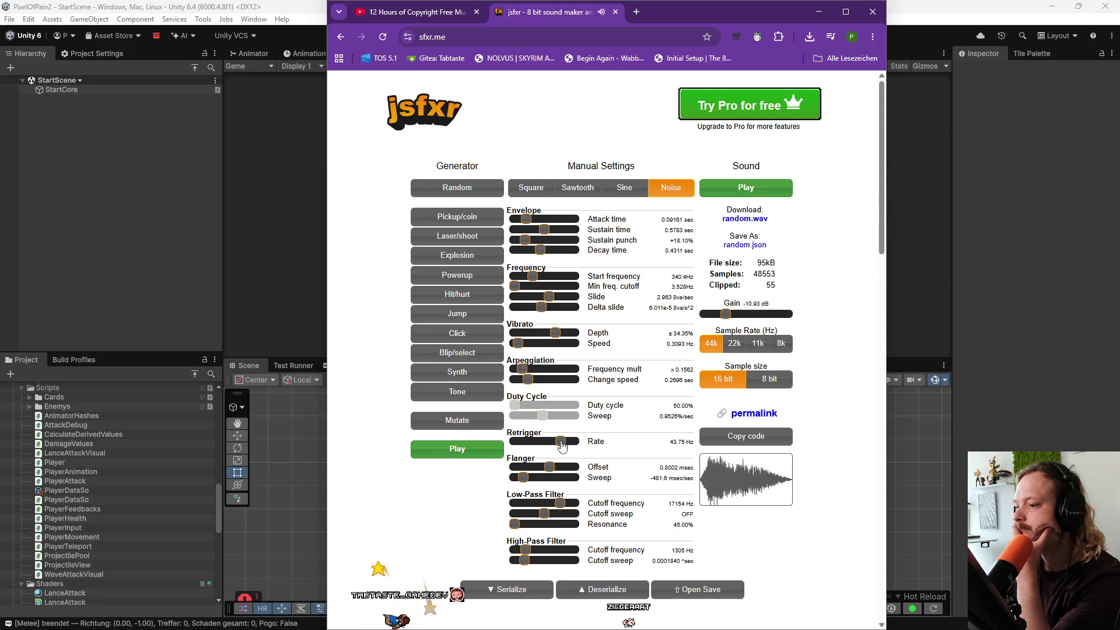
{"action": "left_click", "coordinate": [544, 39]}
{"action": "type", "text": "chainsaw loop"}
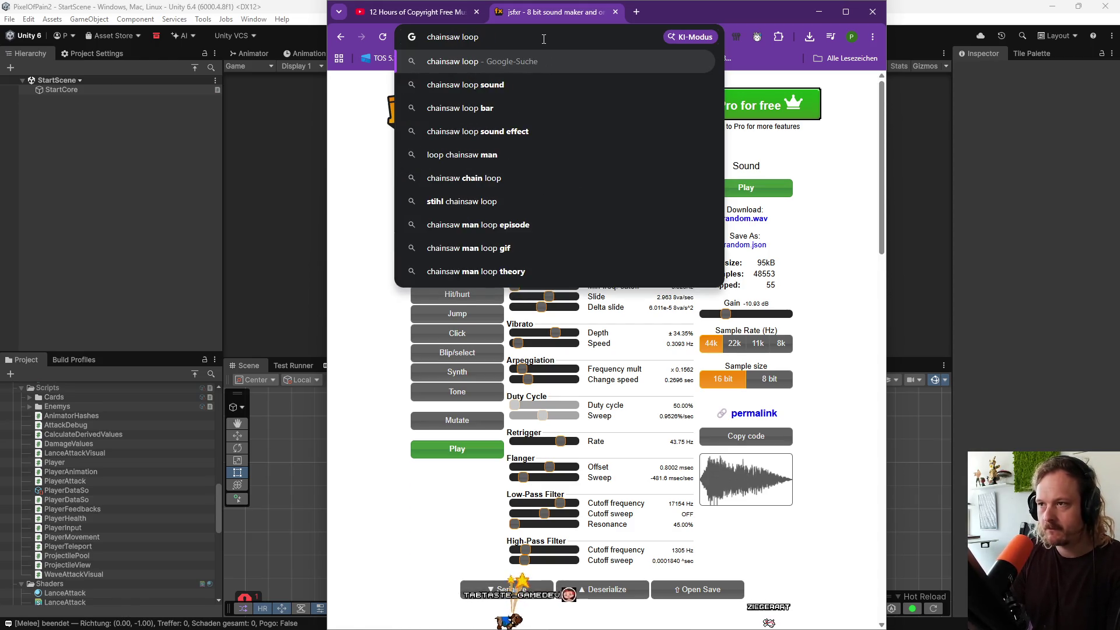
Search for chainsaw loop sound, open Pixabay's free chainsaw effects and dismiss the cookie preferences.
{"action": "key", "text": "Down"}
{"action": "key", "text": "Return"}
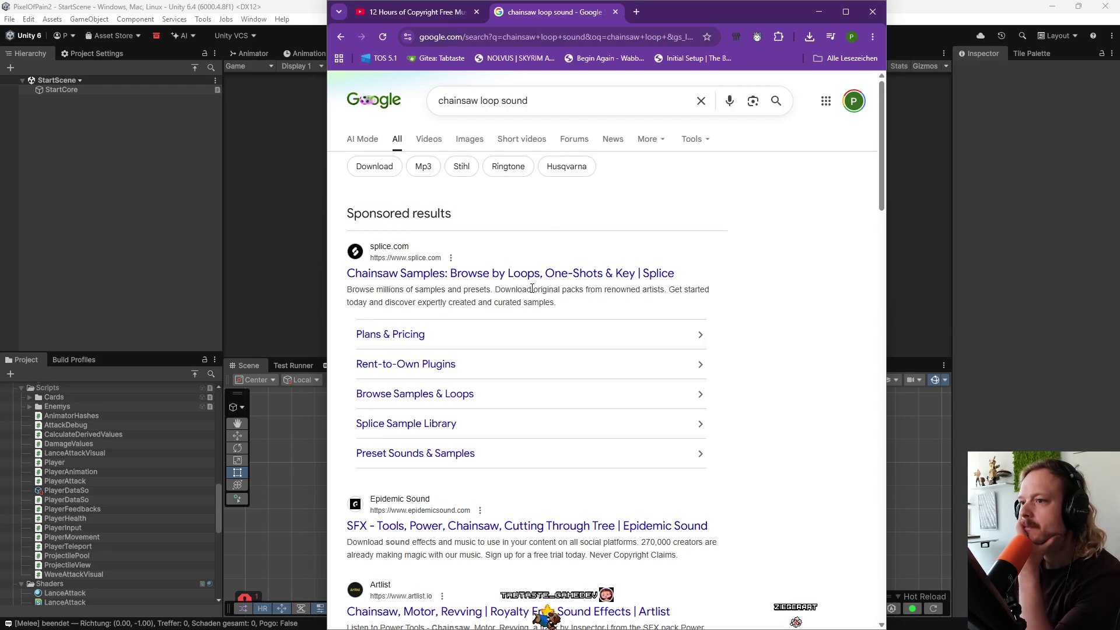
{"action": "scroll", "coordinate": [560, 317], "scroll_direction": "down", "scroll_amount": 3}
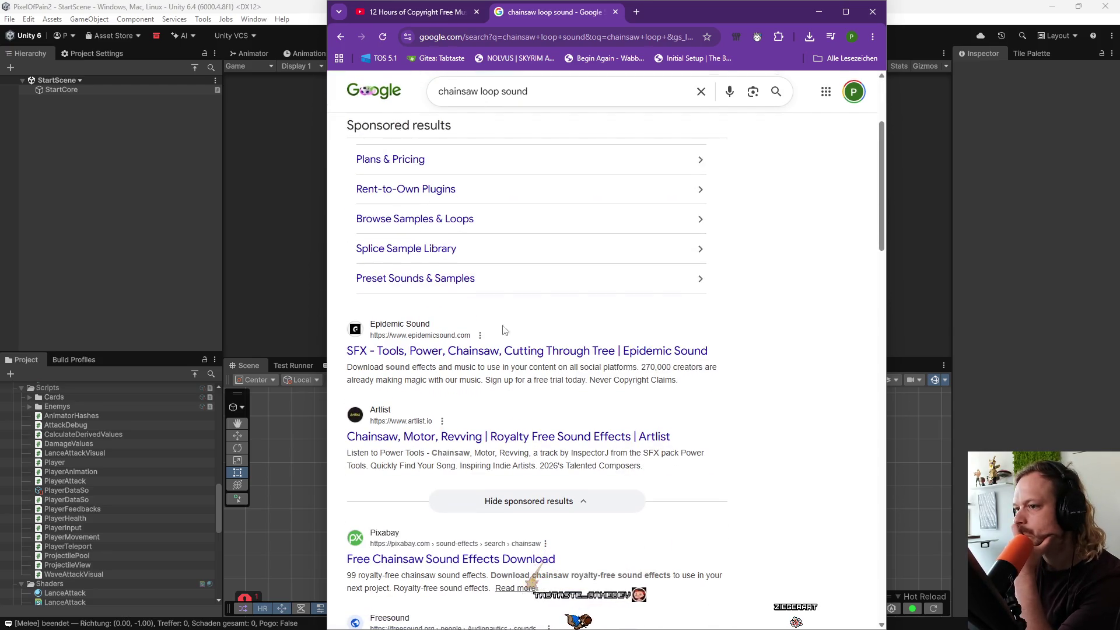
{"action": "scroll", "coordinate": [369, 447], "scroll_direction": "down", "scroll_amount": 2}
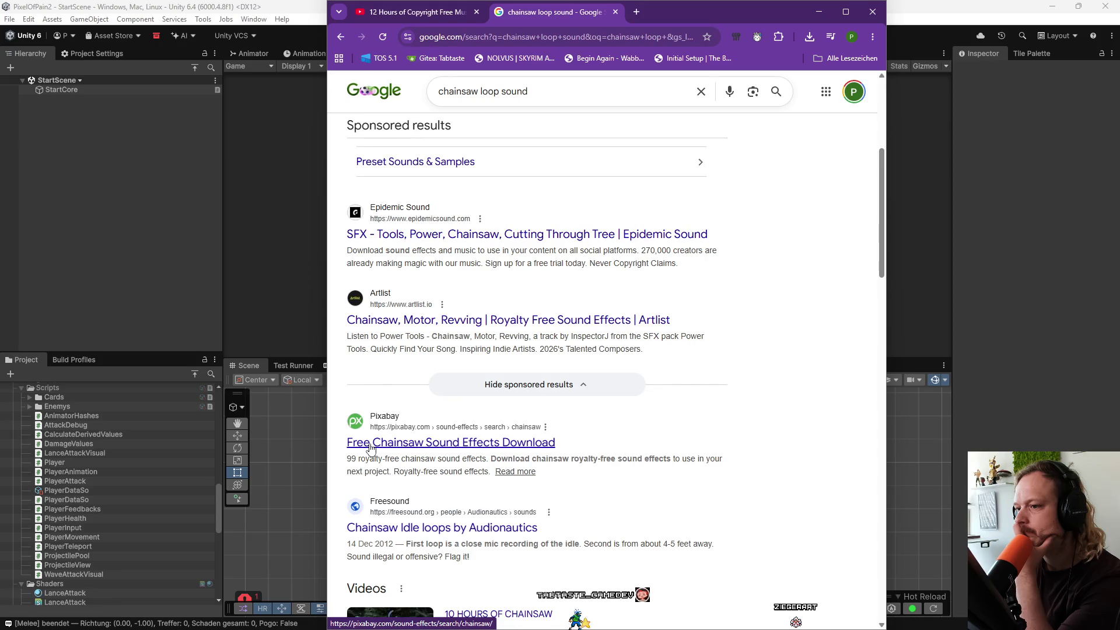
{"action": "left_click", "coordinate": [369, 444]}
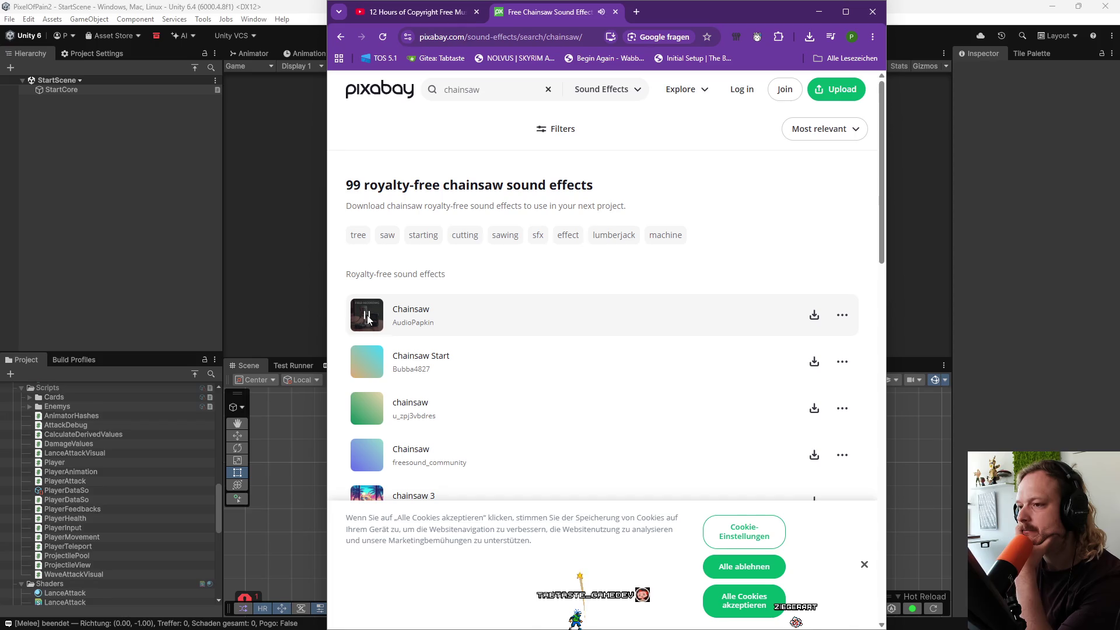
{"action": "left_click", "coordinate": [749, 532]}
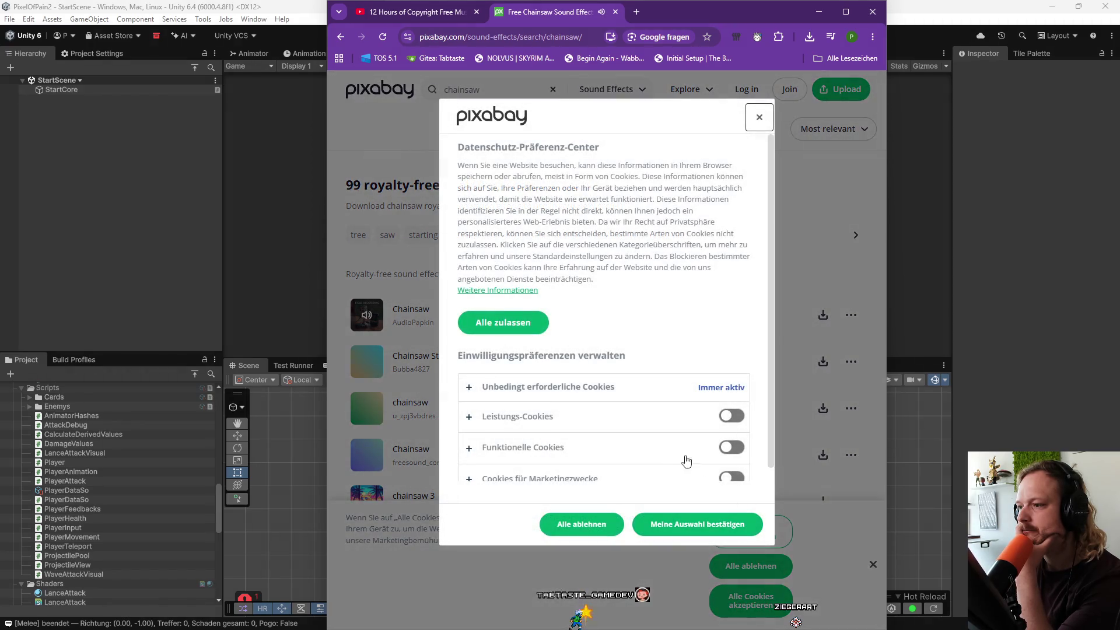
{"action": "left_click", "coordinate": [762, 116]}
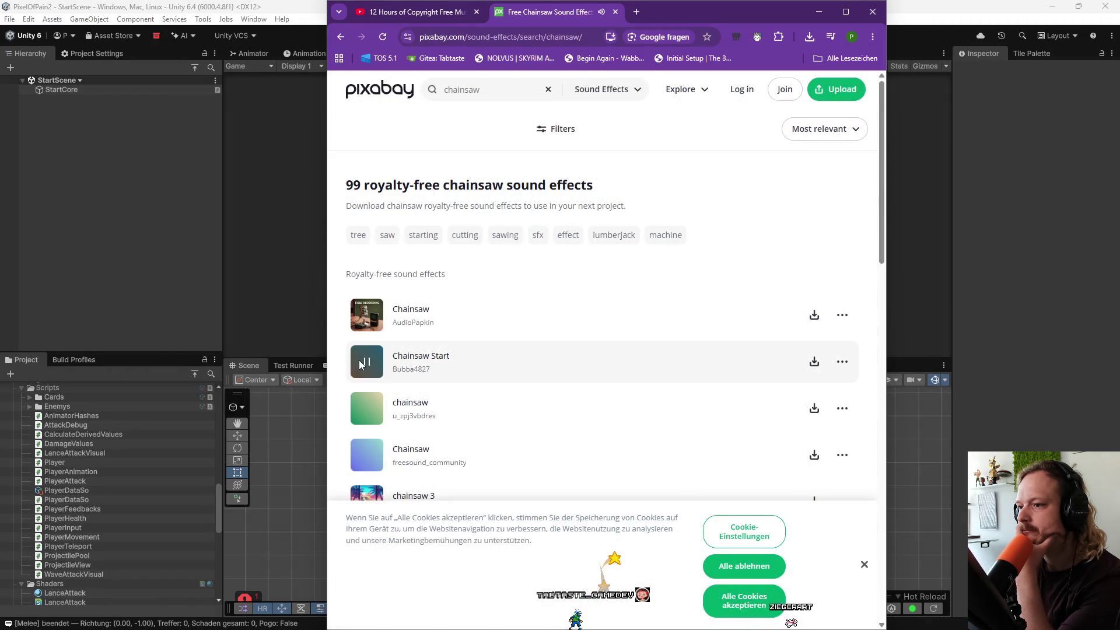
Preview chainsaw clips including Chainsaw, chainsaw 3, Chainsaw Cutting Long, starting chainsaw 2 and Chainsaw Start.
{"action": "left_click", "coordinate": [366, 461]}
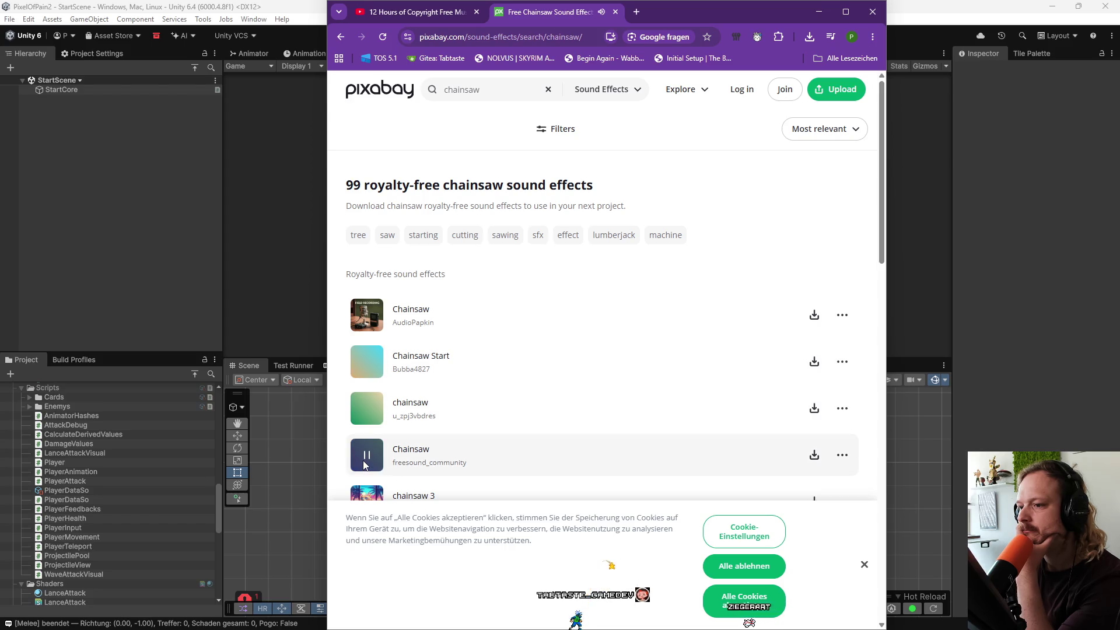
{"action": "scroll", "coordinate": [366, 467], "scroll_direction": "down", "scroll_amount": 1}
{"action": "left_click", "coordinate": [364, 467]}
{"action": "scroll", "coordinate": [364, 461], "scroll_direction": "down", "scroll_amount": 1}
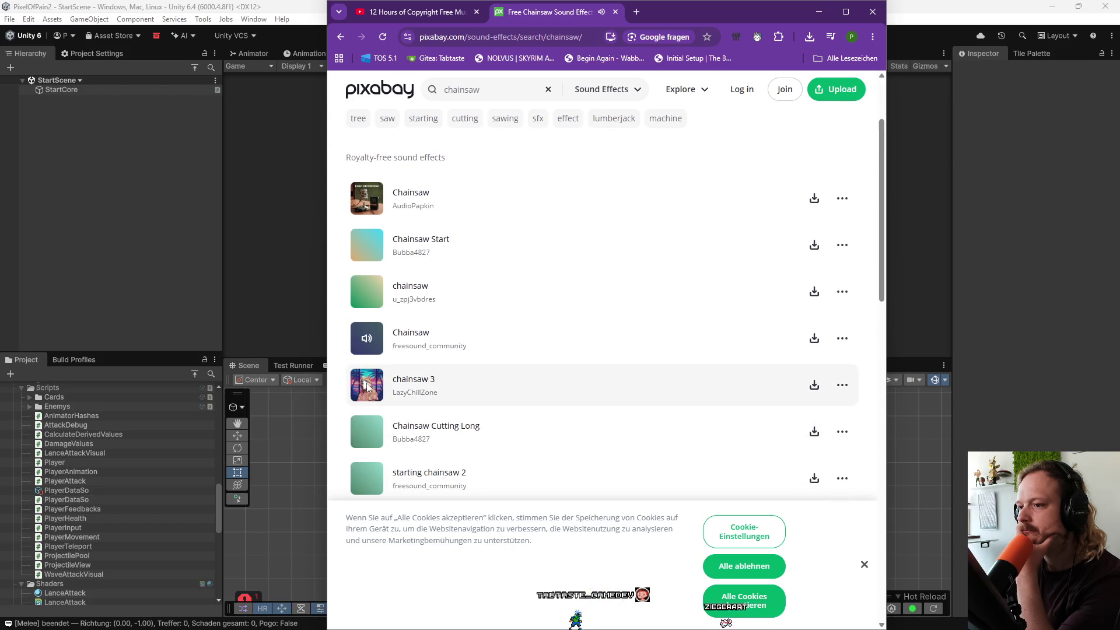
{"action": "left_click", "coordinate": [365, 435]}
{"action": "scroll", "coordinate": [367, 438], "scroll_direction": "down", "scroll_amount": 1}
{"action": "left_click", "coordinate": [366, 418]}
{"action": "left_click", "coordinate": [366, 461]}
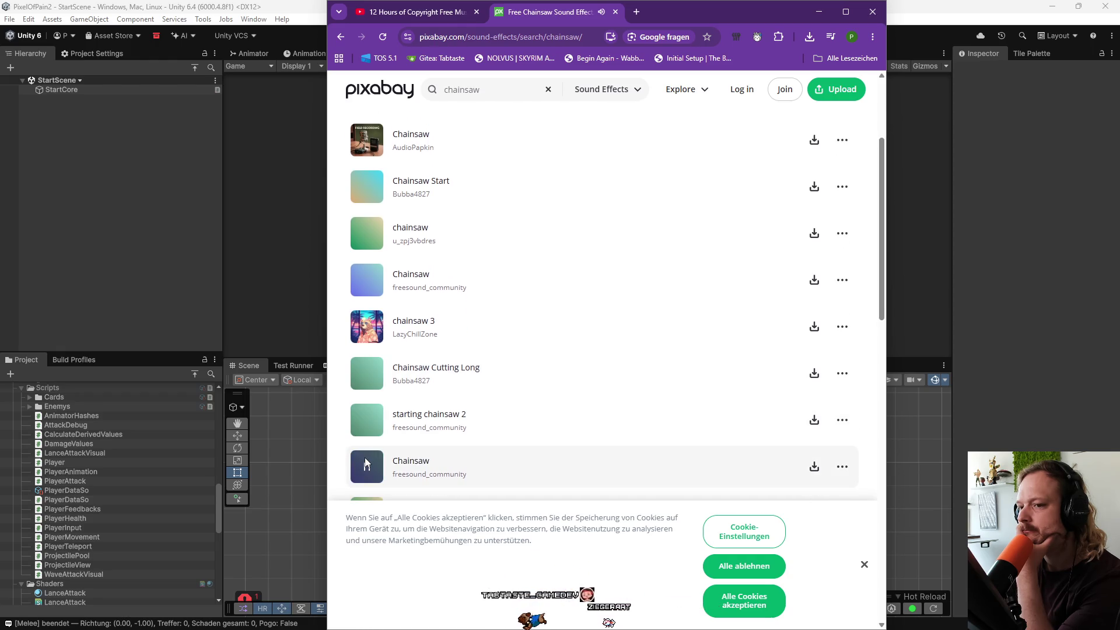
{"action": "scroll", "coordinate": [367, 461], "scroll_direction": "down", "scroll_amount": 2}
{"action": "left_click", "coordinate": [370, 389]}
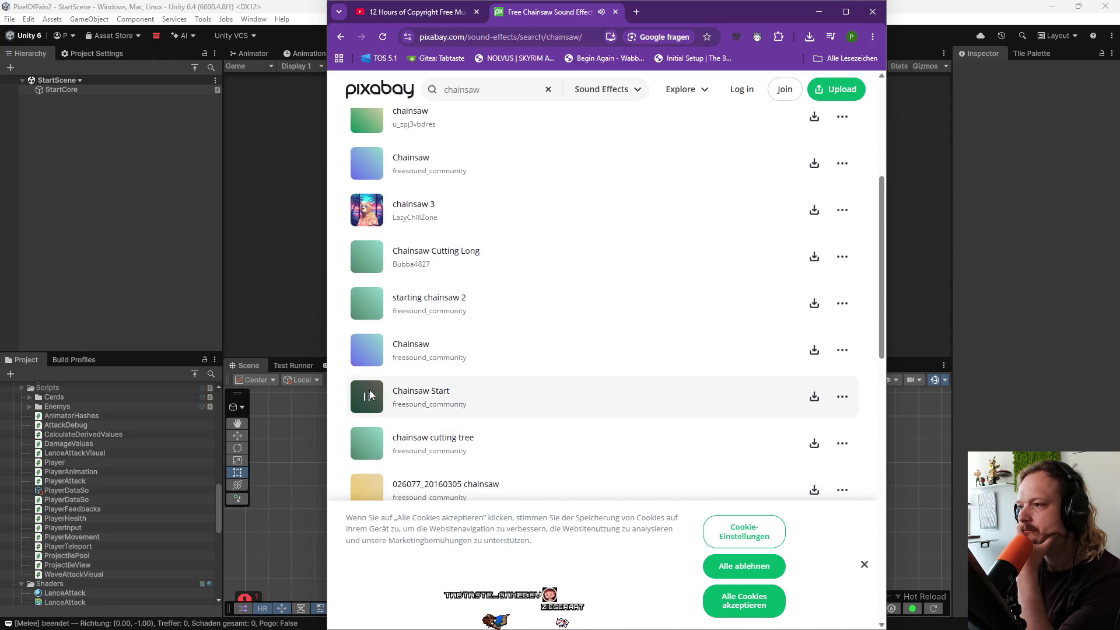
{"action": "scroll", "coordinate": [369, 390], "scroll_direction": "up", "scroll_amount": 5}
{"action": "double_click", "coordinate": [490, 90]}
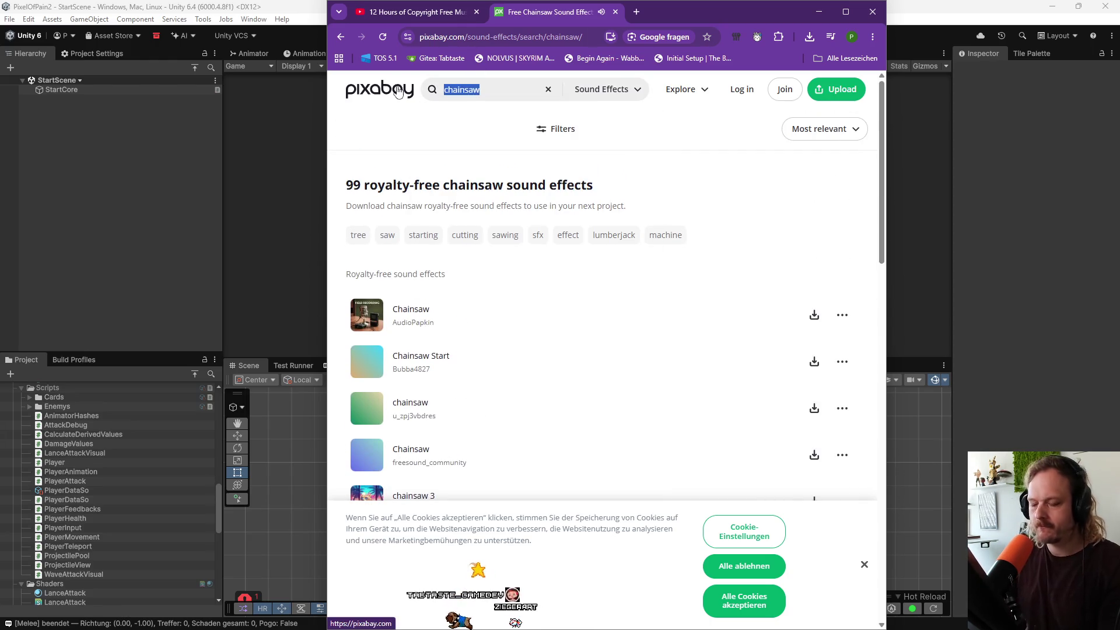
Search Pixabay for 'metal' and preview Metal pipe, Squeak Metal PS-003, PS-014 and KS Motion Metal Hit.
{"action": "type", "text": "metal"}
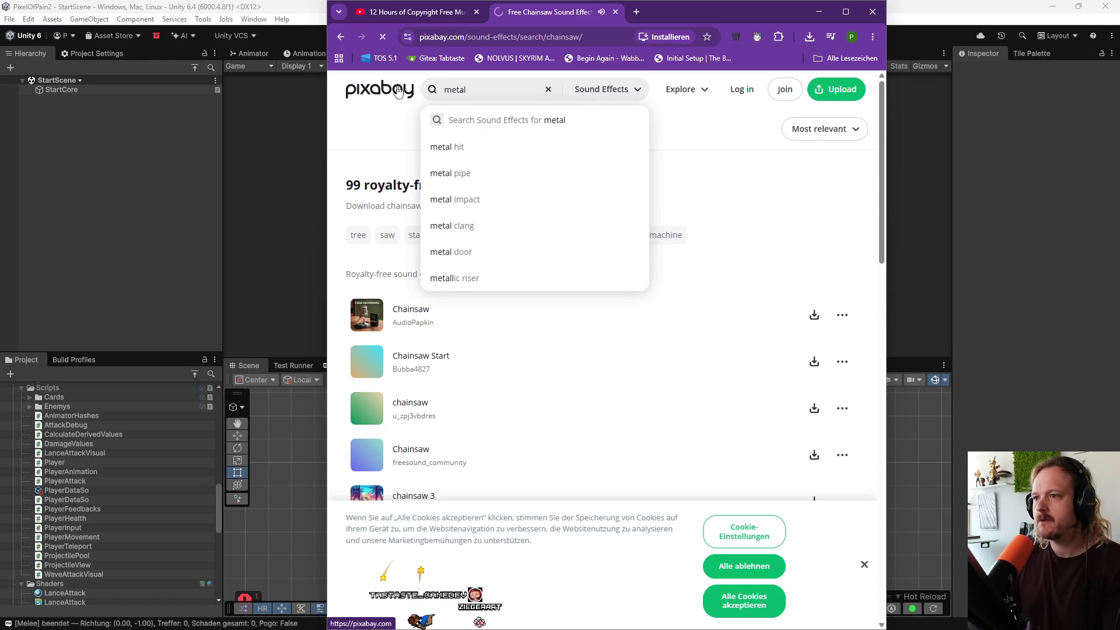
{"action": "key", "text": "Return"}
{"action": "left_click", "coordinate": [370, 361]}
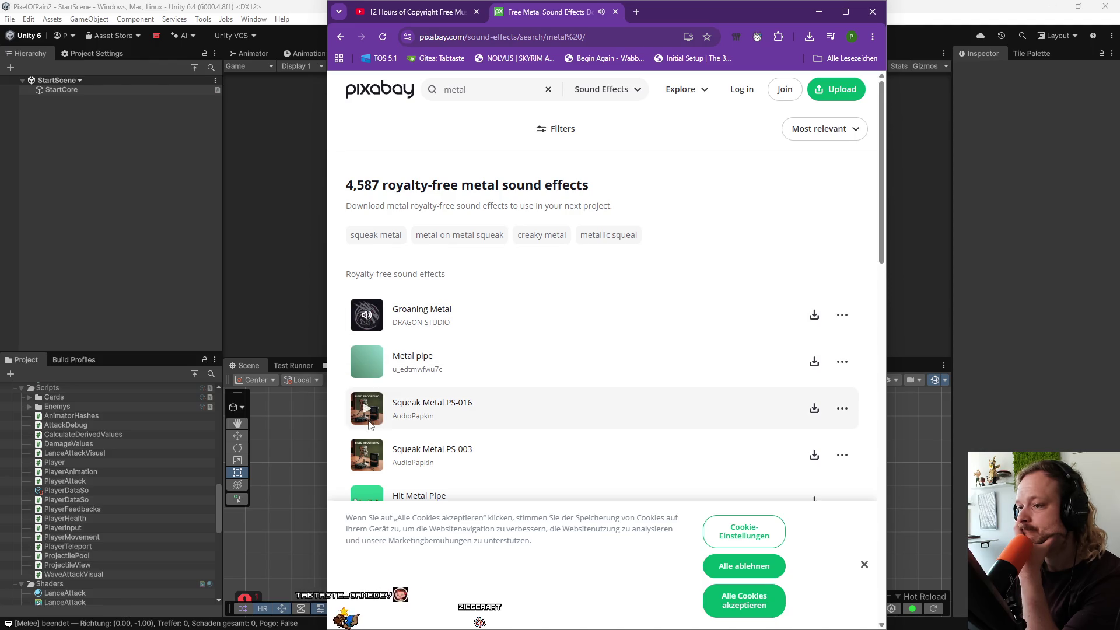
{"action": "left_click", "coordinate": [367, 449]}
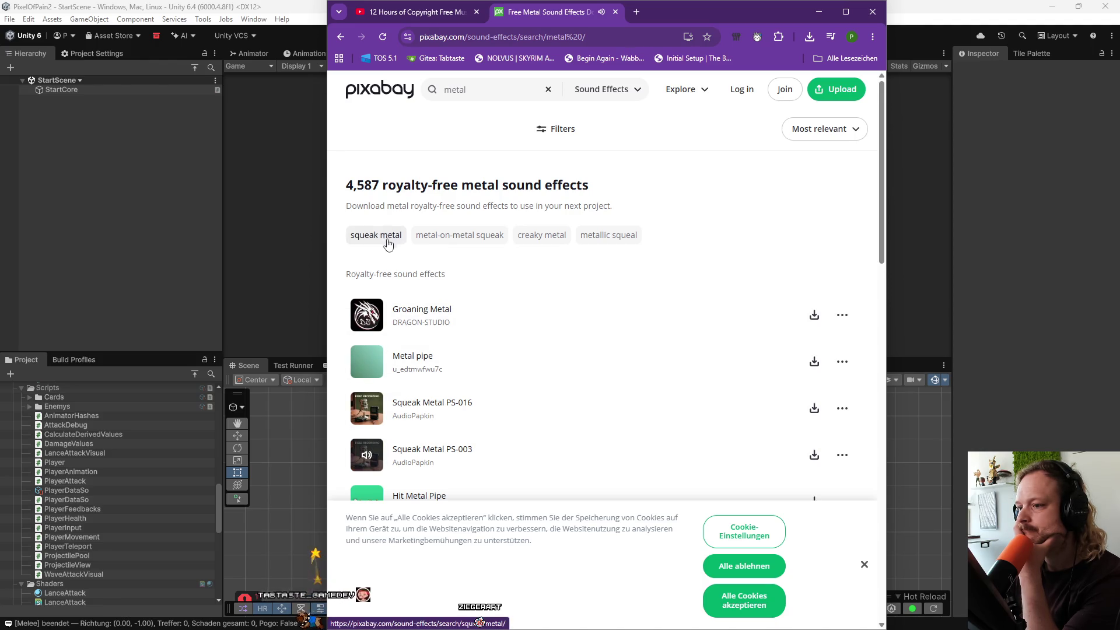
{"action": "scroll", "coordinate": [503, 381], "scroll_direction": "down", "scroll_amount": 3}
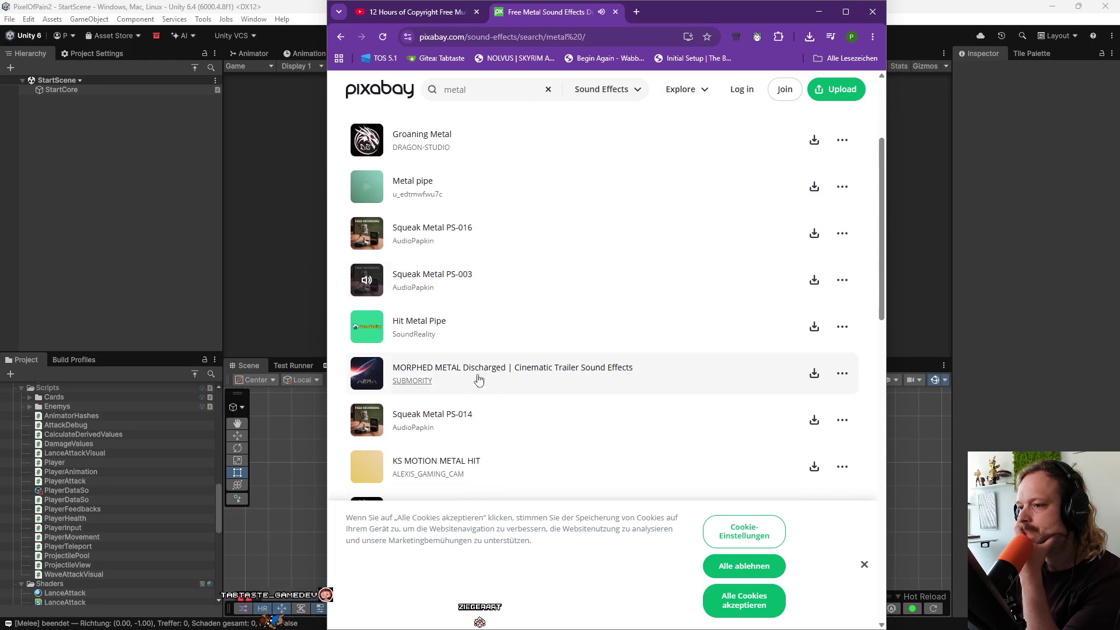
{"action": "left_click", "coordinate": [363, 427]}
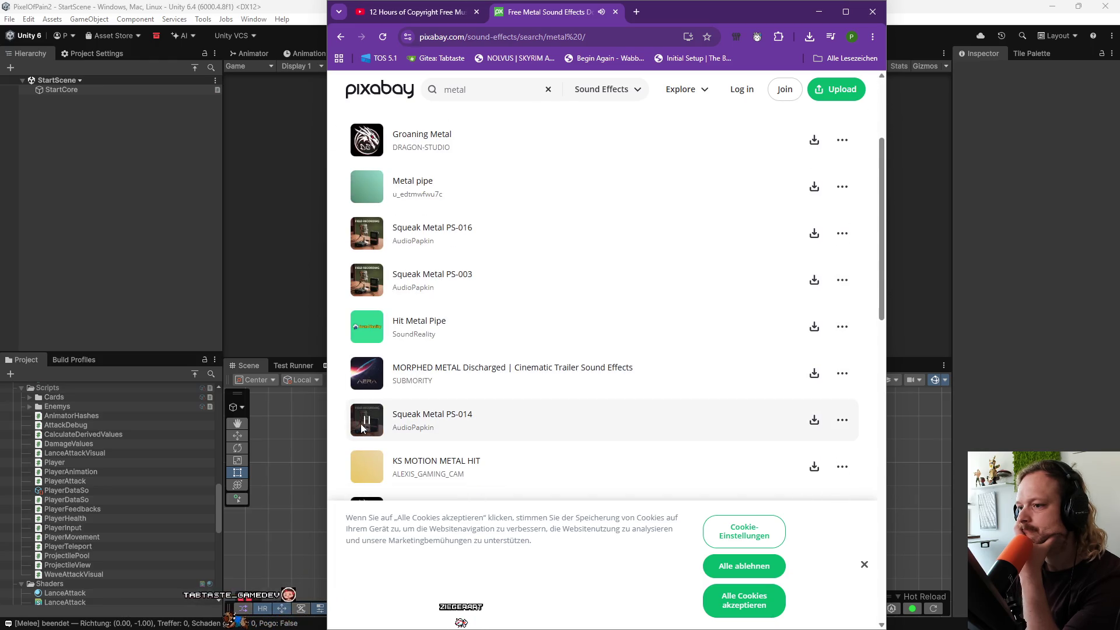
{"action": "left_click", "coordinate": [366, 470]}
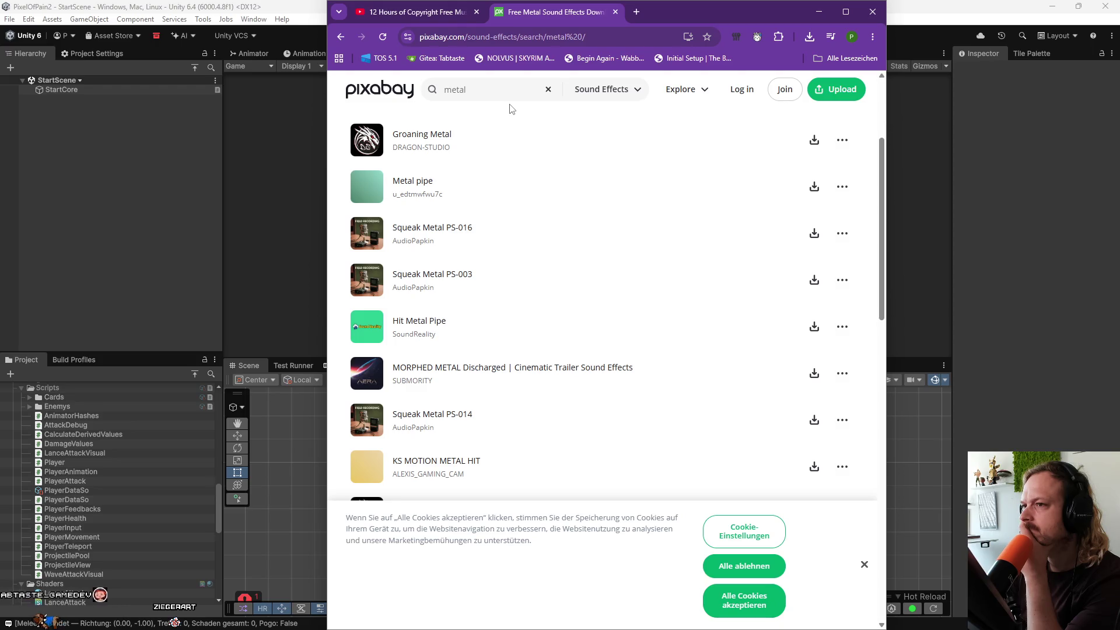
{"action": "left_click", "coordinate": [485, 39]}
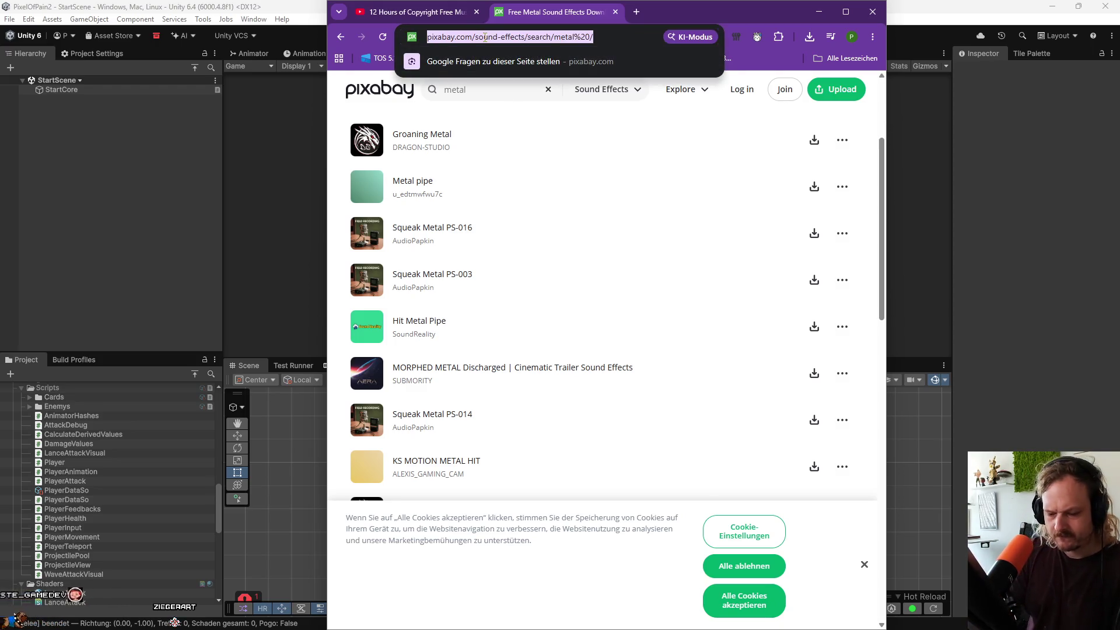
Search 'metal loop sound' and preview Groaning Metal and Metal pipe on Pixabay.
{"action": "type", "text": "metal loop sound"}
{"action": "key", "text": "Return"}
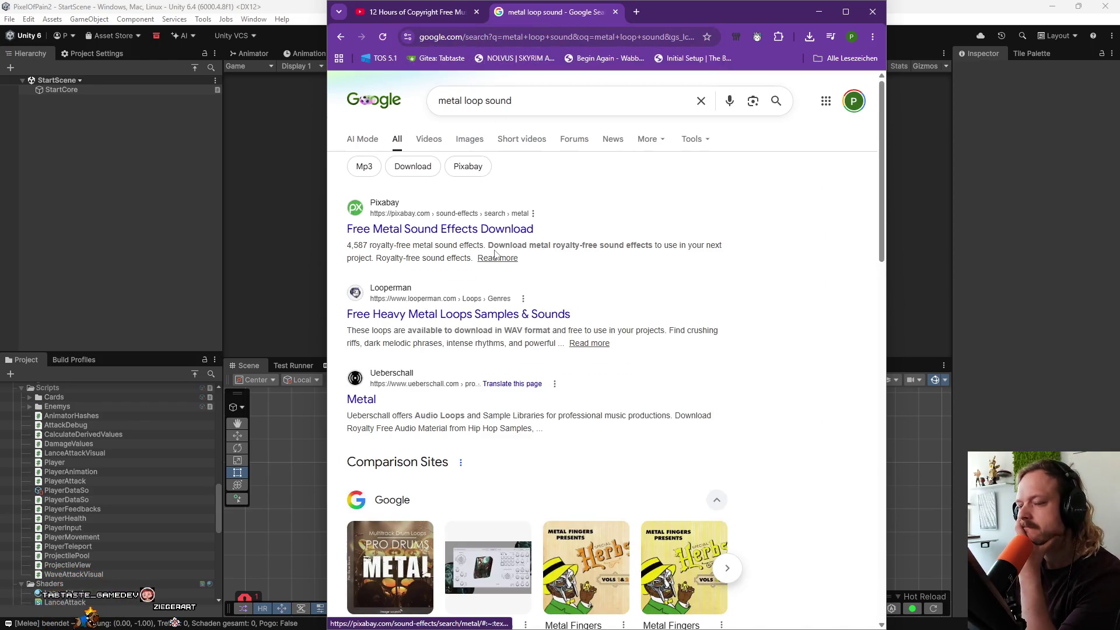
{"action": "left_click", "coordinate": [494, 257]}
{"action": "left_click", "coordinate": [366, 315]}
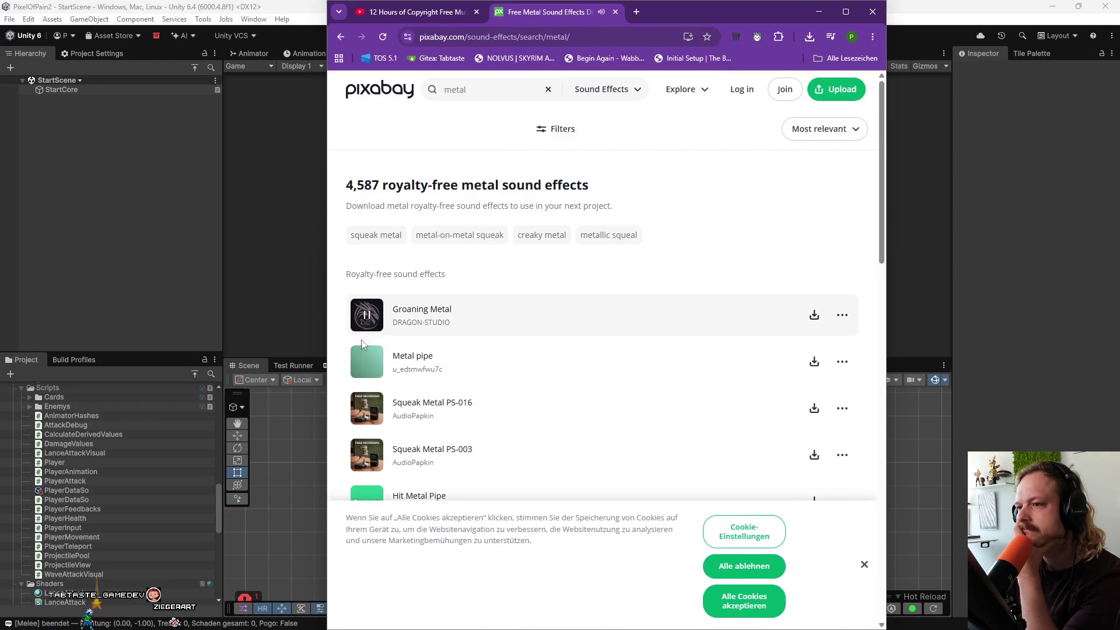
{"action": "left_click", "coordinate": [366, 362]}
Return to the Google results and delete 'metal' so the query reads 'loop sound'.
{"action": "left_click", "coordinate": [342, 38]}
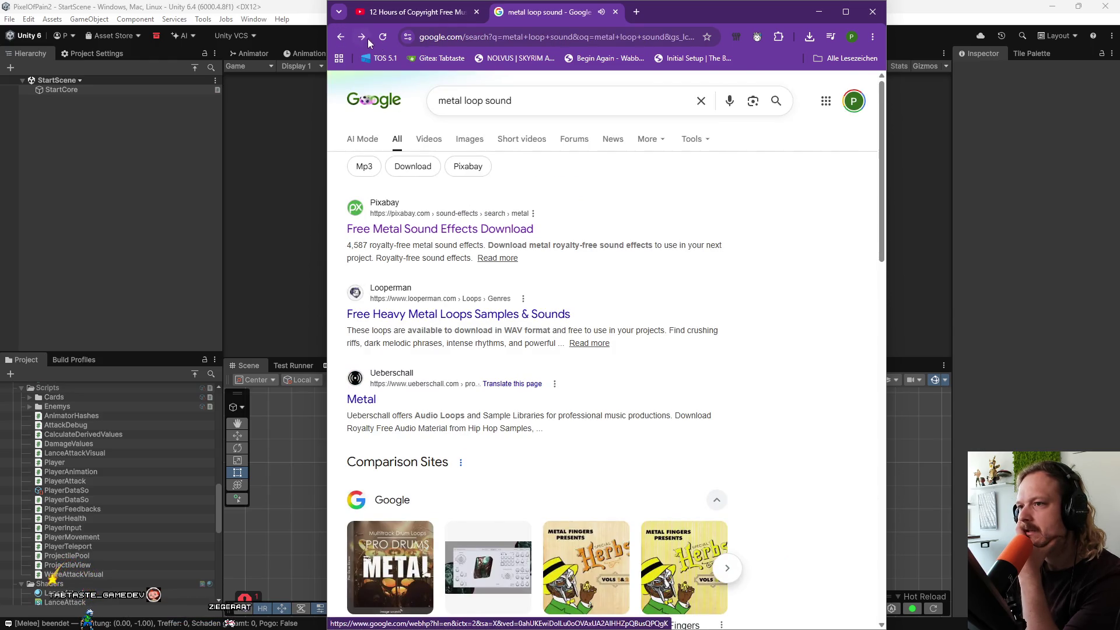
{"action": "double_click", "coordinate": [452, 111]}
{"action": "key", "text": "BackSpace"}
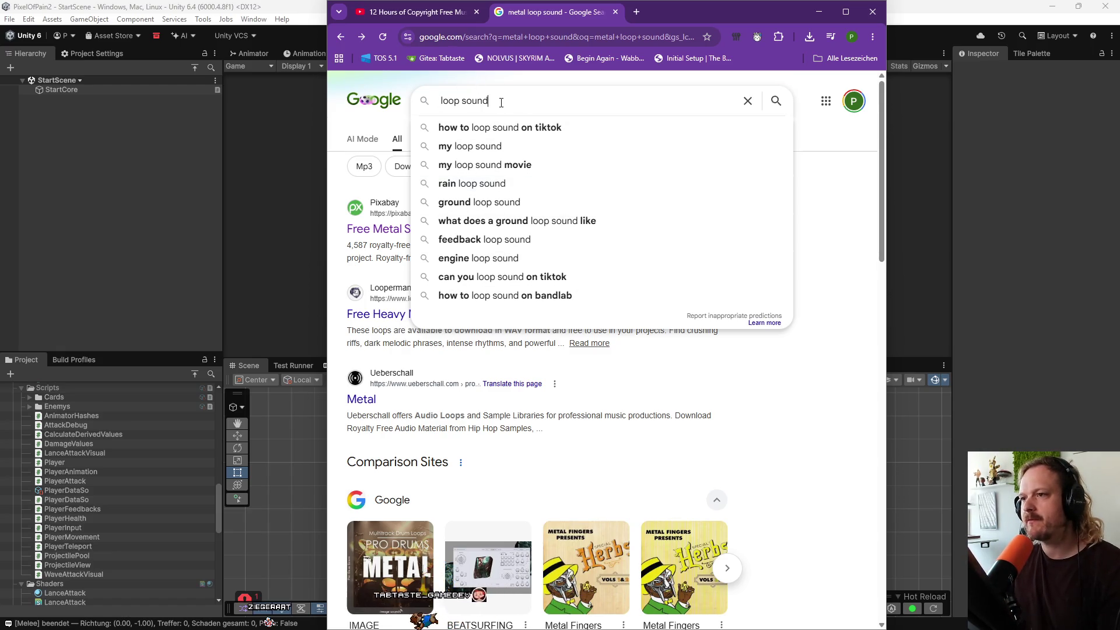
Search 'hollow knight saw blades sound' and open the r/HollowKnight sawblade sound-effect thread.
{"action": "left_click_drag", "start_coordinate": [502, 102], "coordinate": [388, 104]}
{"action": "type", "text": "hollow knight"}
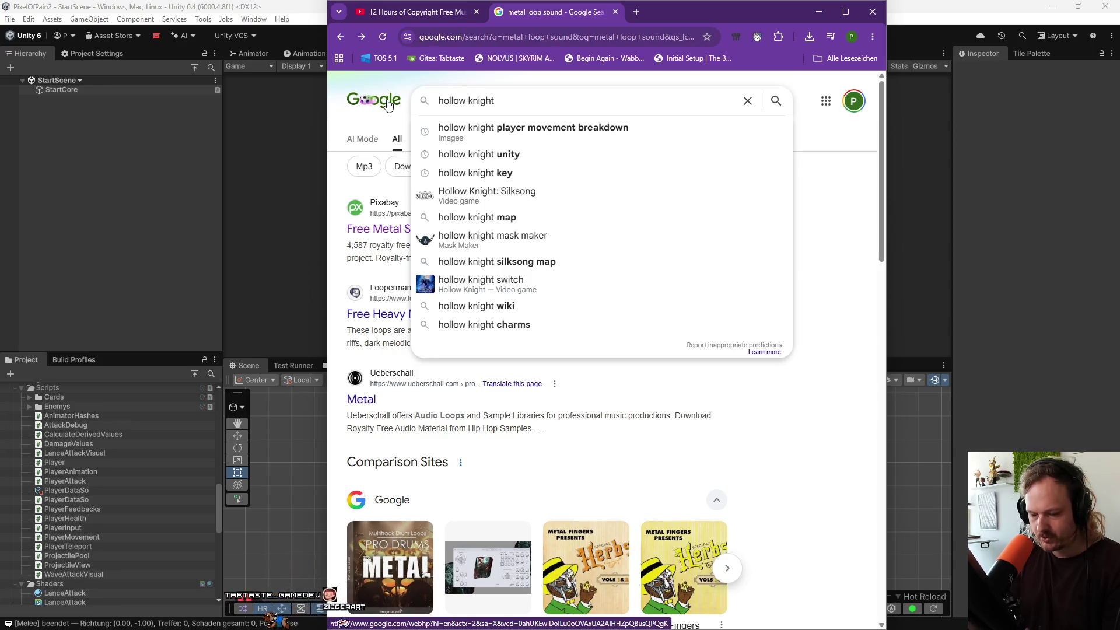
{"action": "type", "text": " saw "}
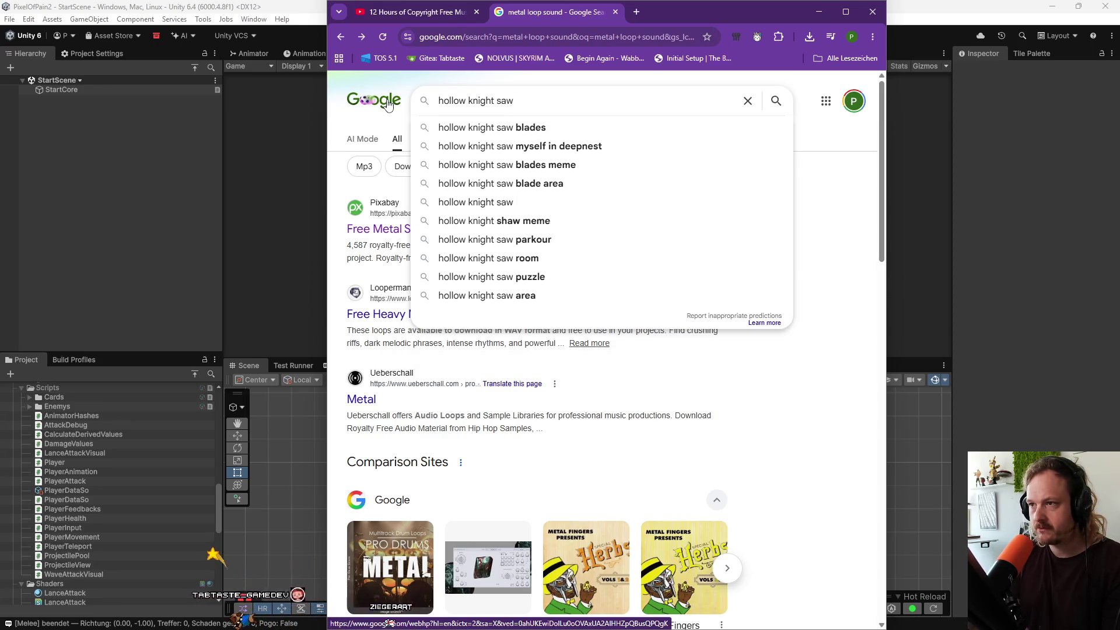
{"action": "type", "text": "blades s"}
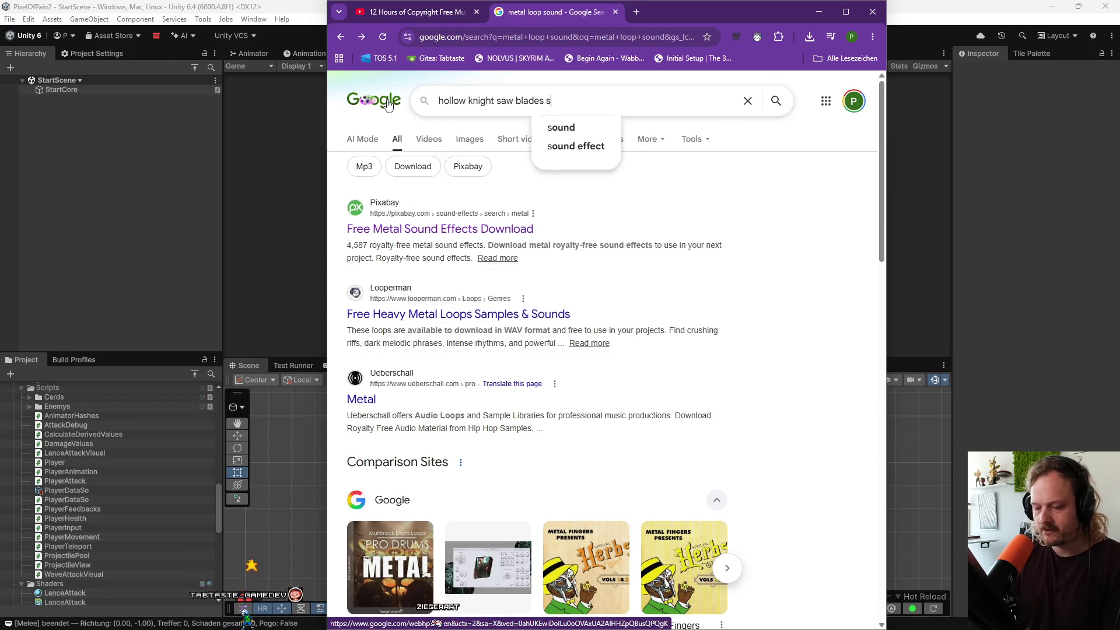
{"action": "type", "text": "ound"}
{"action": "key", "text": "Return"}
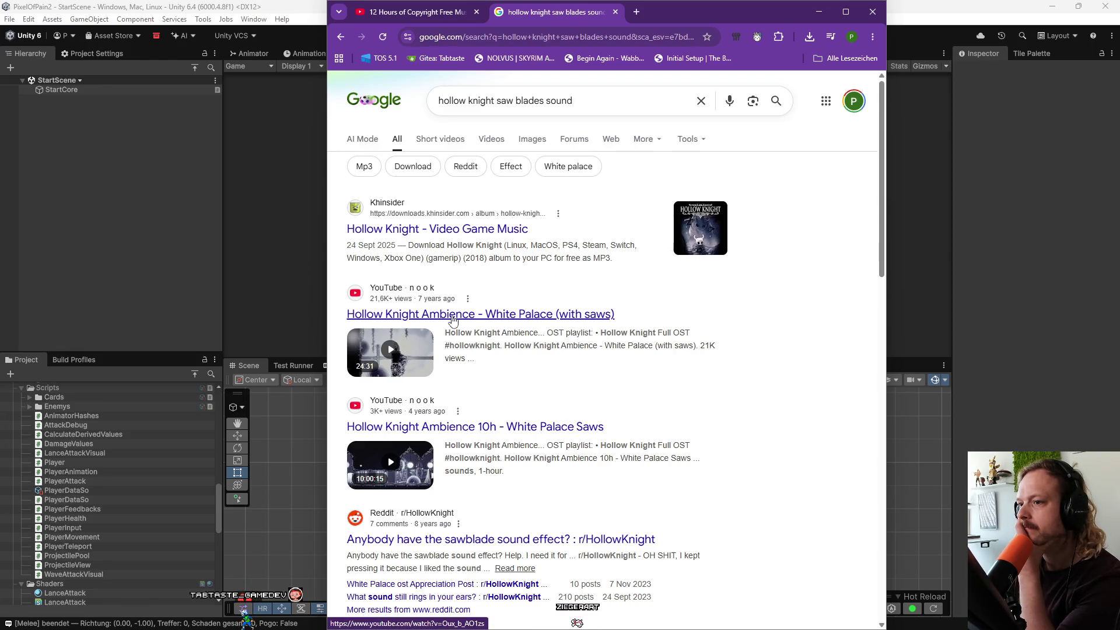
{"action": "scroll", "coordinate": [473, 461], "scroll_direction": "down", "scroll_amount": 1}
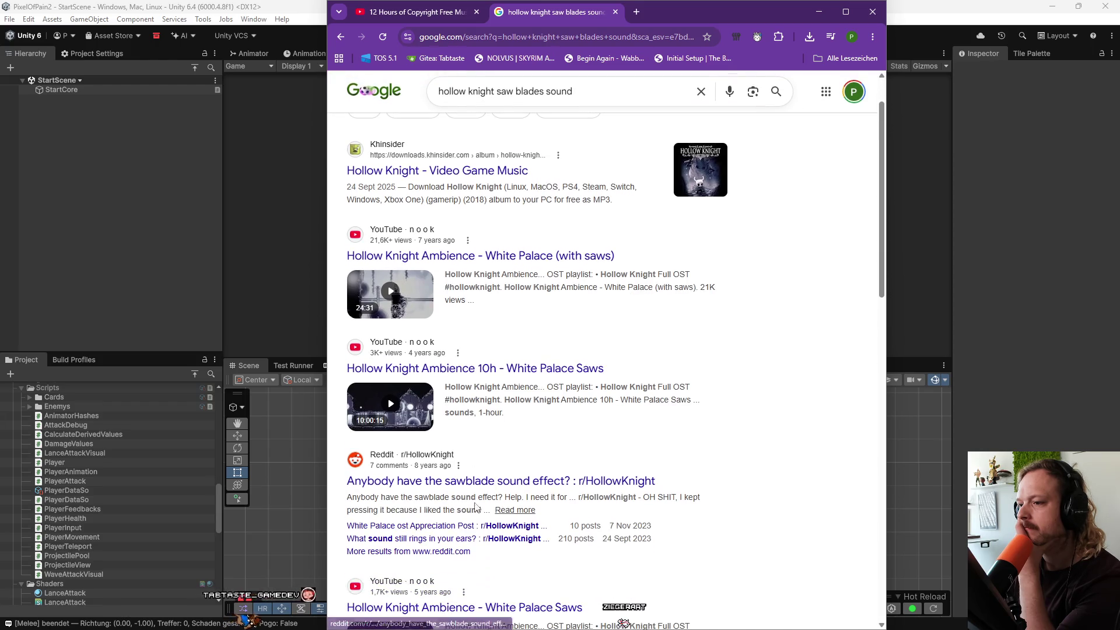
{"action": "left_click", "coordinate": [474, 482]}
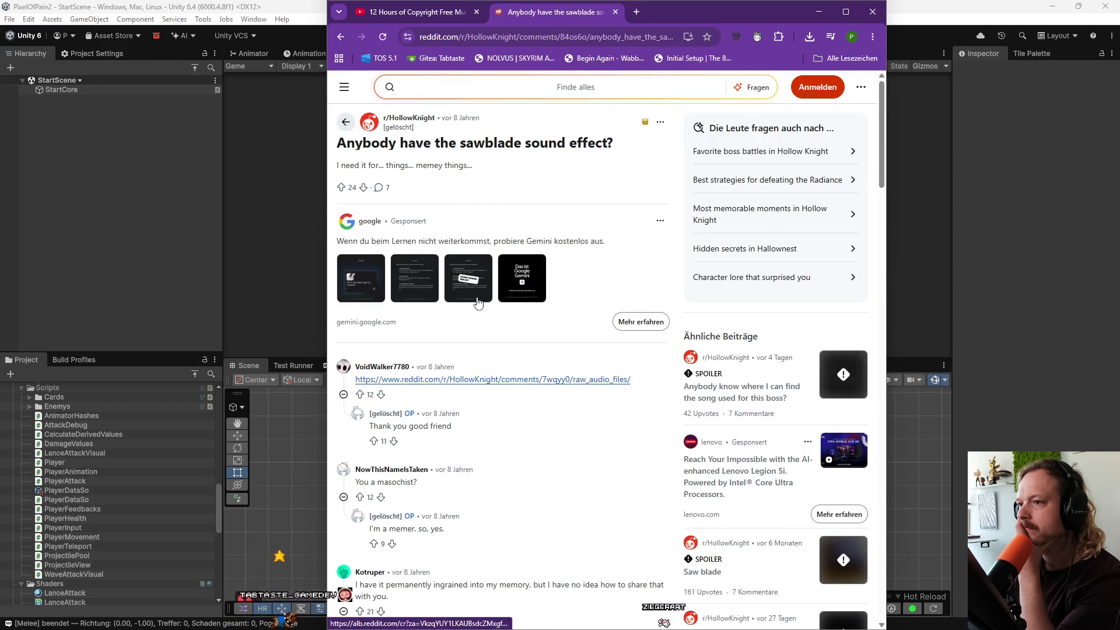
Follow the Raw Audio Files post to its dead Dropbox link, then open 'Raw audio Files 2: Electric Boogaloo'.
{"action": "left_click", "coordinate": [479, 380]}
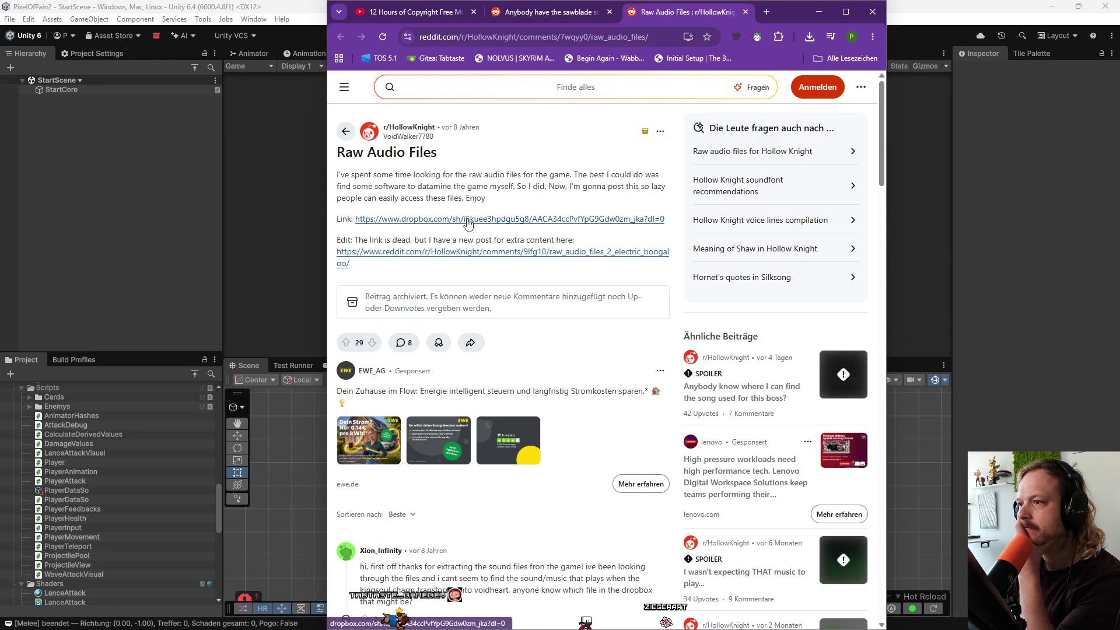
{"action": "scroll", "coordinate": [473, 216], "scroll_direction": "down", "scroll_amount": 2}
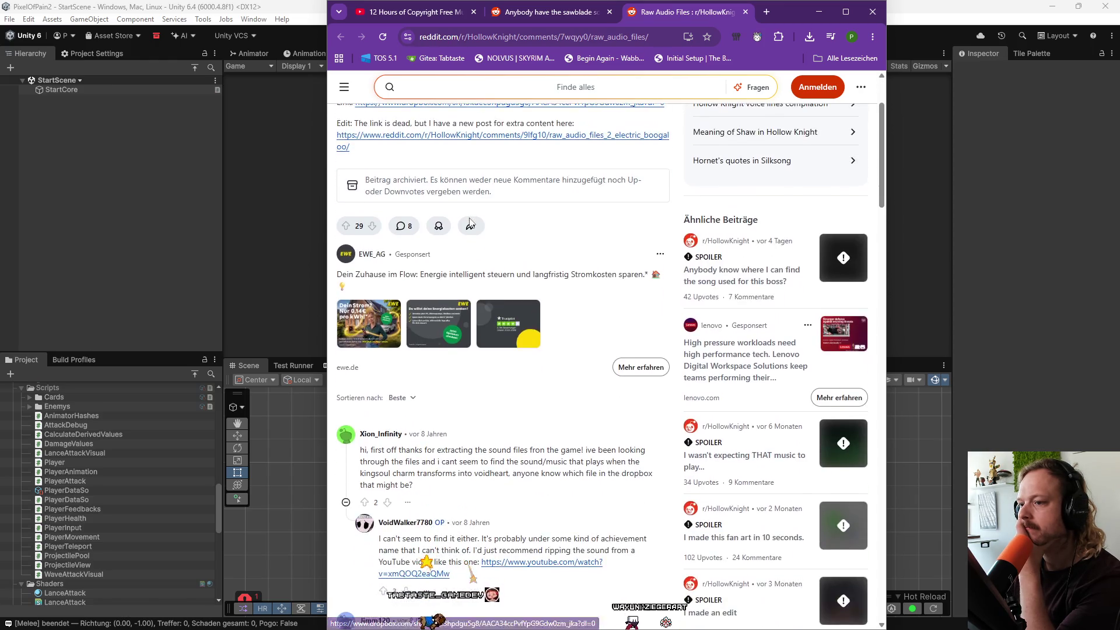
{"action": "scroll", "coordinate": [482, 175], "scroll_direction": "up", "scroll_amount": 1}
{"action": "left_click", "coordinate": [483, 165]}
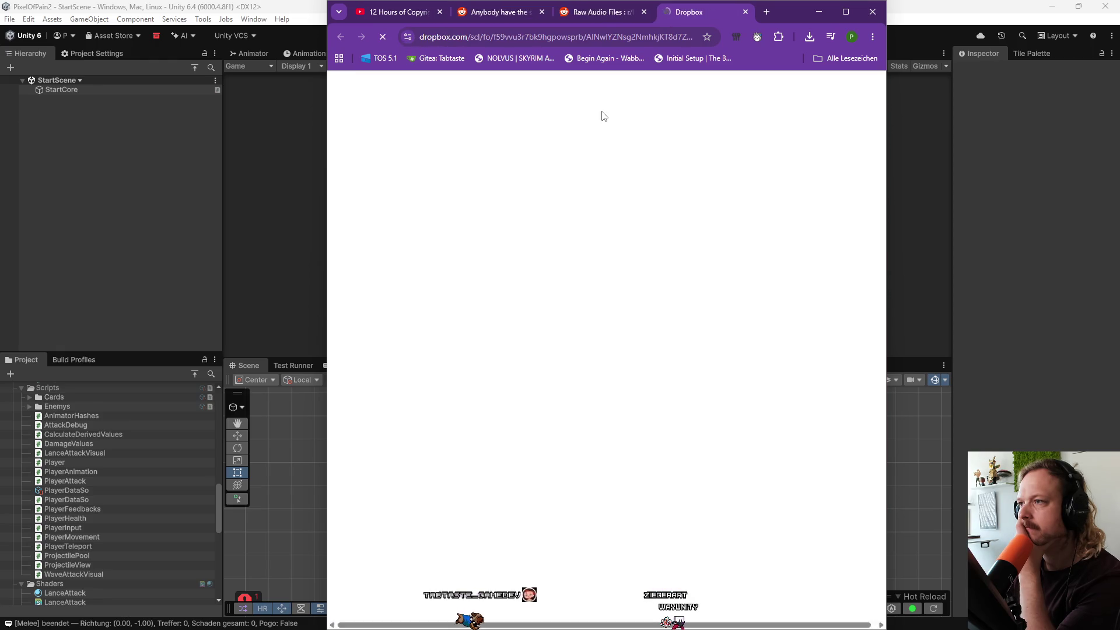
{"action": "left_click", "coordinate": [745, 12]}
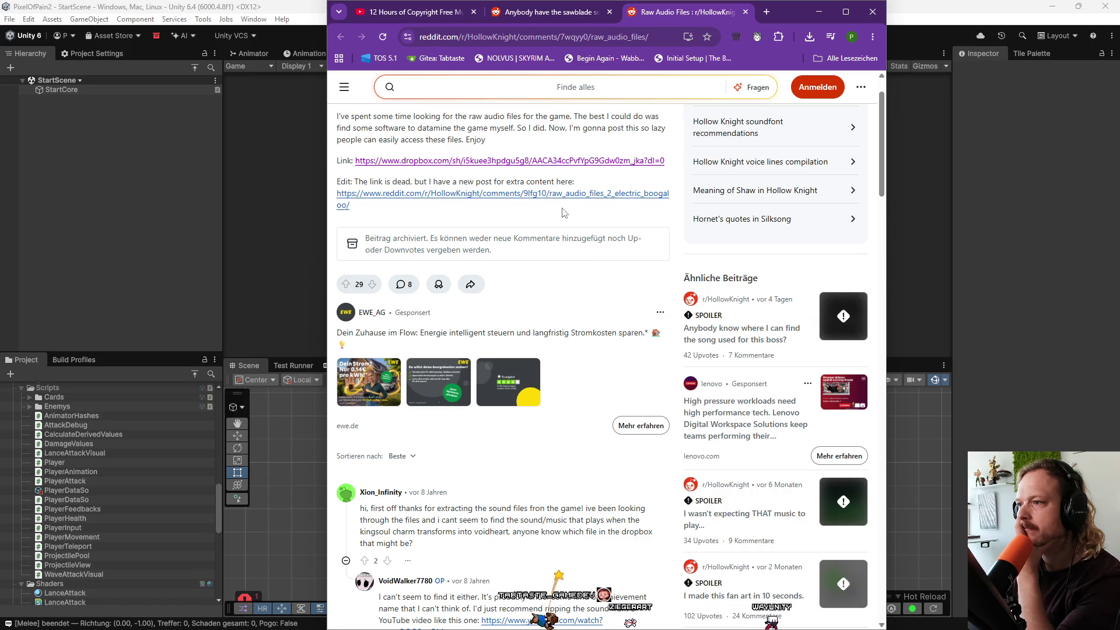
{"action": "left_click", "coordinate": [508, 193]}
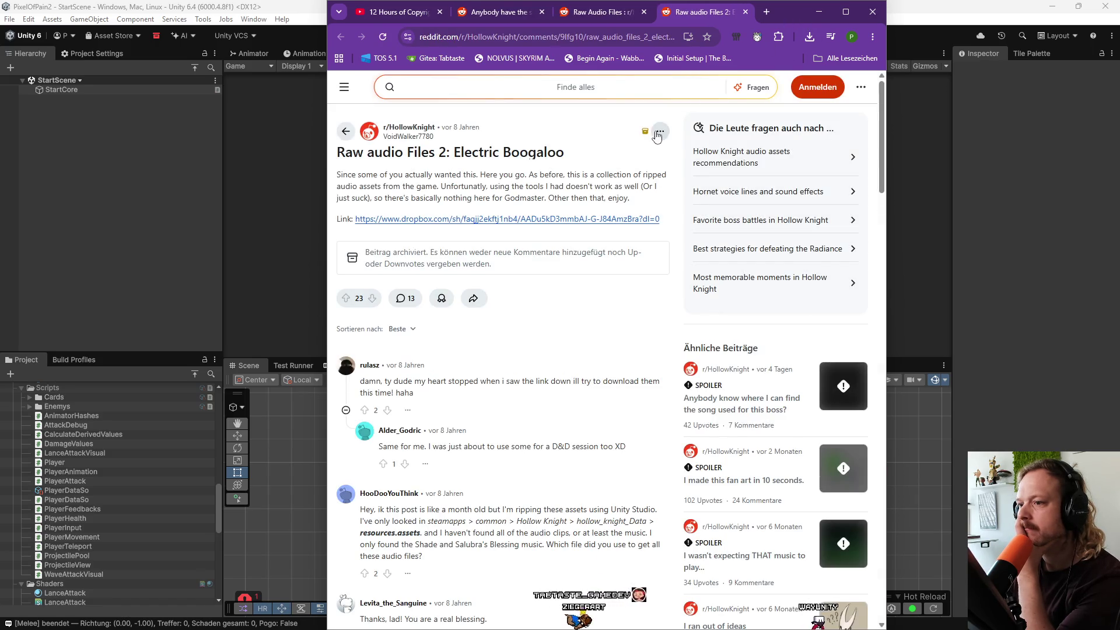
{"action": "scroll", "coordinate": [583, 192], "scroll_direction": "down", "scroll_amount": 2}
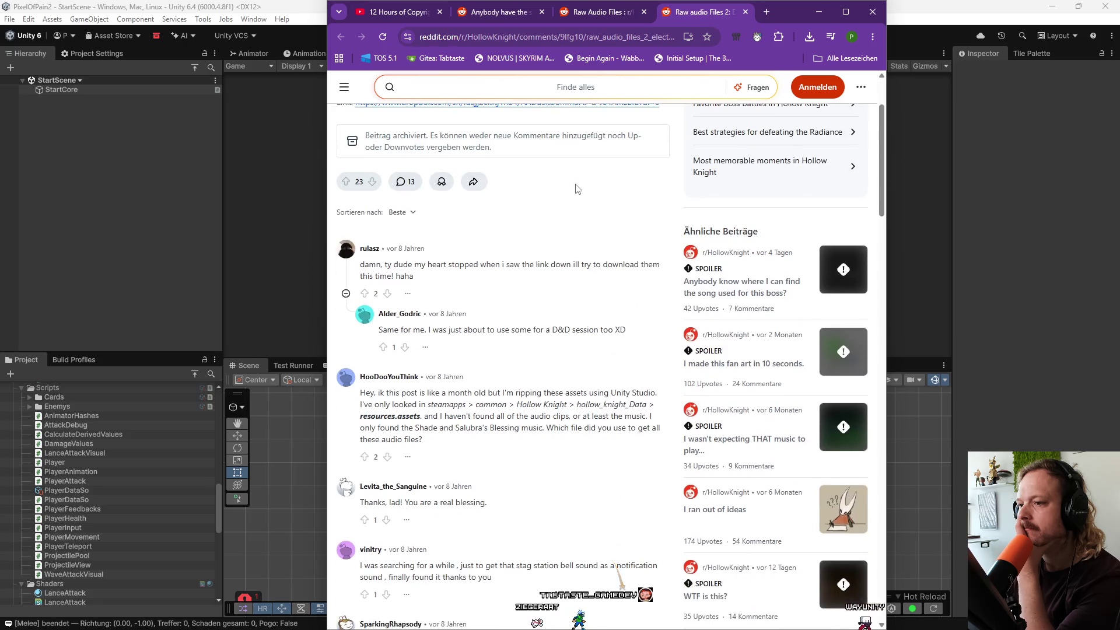
Open the new post's Dropbox folder of ripped game sounds and bring the browser back to front.
{"action": "scroll", "coordinate": [578, 210], "scroll_direction": "up", "scroll_amount": 2}
{"action": "left_click", "coordinate": [571, 220]}
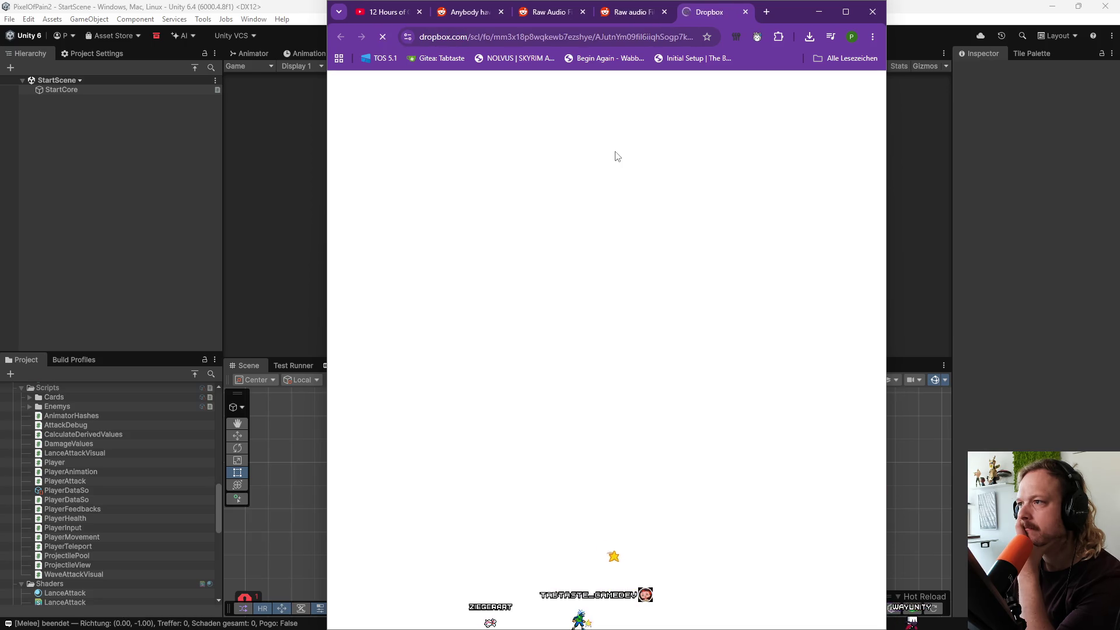
{"action": "left_click_drag", "start_coordinate": [799, 15], "coordinate": [1119, 35]}
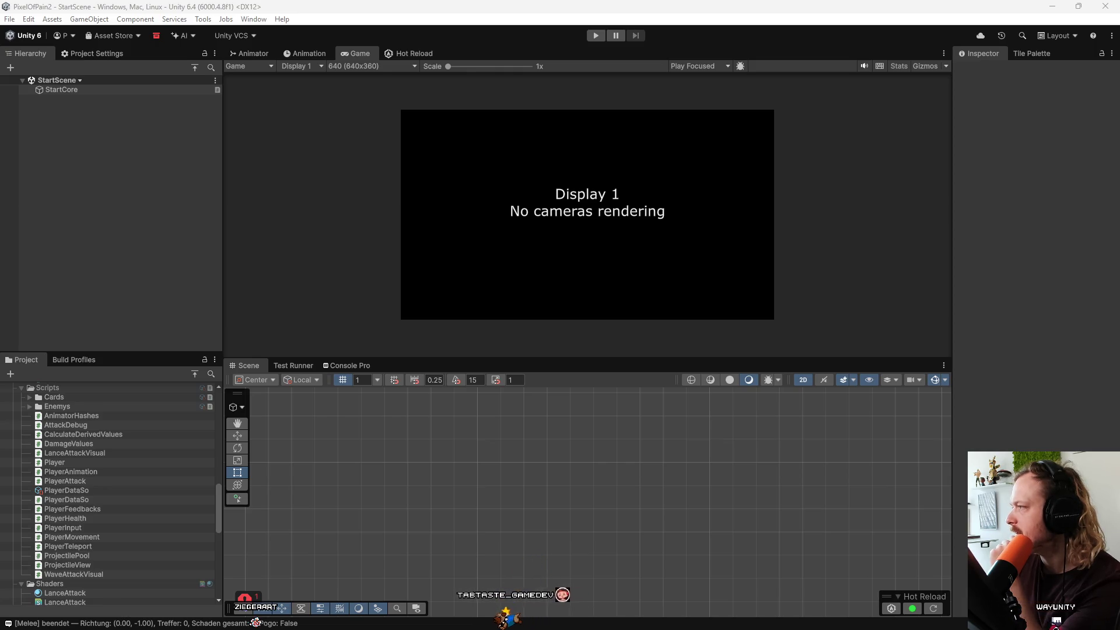
{"action": "key", "text": "alt+Tab"}
Scroll the .wav file list down to boss_explode.wav and dismiss the Google sign-in prompt.
{"action": "scroll", "coordinate": [556, 411], "scroll_direction": "down", "scroll_amount": 2}
{"action": "scroll", "coordinate": [670, 462], "scroll_direction": "down", "scroll_amount": 6}
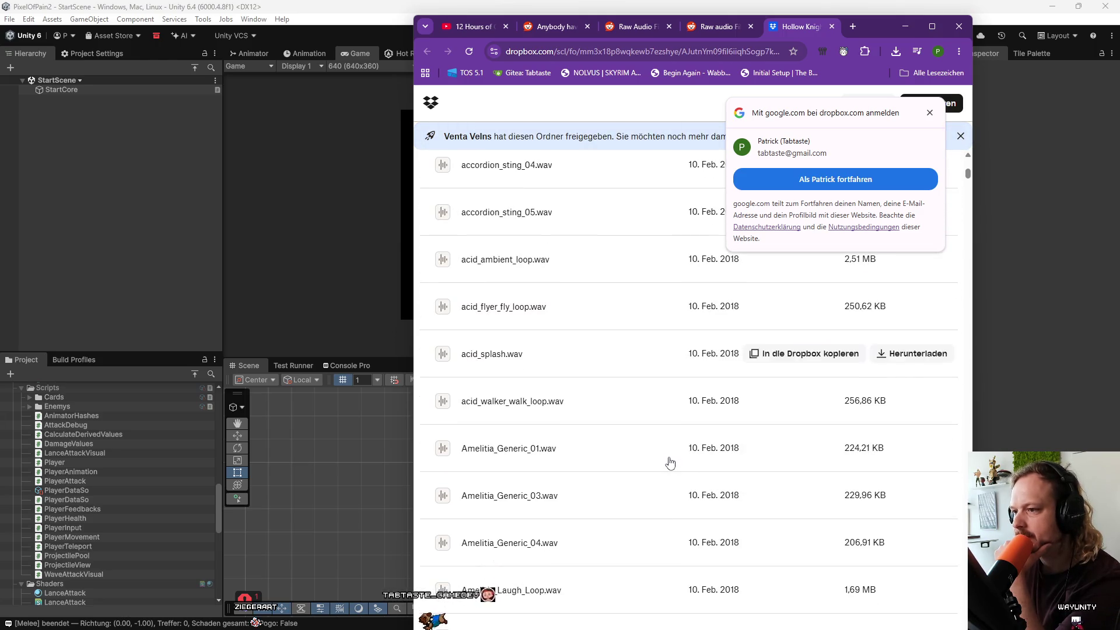
{"action": "scroll", "coordinate": [544, 412], "scroll_direction": "down", "scroll_amount": 4}
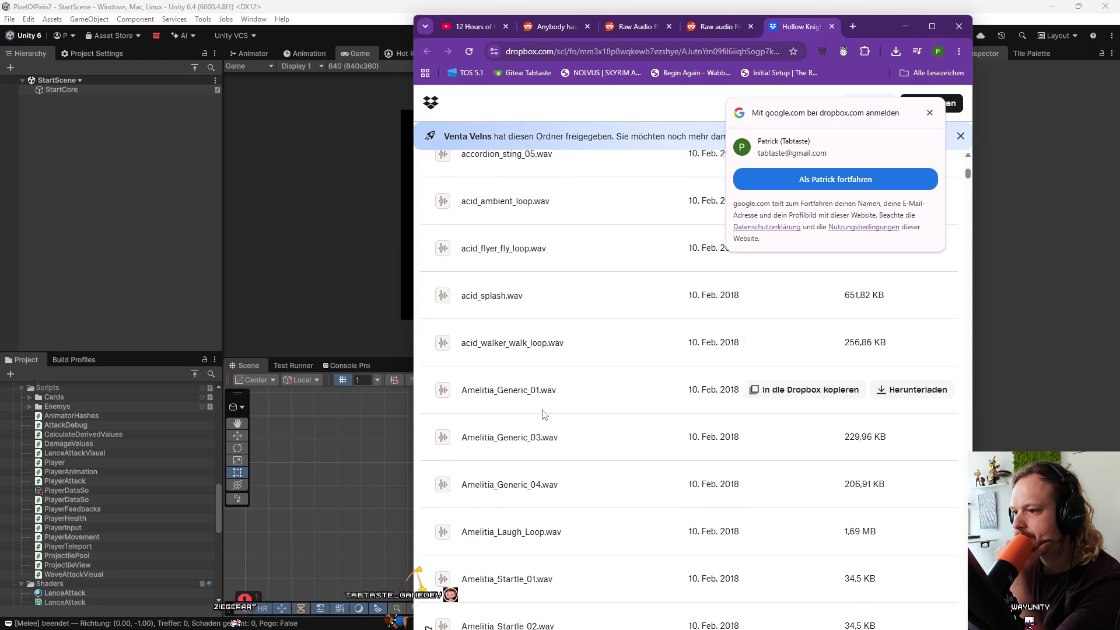
{"action": "scroll", "coordinate": [552, 445], "scroll_direction": "down", "scroll_amount": 3}
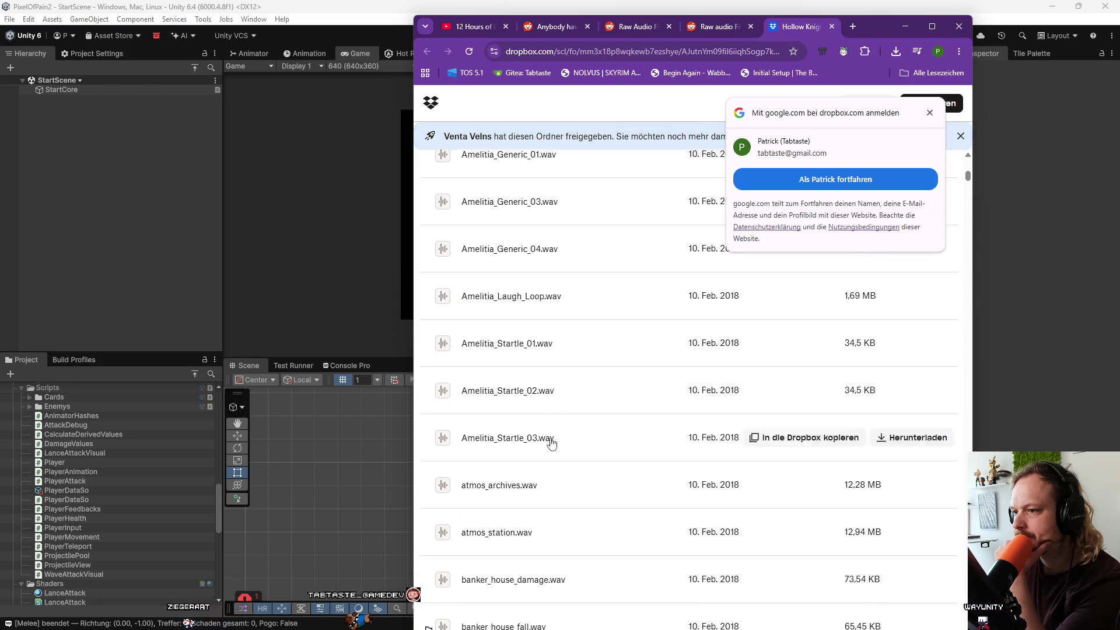
{"action": "scroll", "coordinate": [581, 446], "scroll_direction": "down", "scroll_amount": 3}
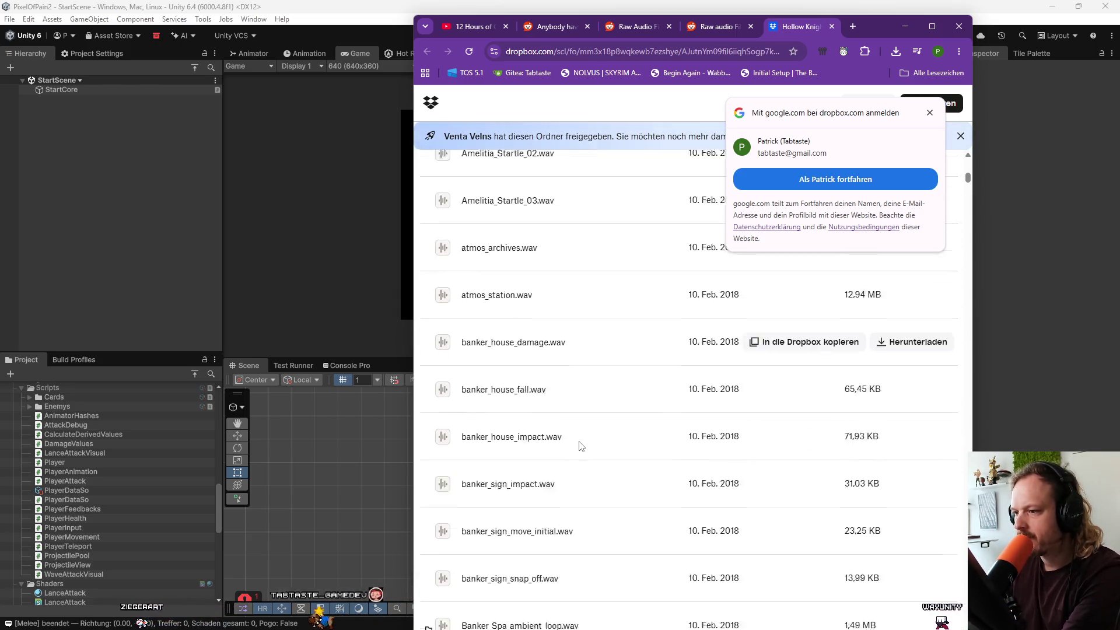
{"action": "scroll", "coordinate": [580, 448], "scroll_direction": "down", "scroll_amount": 2}
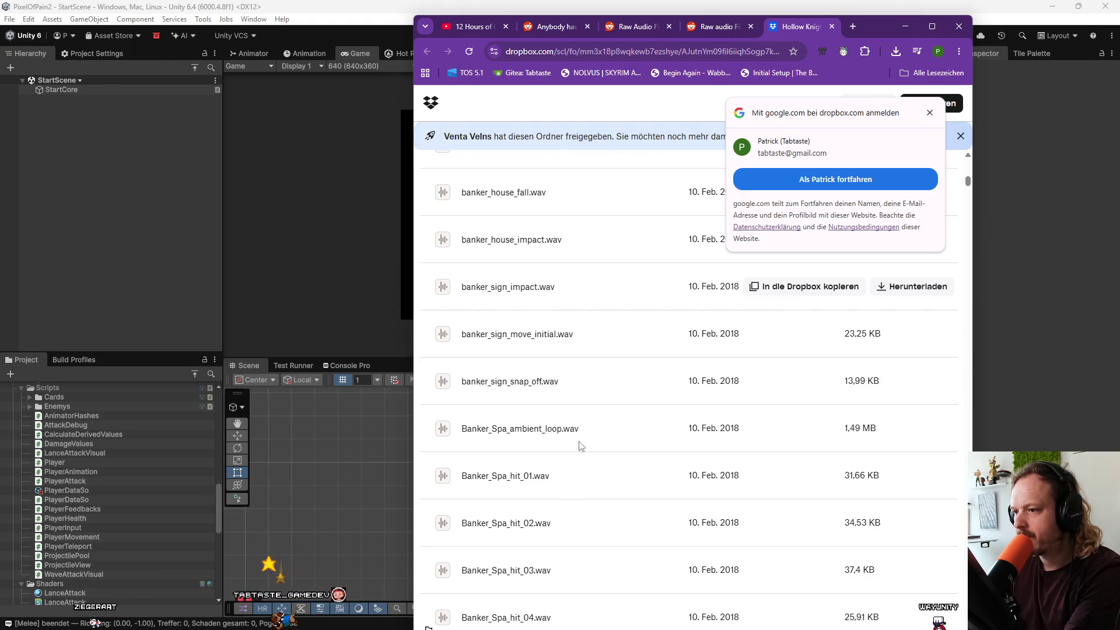
{"action": "scroll", "coordinate": [581, 447], "scroll_direction": "down", "scroll_amount": 2}
{"action": "scroll", "coordinate": [581, 447], "scroll_direction": "down", "scroll_amount": 4}
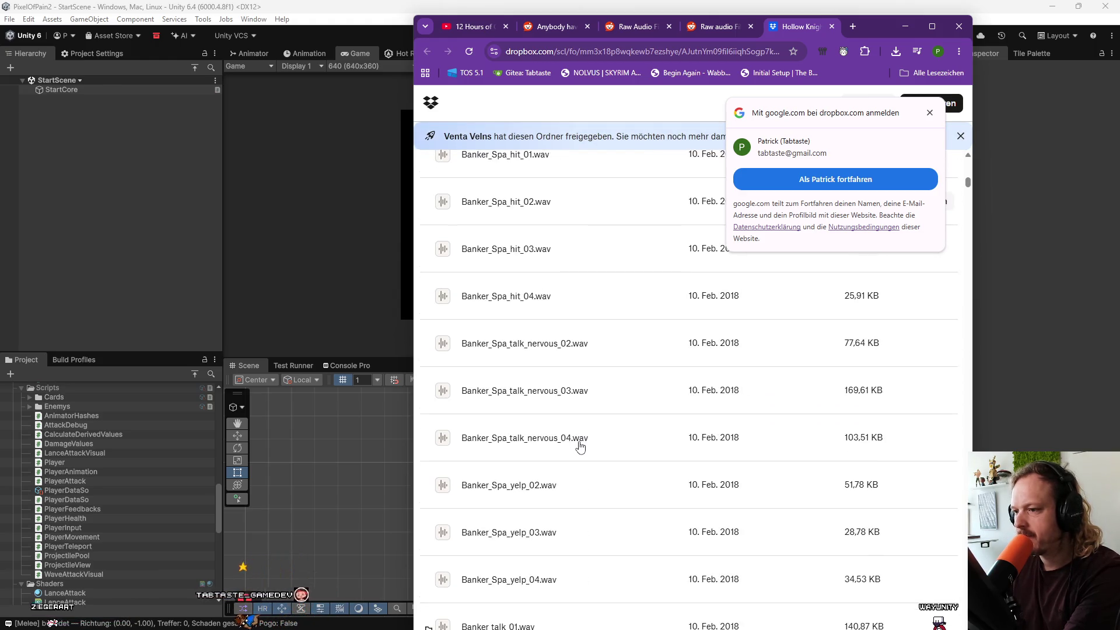
{"action": "scroll", "coordinate": [580, 447], "scroll_direction": "down", "scroll_amount": 5}
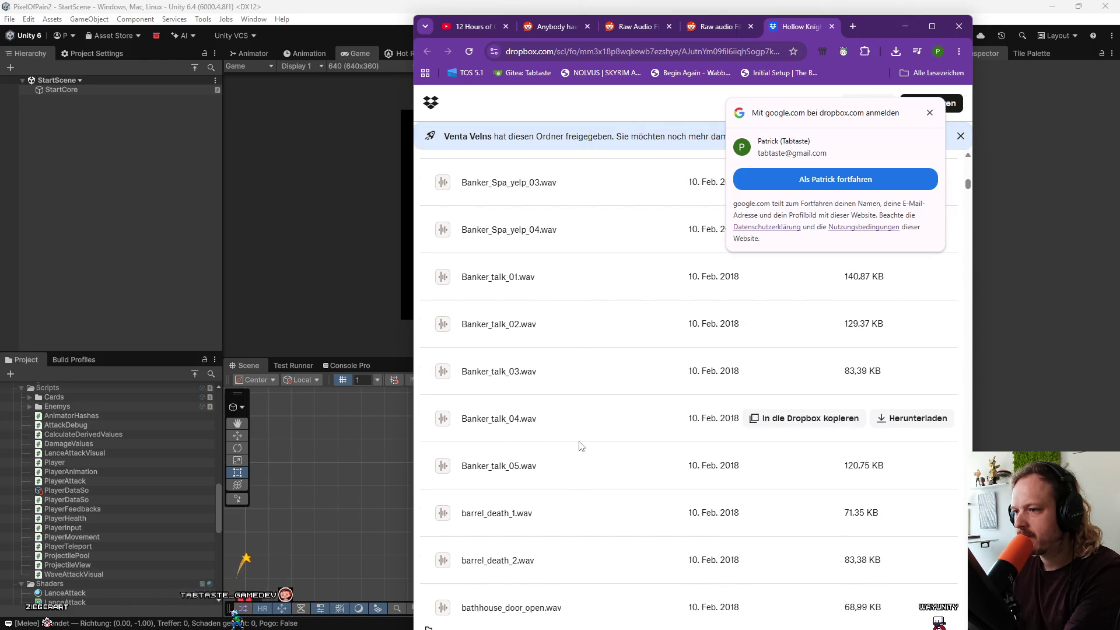
{"action": "scroll", "coordinate": [580, 447], "scroll_direction": "down", "scroll_amount": 10}
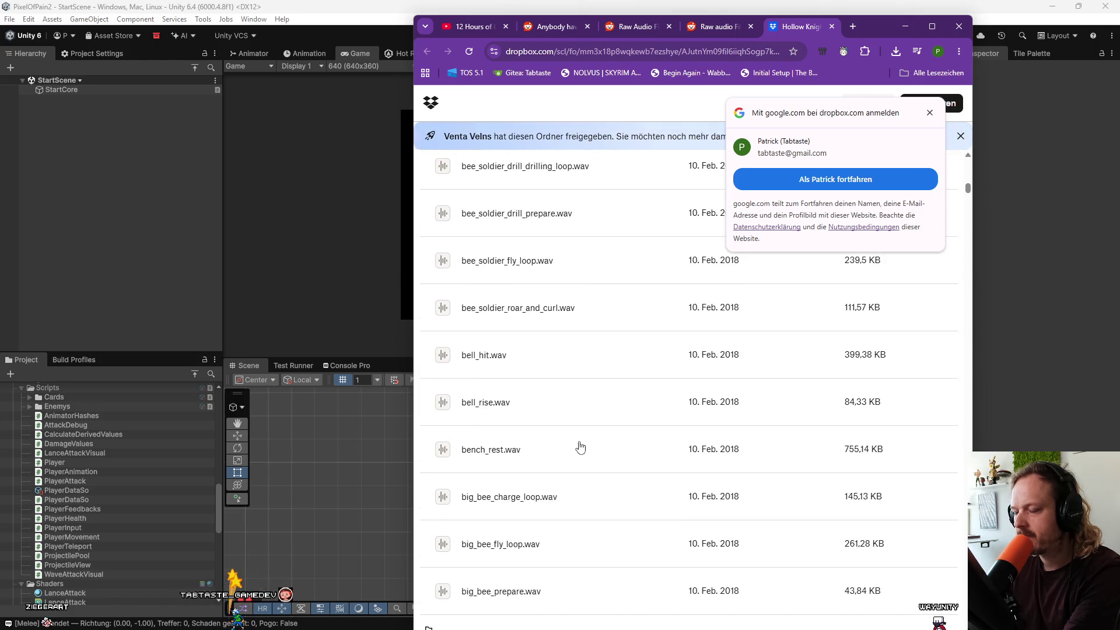
{"action": "scroll", "coordinate": [580, 447], "scroll_direction": "down", "scroll_amount": 5}
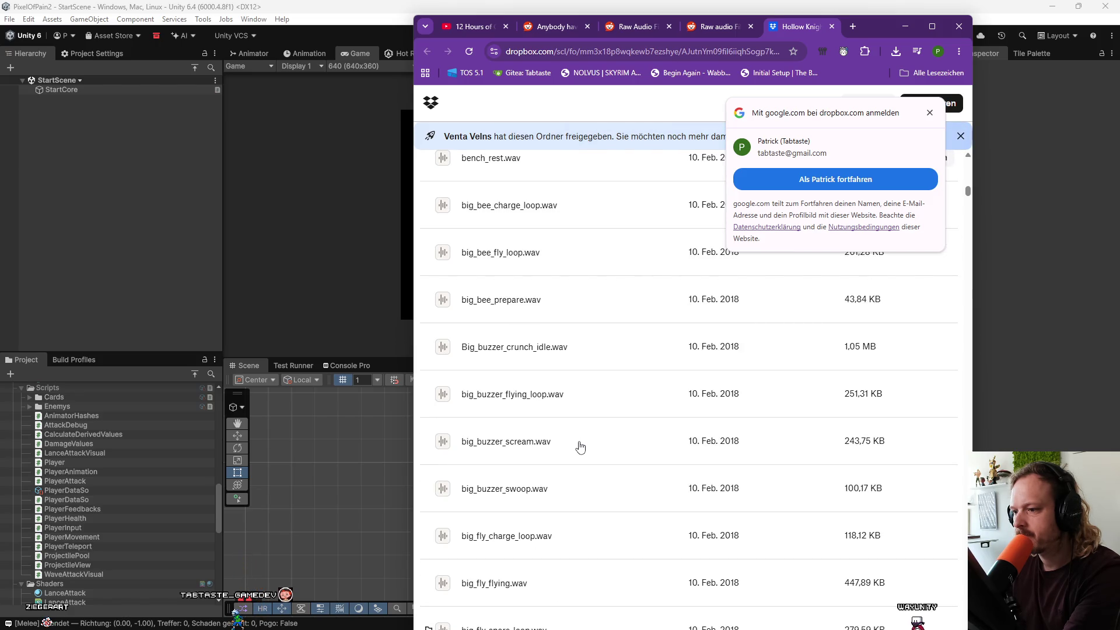
{"action": "mouse_move", "coordinate": [581, 447]}
{"action": "scroll", "coordinate": [581, 447], "scroll_direction": "down", "scroll_amount": 4}
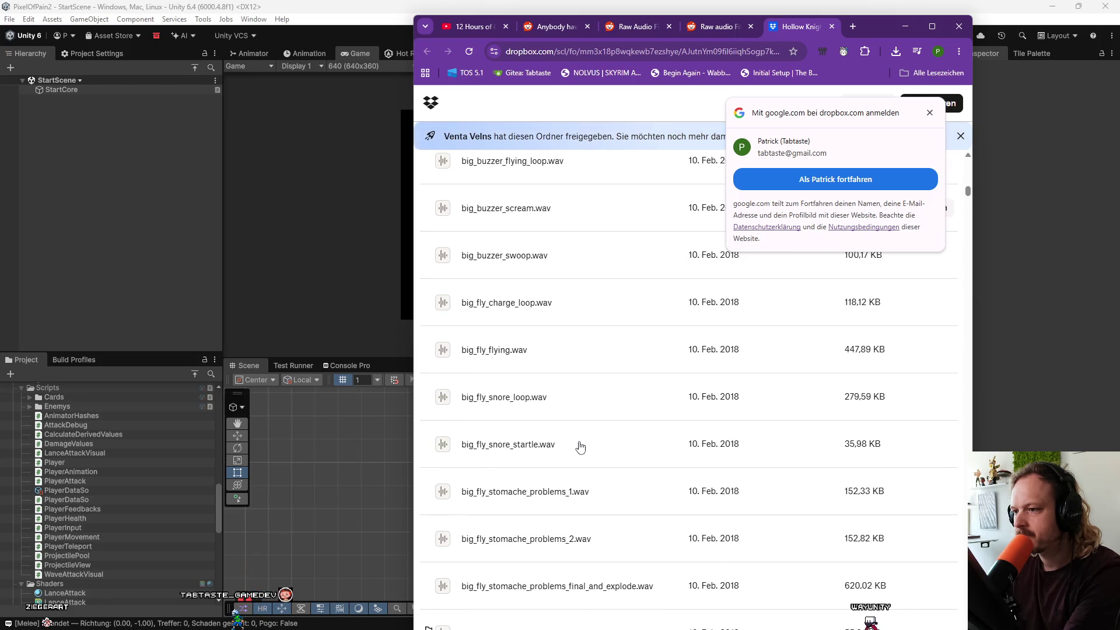
{"action": "scroll", "coordinate": [581, 447], "scroll_direction": "down", "scroll_amount": 14}
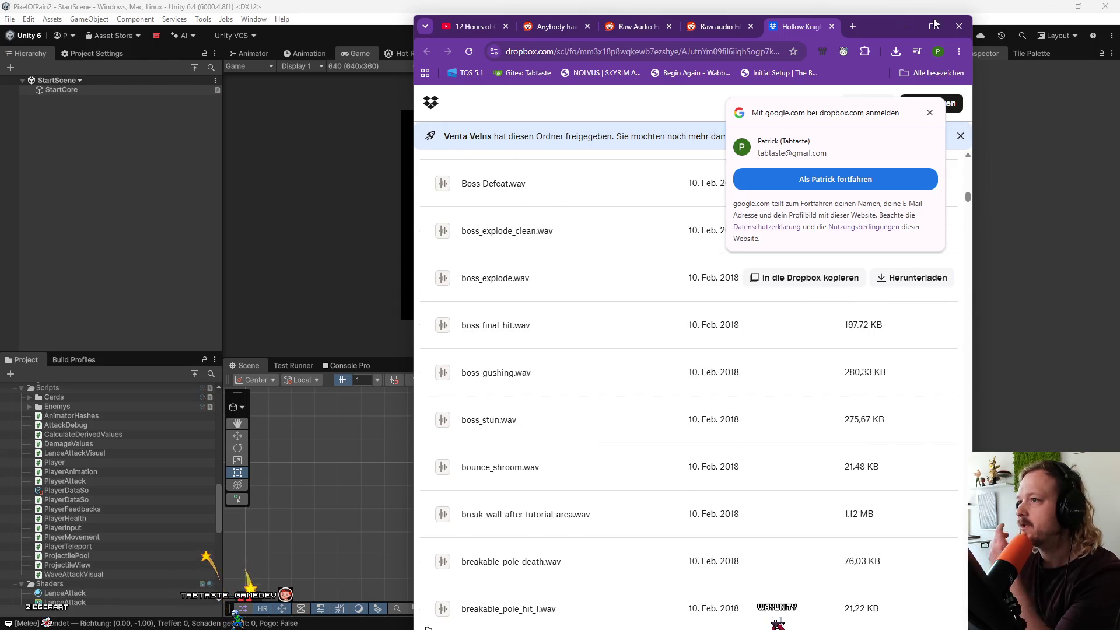
{"action": "left_click", "coordinate": [930, 112]}
Close the Dropbox tab and both Raw Audio Reddit tabs.
{"action": "left_click", "coordinate": [832, 26]}
{"action": "left_click", "coordinate": [832, 27]}
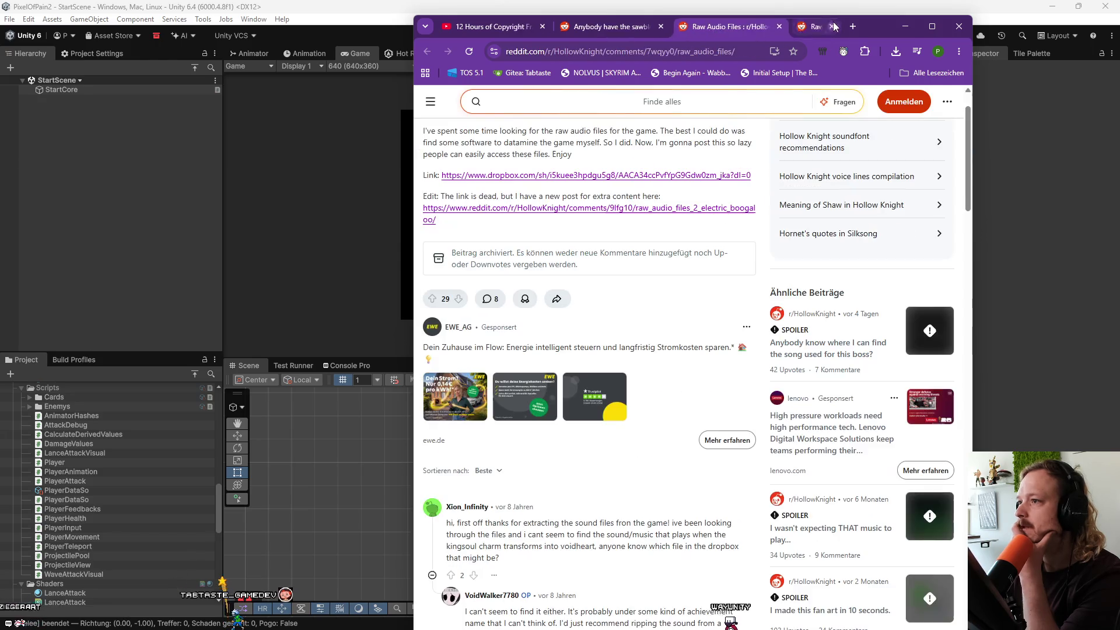
{"action": "left_click", "coordinate": [831, 28]}
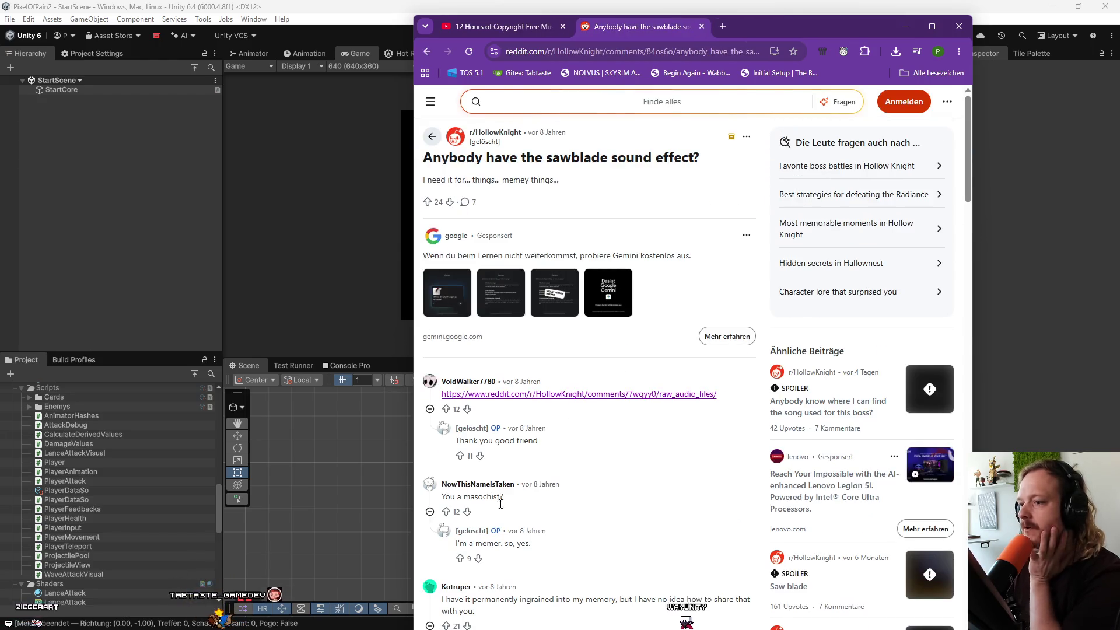
Leave the sawblade thread for the Google results and scroll to the white palace buzz saw video.
{"action": "scroll", "coordinate": [516, 513], "scroll_direction": "down", "scroll_amount": 2}
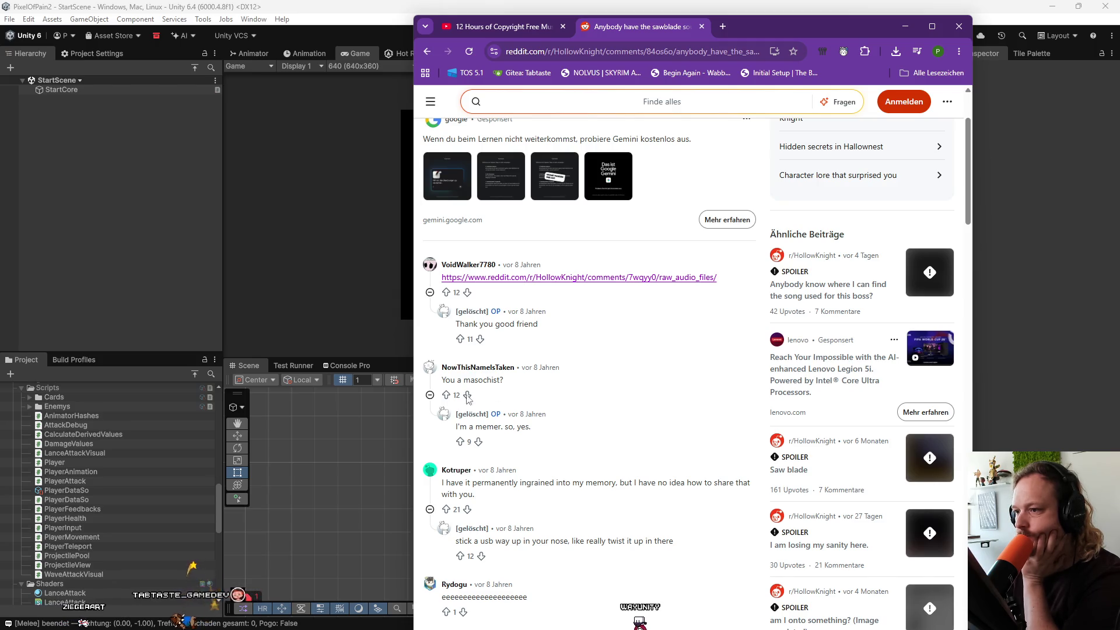
{"action": "scroll", "coordinate": [595, 435], "scroll_direction": "down", "scroll_amount": 2}
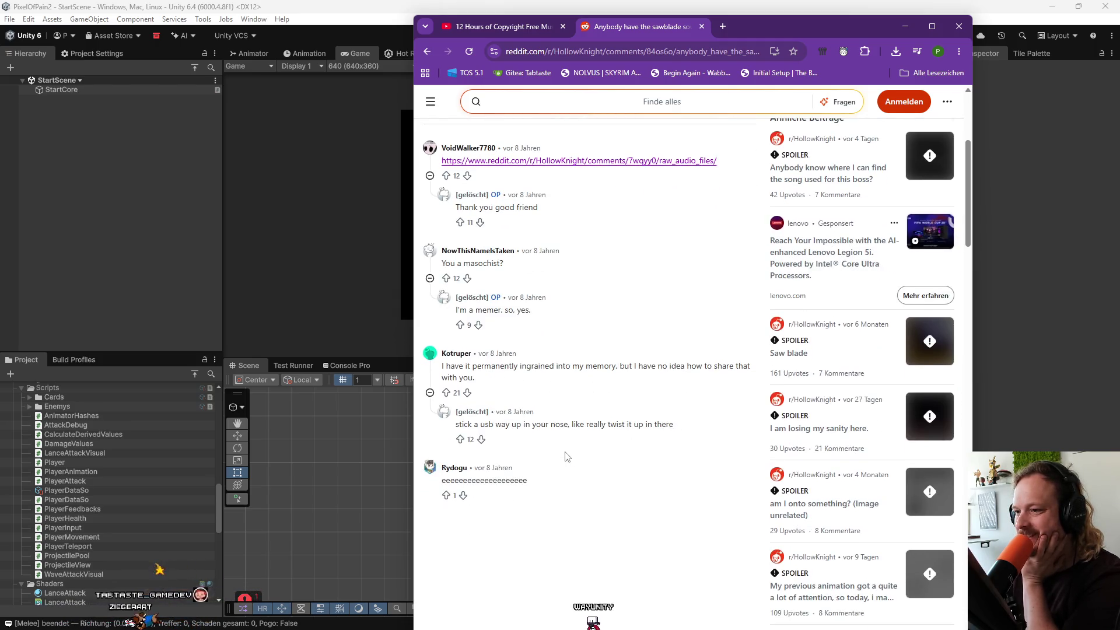
{"action": "scroll", "coordinate": [568, 457], "scroll_direction": "up", "scroll_amount": 5}
{"action": "left_click", "coordinate": [429, 52]}
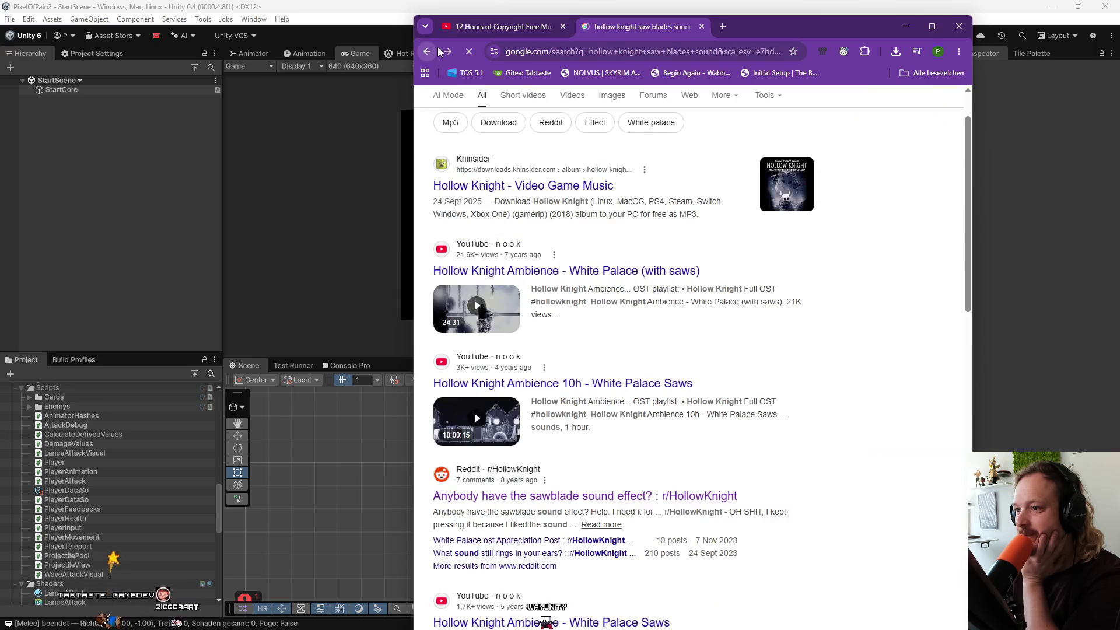
{"action": "scroll", "coordinate": [709, 426], "scroll_direction": "down", "scroll_amount": 7}
{"action": "scroll", "coordinate": [713, 426], "scroll_direction": "down", "scroll_amount": 4}
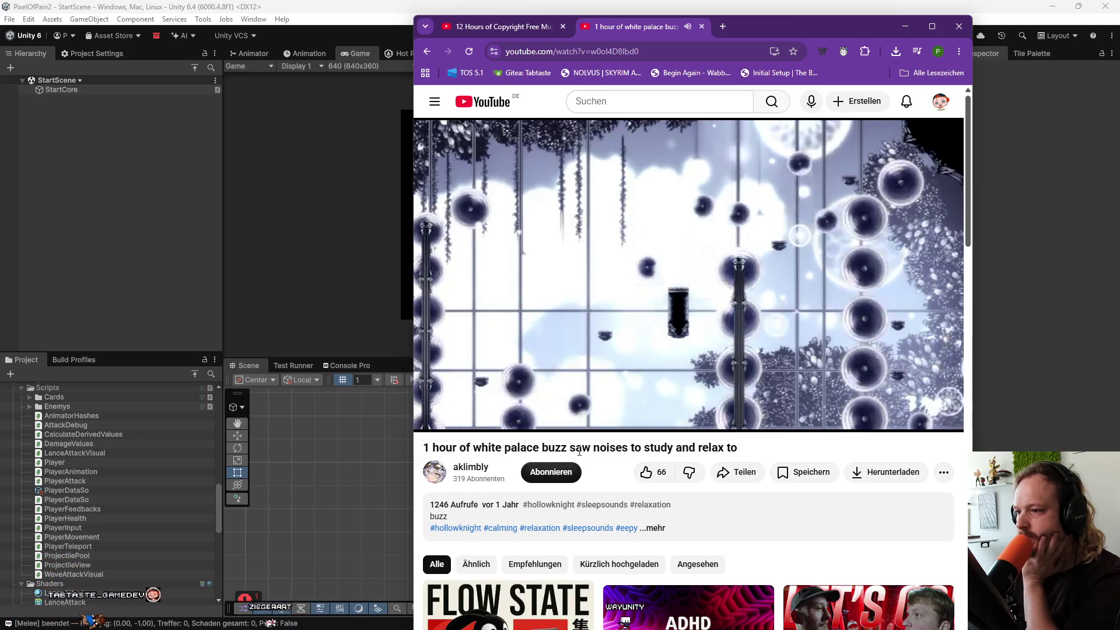
{"action": "scroll", "coordinate": [648, 478], "scroll_direction": "down", "scroll_amount": 5}
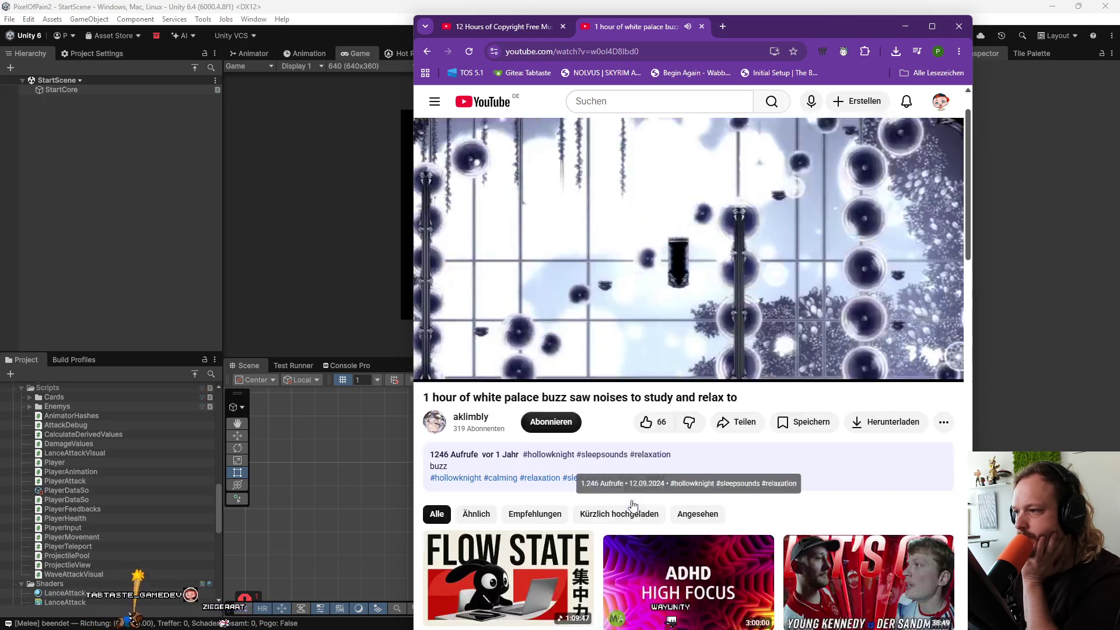
{"action": "scroll", "coordinate": [633, 505], "scroll_direction": "up", "scroll_amount": 5}
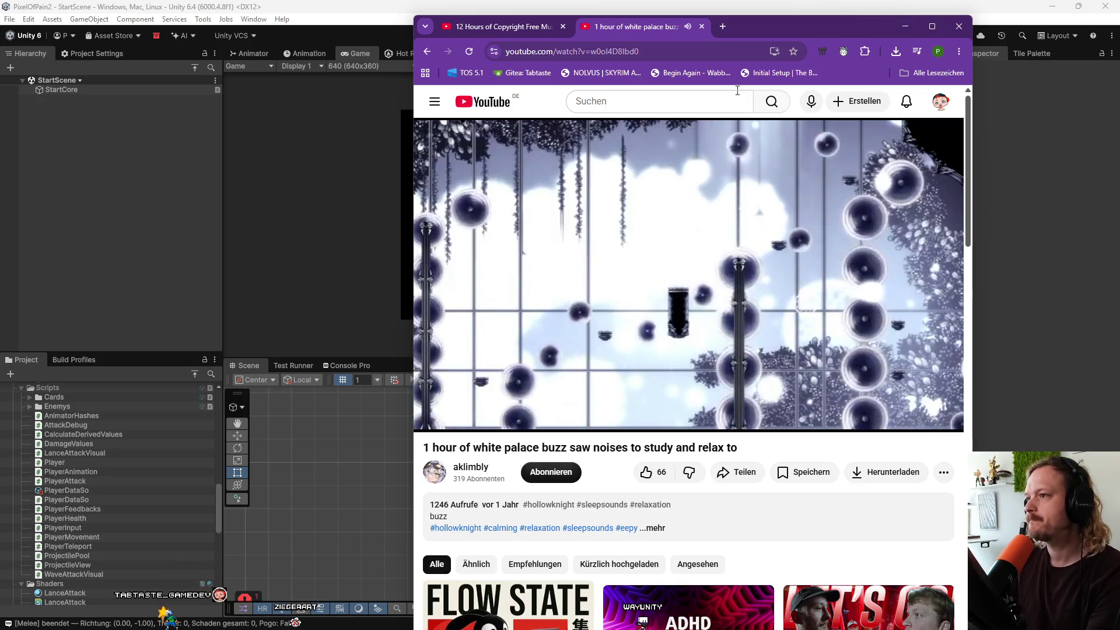
In a new tab, search Google Images for 'platformer games'.
{"action": "left_click", "coordinate": [719, 31]}
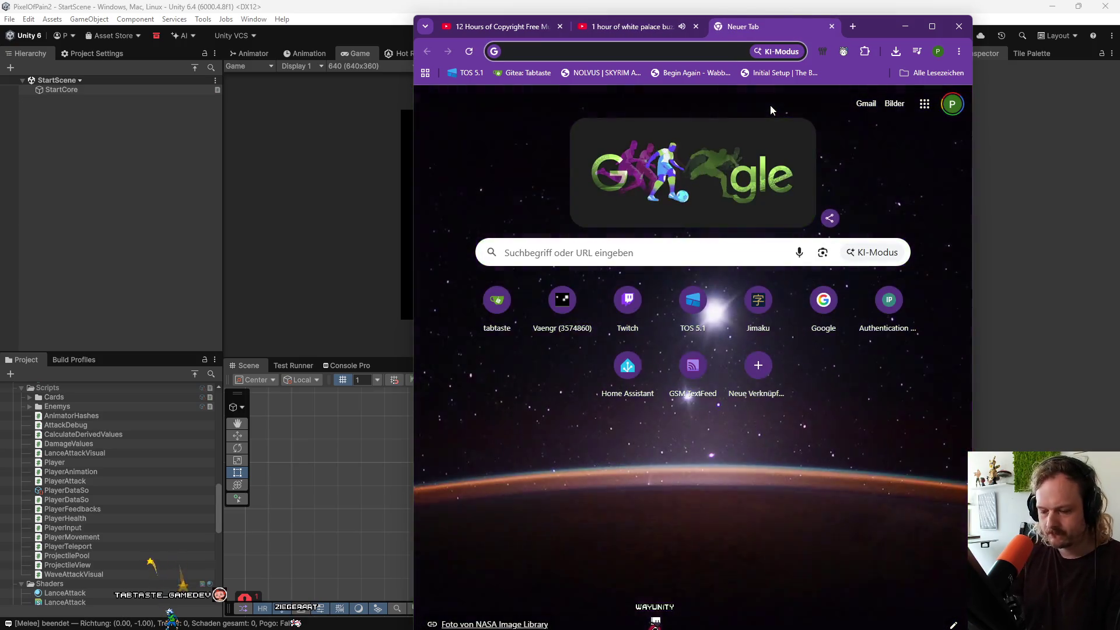
{"action": "type", "text": "platformer"}
{"action": "key", "text": "Return"}
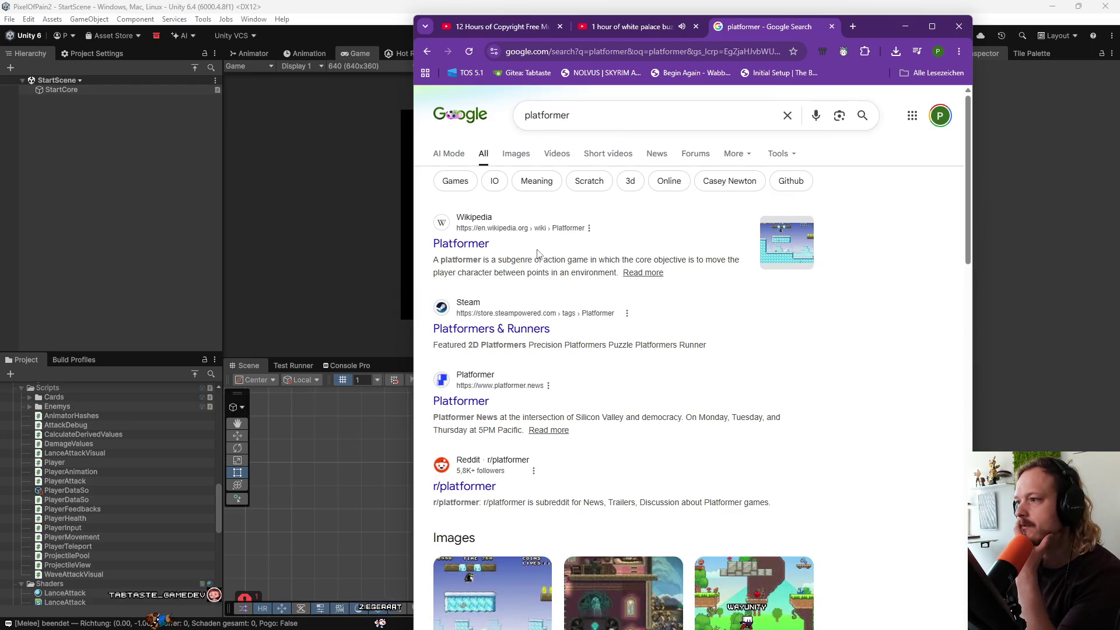
{"action": "left_click", "coordinate": [521, 158]}
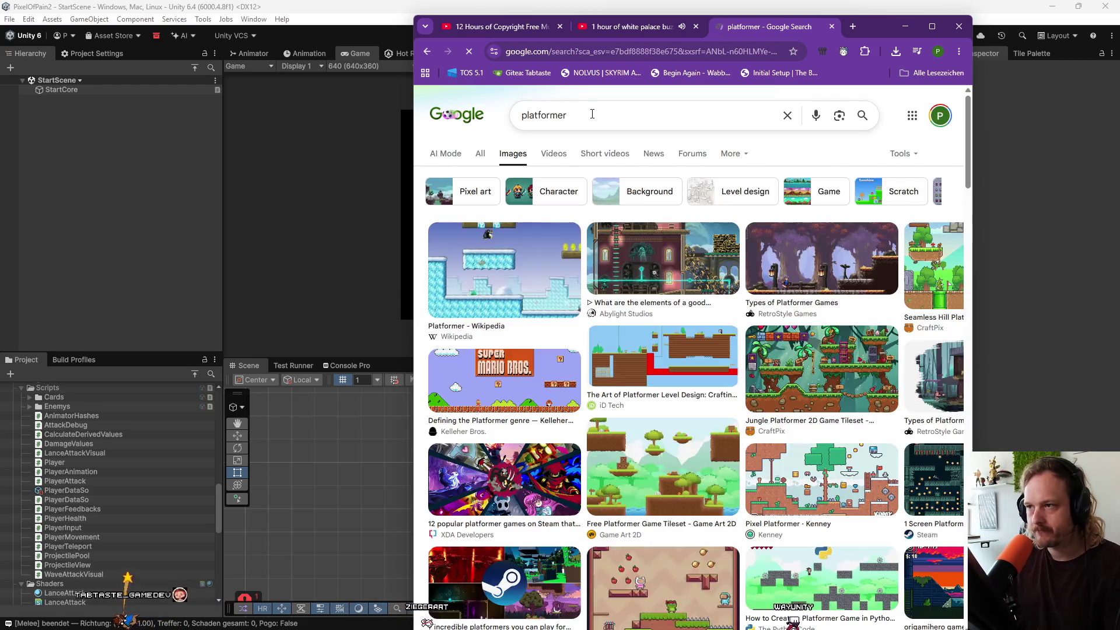
{"action": "type", "text": " games"}
{"action": "key", "text": "Return"}
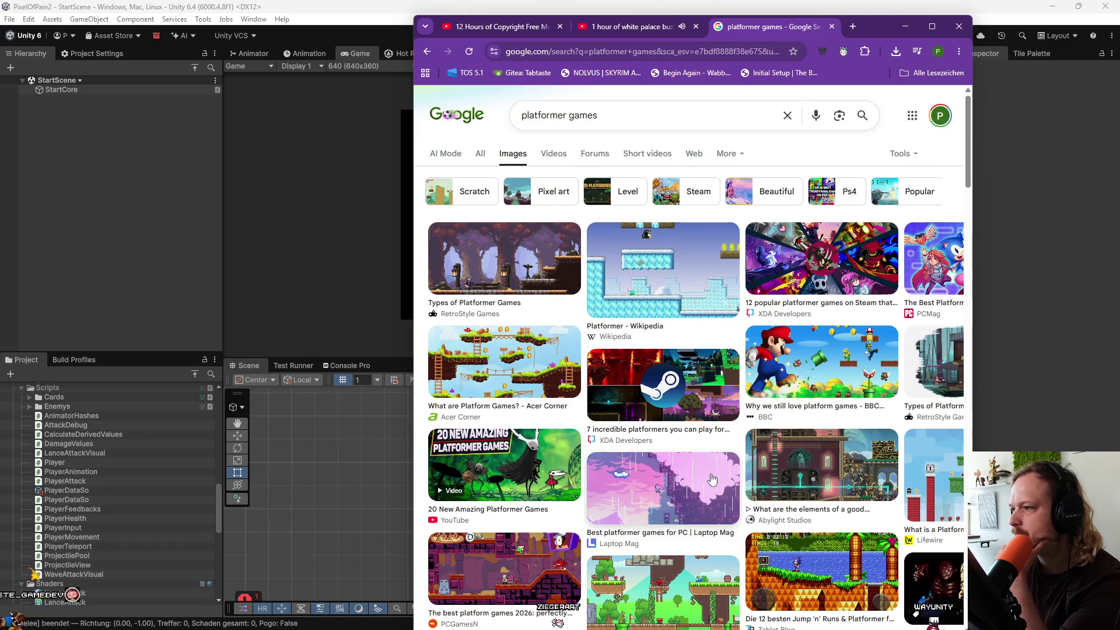
Browse the image results and open the CraftPix.net 'Platformer Tilesets' preview.
{"action": "scroll", "coordinate": [712, 479], "scroll_direction": "down", "scroll_amount": 2}
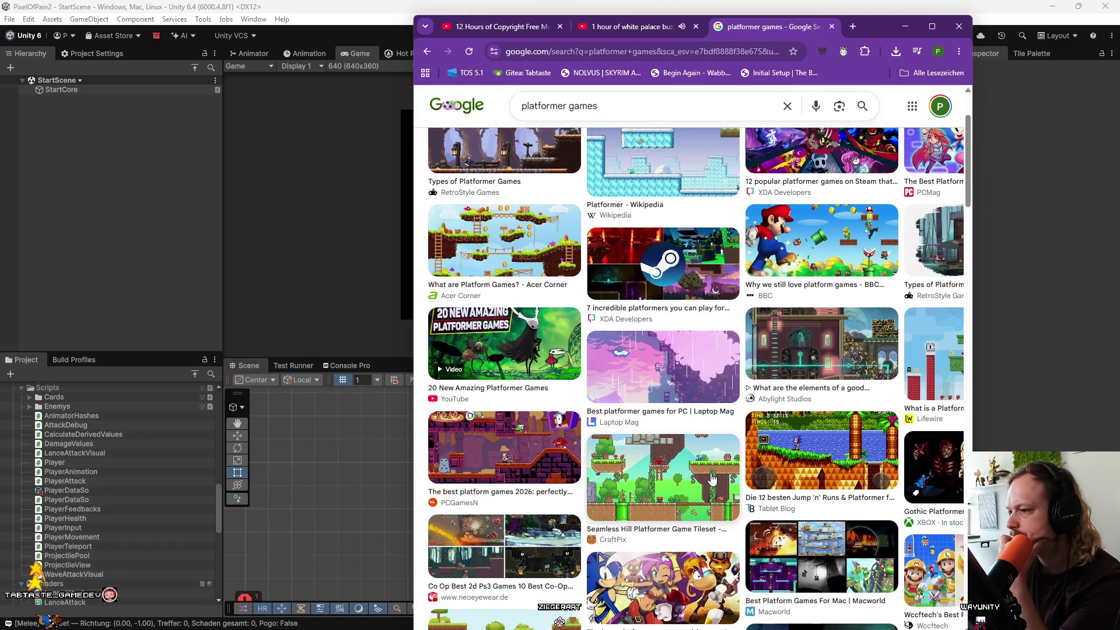
{"action": "scroll", "coordinate": [712, 478], "scroll_direction": "up", "scroll_amount": 2}
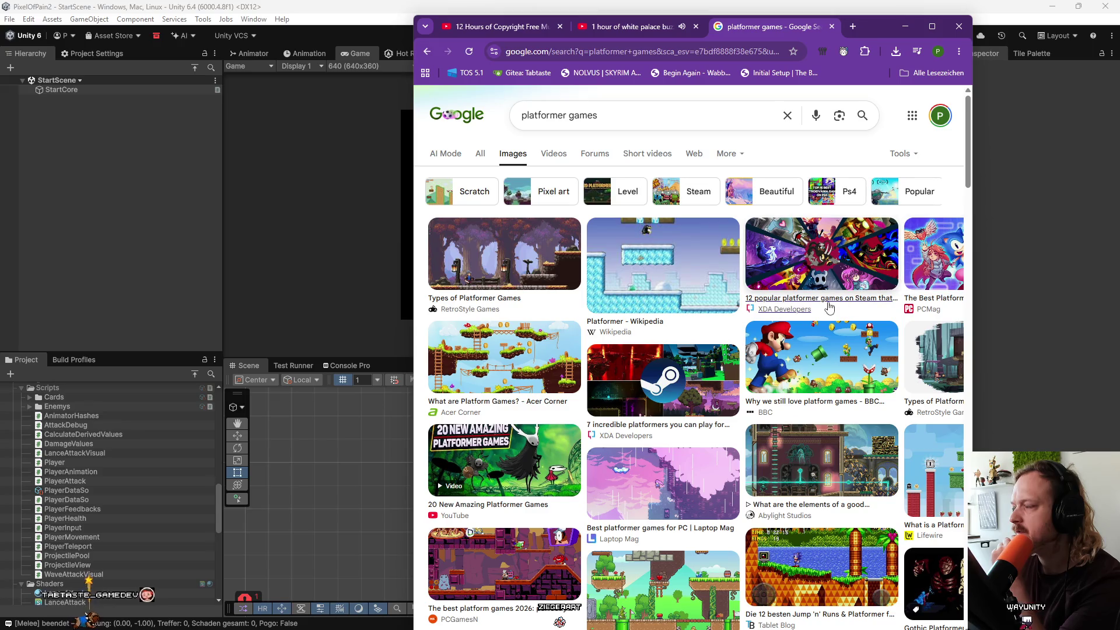
{"action": "scroll", "coordinate": [687, 436], "scroll_direction": "down", "scroll_amount": 2}
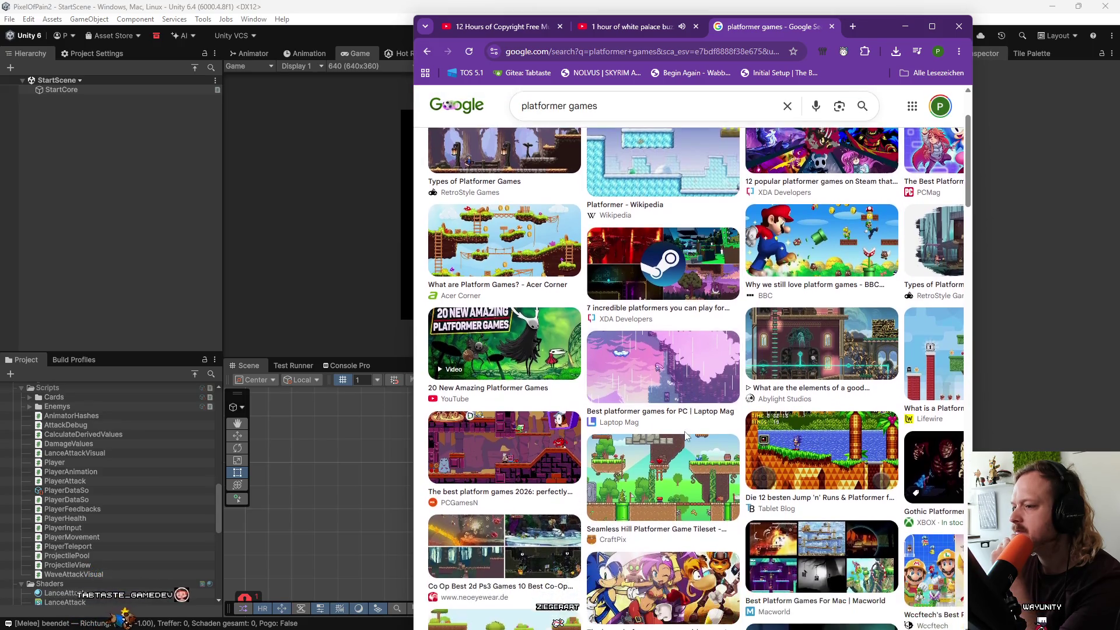
{"action": "scroll", "coordinate": [687, 436], "scroll_direction": "down", "scroll_amount": 2}
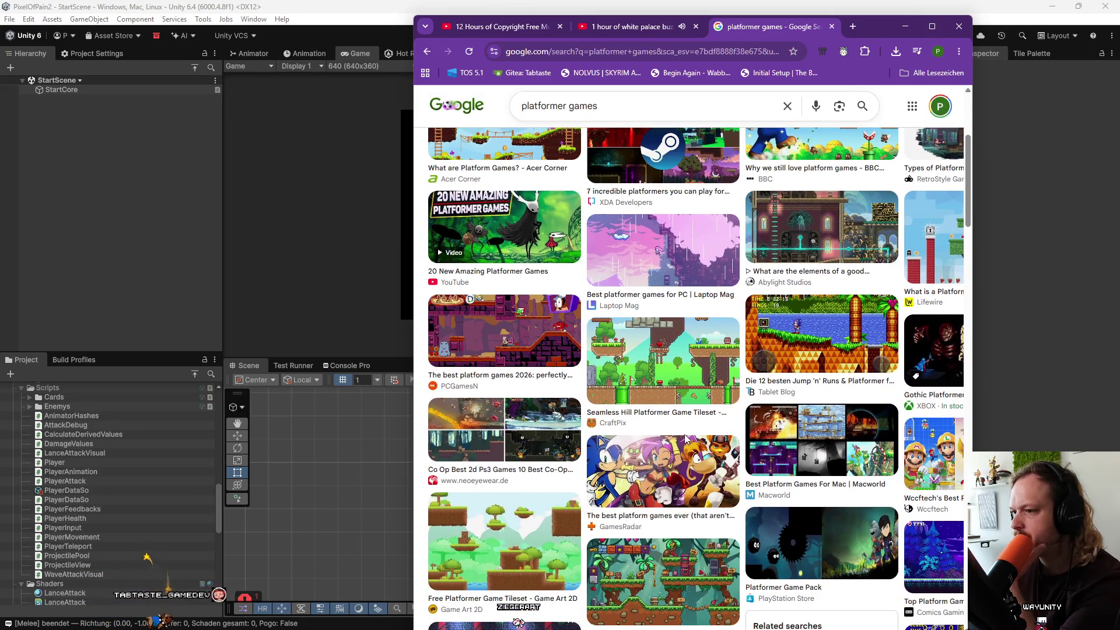
{"action": "scroll", "coordinate": [687, 437], "scroll_direction": "down", "scroll_amount": 2}
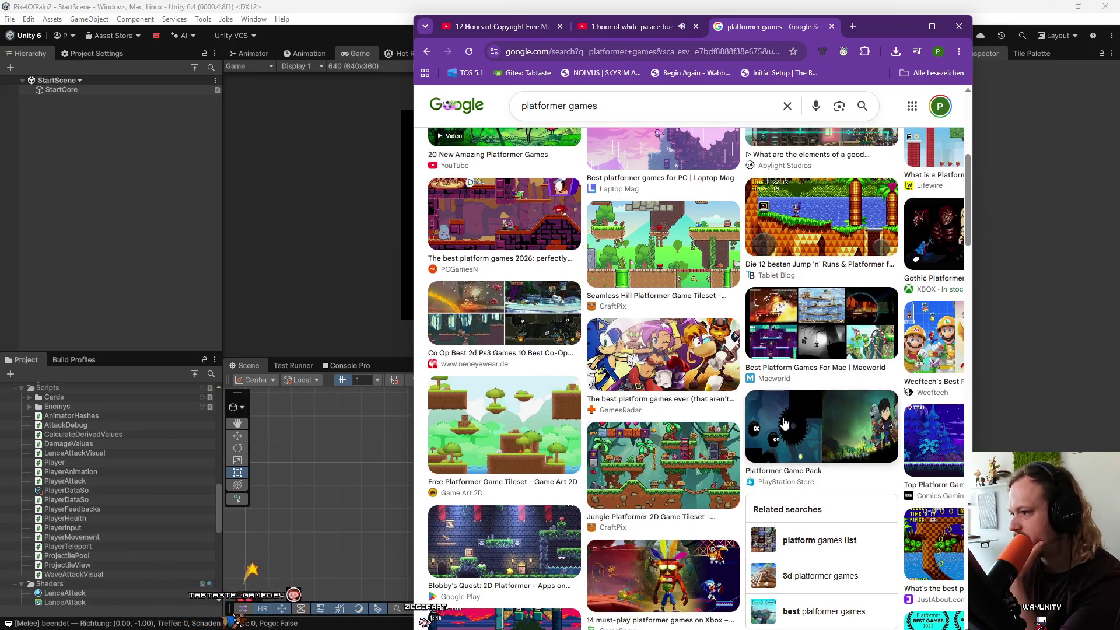
{"action": "scroll", "coordinate": [659, 407], "scroll_direction": "down", "scroll_amount": 2}
{"action": "scroll", "coordinate": [660, 407], "scroll_direction": "down", "scroll_amount": 2}
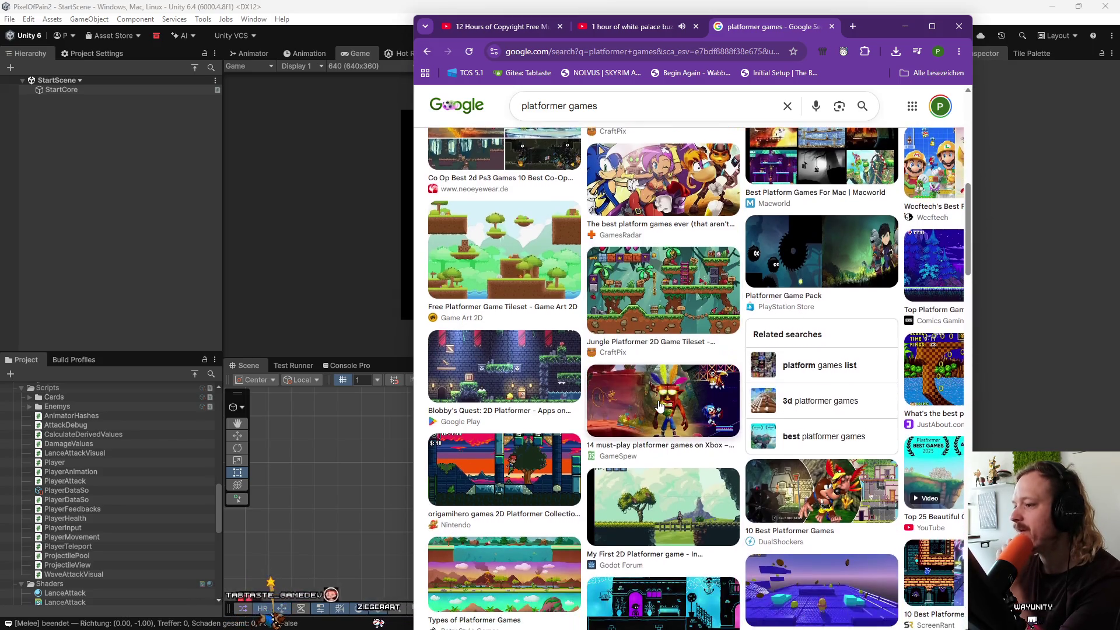
{"action": "scroll", "coordinate": [723, 413], "scroll_direction": "down", "scroll_amount": 3}
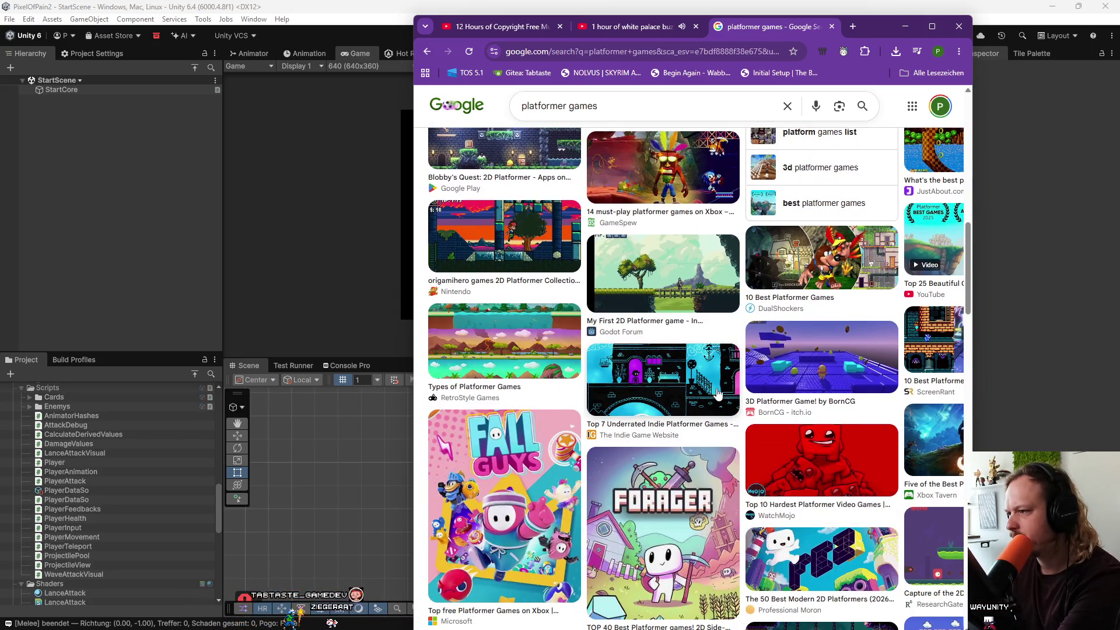
{"action": "scroll", "coordinate": [801, 354], "scroll_direction": "down", "scroll_amount": 2}
{"action": "scroll", "coordinate": [804, 352], "scroll_direction": "down", "scroll_amount": 2}
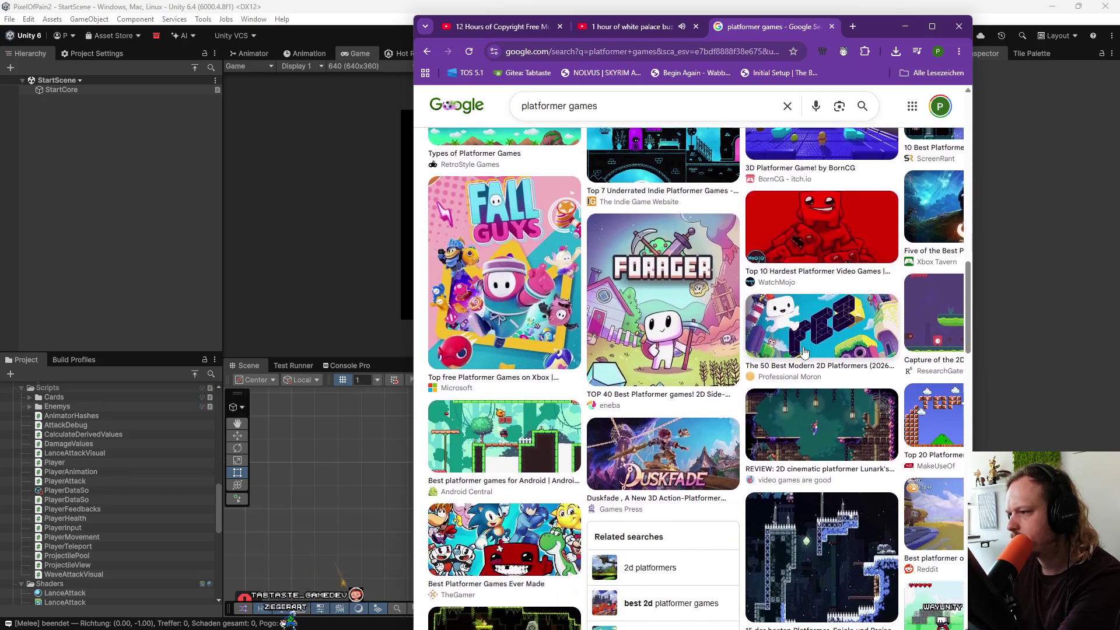
{"action": "scroll", "coordinate": [810, 386], "scroll_direction": "down", "scroll_amount": 2}
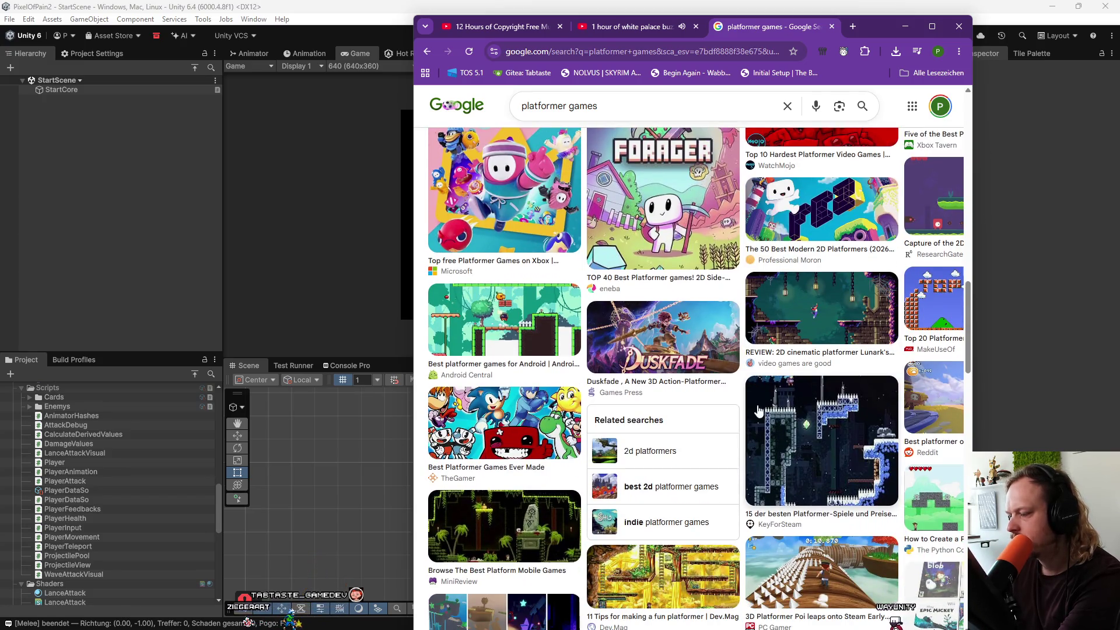
{"action": "scroll", "coordinate": [830, 416], "scroll_direction": "down", "scroll_amount": 4}
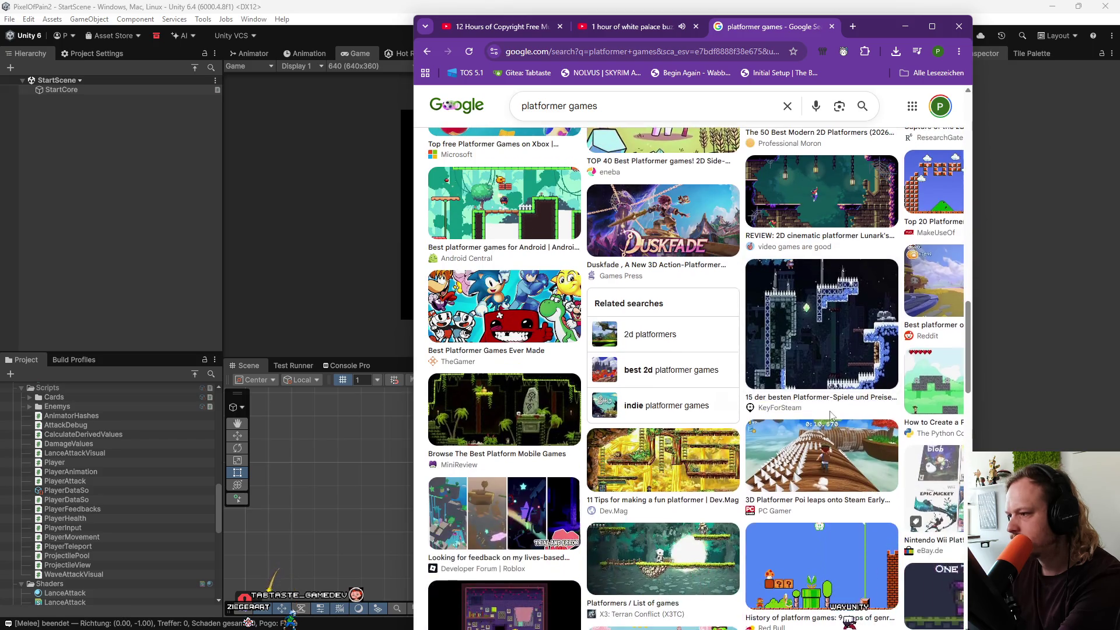
{"action": "scroll", "coordinate": [831, 417], "scroll_direction": "up", "scroll_amount": 2}
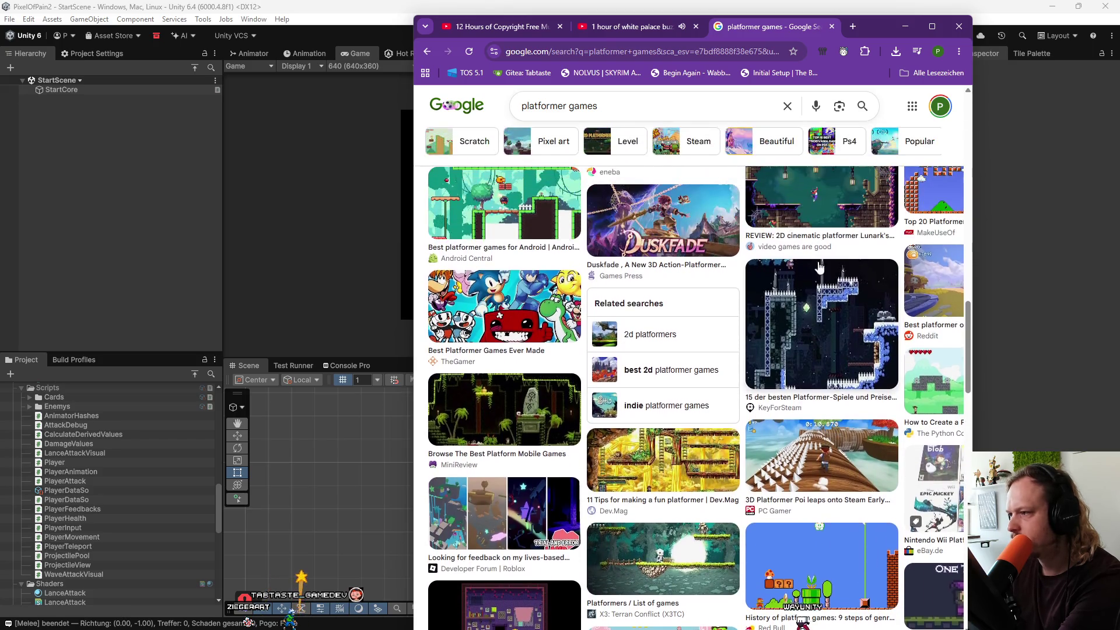
{"action": "scroll", "coordinate": [838, 297], "scroll_direction": "down", "scroll_amount": 3}
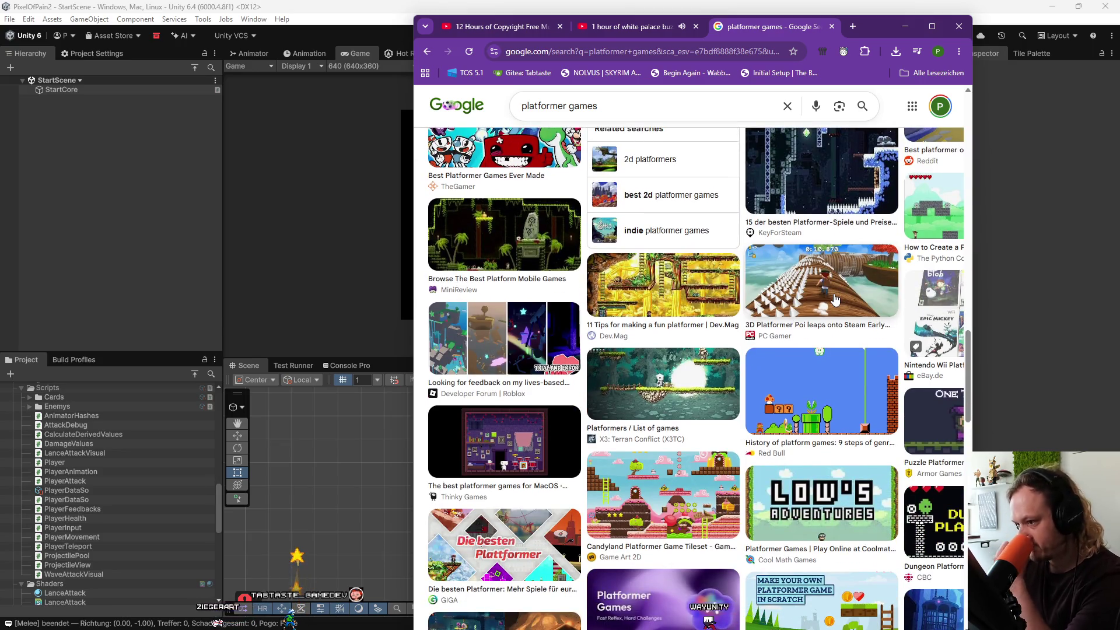
{"action": "scroll", "coordinate": [793, 360], "scroll_direction": "down", "scroll_amount": 4}
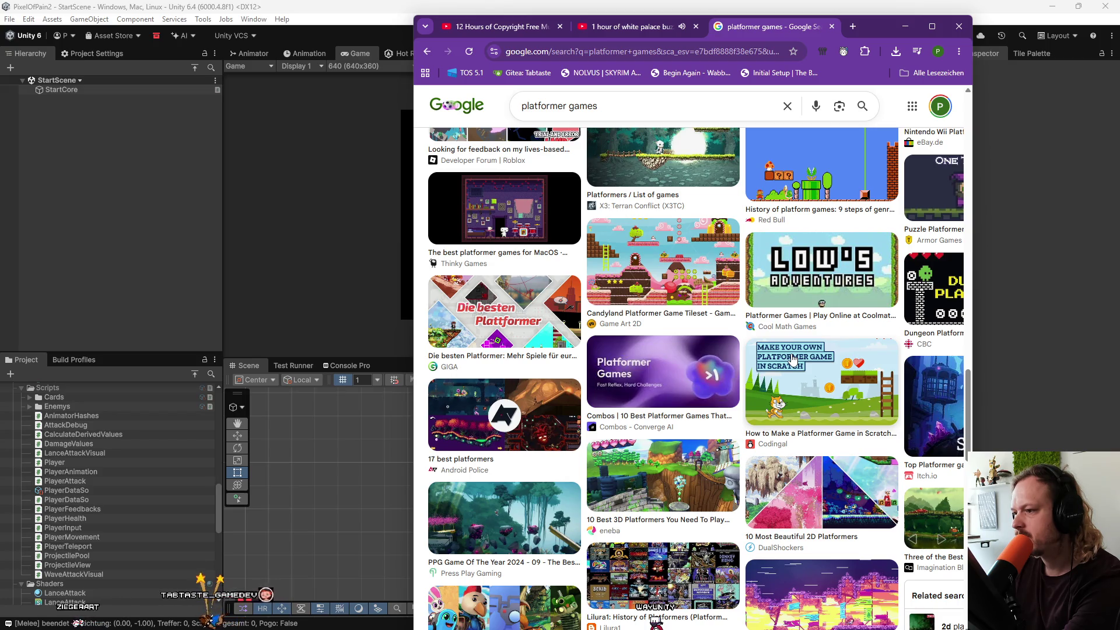
{"action": "scroll", "coordinate": [793, 360], "scroll_direction": "down", "scroll_amount": 4}
{"action": "scroll", "coordinate": [793, 360], "scroll_direction": "down", "scroll_amount": 3}
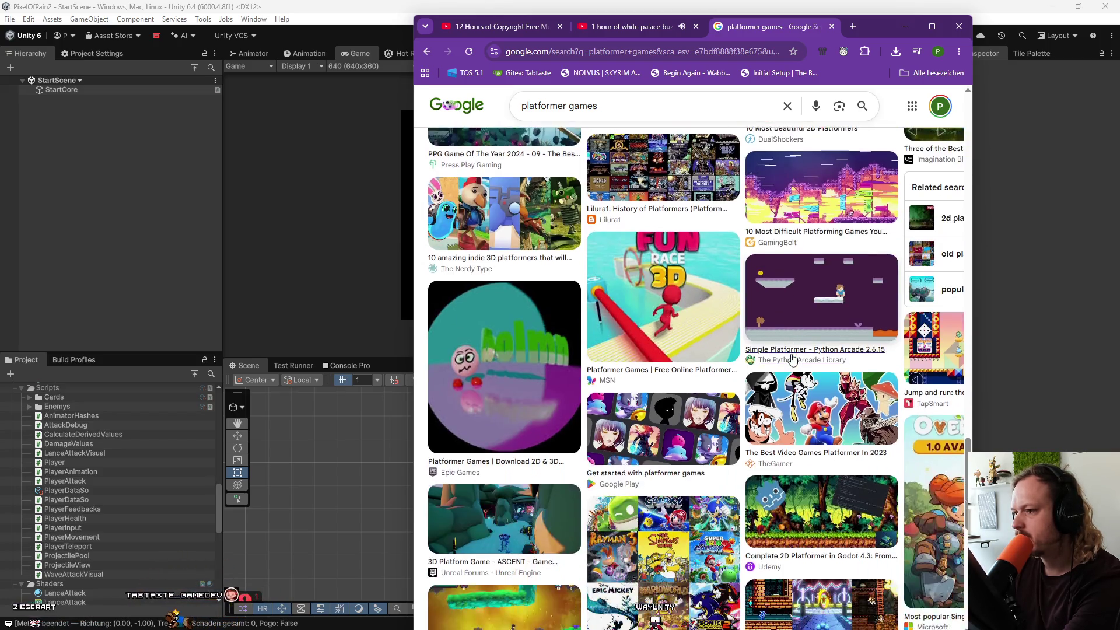
{"action": "scroll", "coordinate": [793, 360], "scroll_direction": "down", "scroll_amount": 5}
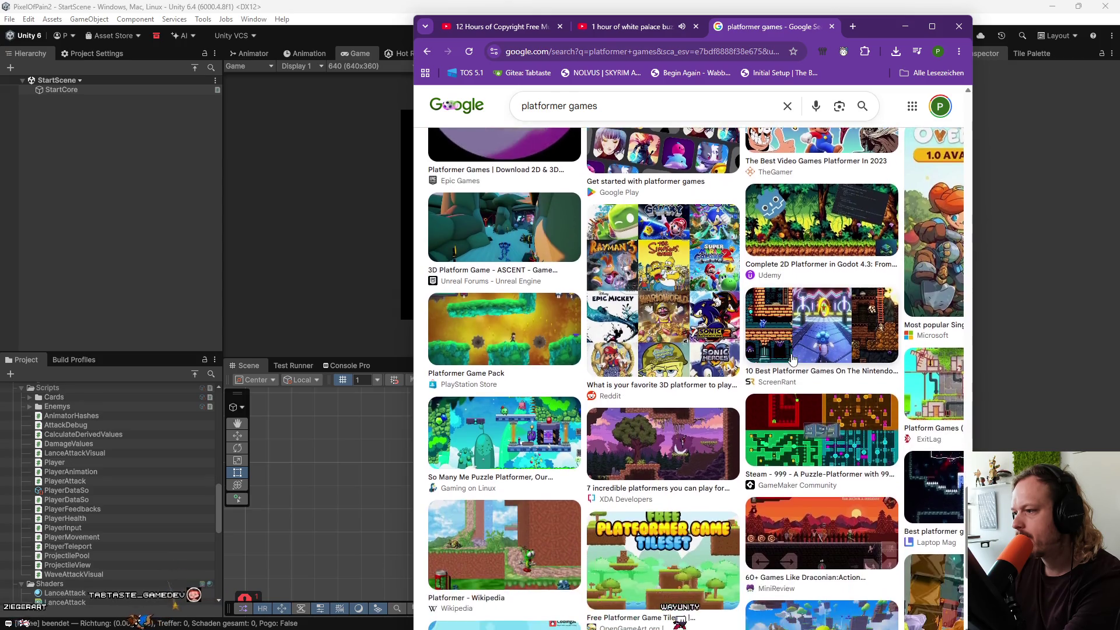
{"action": "scroll", "coordinate": [793, 360], "scroll_direction": "down", "scroll_amount": 2}
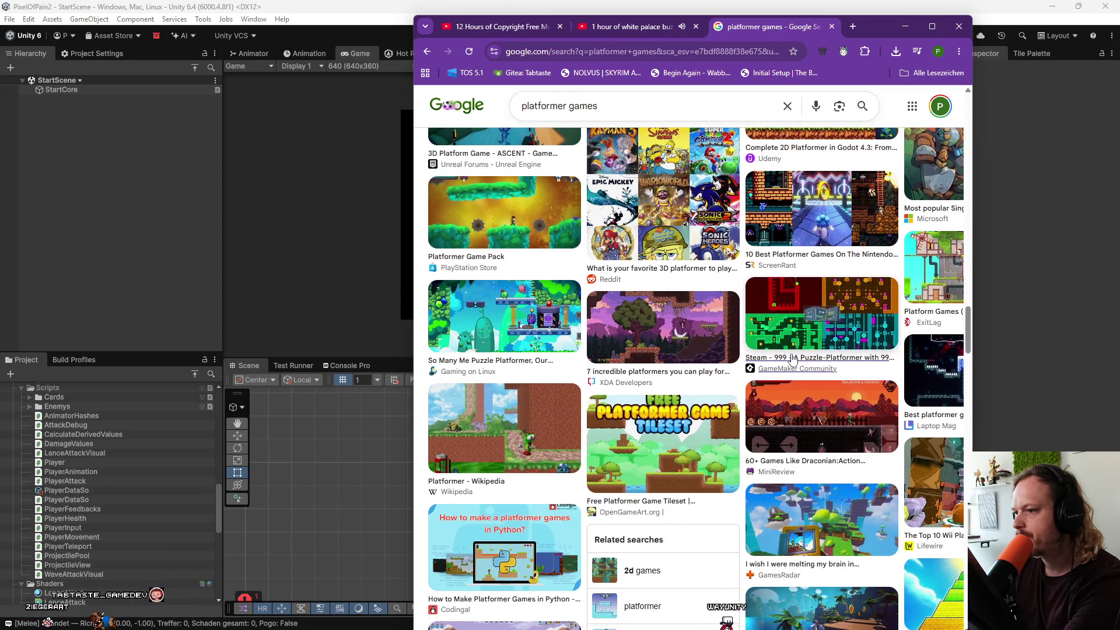
{"action": "scroll", "coordinate": [793, 360], "scroll_direction": "down", "scroll_amount": 2}
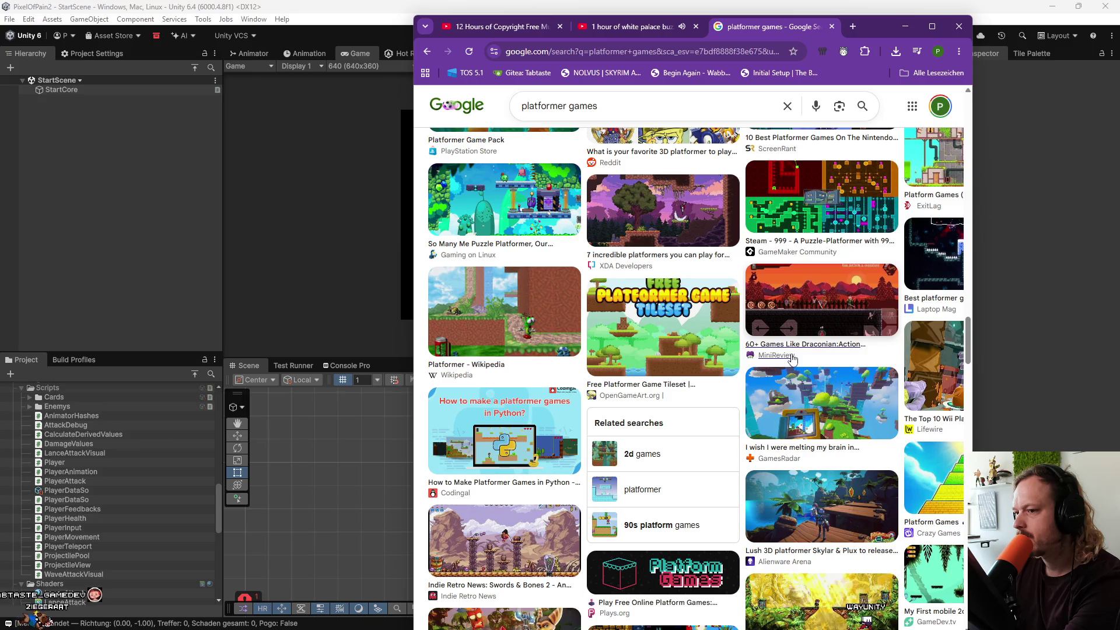
{"action": "scroll", "coordinate": [793, 360], "scroll_direction": "down", "scroll_amount": 2}
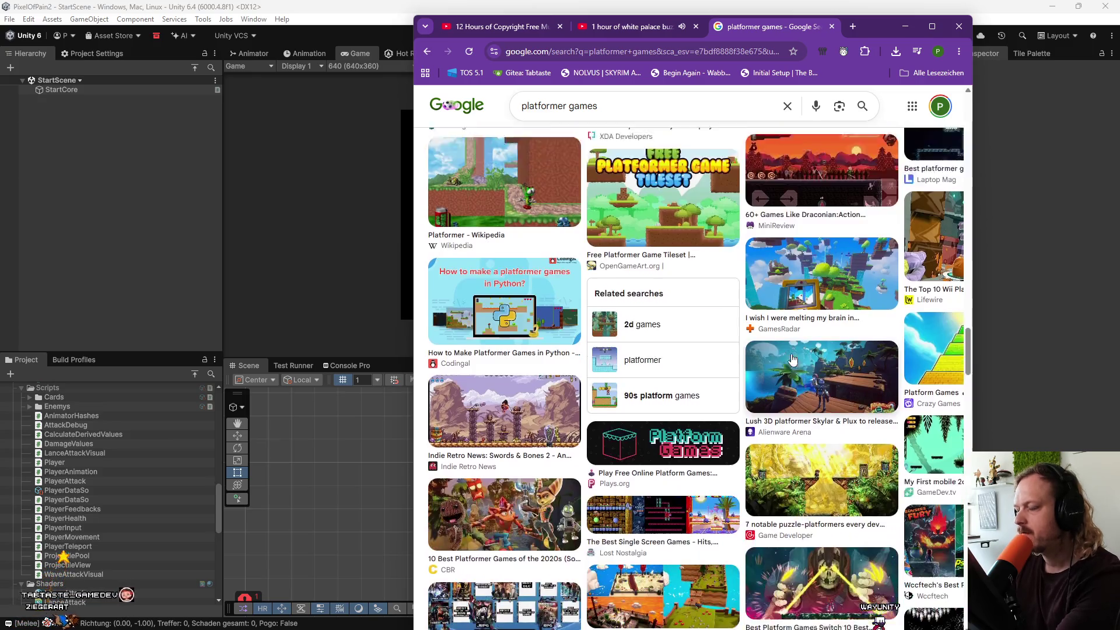
{"action": "scroll", "coordinate": [793, 360], "scroll_direction": "down", "scroll_amount": 2}
{"action": "scroll", "coordinate": [793, 360], "scroll_direction": "down", "scroll_amount": 1}
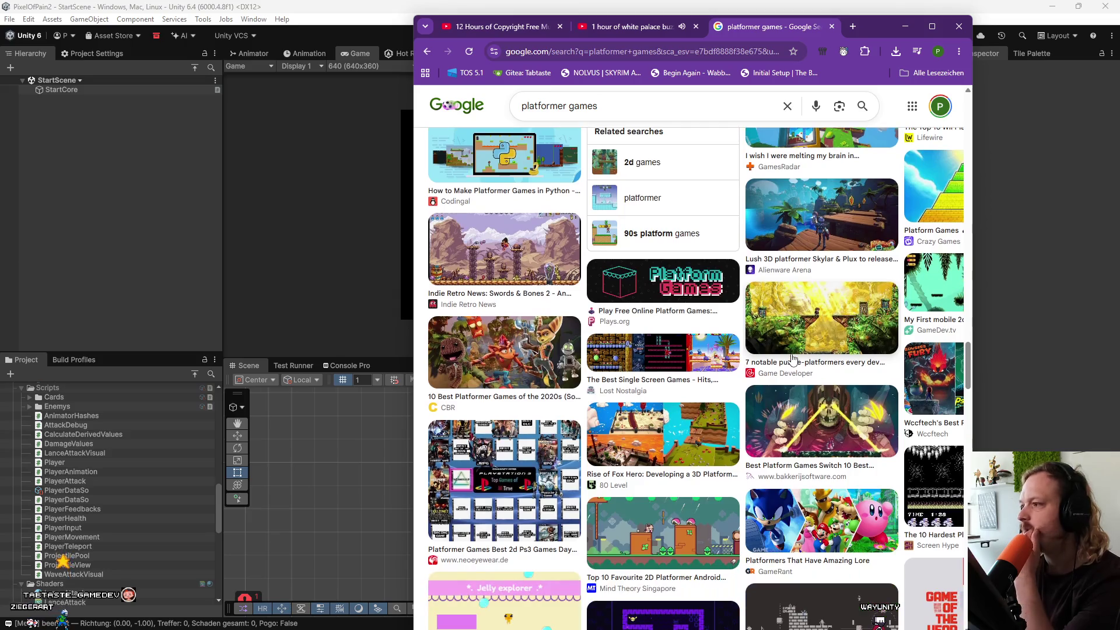
{"action": "scroll", "coordinate": [796, 360], "scroll_direction": "down", "scroll_amount": 1}
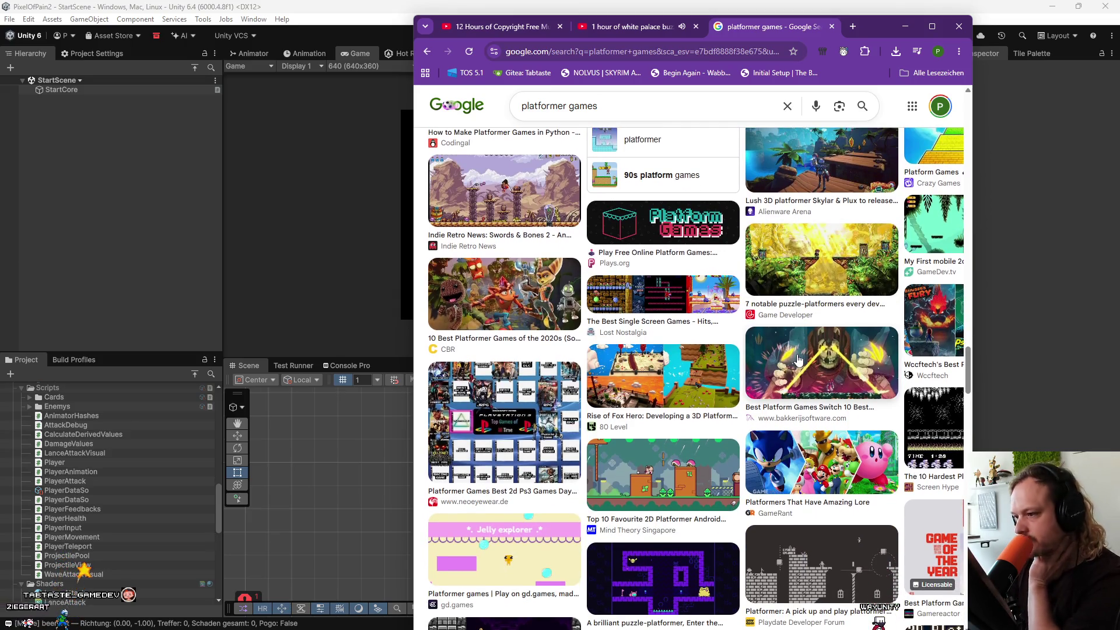
{"action": "scroll", "coordinate": [799, 360], "scroll_direction": "down", "scroll_amount": 3}
{"action": "scroll", "coordinate": [799, 360], "scroll_direction": "down", "scroll_amount": 6}
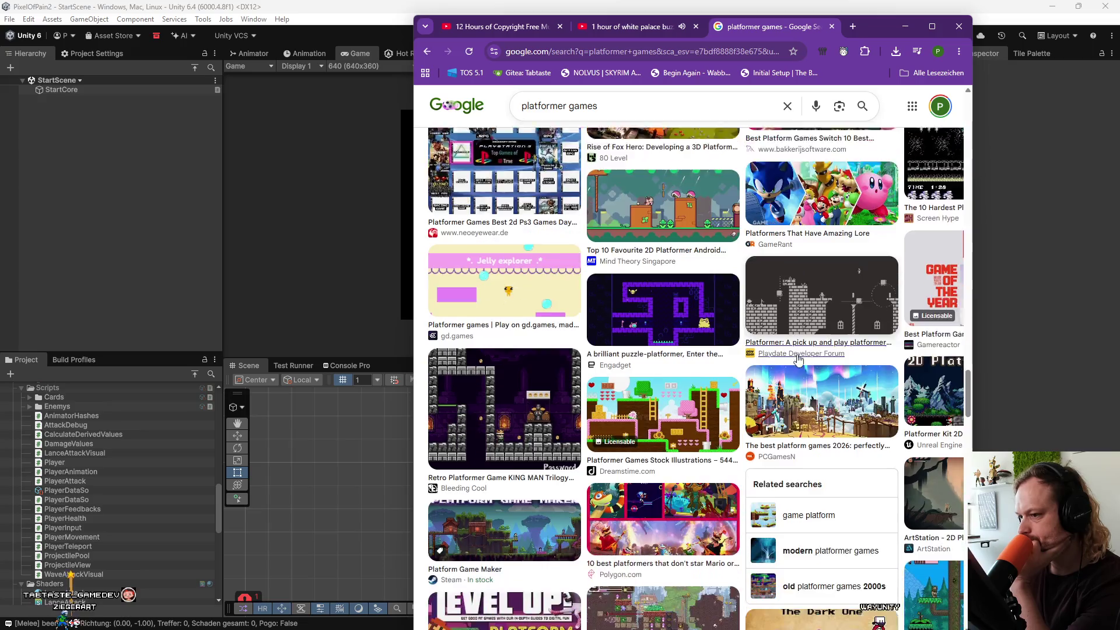
{"action": "scroll", "coordinate": [799, 360], "scroll_direction": "down", "scroll_amount": 1}
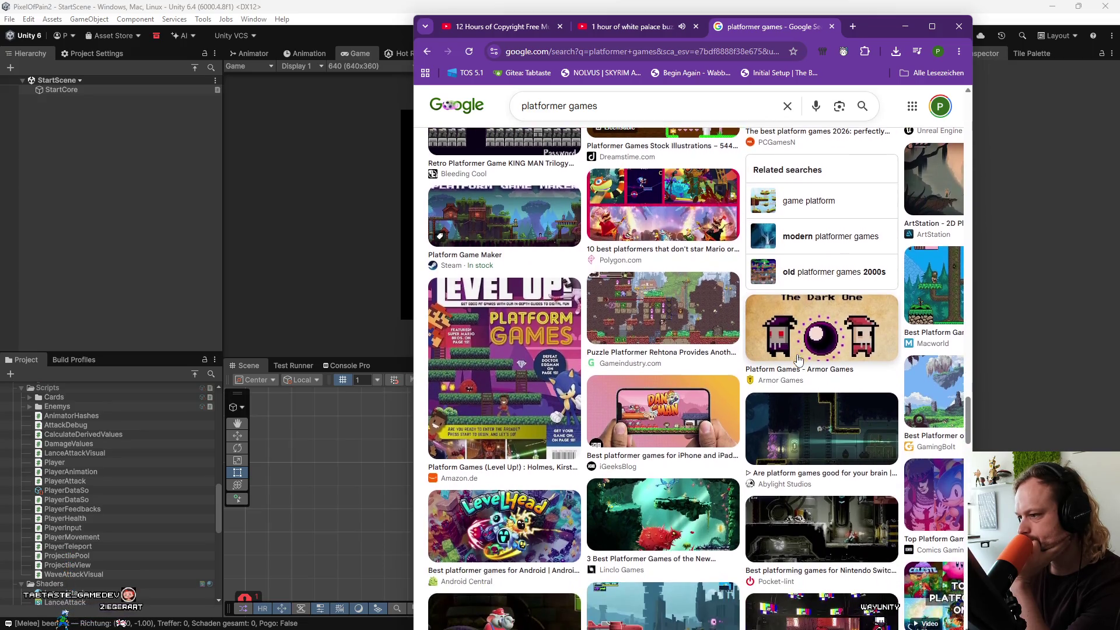
{"action": "scroll", "coordinate": [799, 360], "scroll_direction": "down", "scroll_amount": 3}
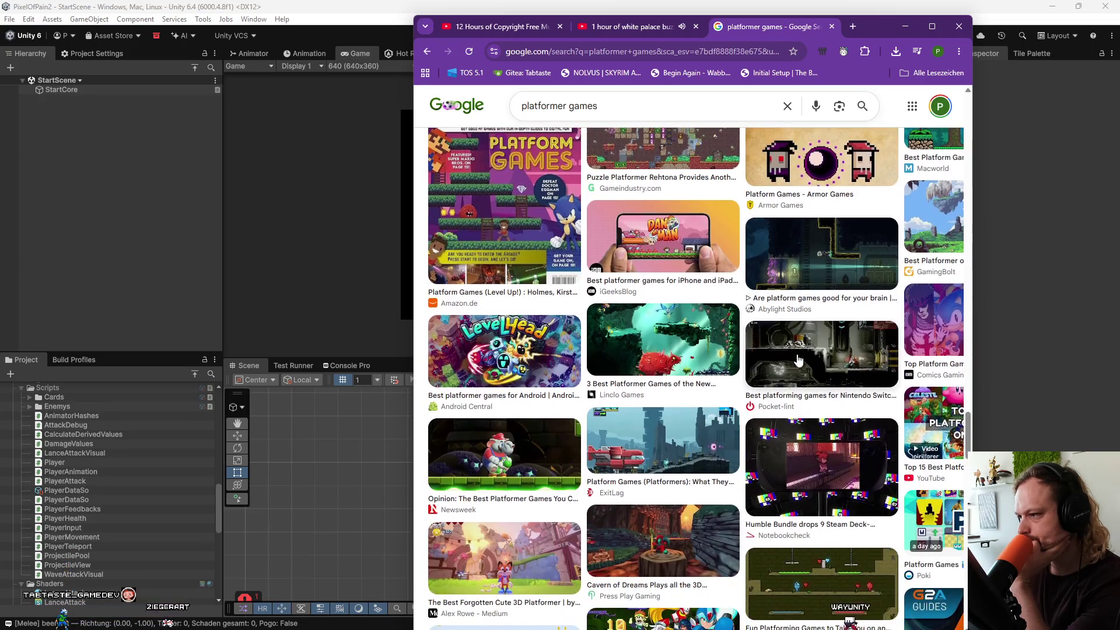
{"action": "scroll", "coordinate": [814, 471], "scroll_direction": "down", "scroll_amount": 3}
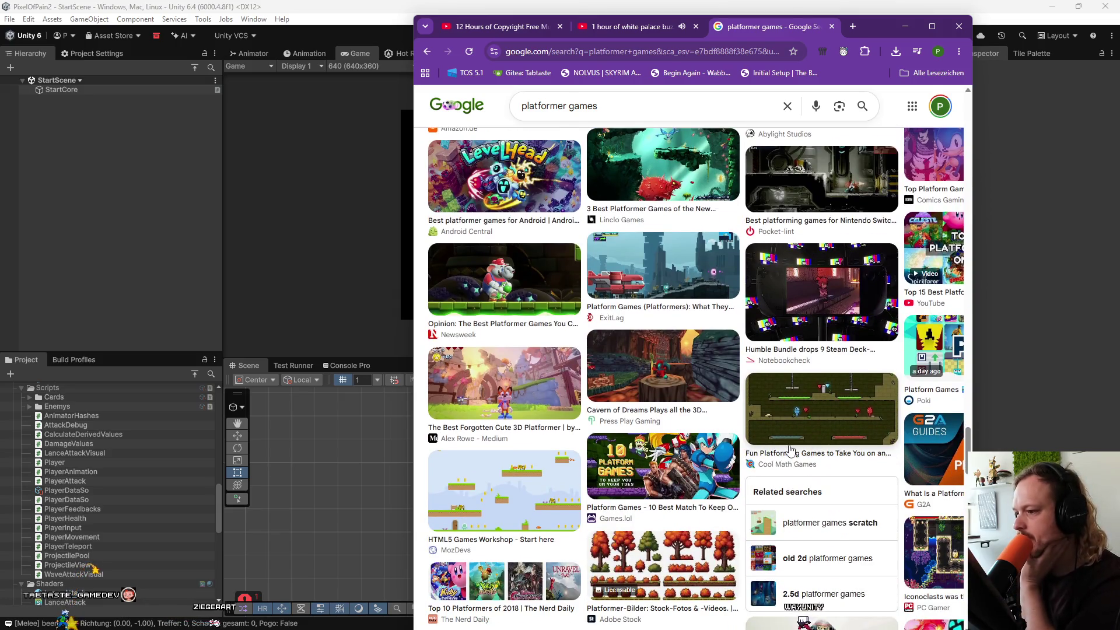
{"action": "scroll", "coordinate": [792, 449], "scroll_direction": "down", "scroll_amount": 3}
{"action": "scroll", "coordinate": [792, 450], "scroll_direction": "down", "scroll_amount": 3}
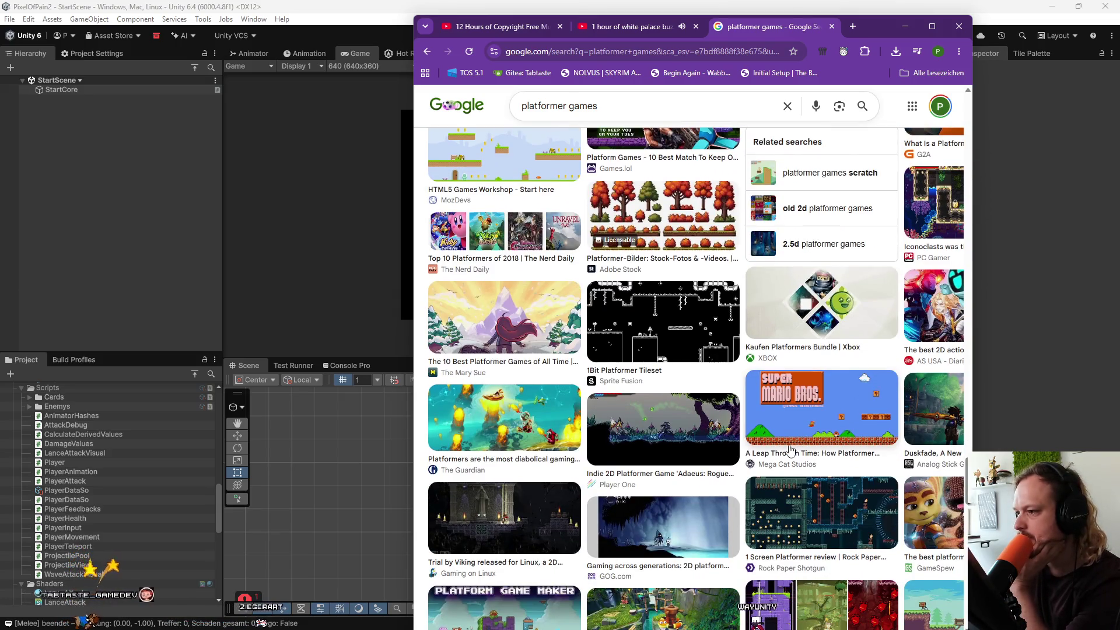
{"action": "scroll", "coordinate": [790, 449], "scroll_direction": "down", "scroll_amount": 2}
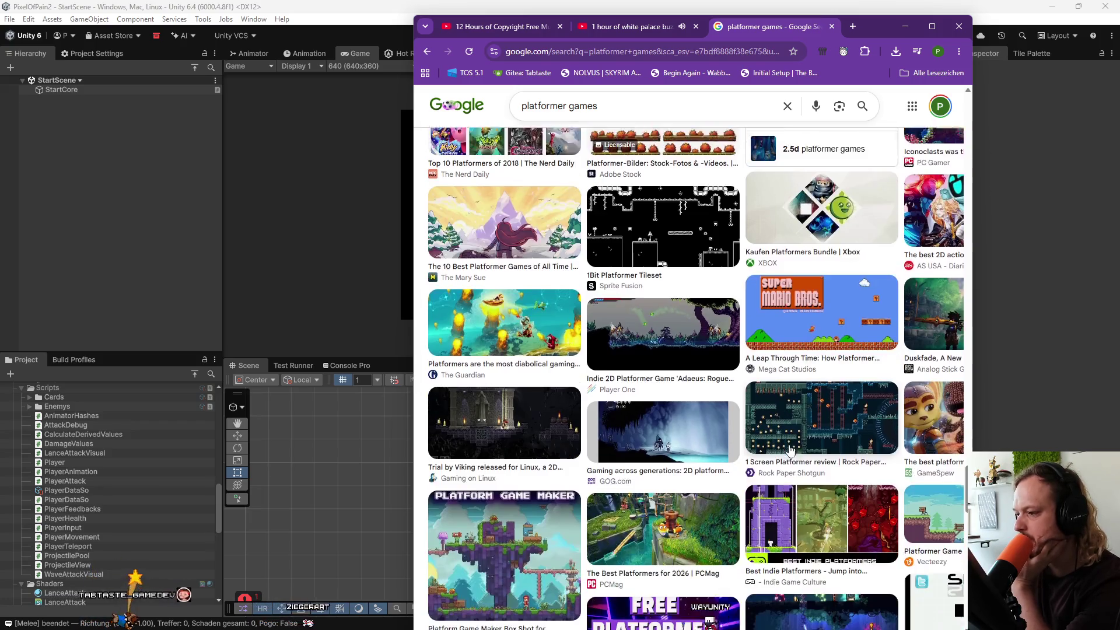
{"action": "scroll", "coordinate": [791, 449], "scroll_direction": "down", "scroll_amount": 3}
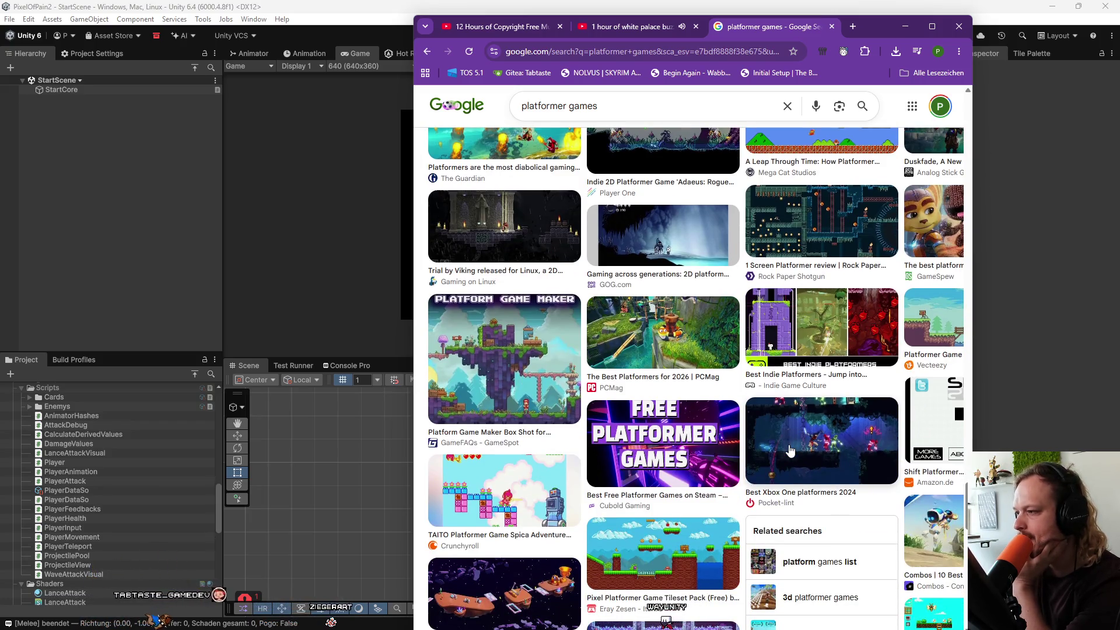
{"action": "scroll", "coordinate": [791, 450], "scroll_direction": "down", "scroll_amount": 2}
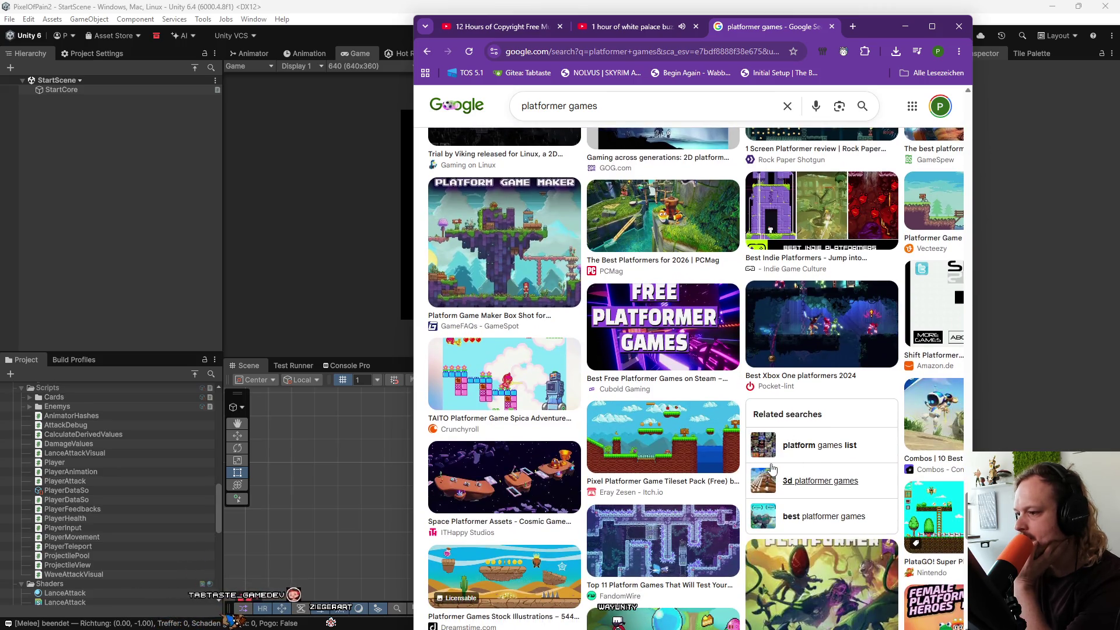
{"action": "scroll", "coordinate": [772, 467], "scroll_direction": "down", "scroll_amount": 1}
{"action": "scroll", "coordinate": [718, 481], "scroll_direction": "down", "scroll_amount": 3}
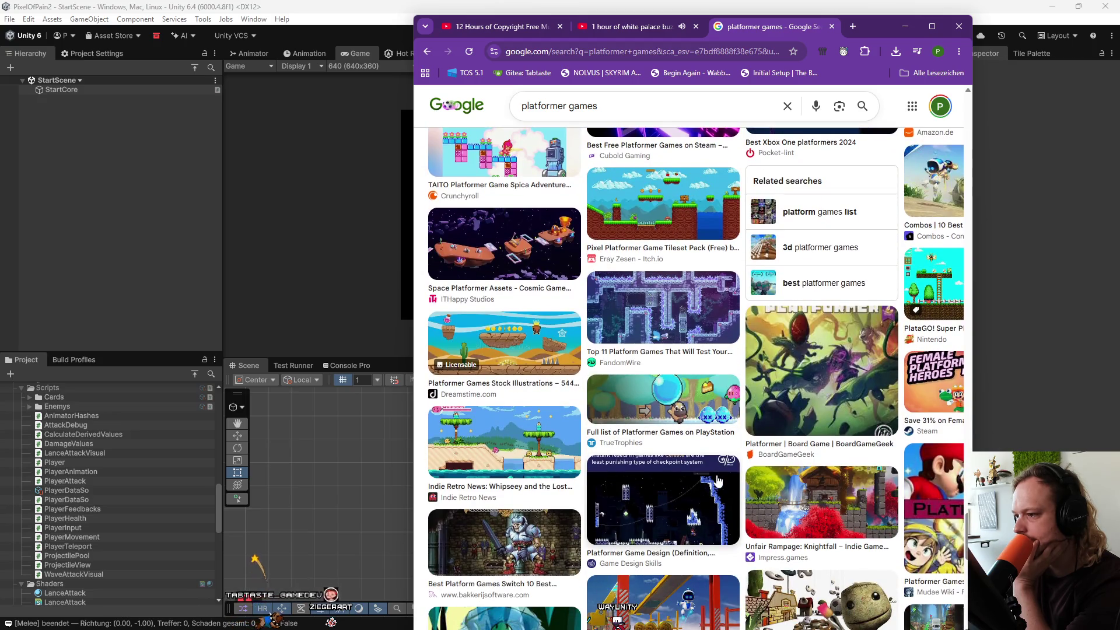
{"action": "scroll", "coordinate": [711, 489], "scroll_direction": "down", "scroll_amount": 4}
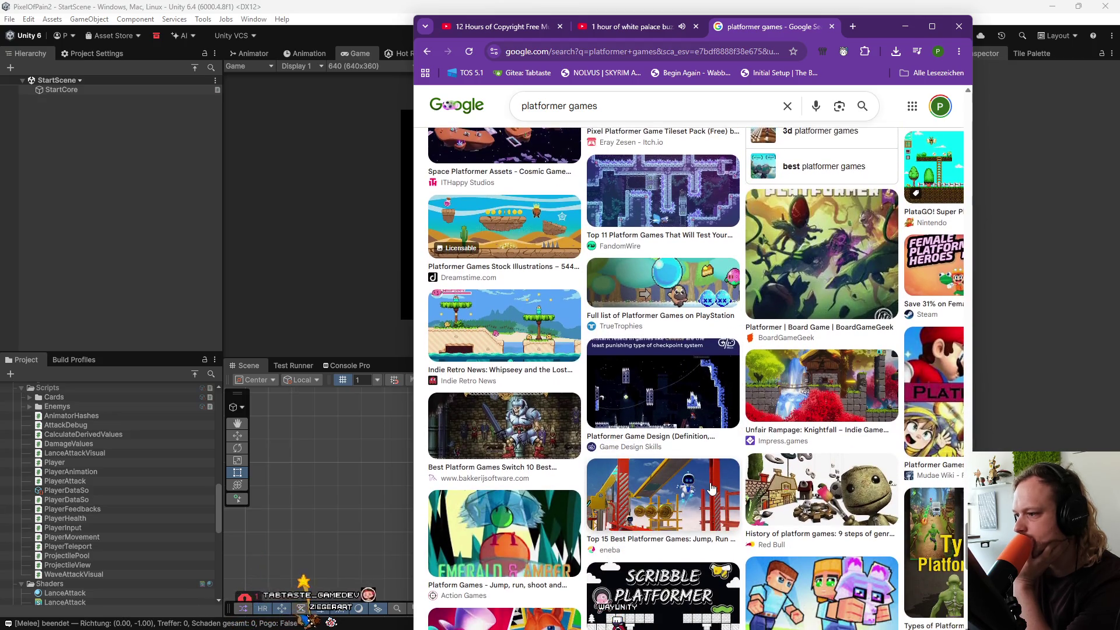
{"action": "scroll", "coordinate": [711, 489], "scroll_direction": "down", "scroll_amount": 2}
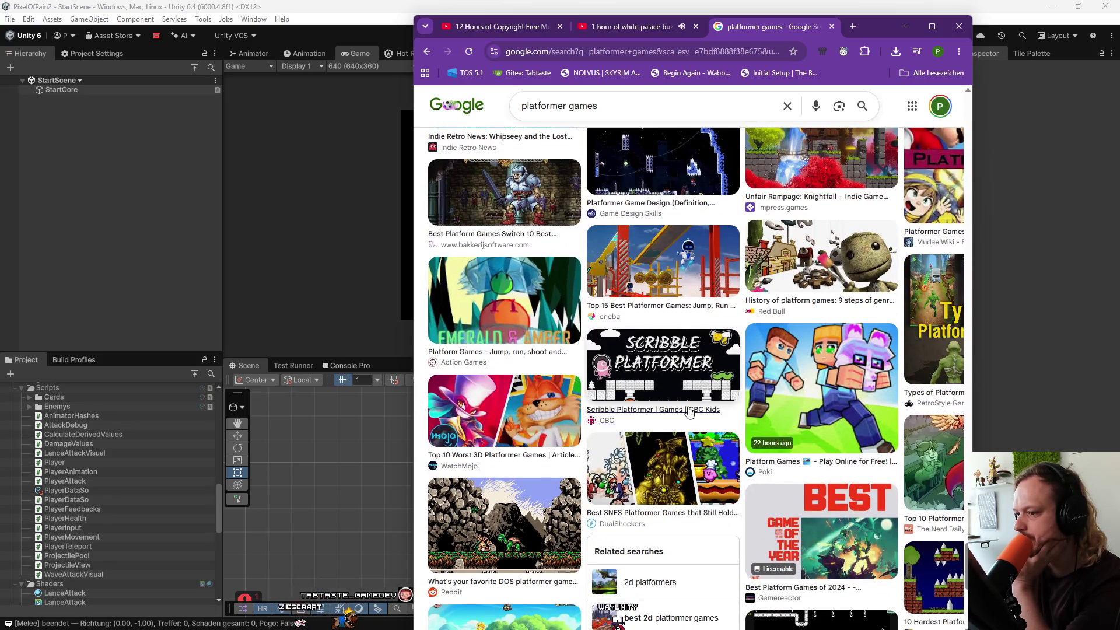
{"action": "scroll", "coordinate": [691, 407], "scroll_direction": "down", "scroll_amount": 3}
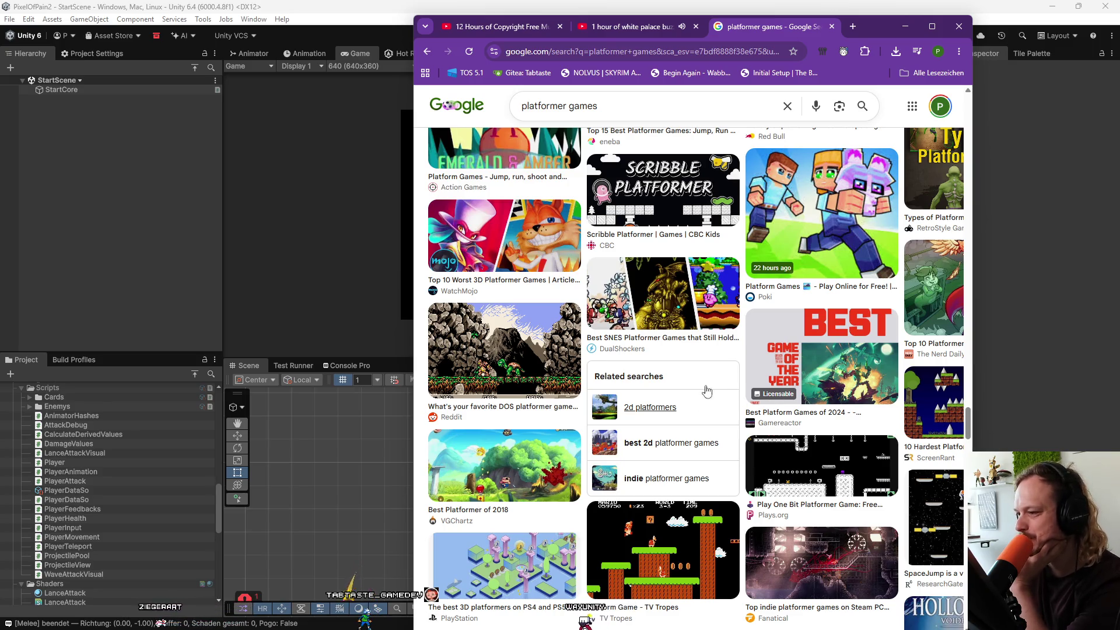
{"action": "scroll", "coordinate": [680, 413], "scroll_direction": "down", "scroll_amount": 10}
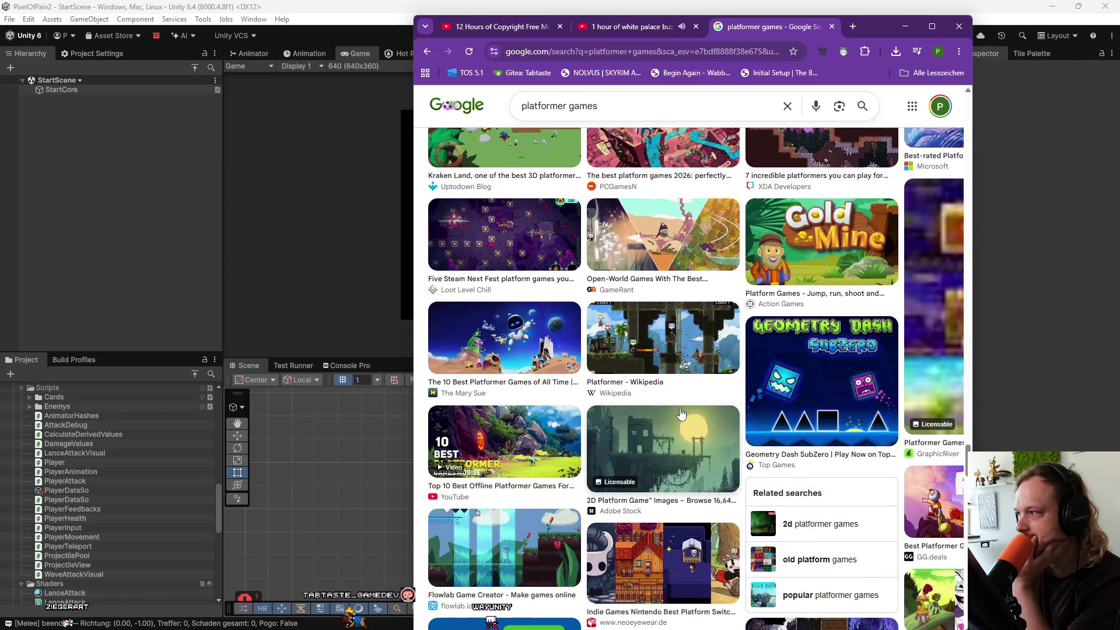
{"action": "scroll", "coordinate": [682, 414], "scroll_direction": "down", "scroll_amount": 2}
{"action": "scroll", "coordinate": [682, 413], "scroll_direction": "down", "scroll_amount": 4}
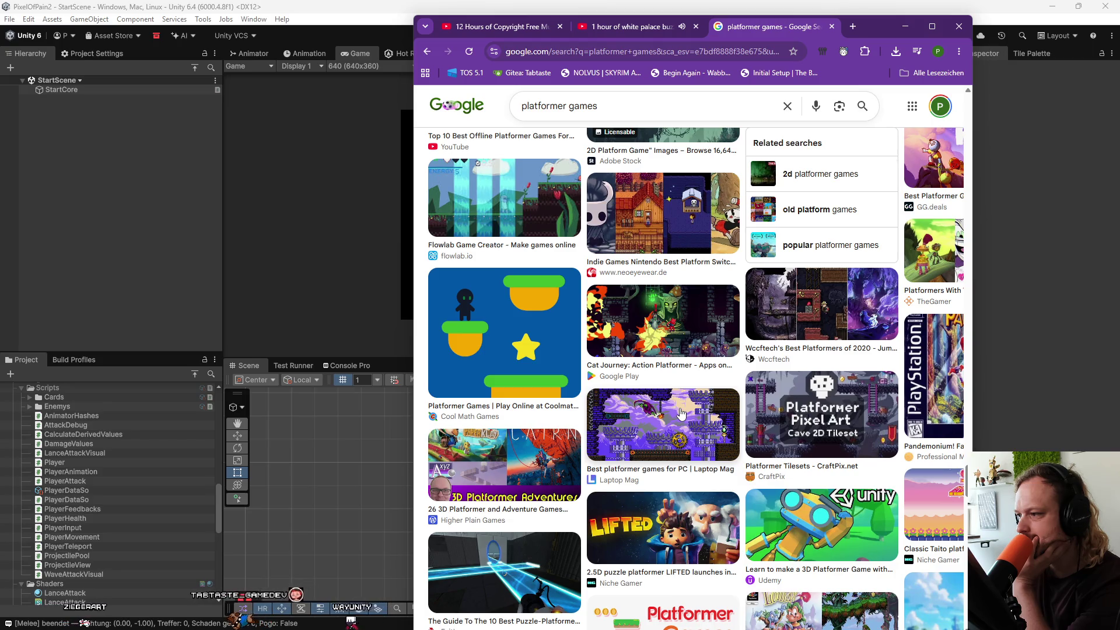
{"action": "left_click", "coordinate": [823, 416]}
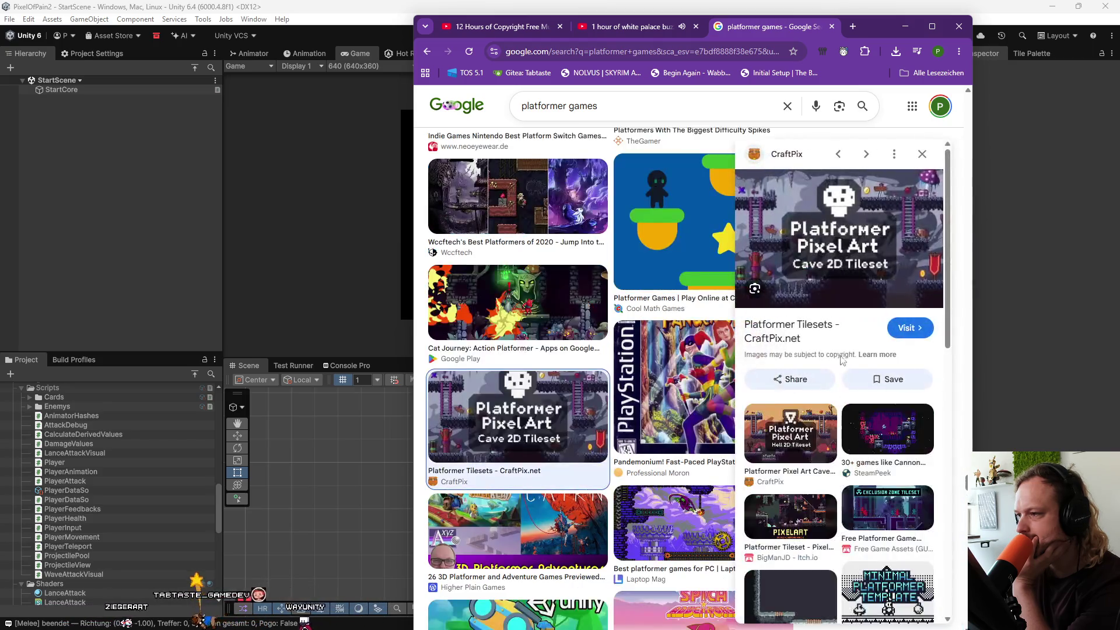
Open CraftPix's Platformer Tilesets page in a new tab, browse its tilesets, then minimize the browser.
{"action": "left_click", "coordinate": [909, 329]}
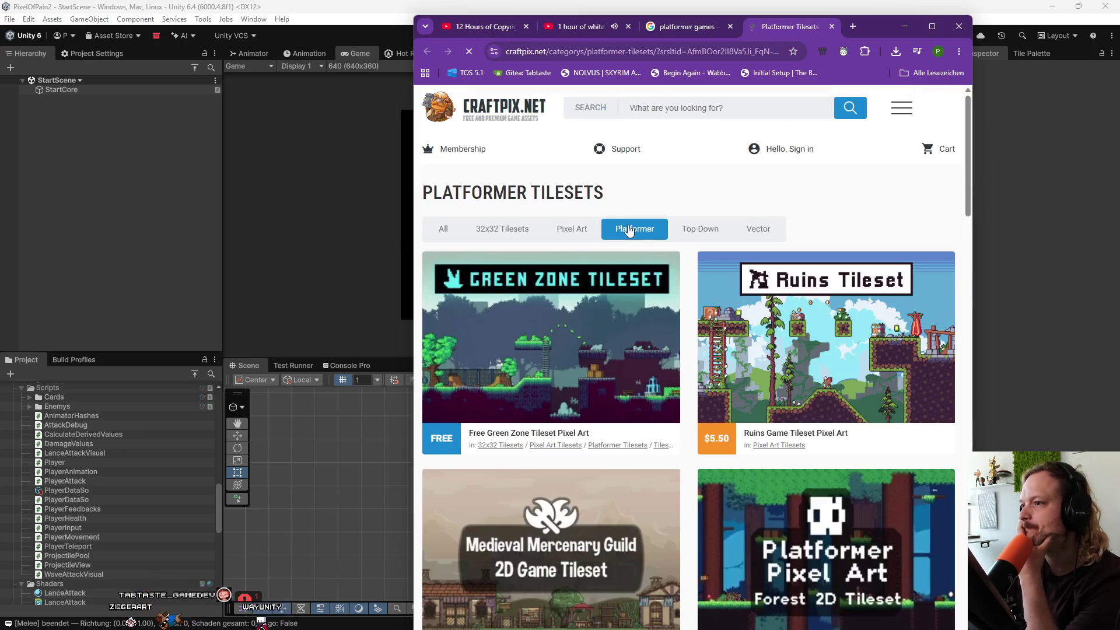
{"action": "scroll", "coordinate": [797, 218], "scroll_direction": "down", "scroll_amount": 1}
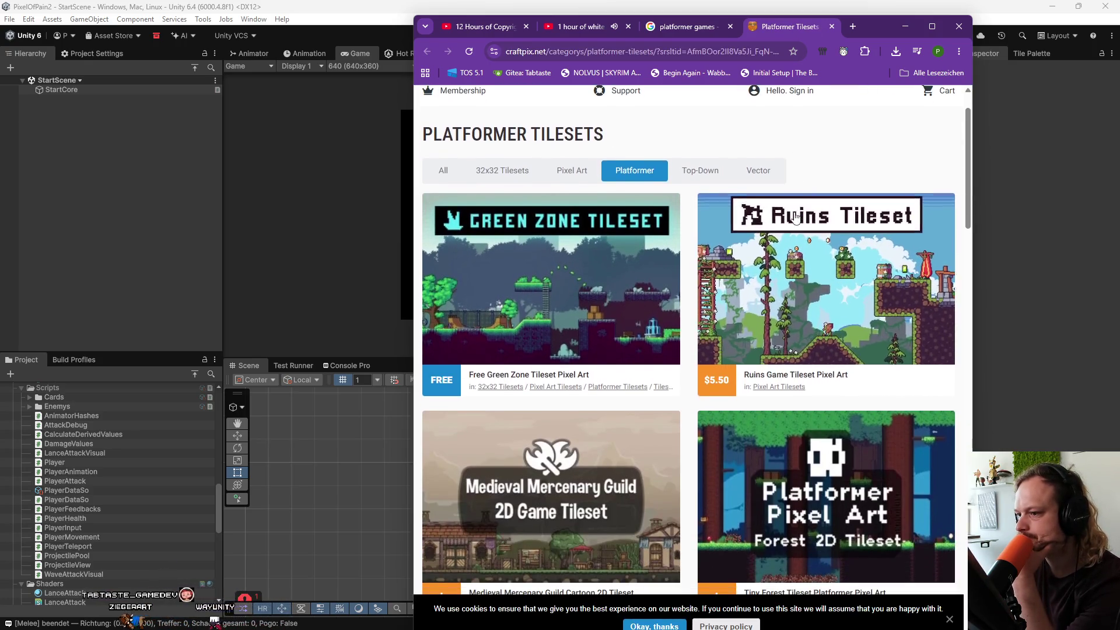
{"action": "scroll", "coordinate": [797, 217], "scroll_direction": "down", "scroll_amount": 5}
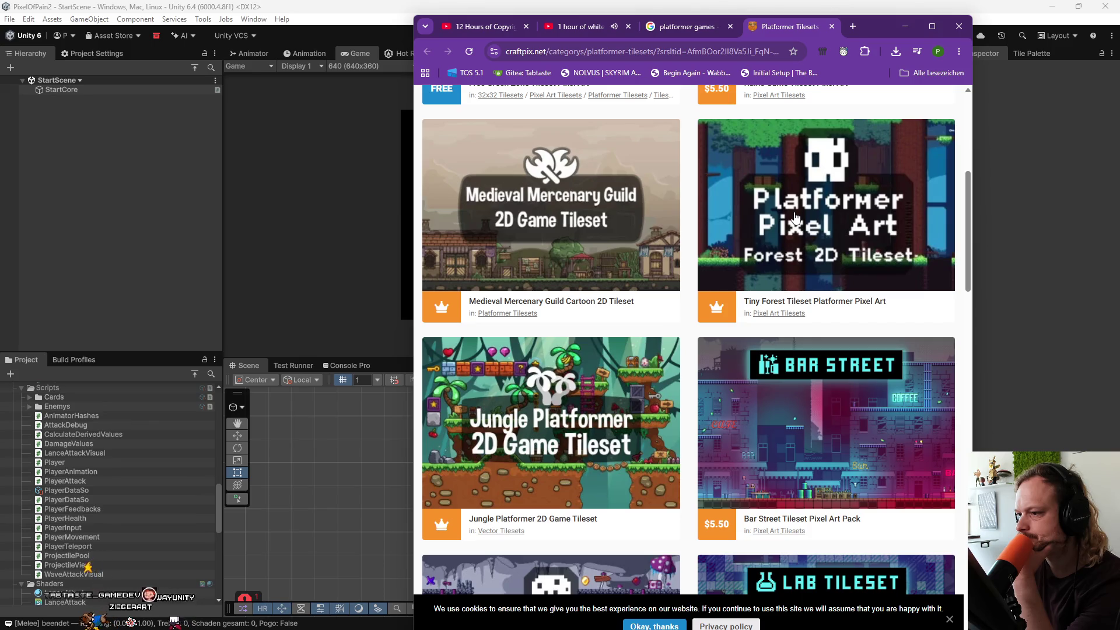
{"action": "scroll", "coordinate": [797, 217], "scroll_direction": "down", "scroll_amount": 4}
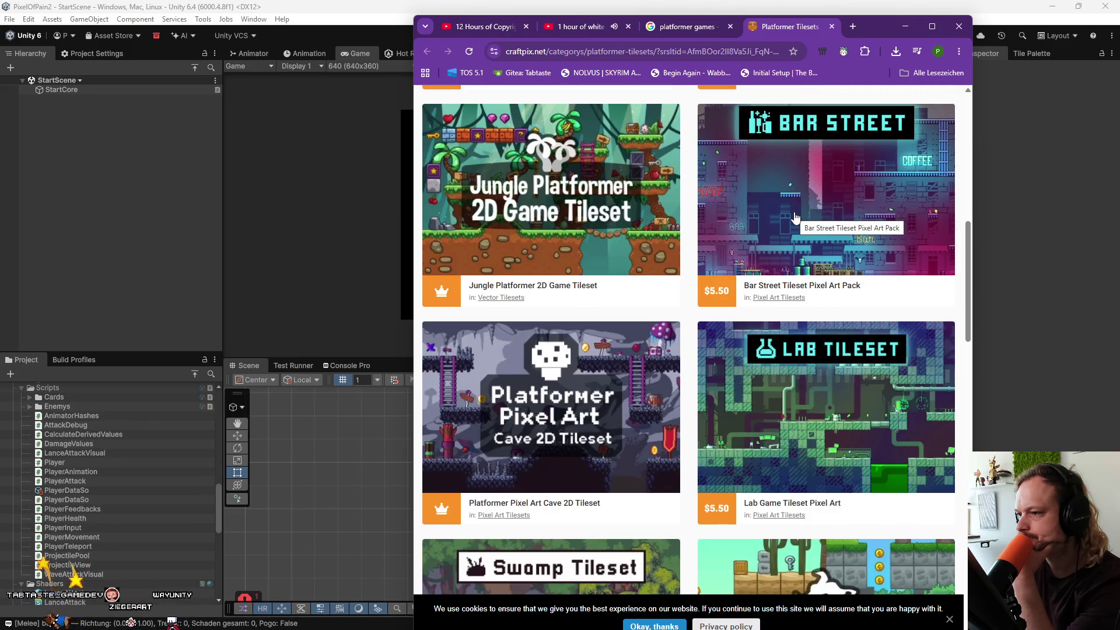
{"action": "scroll", "coordinate": [794, 217], "scroll_direction": "down", "scroll_amount": 4}
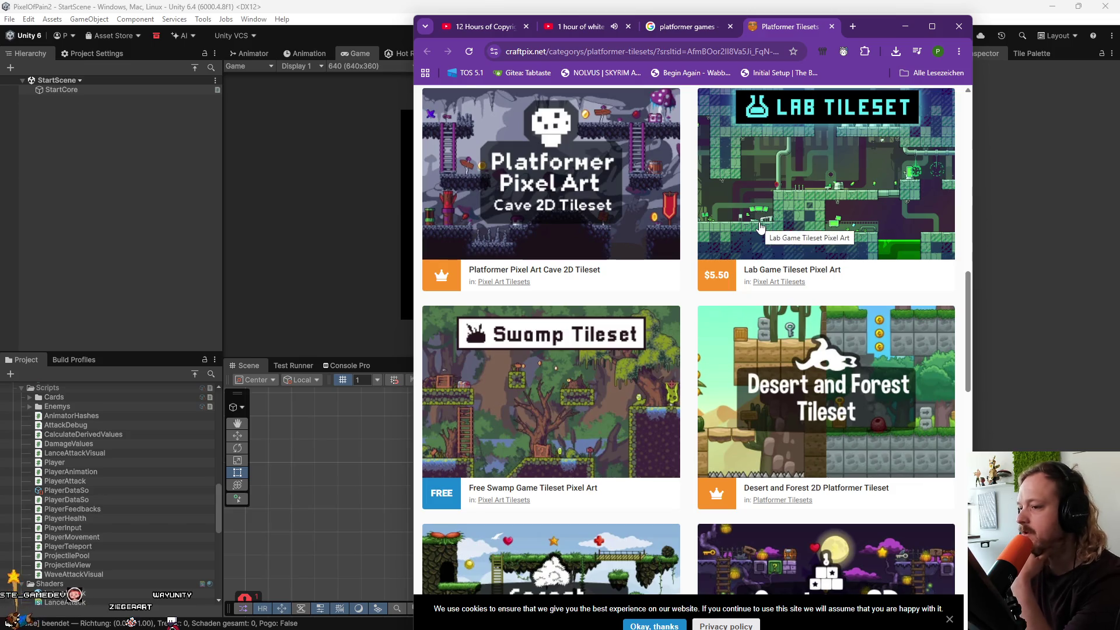
{"action": "scroll", "coordinate": [760, 229], "scroll_direction": "down", "scroll_amount": 7}
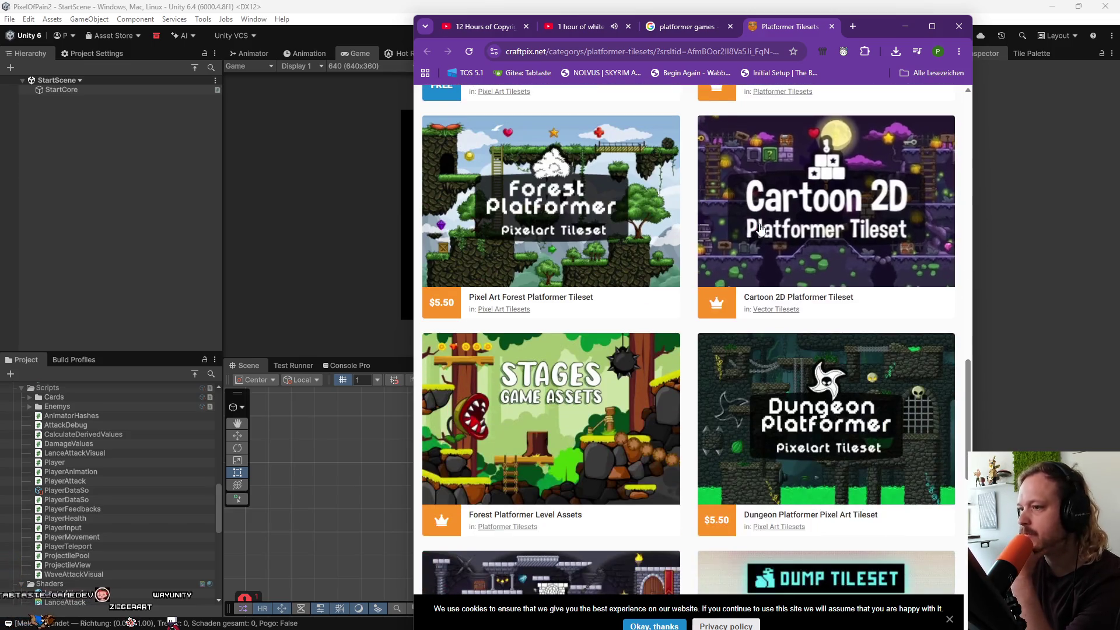
{"action": "scroll", "coordinate": [760, 229], "scroll_direction": "down", "scroll_amount": 2}
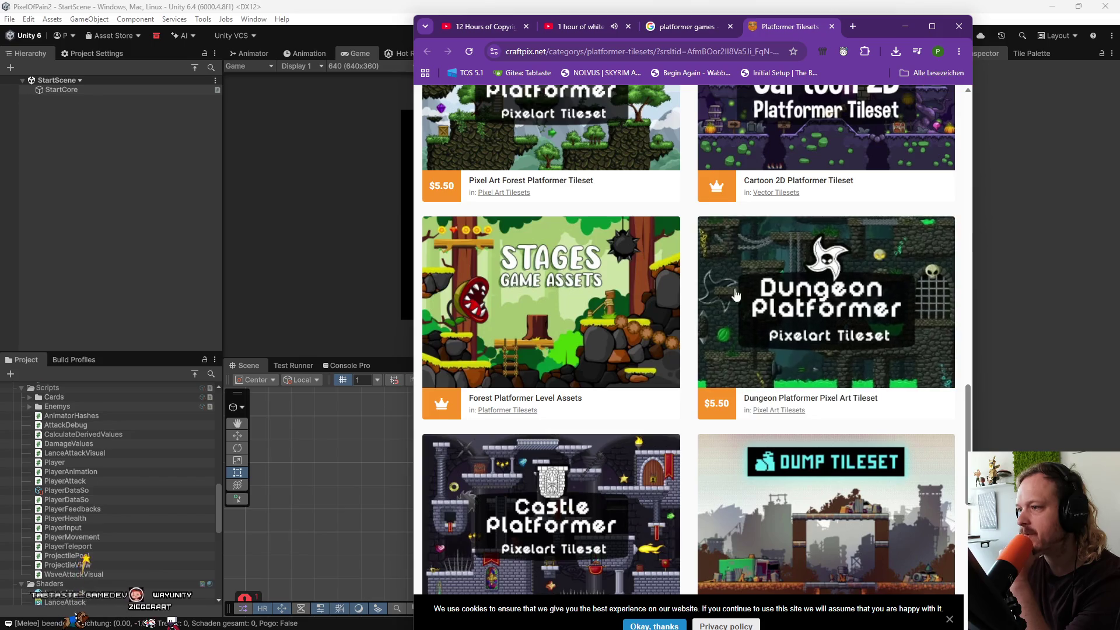
{"action": "scroll", "coordinate": [700, 204], "scroll_direction": "down", "scroll_amount": 2}
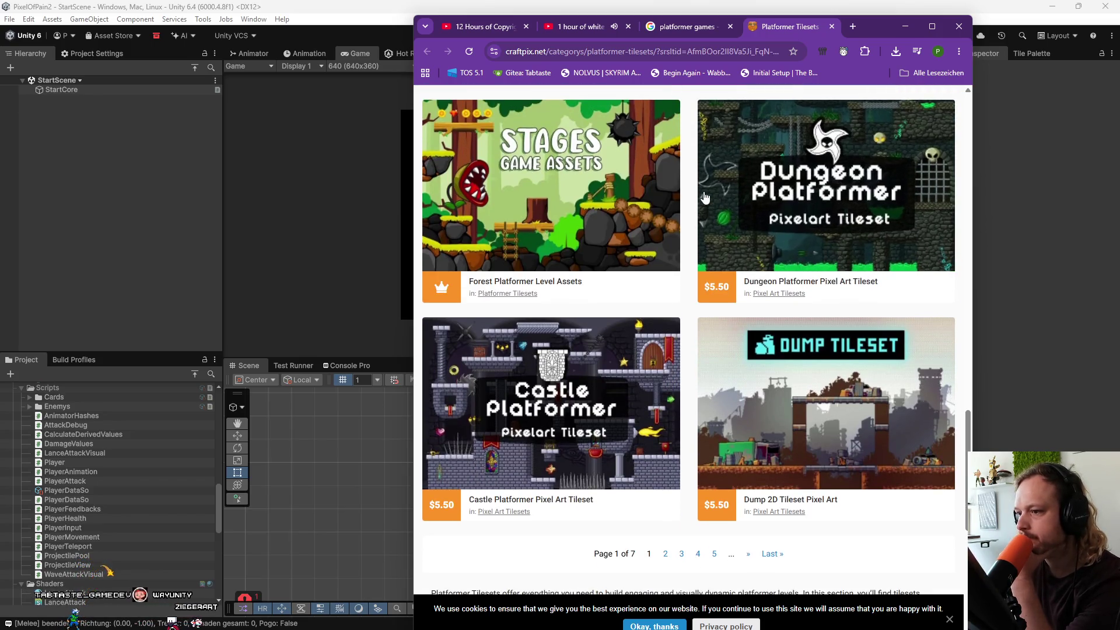
{"action": "scroll", "coordinate": [705, 199], "scroll_direction": "down", "scroll_amount": 3}
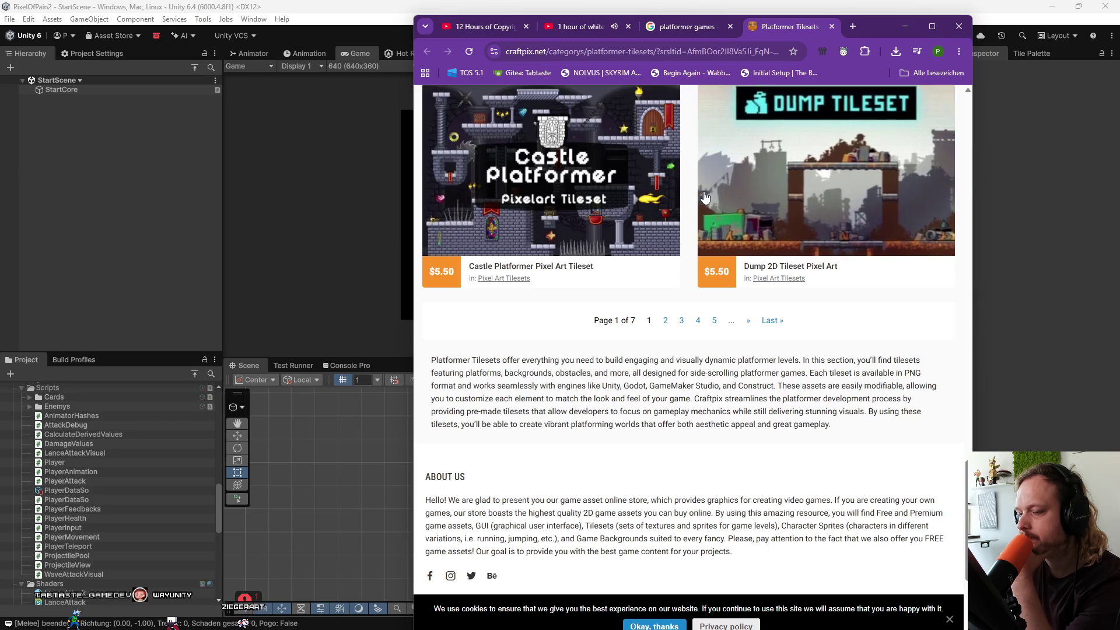
{"action": "scroll", "coordinate": [705, 198], "scroll_direction": "down", "scroll_amount": 6}
{"action": "scroll", "coordinate": [704, 198], "scroll_direction": "up", "scroll_amount": 15}
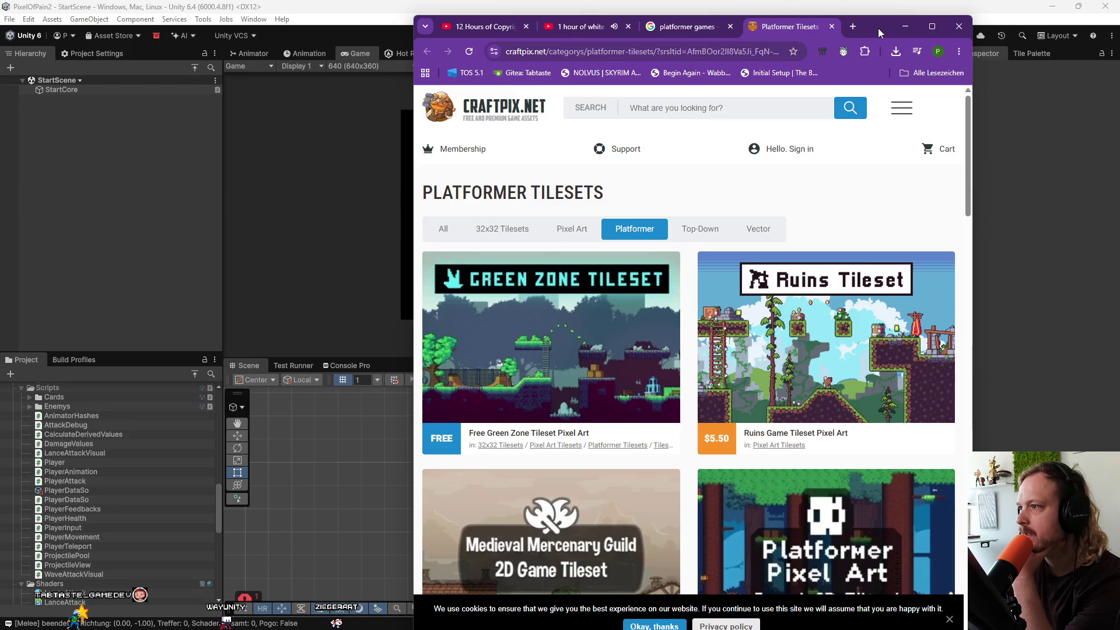
{"action": "left_click", "coordinate": [905, 26]}
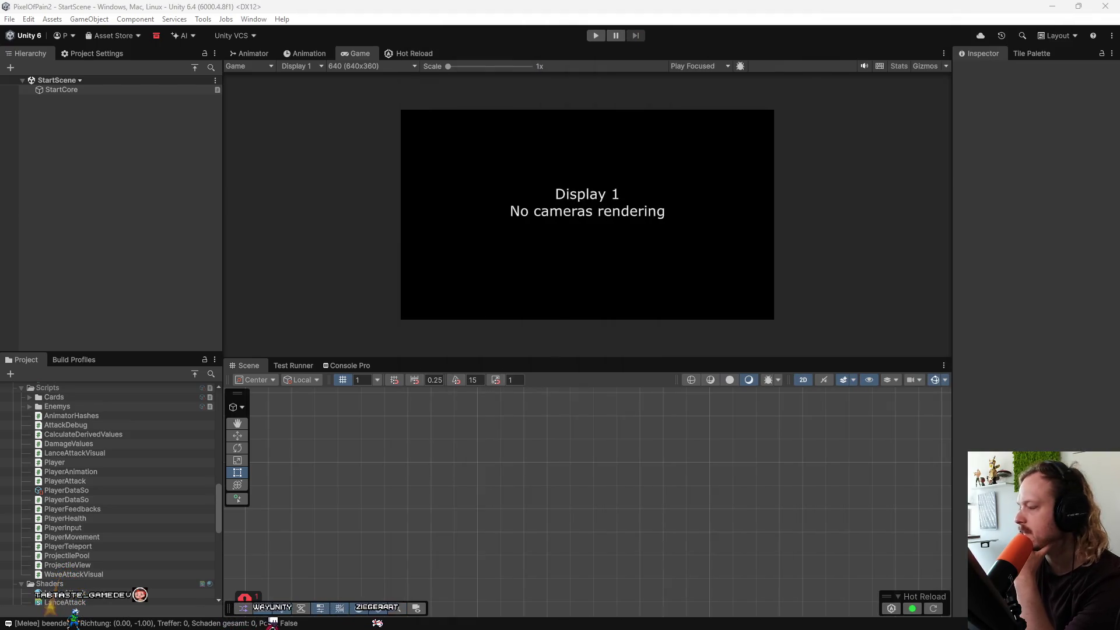
Launch Obsidian from the Windows search with 'obs'.
{"action": "mouse_move", "coordinate": [604, 598]}
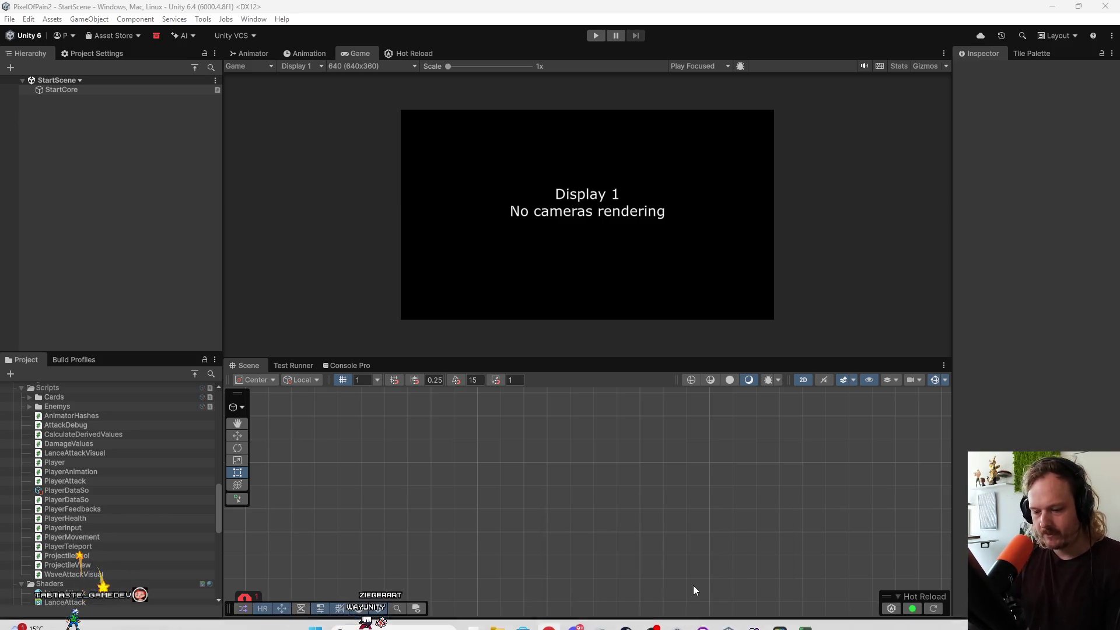
{"action": "key", "text": "super"}
{"action": "type", "text": "obs"}
{"action": "key", "text": "Return"}
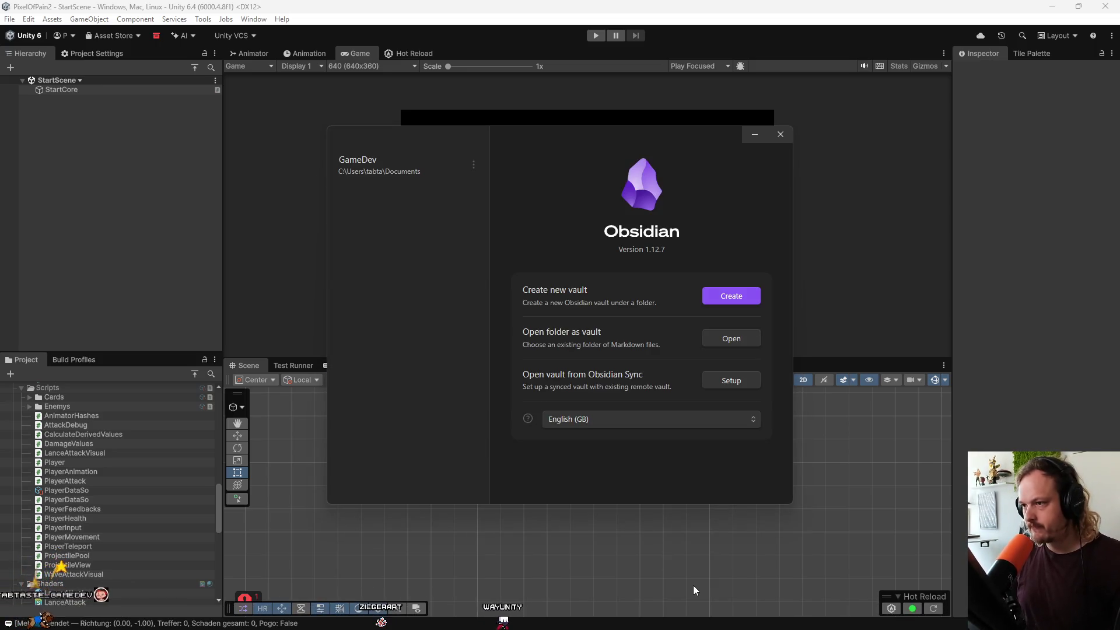
Open the PixelOfPain2 project folder as a vault, moving its windows onto the other monitor.
{"action": "left_click", "coordinate": [374, 155]}
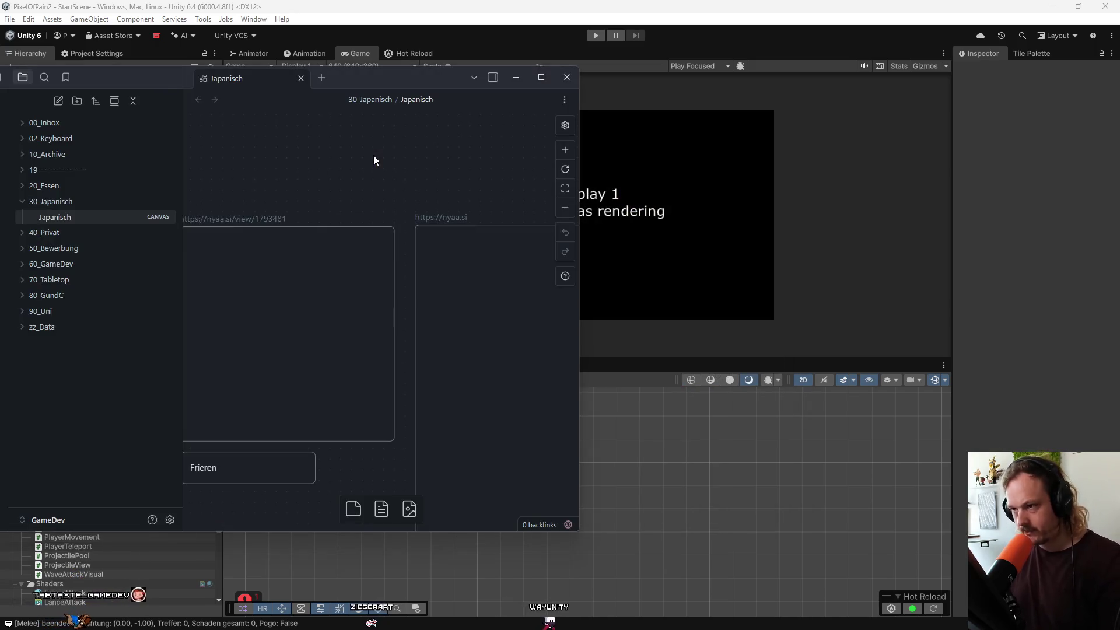
{"action": "left_click_drag", "start_coordinate": [399, 76], "coordinate": [1119, 88]}
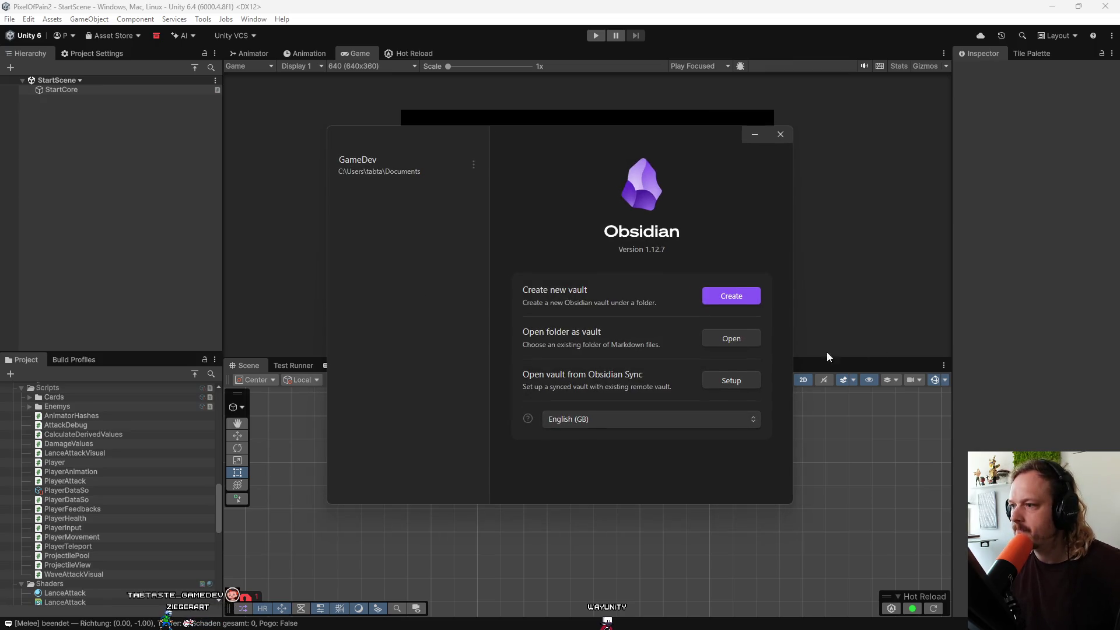
{"action": "mouse_move", "coordinate": [700, 163]}
{"action": "left_mouse_down"}
{"action": "mouse_move", "coordinate": [915, 140]}
{"action": "mouse_move", "coordinate": [1119, 140]}
{"action": "left_mouse_up"}
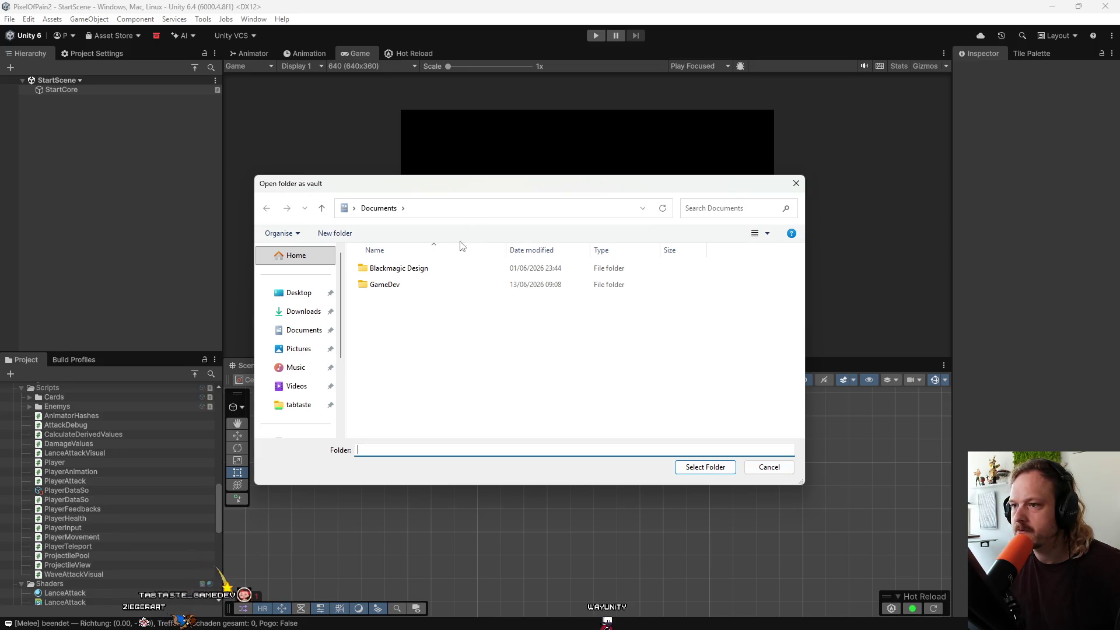
{"action": "left_click_drag", "start_coordinate": [481, 186], "coordinate": [1119, 185]}
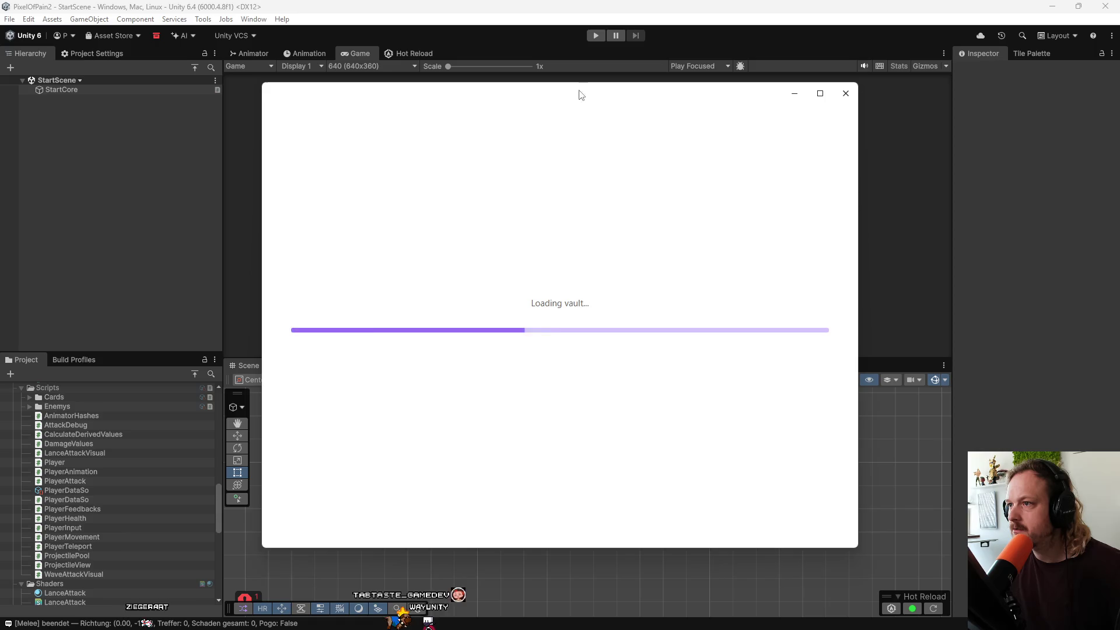
{"action": "left_click_drag", "start_coordinate": [612, 92], "coordinate": [776, 116]}
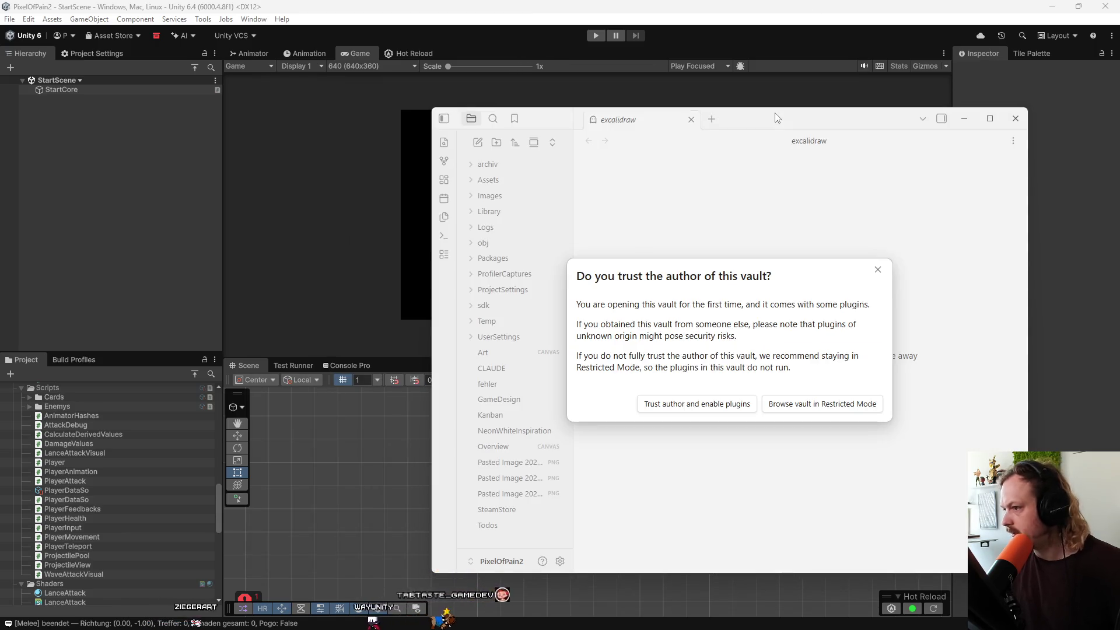
Trust the vault author to enable plugins, checking Community plugins in Settings.
{"action": "left_click", "coordinate": [696, 404]}
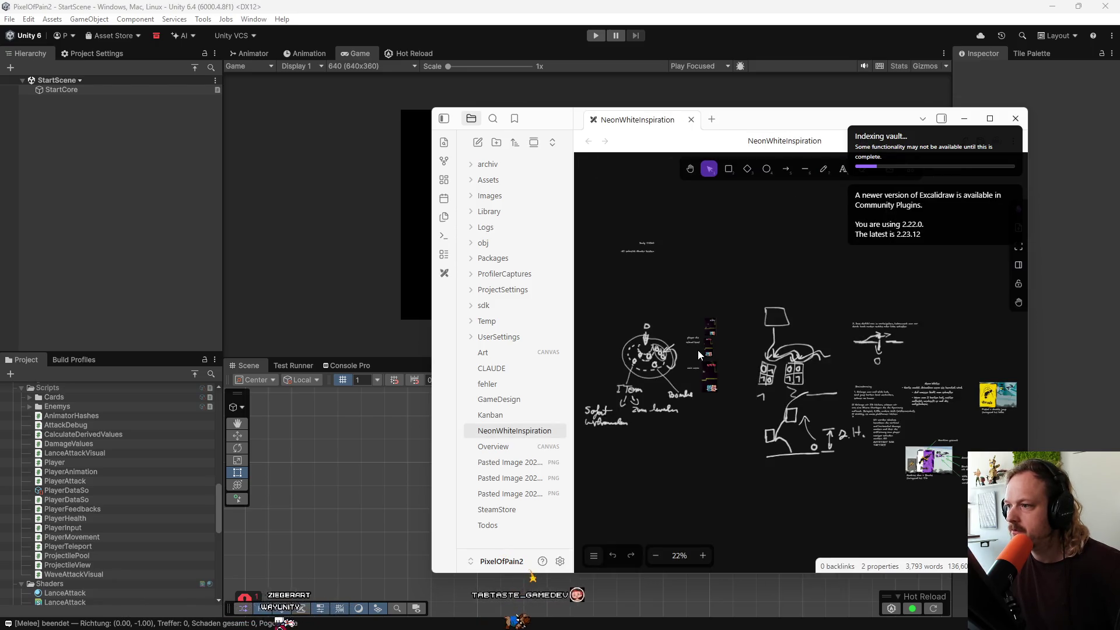
{"action": "key", "text": "ctrl+comma"}
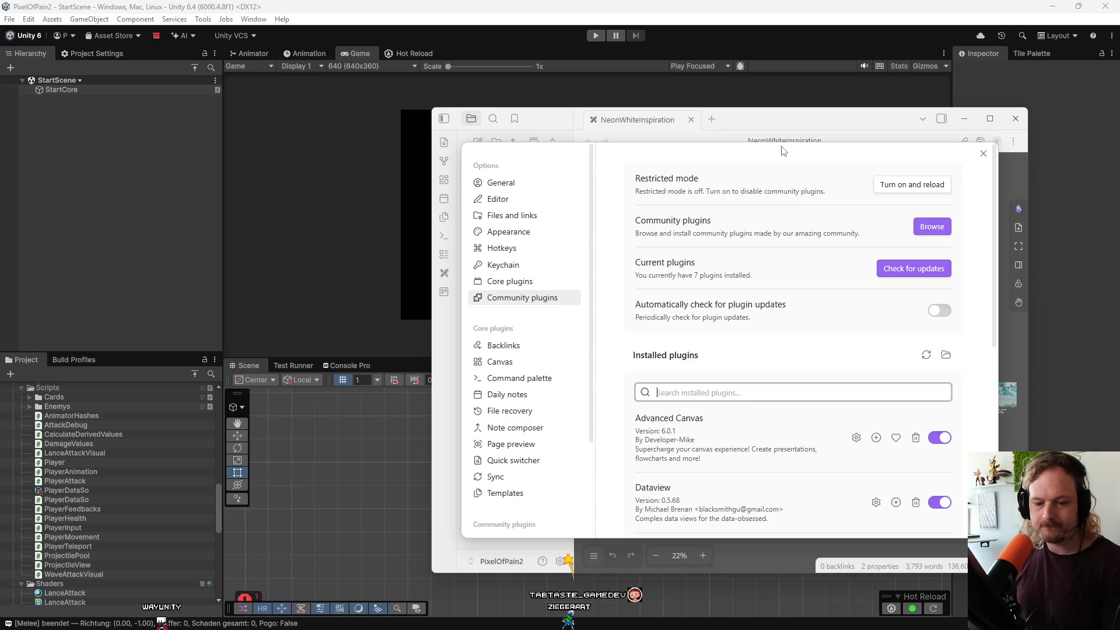
{"action": "left_click", "coordinate": [984, 153]}
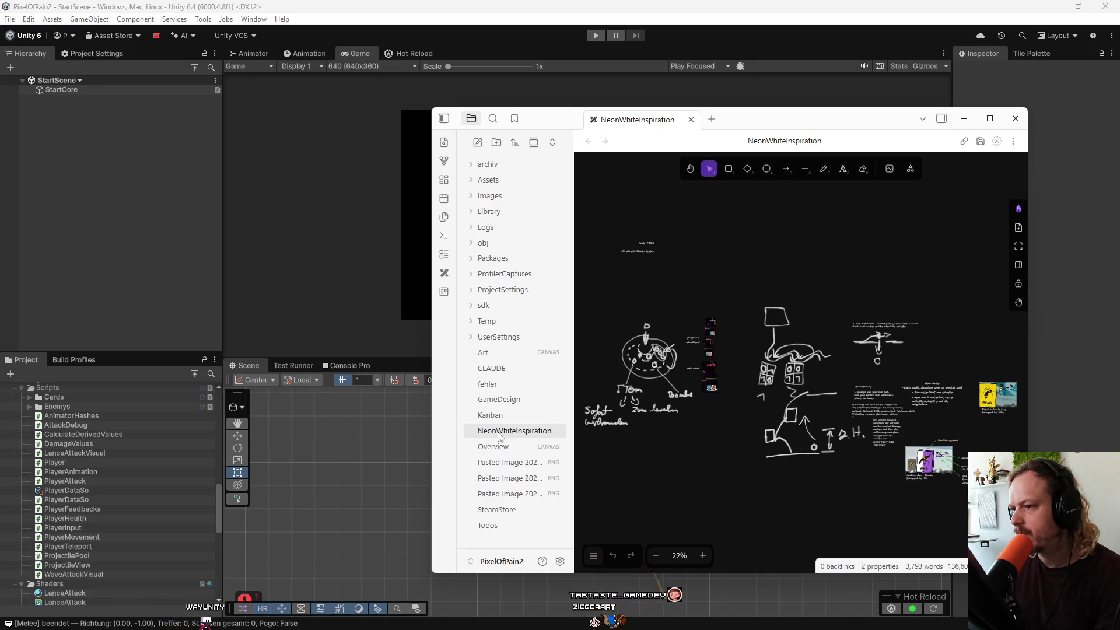
Pan around the NeonWhiteInspiration Excalidraw sketches and maximize the Obsidian window.
{"action": "scroll", "coordinate": [751, 404], "scroll_direction": "down", "scroll_amount": 3}
{"action": "scroll", "coordinate": [751, 404], "scroll_direction": "up", "scroll_amount": 2}
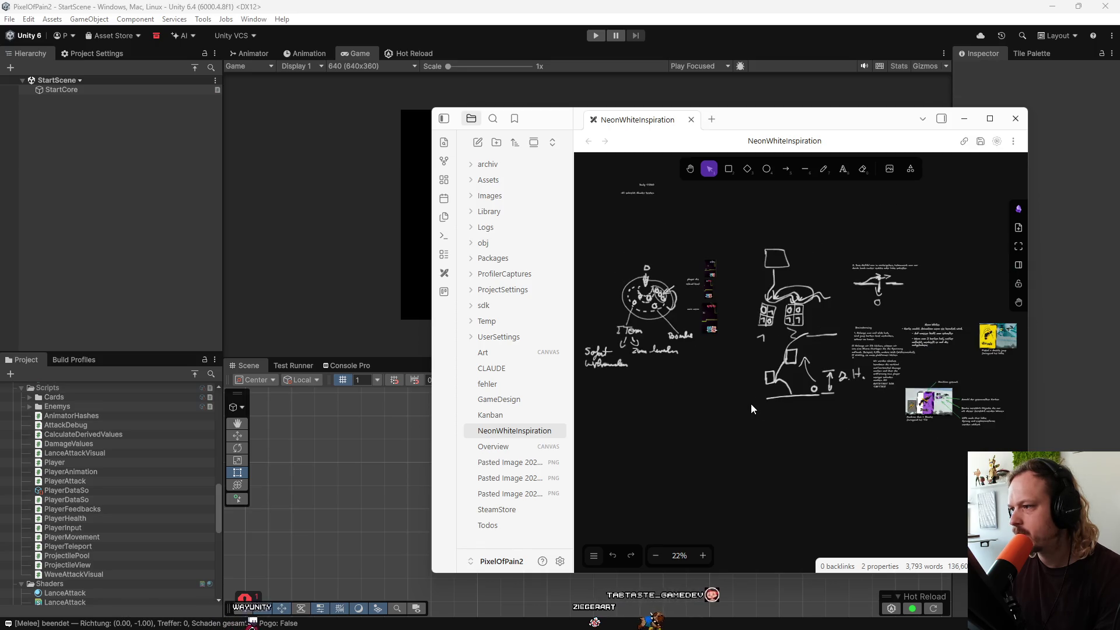
{"action": "left_click_drag", "start_coordinate": [755, 377], "coordinate": [814, 394]}
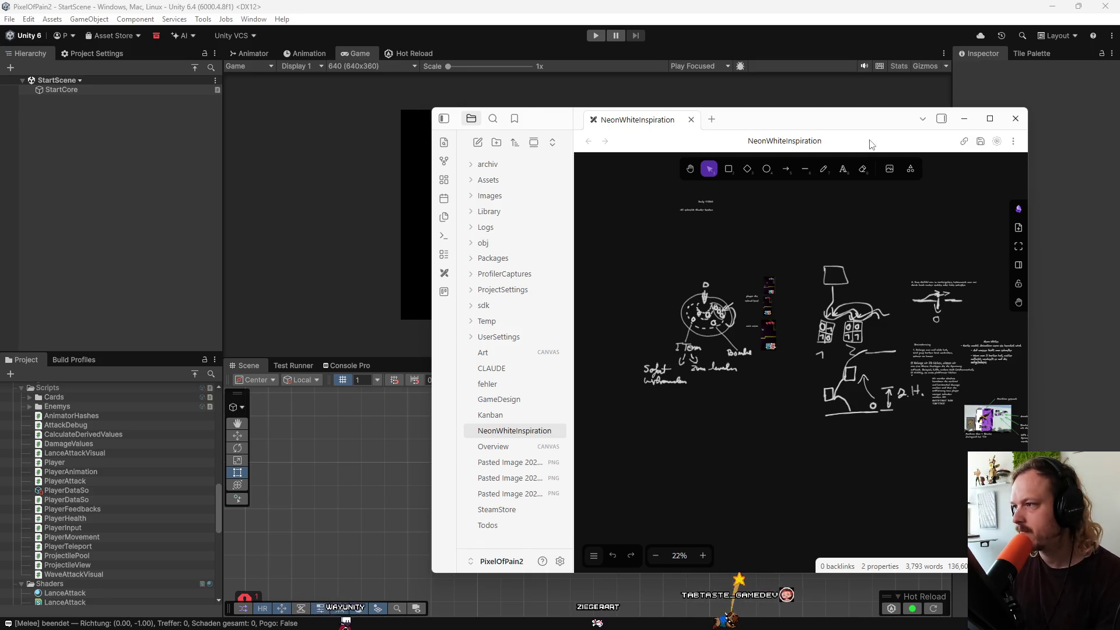
{"action": "left_click", "coordinate": [990, 119]}
Zoom and pan past the sketches to a blank area and switch to the freedraw pencil with P.
{"action": "scroll", "coordinate": [391, 198], "scroll_direction": "up", "scroll_amount": 10}
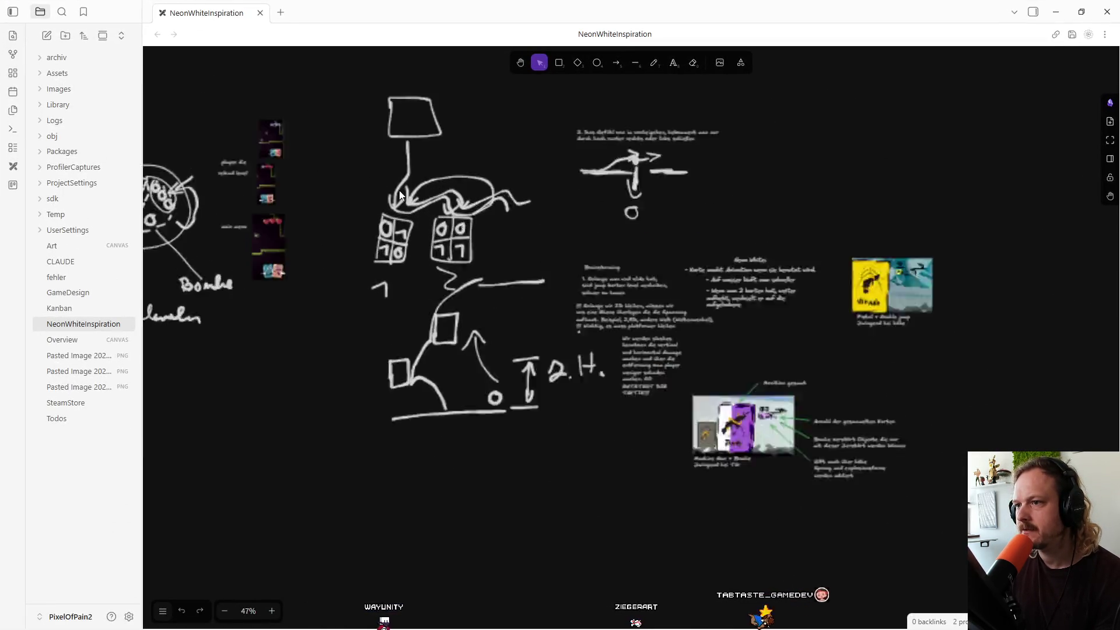
{"action": "scroll", "coordinate": [395, 194], "scroll_direction": "down", "scroll_amount": 2}
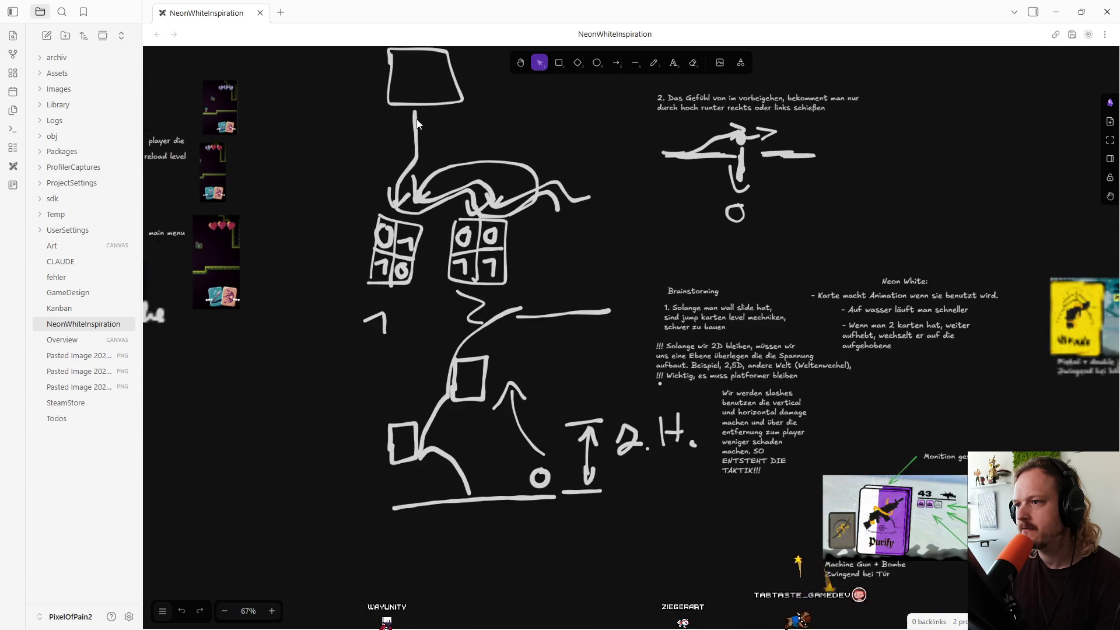
{"action": "scroll", "coordinate": [566, 378], "scroll_direction": "up", "scroll_amount": 3}
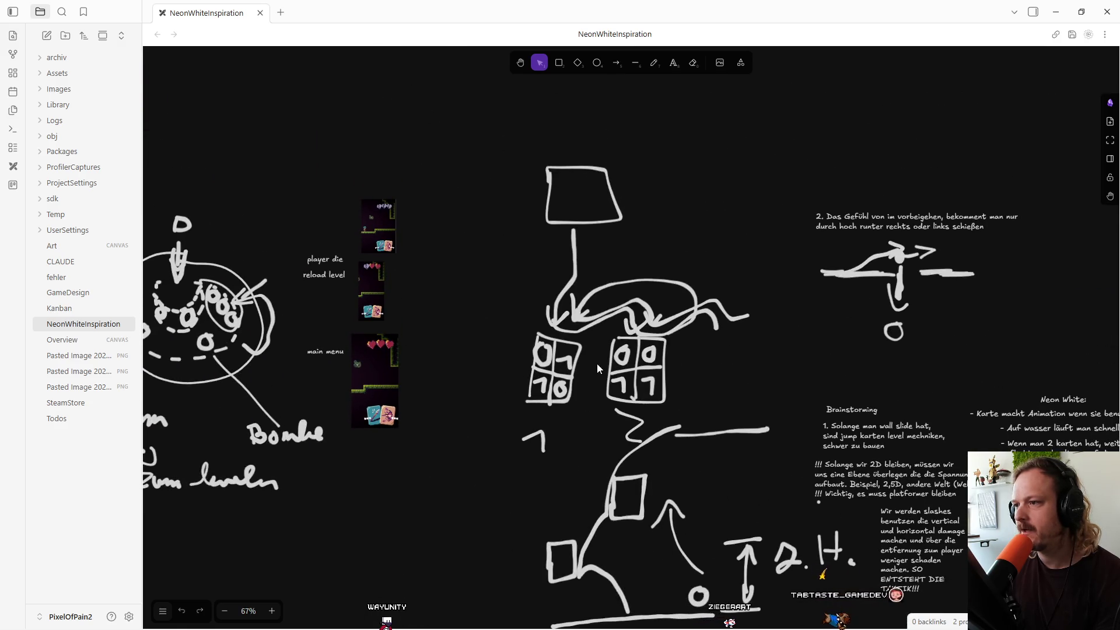
{"action": "scroll", "coordinate": [727, 486], "scroll_direction": "down", "scroll_amount": 1}
{"action": "scroll", "coordinate": [619, 295], "scroll_direction": "down", "scroll_amount": 3}
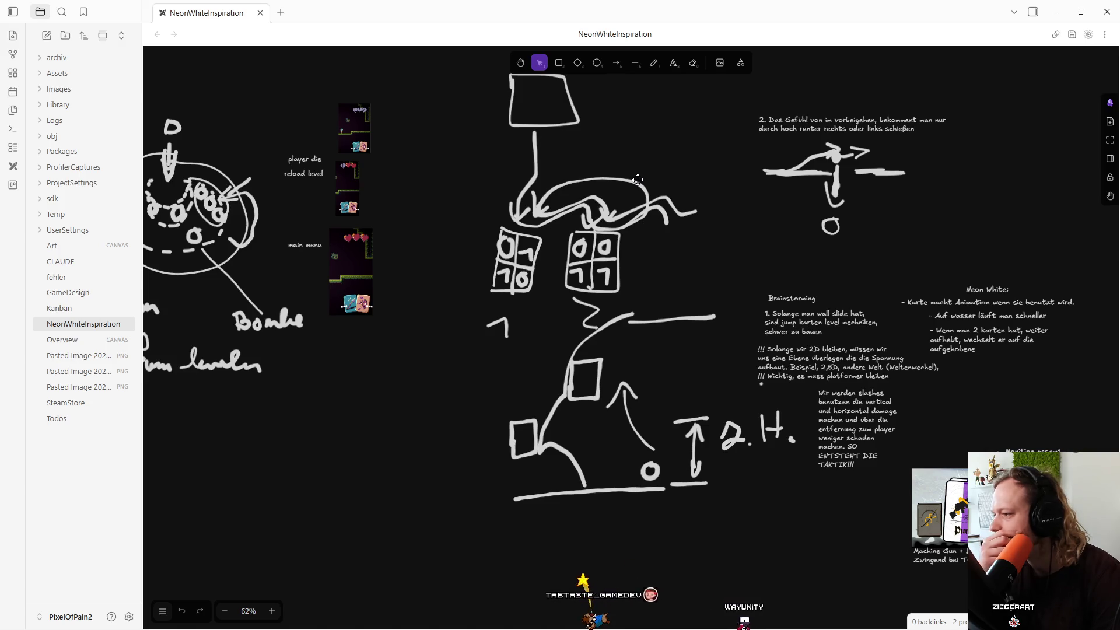
{"action": "mouse_move", "coordinate": [500, 355]}
{"action": "left_mouse_down"}
{"action": "mouse_move", "coordinate": [957, 176]}
{"action": "mouse_move", "coordinate": [951, 122]}
{"action": "mouse_move", "coordinate": [350, 378]}
{"action": "mouse_move", "coordinate": [374, 440]}
{"action": "mouse_move", "coordinate": [570, 270]}
{"action": "mouse_move", "coordinate": [762, 415]}
{"action": "mouse_move", "coordinate": [825, 389]}
{"action": "left_mouse_up"}
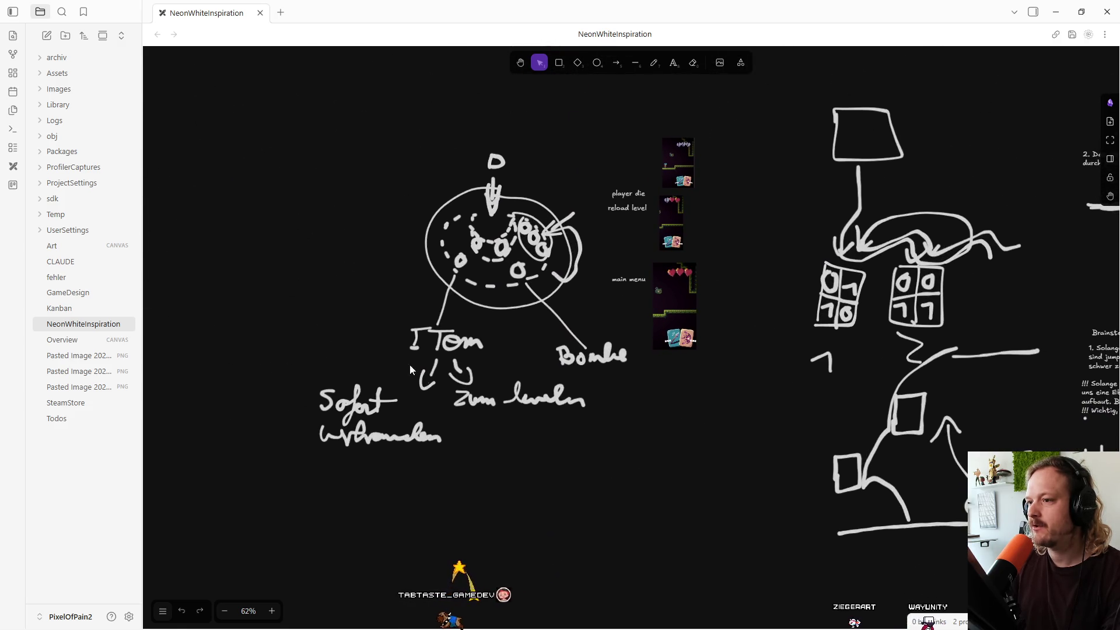
{"action": "scroll", "coordinate": [702, 343], "scroll_direction": "down", "scroll_amount": 4}
{"action": "mouse_move", "coordinate": [701, 342]}
{"action": "left_mouse_down"}
{"action": "mouse_move", "coordinate": [657, 191]}
{"action": "mouse_move", "coordinate": [732, 228]}
{"action": "left_mouse_up"}
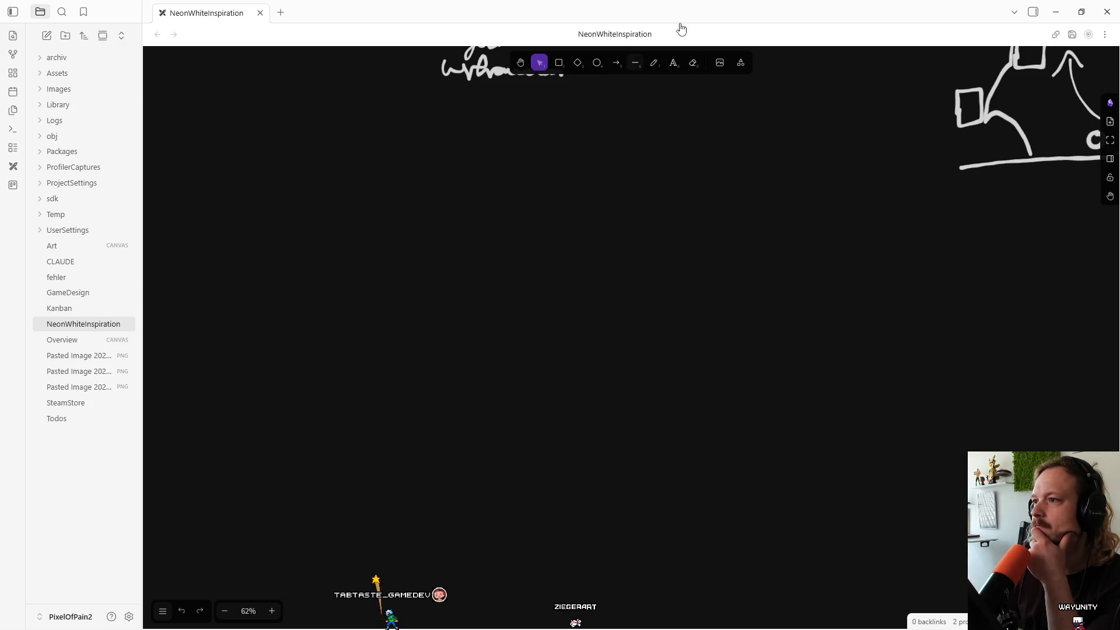
{"action": "key", "text": "p"}
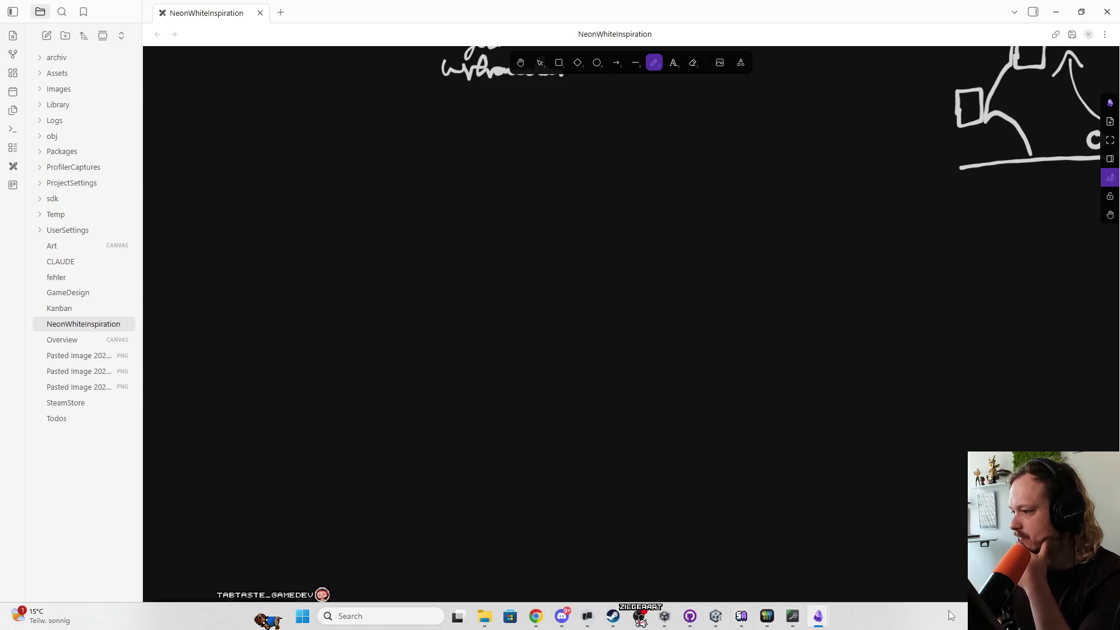
{"action": "left_click", "coordinate": [964, 616]}
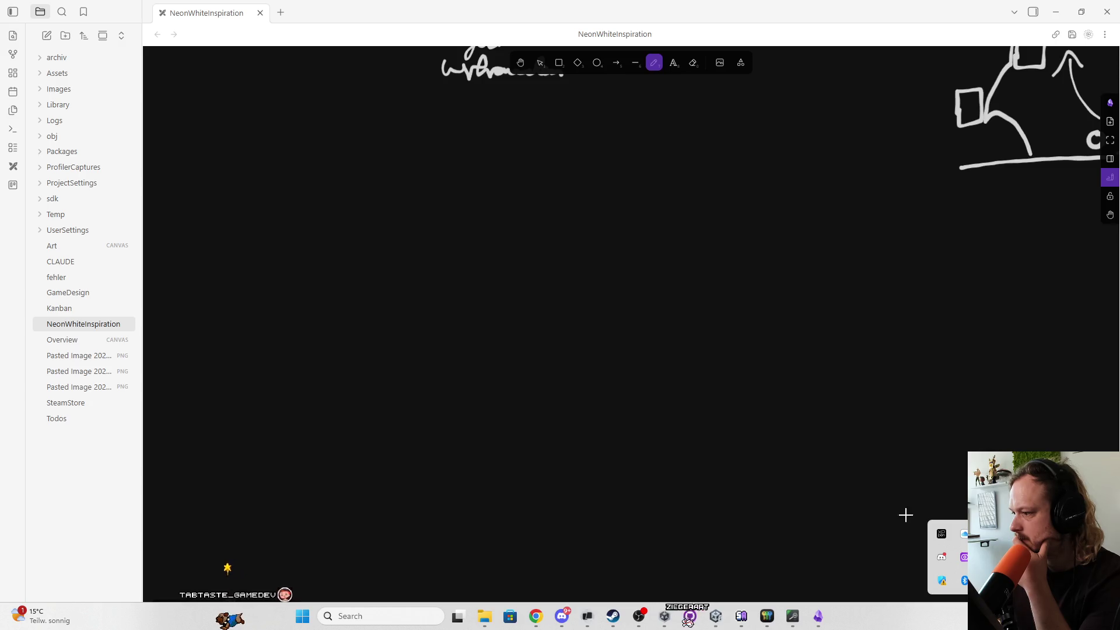
Open the XP-Pen driver and browse its Settings, Pen and express-key tabs.
{"action": "left_click", "coordinate": [942, 536]}
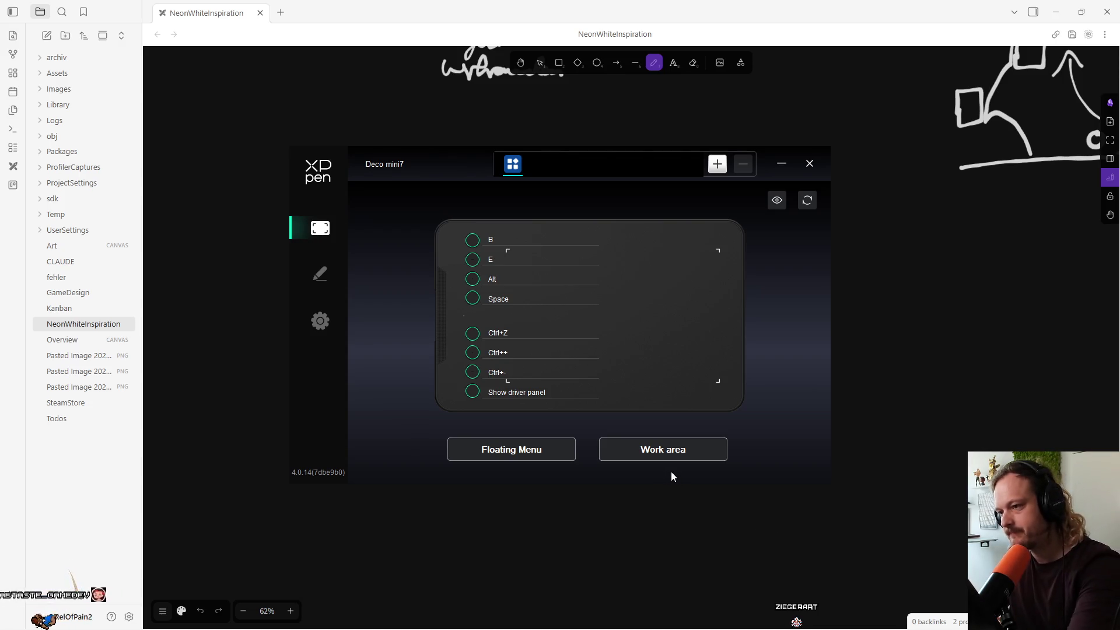
{"action": "left_click", "coordinate": [321, 322]}
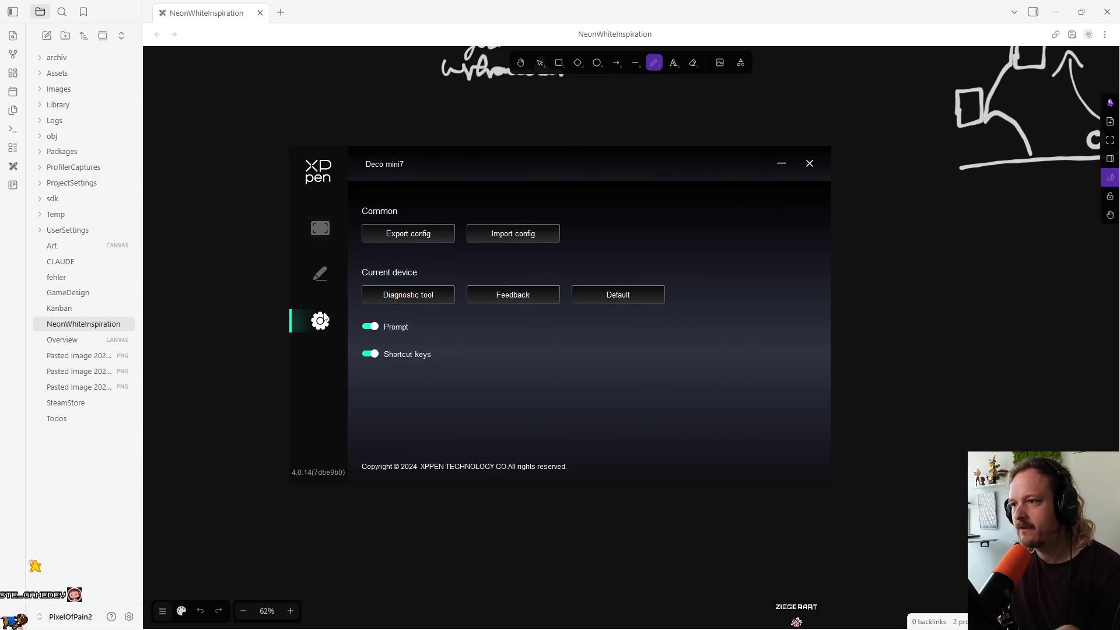
{"action": "left_click", "coordinate": [321, 275]}
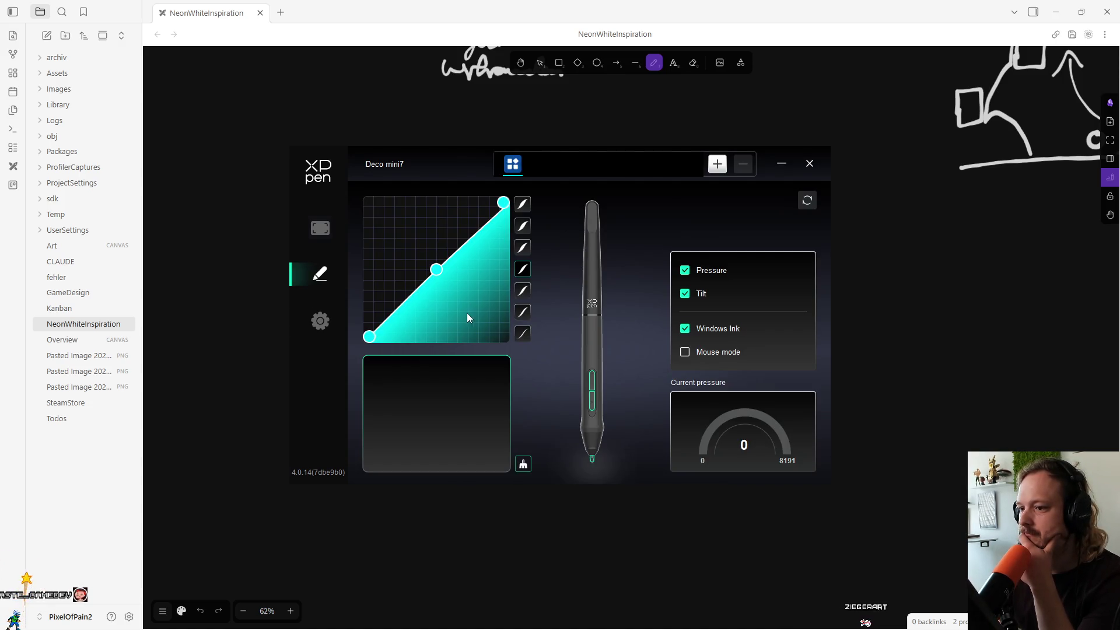
{"action": "left_click", "coordinate": [315, 232]}
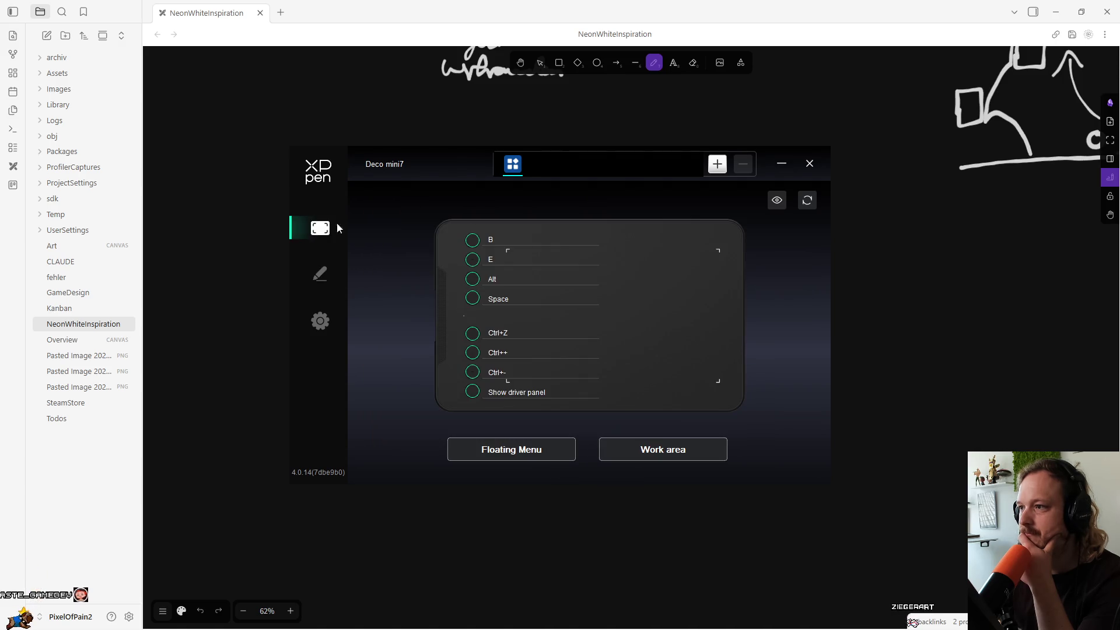
{"action": "left_click", "coordinate": [334, 333]}
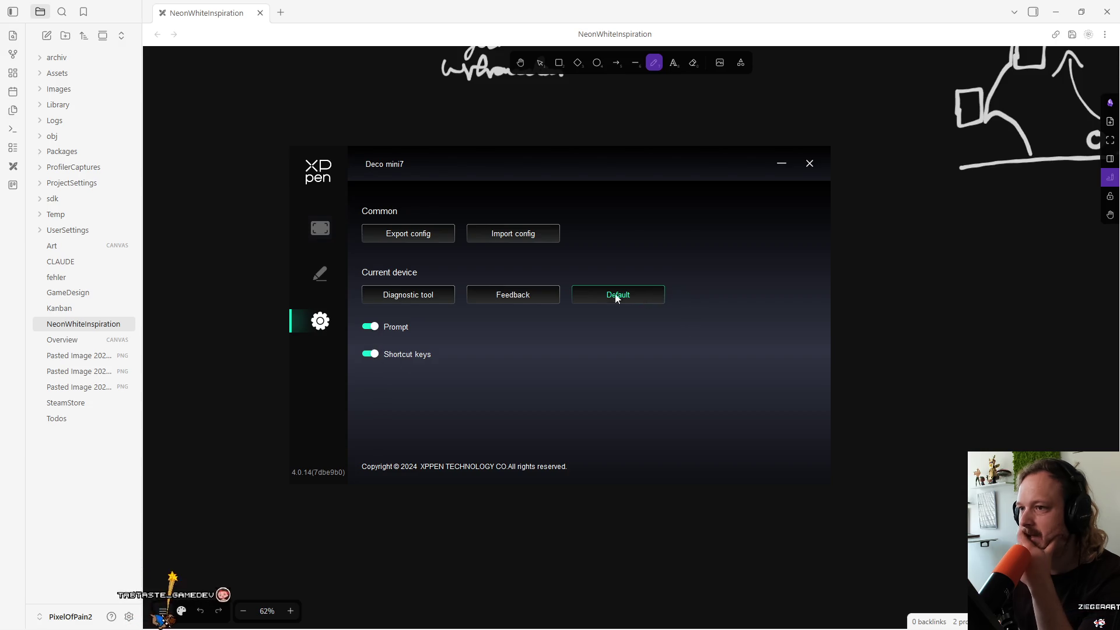
{"action": "left_click", "coordinate": [341, 268]}
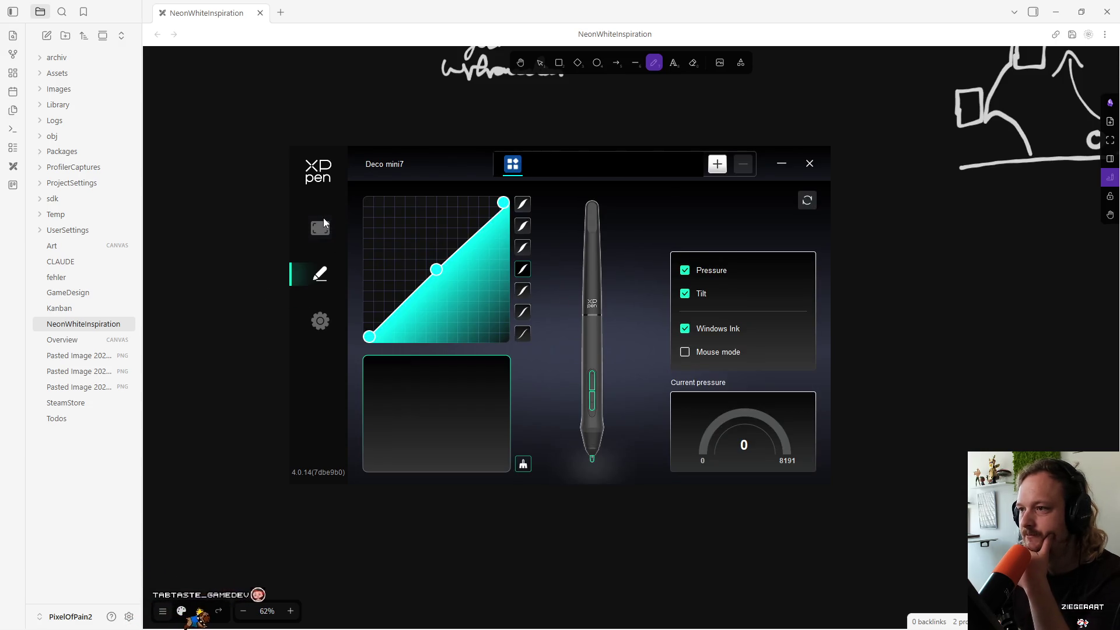
{"action": "left_click", "coordinate": [322, 225]}
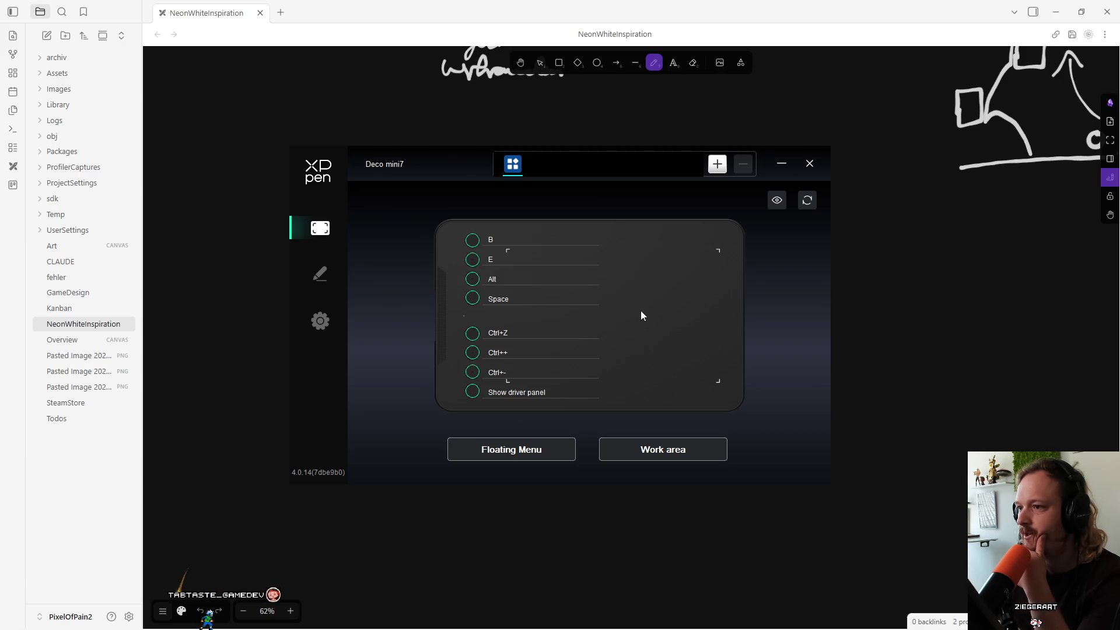
Show the Floating Menu in two-column layout, then open the Work area mapping.
{"action": "left_click", "coordinate": [523, 450]}
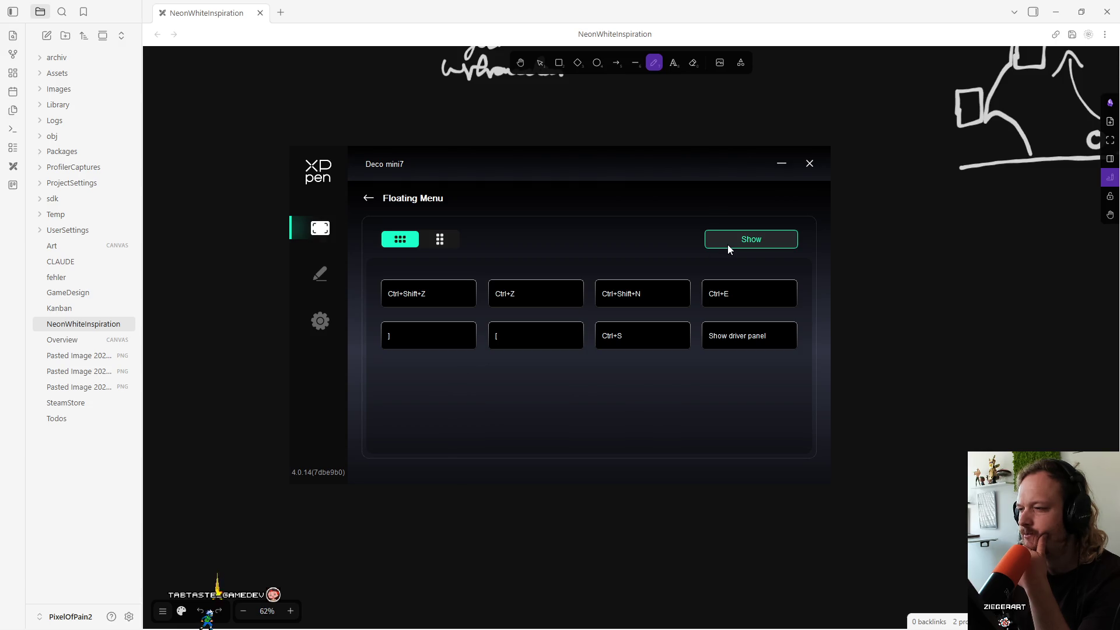
{"action": "left_click", "coordinate": [440, 239]}
{"action": "left_click", "coordinate": [368, 198]}
{"action": "left_click", "coordinate": [668, 456]}
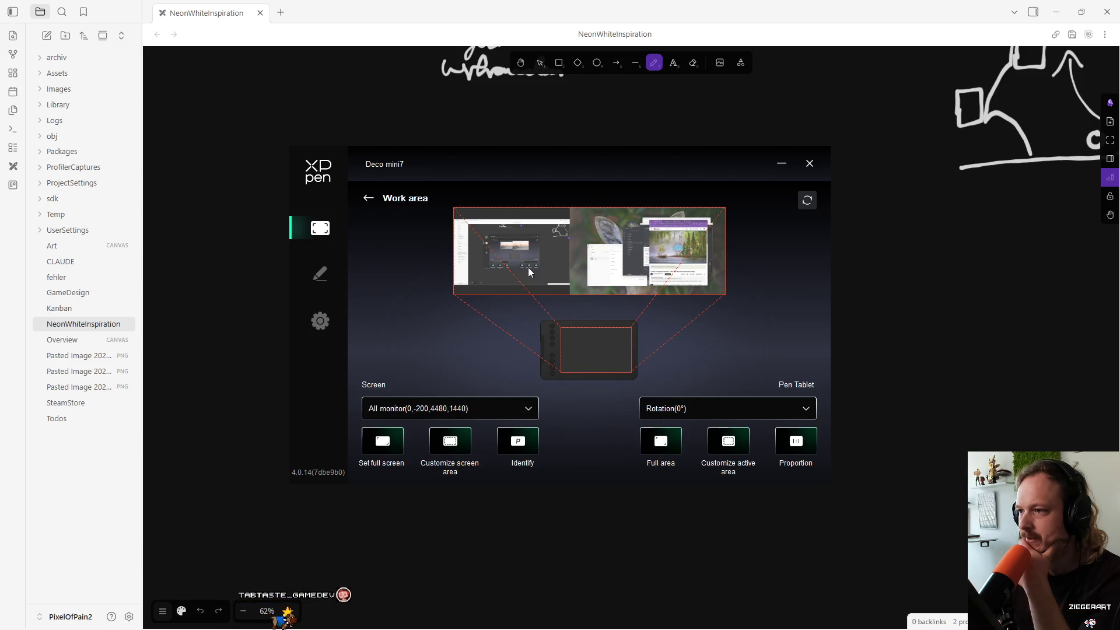
Map the Deco mini7 to Monitor1 (Primary) at 0,0,1920,1080 and close the driver.
{"action": "left_click", "coordinate": [416, 409]}
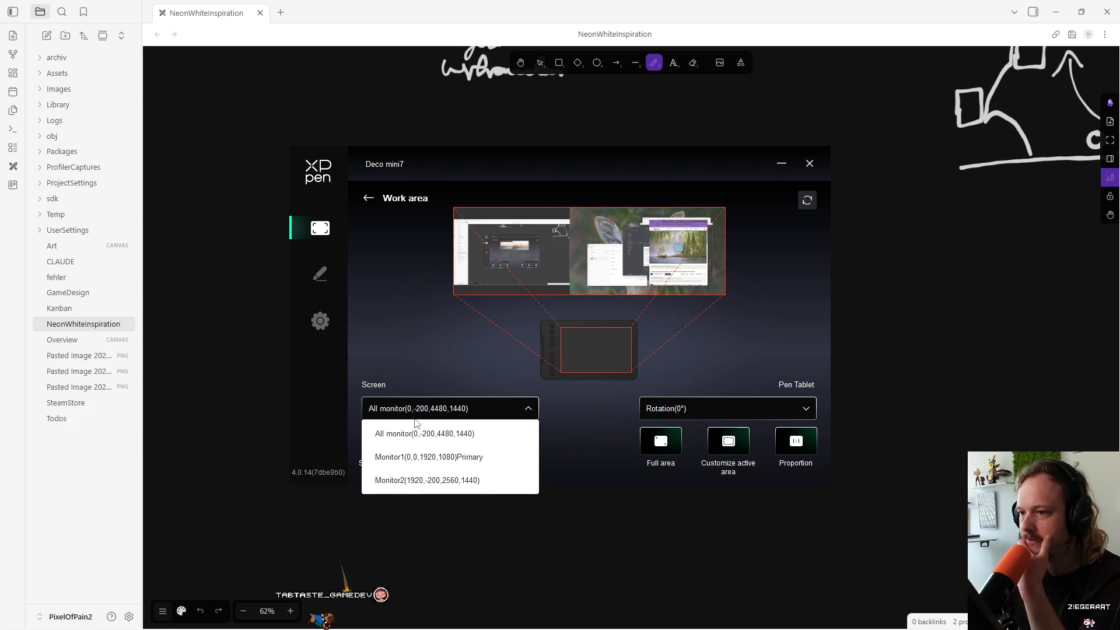
{"action": "left_click", "coordinate": [411, 457]}
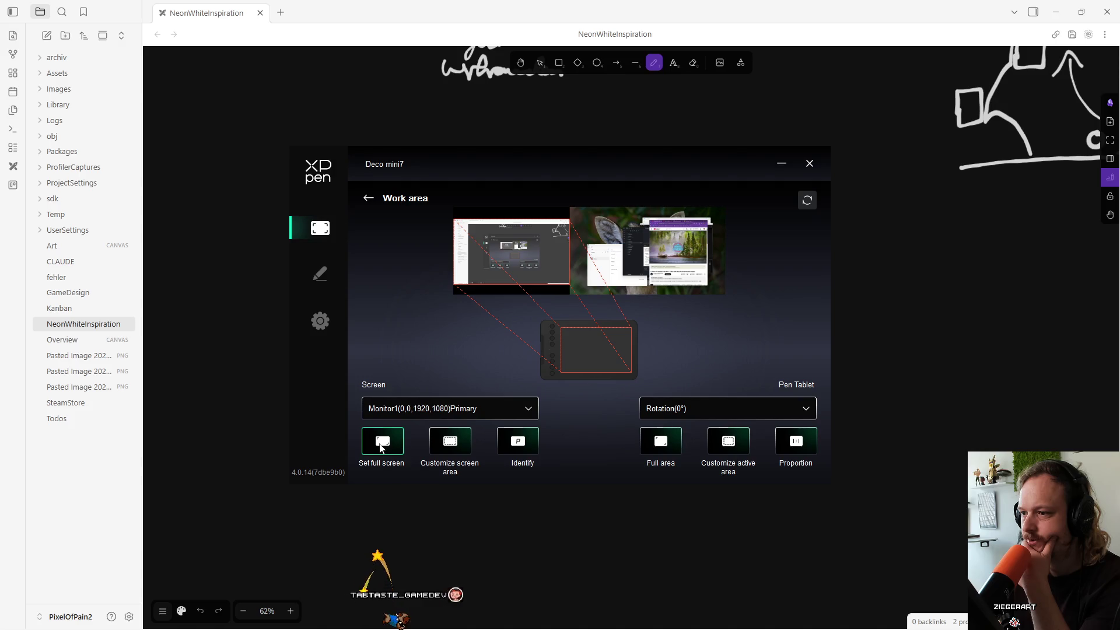
{"action": "left_click", "coordinate": [451, 444]}
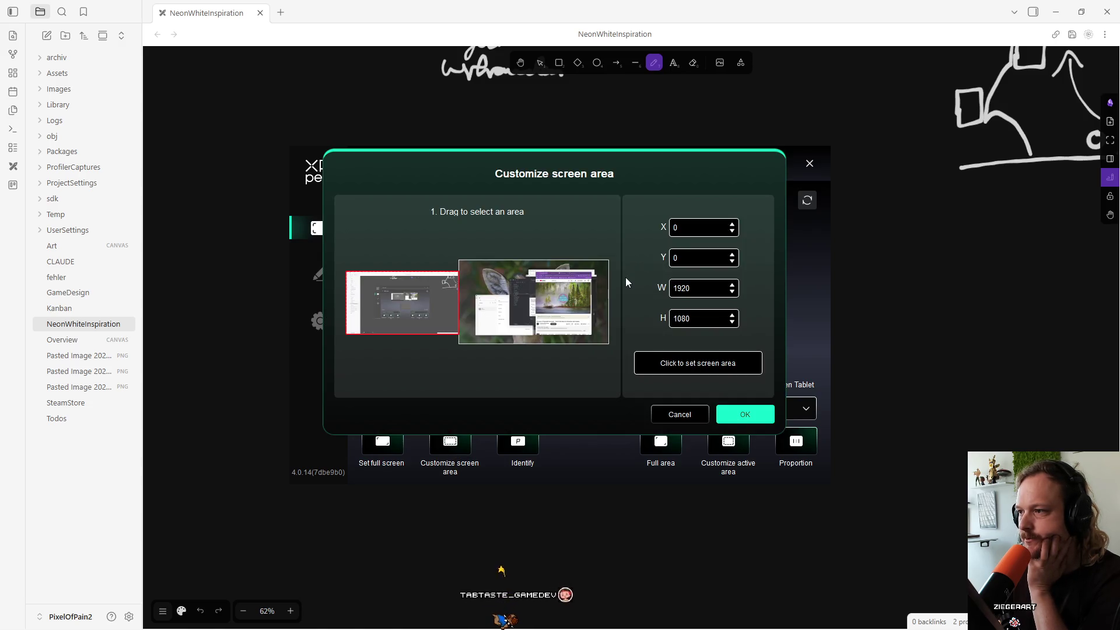
{"action": "left_click", "coordinate": [752, 415]}
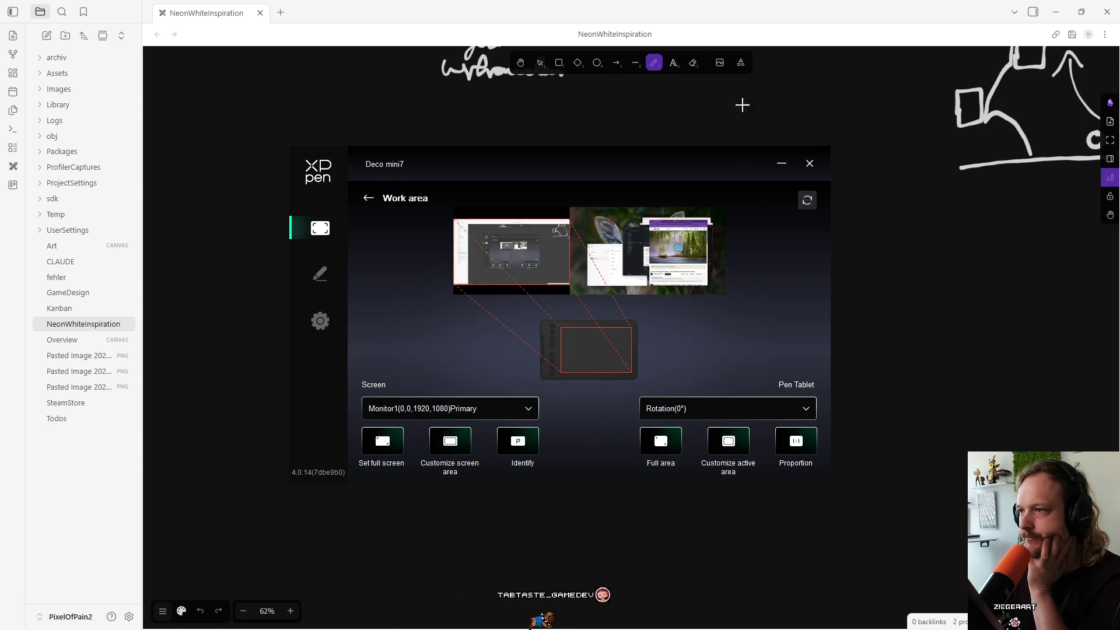
{"action": "left_click", "coordinate": [730, 95]}
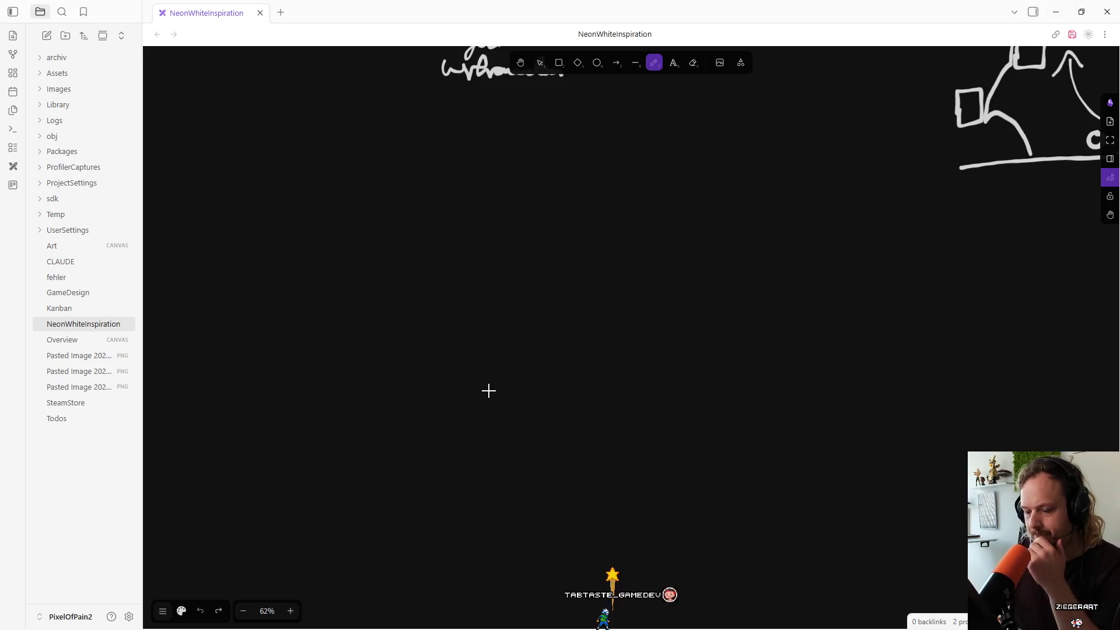
Reopen the XP-Pen driver and click through its Pen, Settings and Work area tabs.
{"action": "mouse_move", "coordinate": [610, 593]}
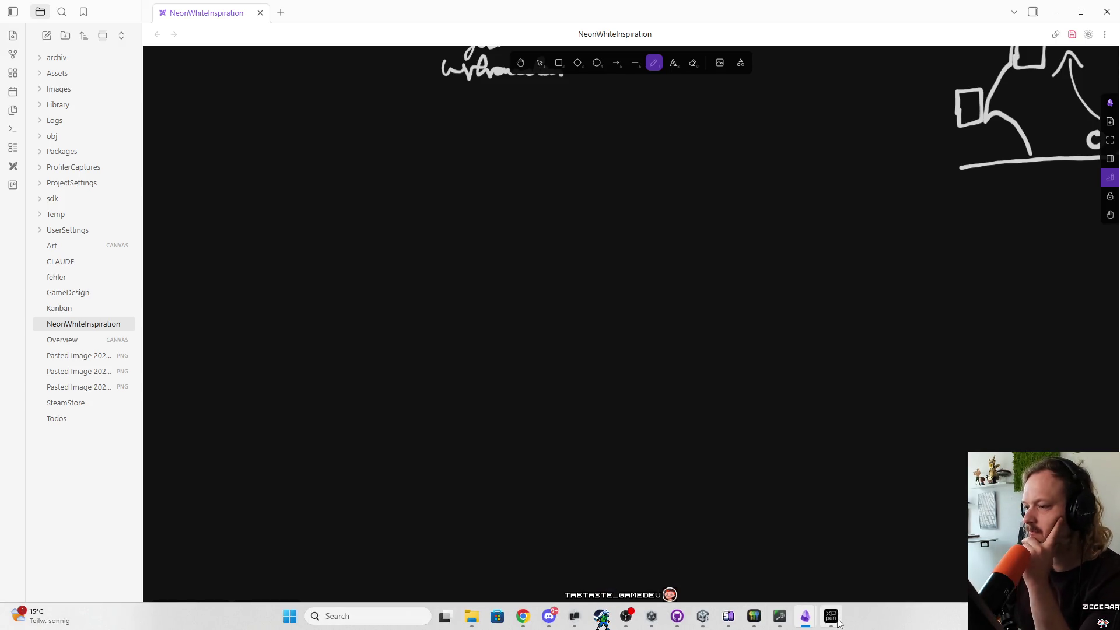
{"action": "left_click", "coordinate": [831, 616]}
{"action": "left_click", "coordinate": [320, 274]}
{"action": "left_click", "coordinate": [320, 322]}
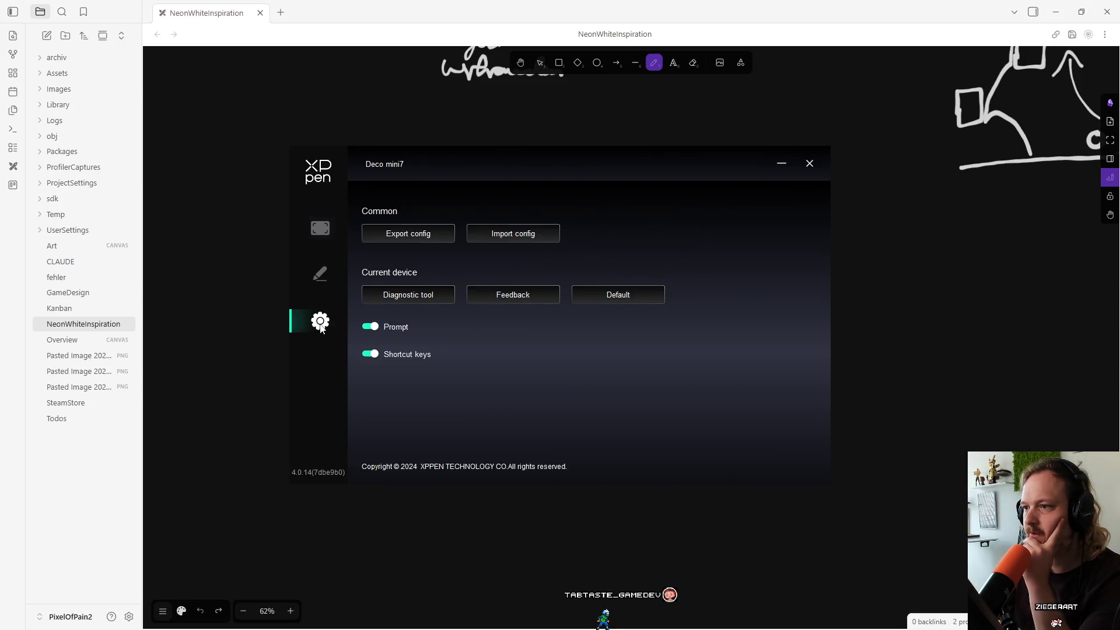
{"action": "left_click", "coordinate": [320, 283]}
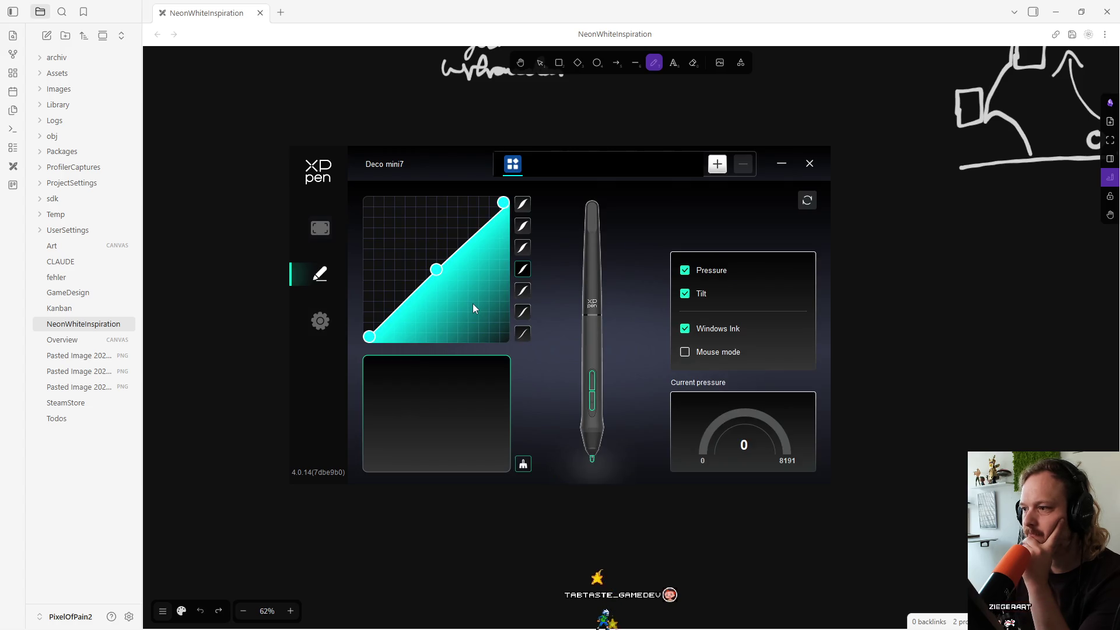
{"action": "left_click", "coordinate": [327, 319]}
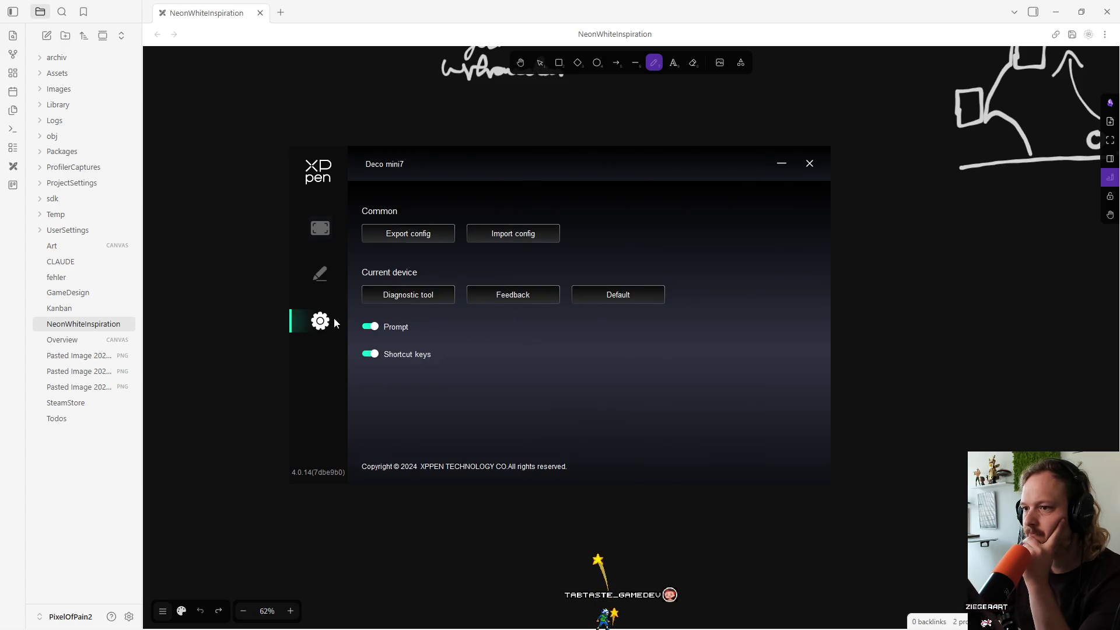
{"action": "left_click", "coordinate": [305, 220]}
{"action": "left_click", "coordinate": [368, 199]}
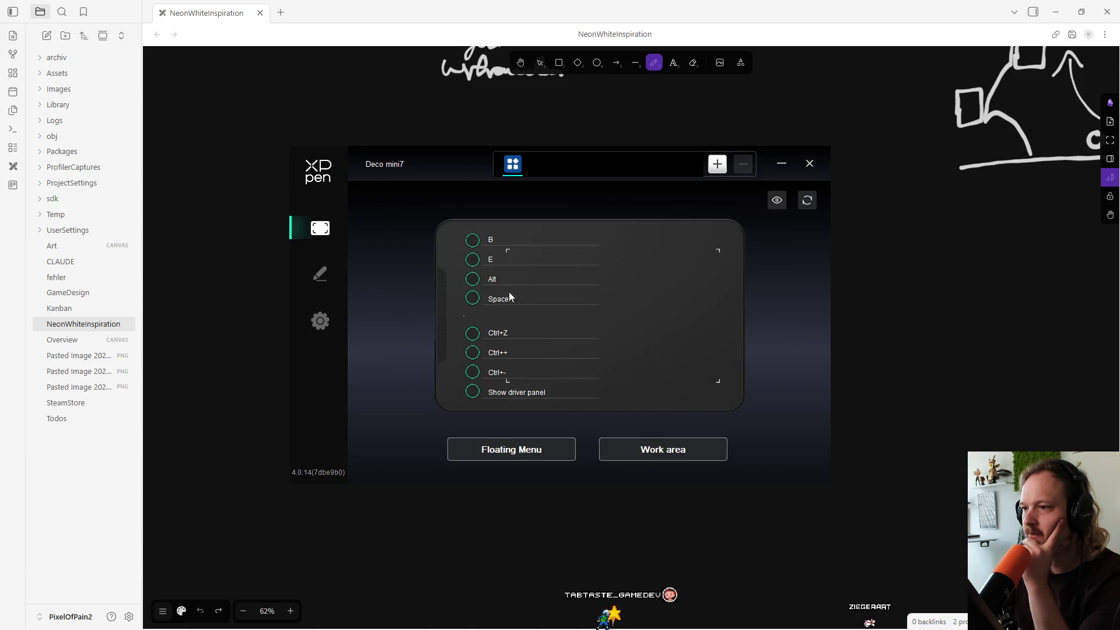
Check the Ctrl+Z express key, close the driver, and test the pen with an undone dot.
{"action": "left_click", "coordinate": [510, 342]}
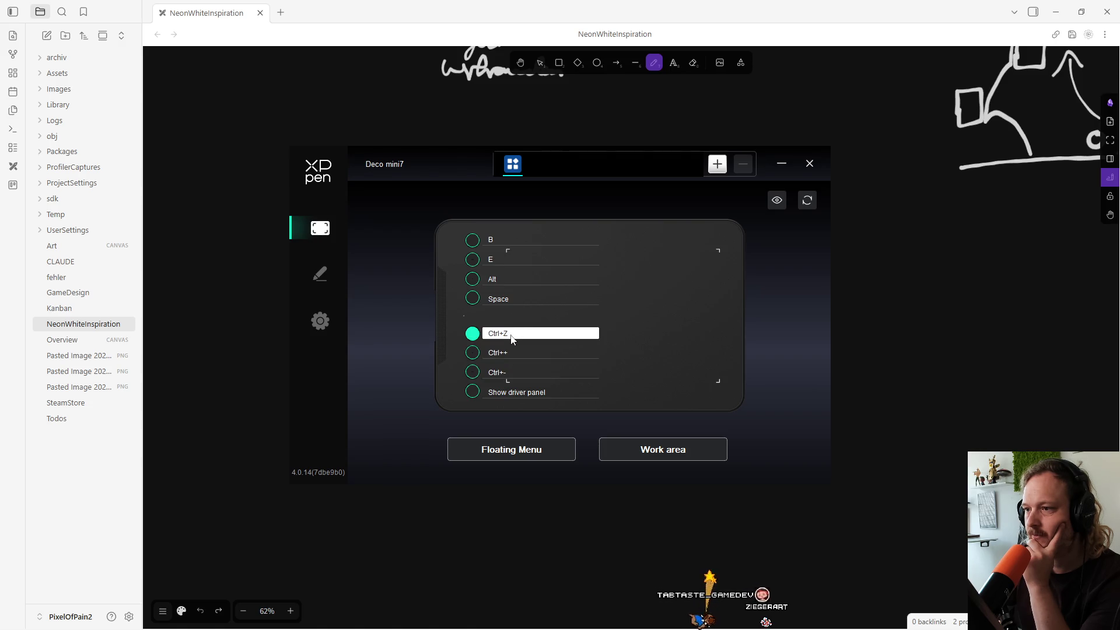
{"action": "left_click", "coordinate": [878, 255]}
{"action": "left_click", "coordinate": [878, 255]}
{"action": "key", "text": "ctrl+z"}
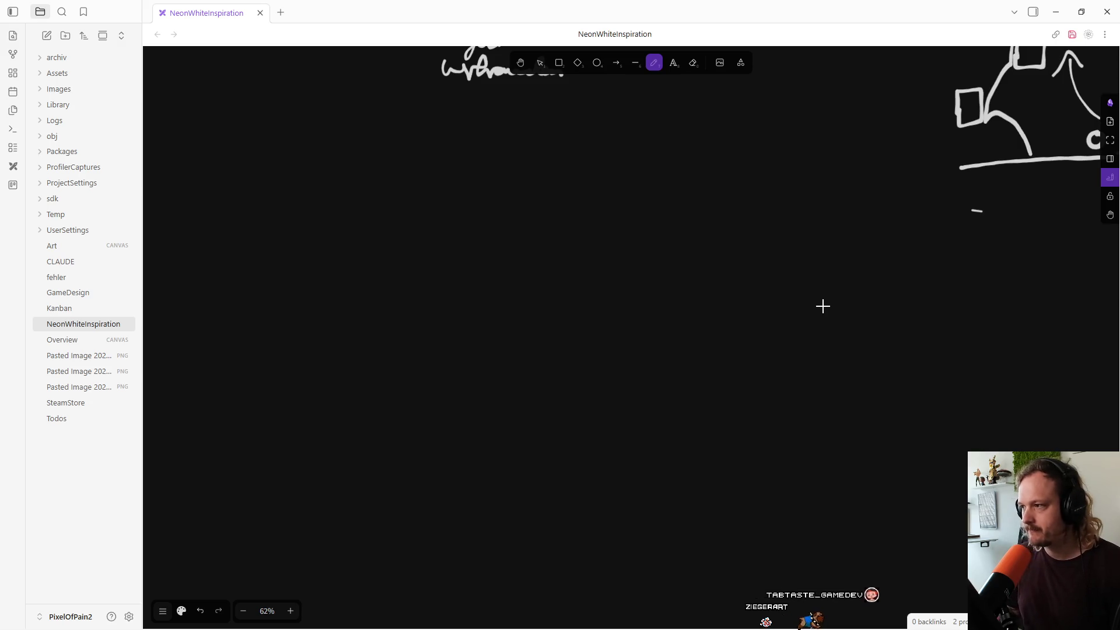
Undo the stray stroke, handwrite 'Test' with the pen, and undo its last stroke.
{"action": "key", "text": "ctrl+z"}
{"action": "mouse_move", "coordinate": [449, 174]}
{"action": "left_mouse_down"}
{"action": "mouse_move", "coordinate": [458, 220]}
{"action": "mouse_move", "coordinate": [498, 220]}
{"action": "left_mouse_up"}
{"action": "left_click_drag", "start_coordinate": [524, 178], "coordinate": [526, 199]}
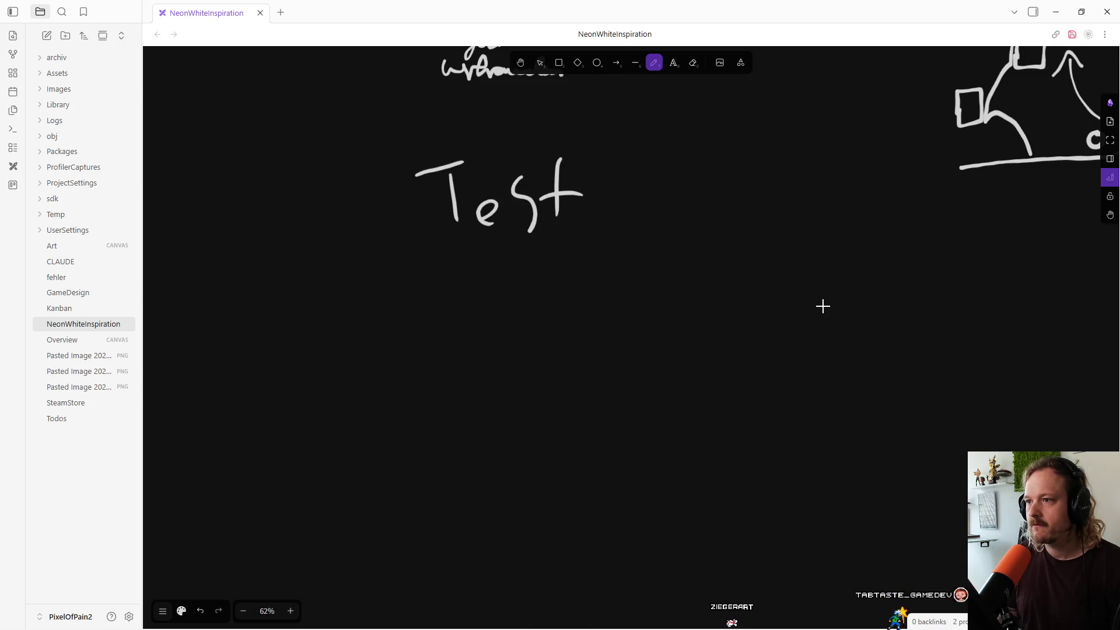
{"action": "key", "text": "ctrl+z"}
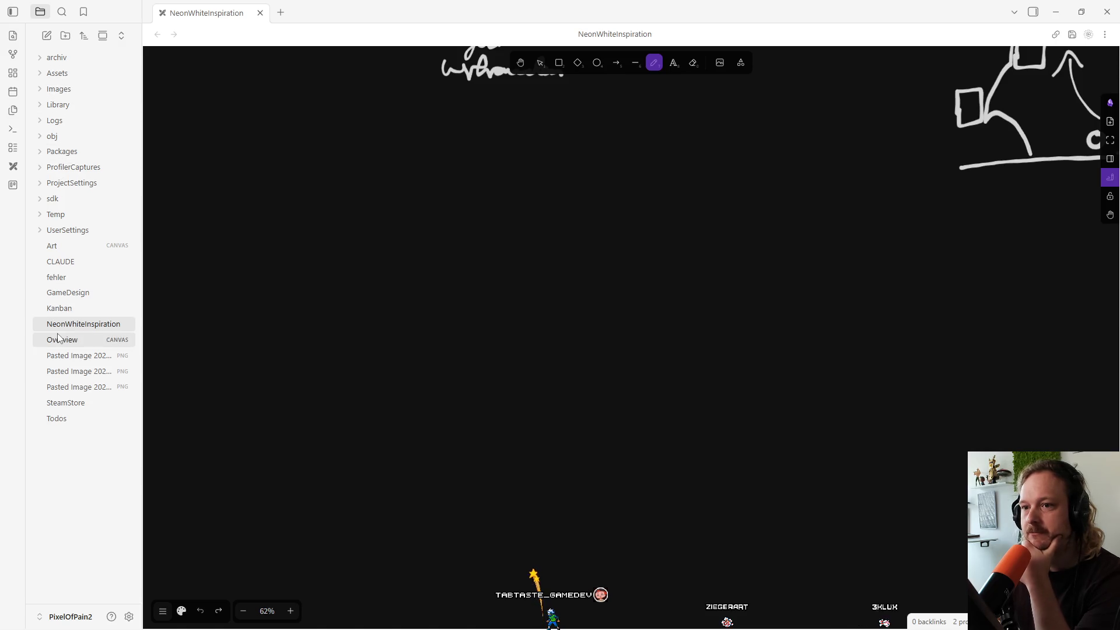
{"action": "mouse_move", "coordinate": [59, 330]}
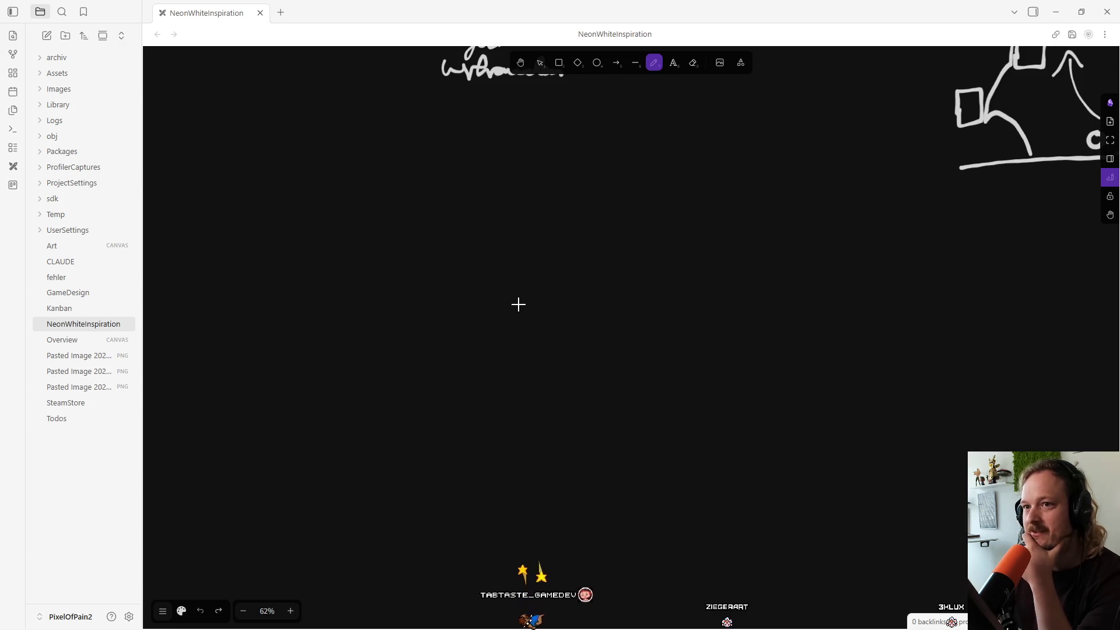
{"action": "left_click", "coordinate": [44, 75]}
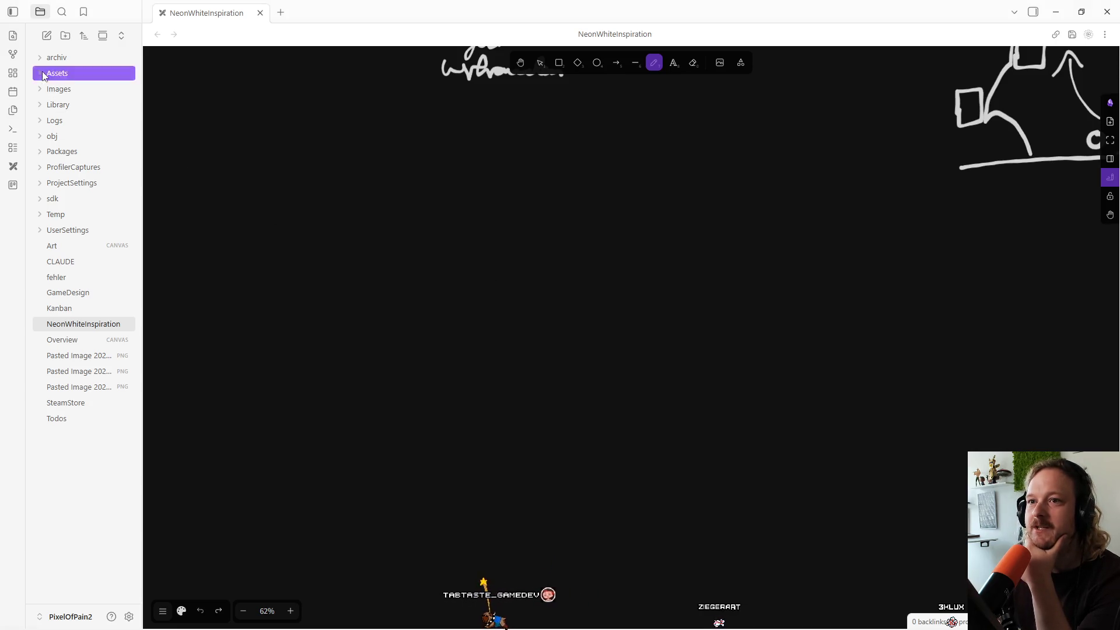
{"action": "left_click", "coordinate": [44, 74]}
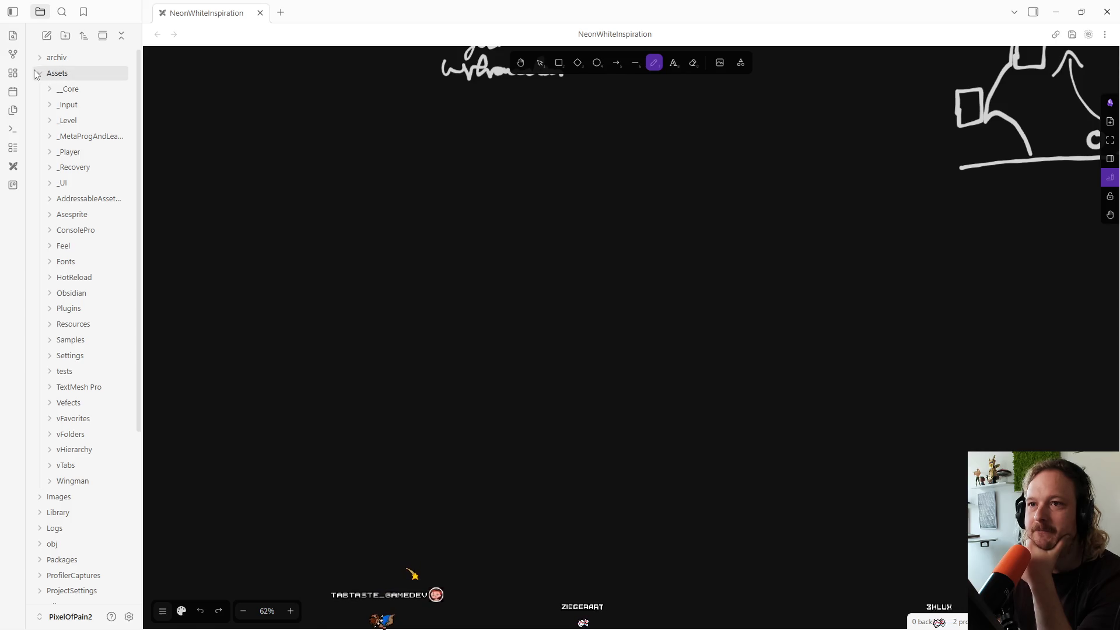
{"action": "left_click", "coordinate": [37, 74]}
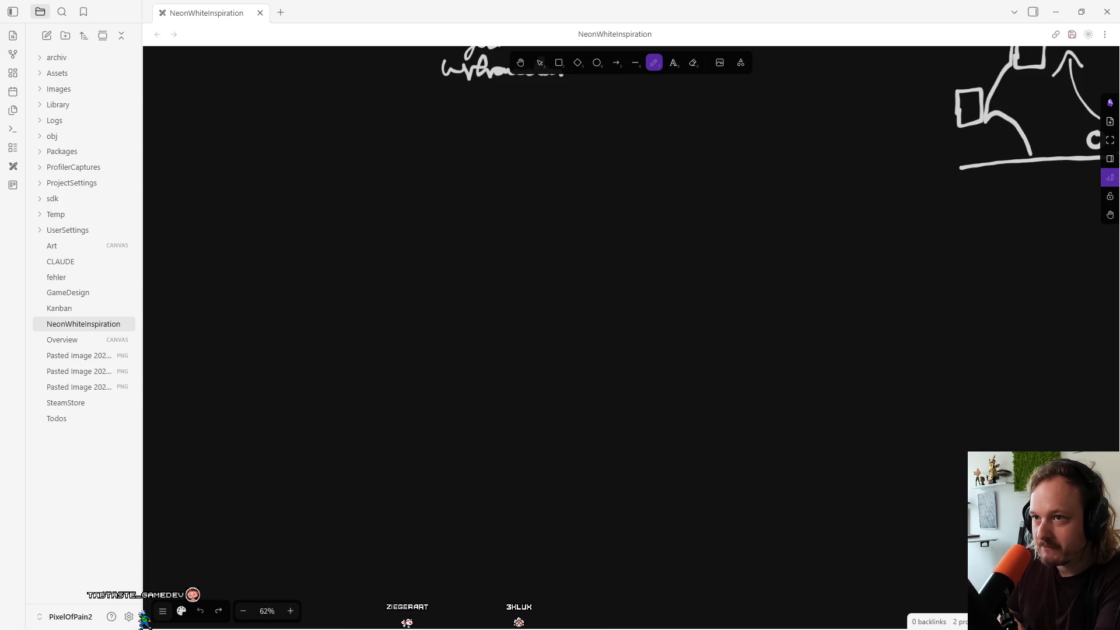
Handwrite 'Thema:' at the top left of the canvas, then undo it.
{"action": "mouse_move", "coordinate": [204, 94]}
{"action": "left_mouse_down"}
{"action": "mouse_move", "coordinate": [220, 140]}
{"action": "mouse_move", "coordinate": [257, 125]}
{"action": "mouse_move", "coordinate": [295, 137]}
{"action": "left_mouse_up"}
{"action": "left_click", "coordinate": [288, 126]}
{"action": "left_click", "coordinate": [304, 114]}
{"action": "left_click", "coordinate": [306, 136]}
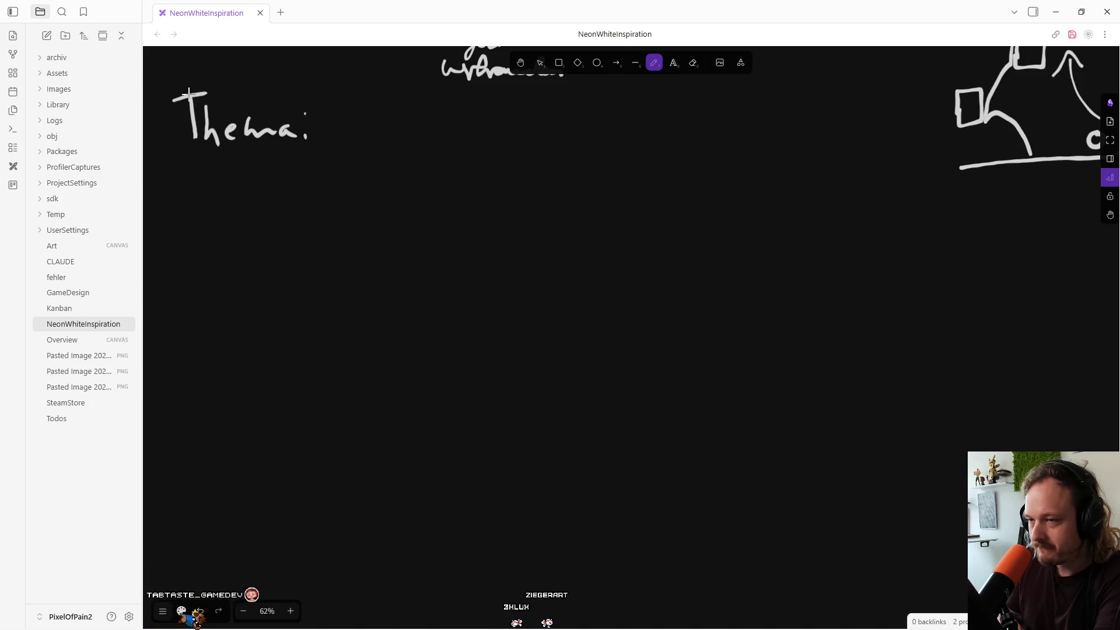
{"action": "key", "text": "ctrl+z"}
{"action": "key", "text": "ctrl+z"}
{"action": "key", "text": "ctrl+z"}
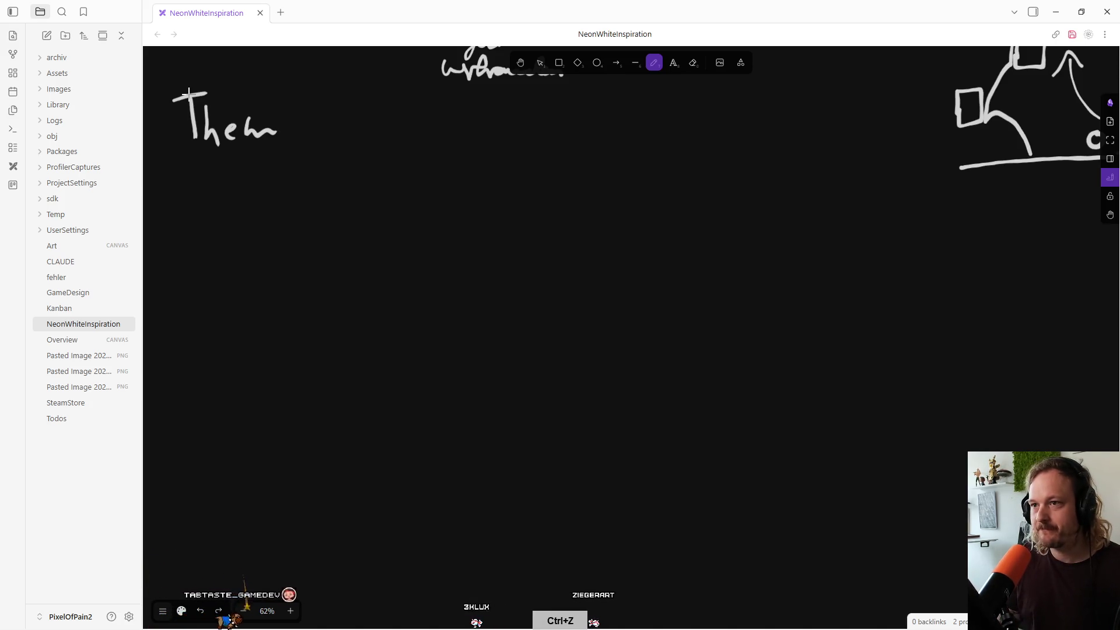
{"action": "key", "text": "ctrl+z"}
{"action": "key", "text": "ctrl+z"}
{"action": "key", "text": "ctrl+z"}
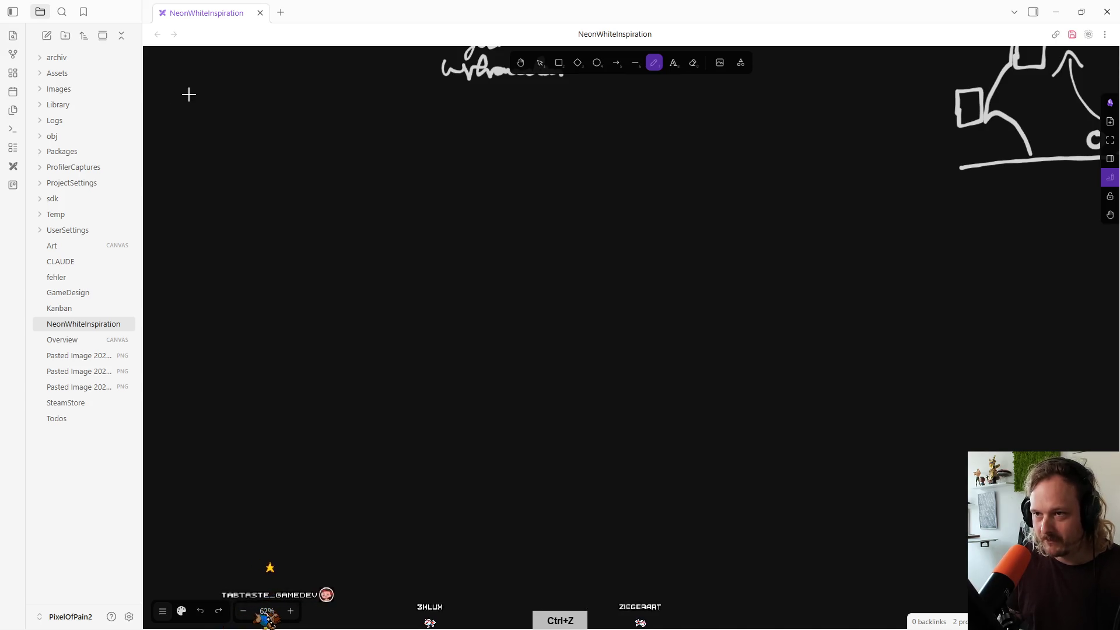
Handwrite 'Flügel' in the canvas's upper-left corner.
{"action": "left_click_drag", "start_coordinate": [181, 95], "coordinate": [180, 123]}
{"action": "mouse_move", "coordinate": [181, 95]}
{"action": "left_mouse_down"}
{"action": "mouse_move", "coordinate": [192, 94]}
{"action": "mouse_move", "coordinate": [190, 108]}
{"action": "left_mouse_up"}
{"action": "mouse_move", "coordinate": [202, 94]}
{"action": "left_mouse_down"}
{"action": "mouse_move", "coordinate": [227, 125]}
{"action": "mouse_move", "coordinate": [266, 138]}
{"action": "left_mouse_up"}
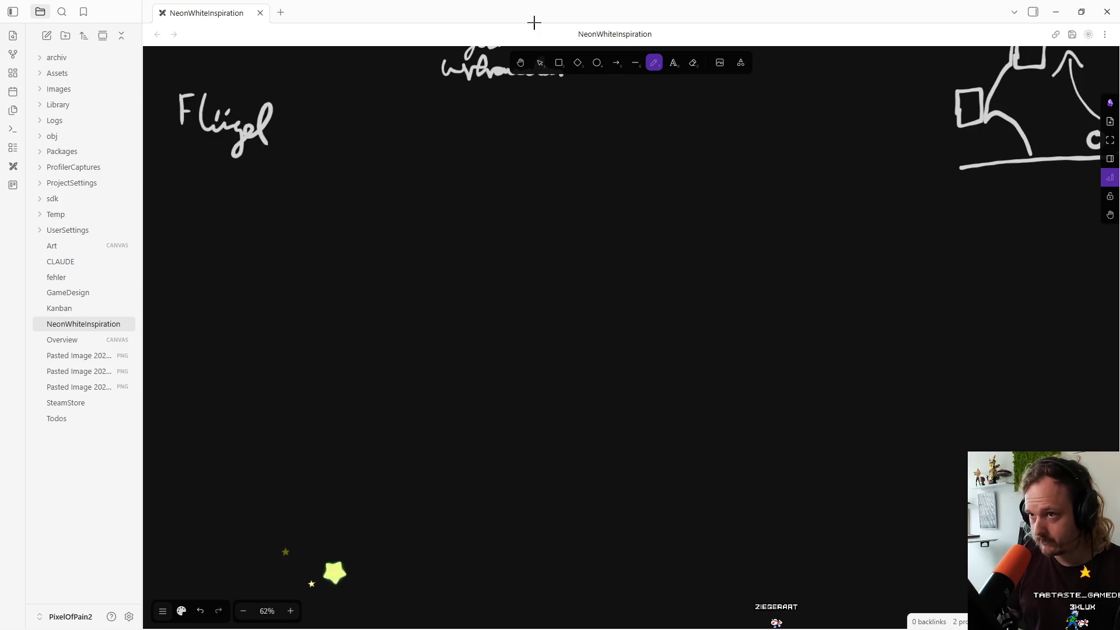
Draw a long horizontal line beside Flügel and write 'Hazard' and 'Enemy' below it.
{"action": "mouse_move", "coordinate": [269, 77]}
{"action": "left_mouse_down"}
{"action": "mouse_move", "coordinate": [405, 110]}
{"action": "mouse_move", "coordinate": [855, 102]}
{"action": "left_mouse_up"}
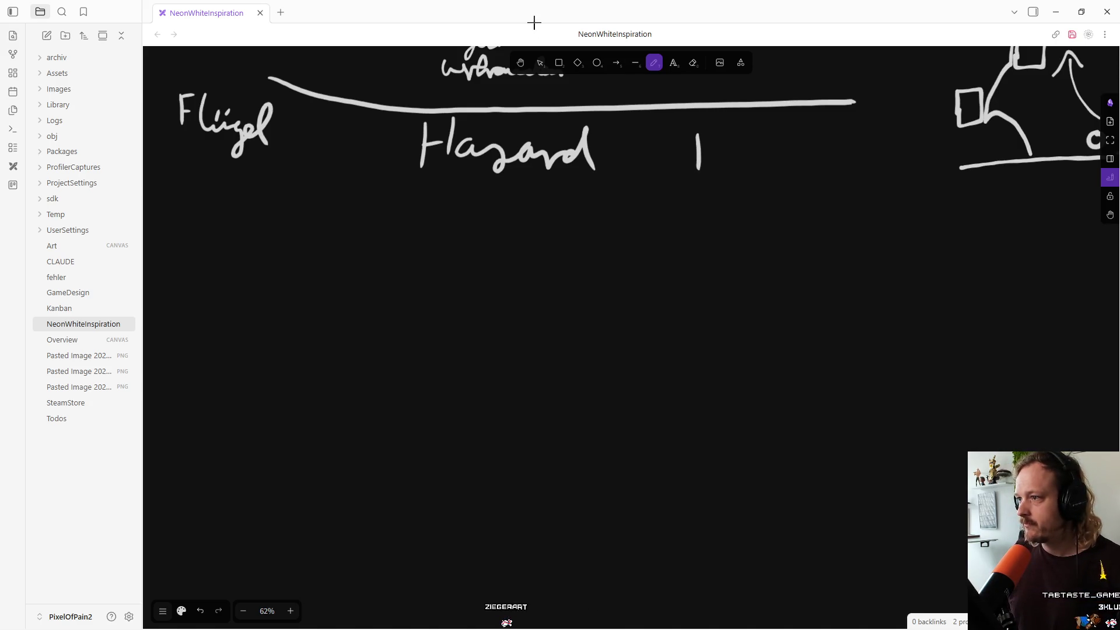
{"action": "mouse_move", "coordinate": [698, 171]}
{"action": "left_mouse_down"}
{"action": "mouse_move", "coordinate": [765, 147]}
{"action": "mouse_move", "coordinate": [813, 155]}
{"action": "mouse_move", "coordinate": [806, 192]}
{"action": "left_mouse_up"}
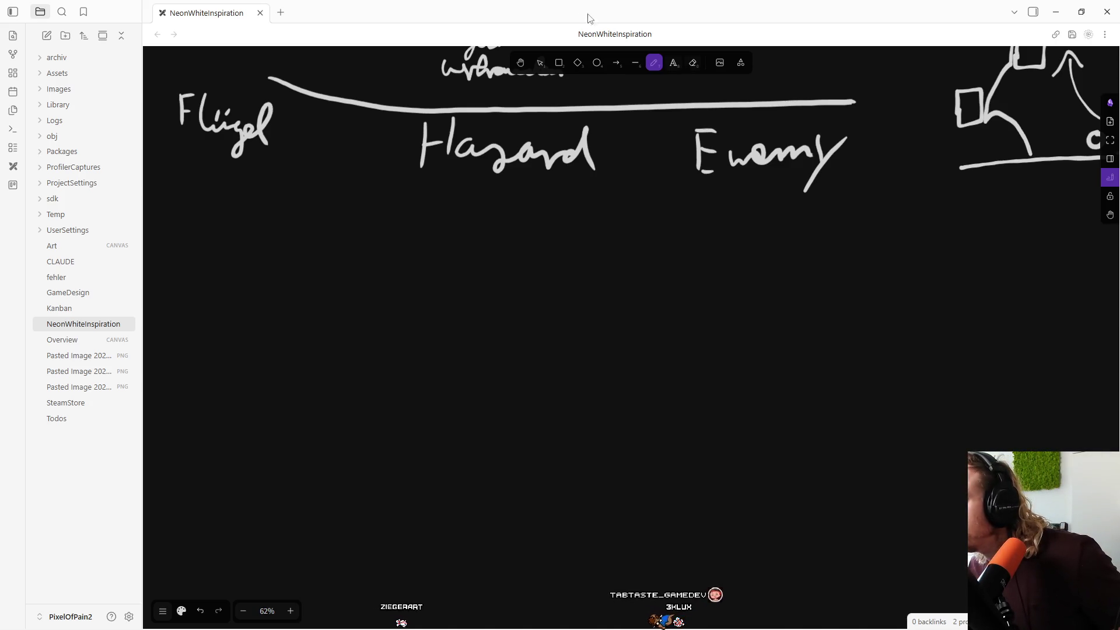
{"action": "right_click", "coordinate": [577, 160]}
Open and dismiss the canvas context menu at several spots without choosing anything.
{"action": "key", "text": "Escape"}
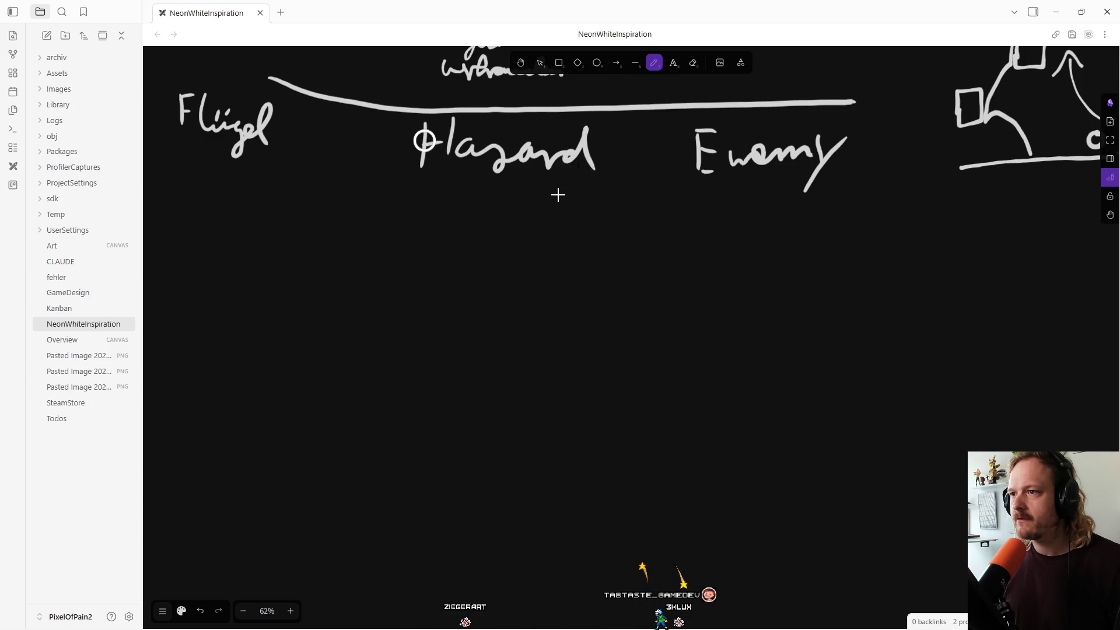
{"action": "right_click", "coordinate": [426, 124]}
{"action": "right_click", "coordinate": [418, 156]}
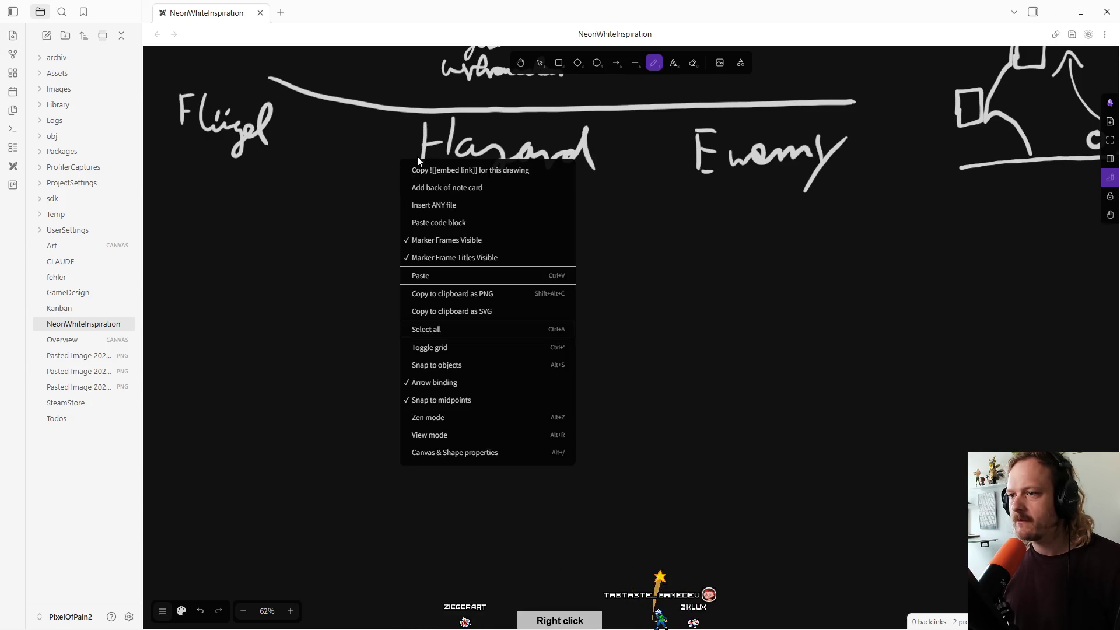
{"action": "right_click", "coordinate": [361, 233]}
{"action": "double_click", "coordinate": [362, 233]}
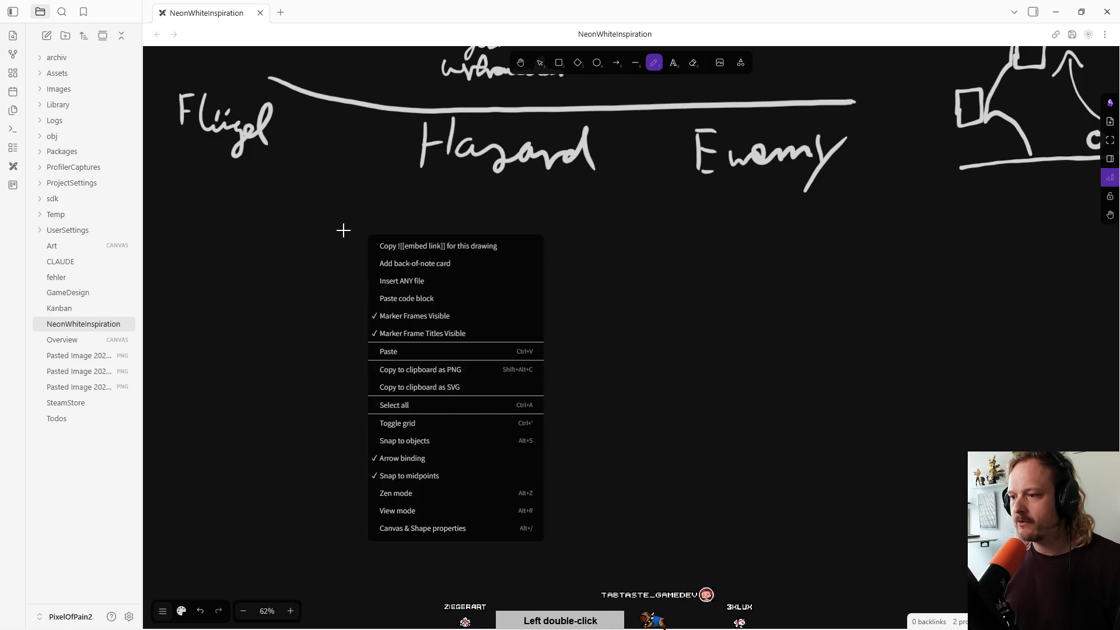
{"action": "right_click", "coordinate": [289, 245]}
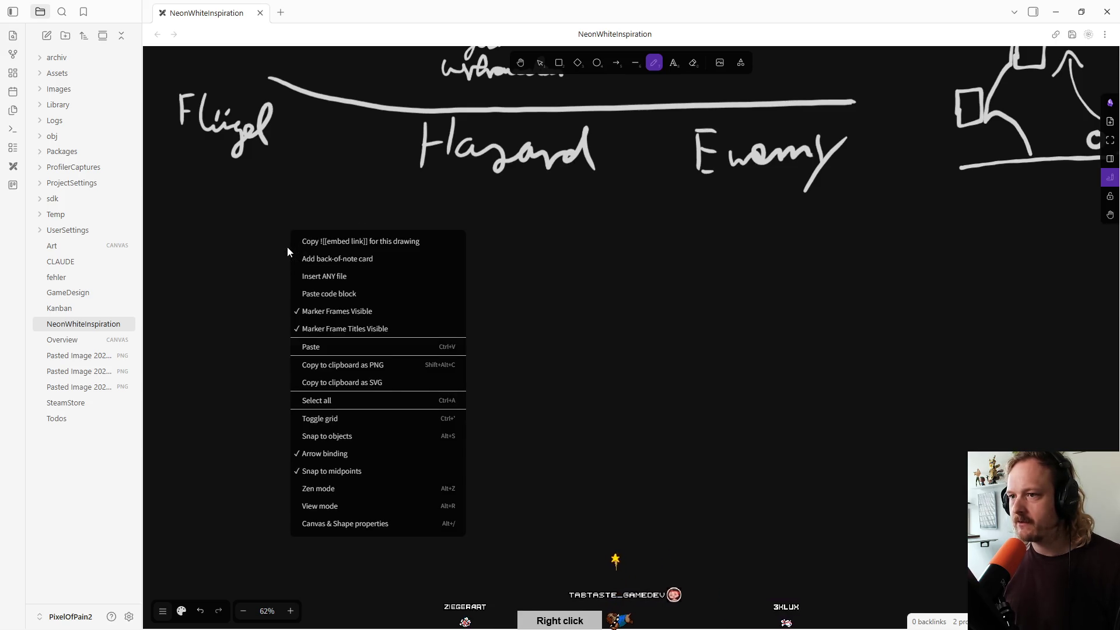
{"action": "right_click", "coordinate": [264, 185]}
{"action": "right_click", "coordinate": [254, 253]}
{"action": "double_click", "coordinate": [256, 254]}
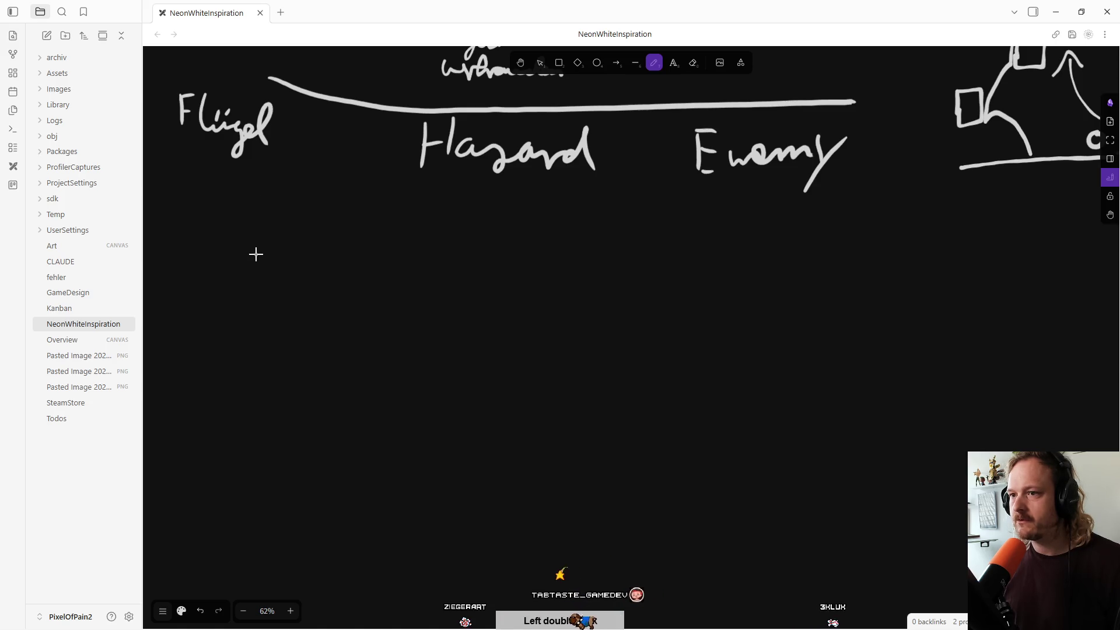
{"action": "key", "text": "Escape"}
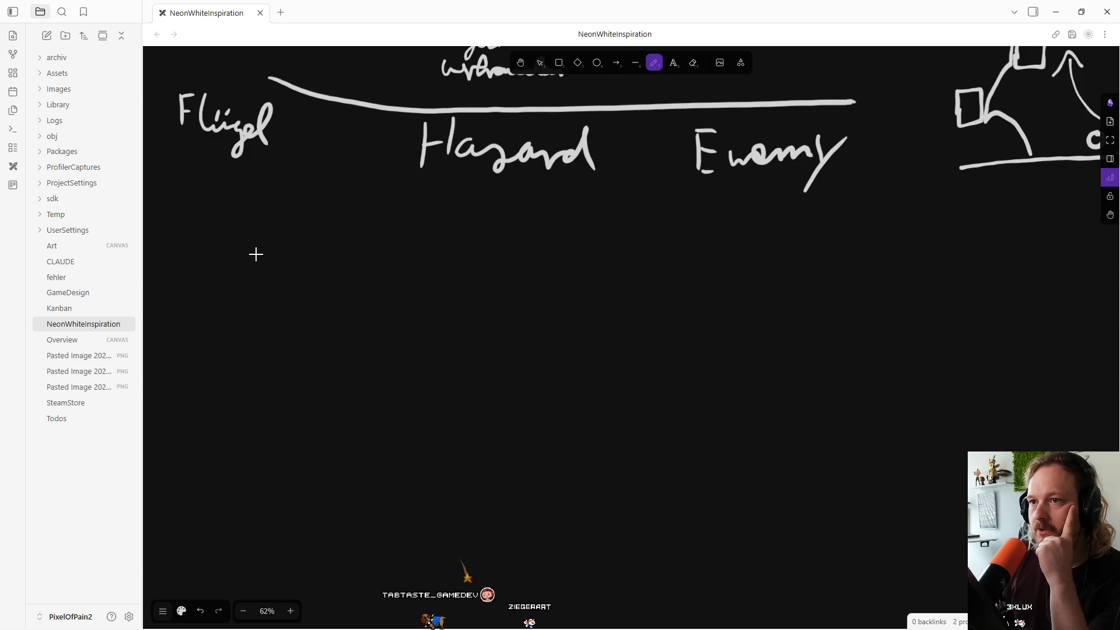
Underline the handwritten Flügel heading, then erase the handwritten word Enemy.
{"action": "left_click_drag", "start_coordinate": [177, 142], "coordinate": [243, 140]}
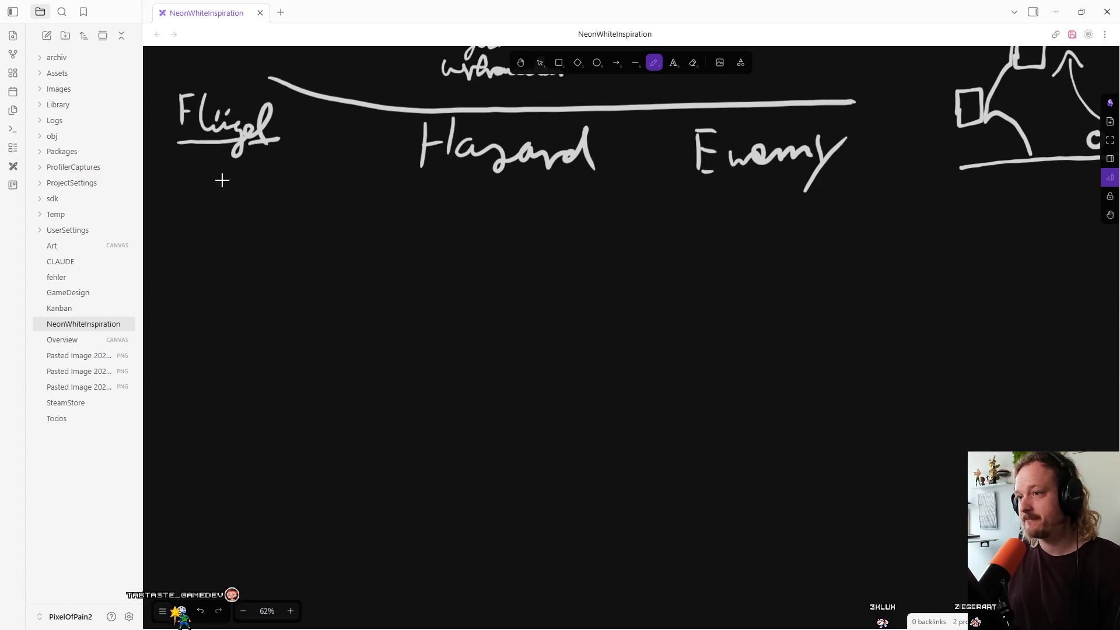
{"action": "left_click", "coordinate": [694, 65]}
{"action": "mouse_move", "coordinate": [690, 150]}
{"action": "left_mouse_down"}
{"action": "mouse_move", "coordinate": [699, 162]}
{"action": "mouse_move", "coordinate": [291, 146]}
{"action": "mouse_move", "coordinate": [195, 106]}
{"action": "mouse_move", "coordinate": [542, 82]}
{"action": "left_mouse_up"}
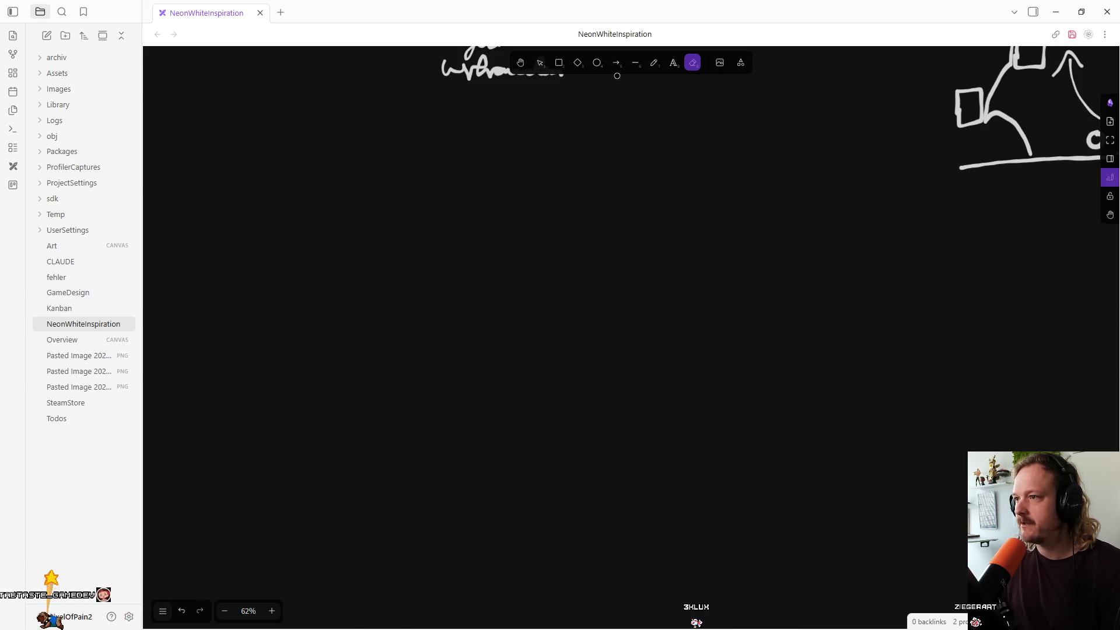
Select the fdgzf text and move it slightly down and right.
{"action": "key", "text": "v"}
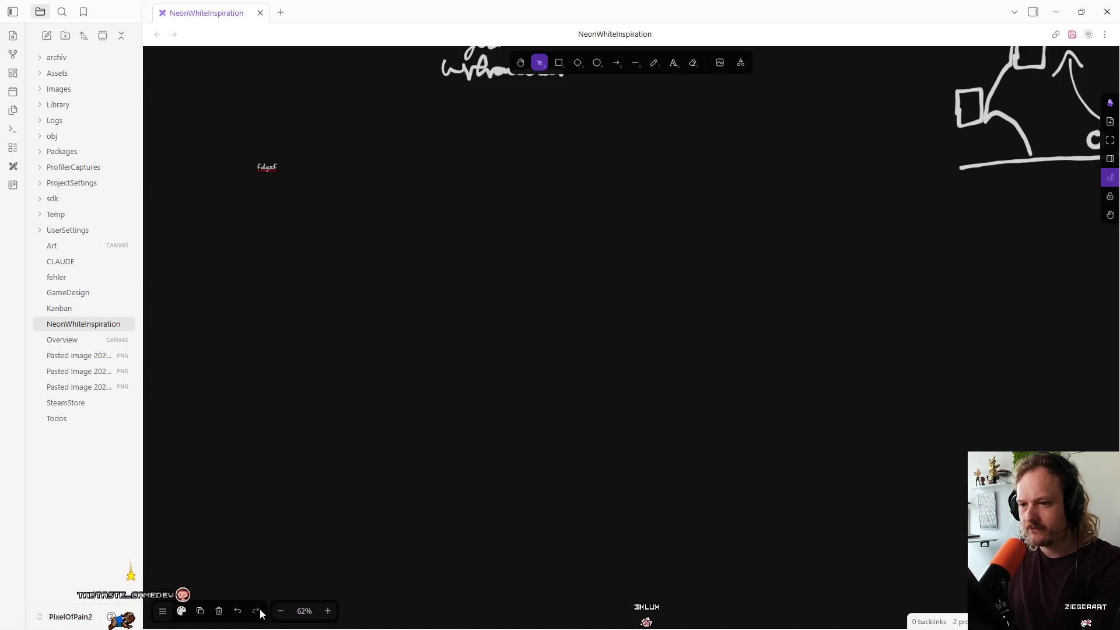
{"action": "left_click", "coordinate": [673, 62]}
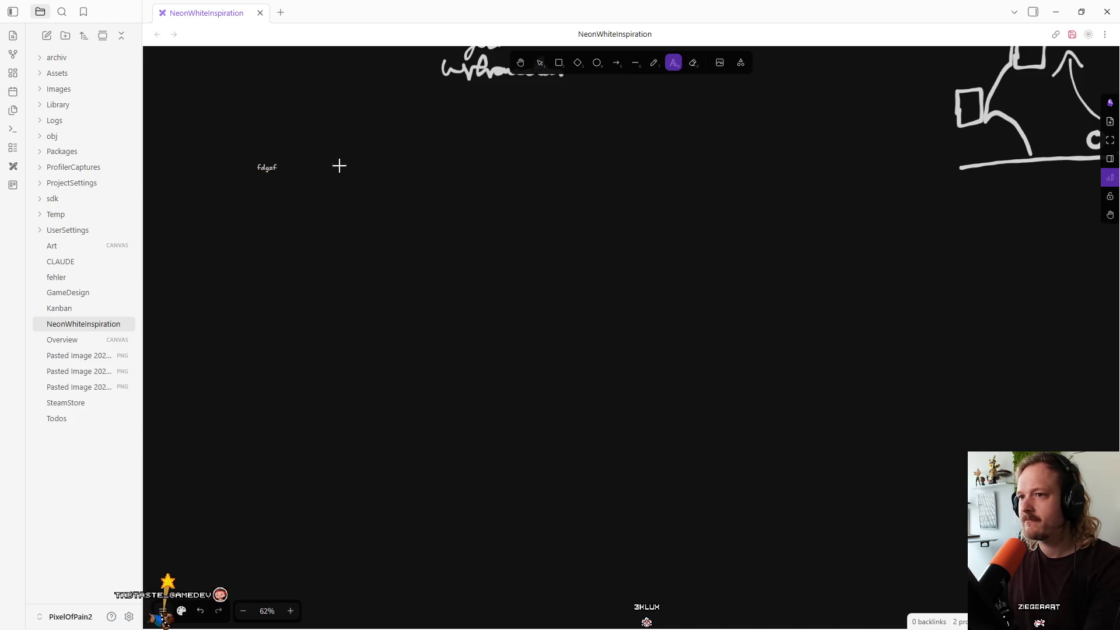
{"action": "left_click", "coordinate": [259, 174]}
{"action": "double_click", "coordinate": [269, 169]}
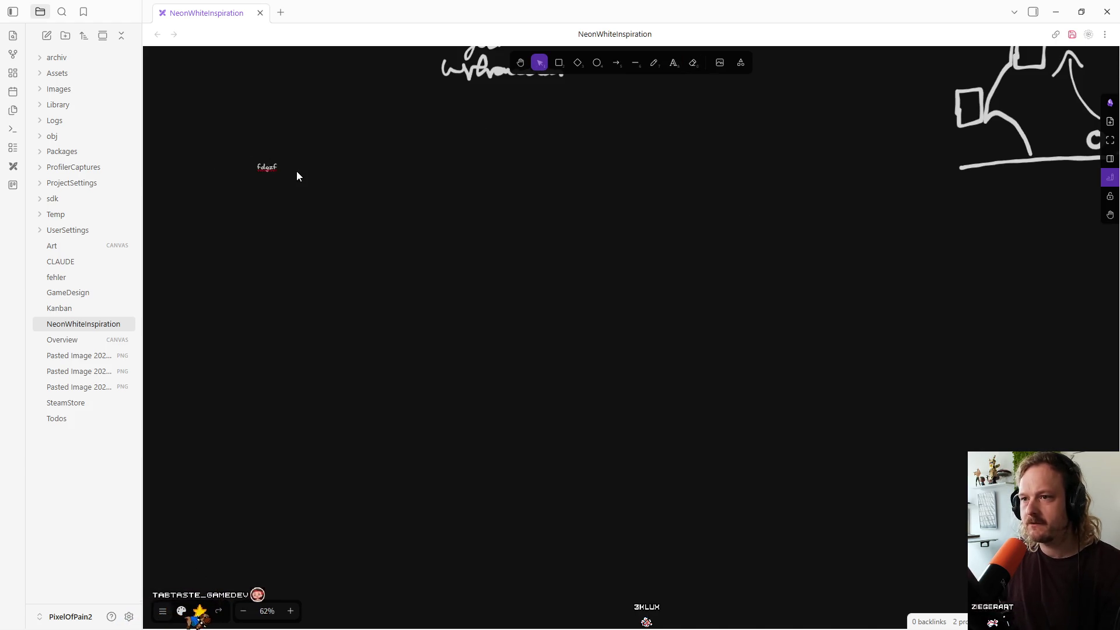
{"action": "mouse_move", "coordinate": [267, 169]}
{"action": "left_mouse_down"}
{"action": "mouse_move", "coordinate": [305, 217]}
{"action": "mouse_move", "coordinate": [275, 190]}
{"action": "left_mouse_up"}
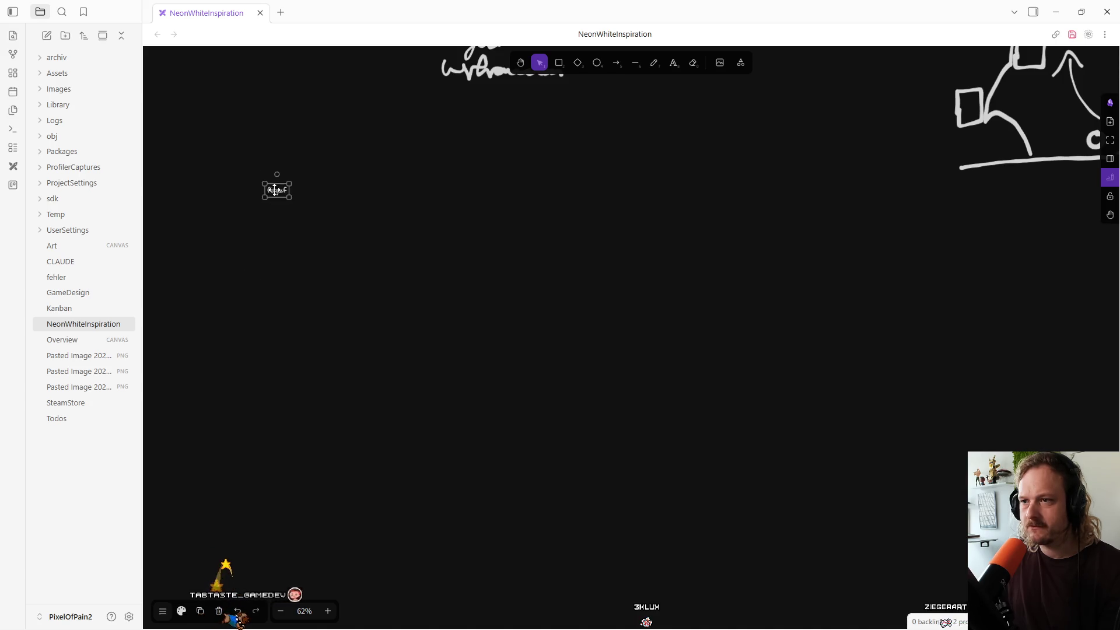
Set the fdgzf text's font size to XL.
{"action": "left_click", "coordinate": [182, 611]}
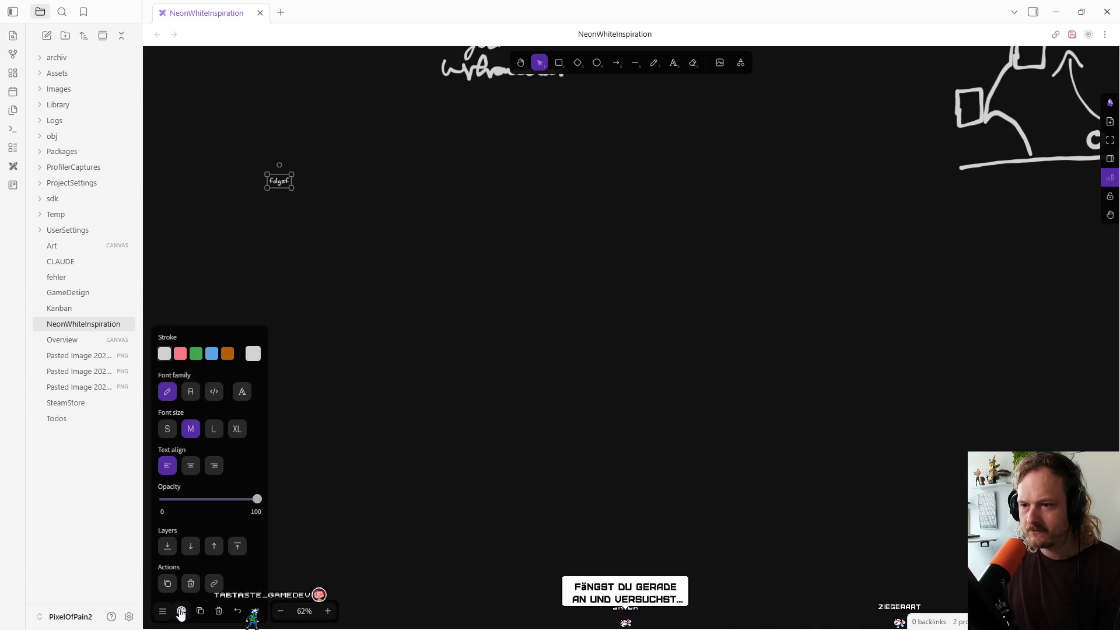
{"action": "left_click", "coordinate": [214, 430]}
{"action": "left_click", "coordinate": [235, 431]}
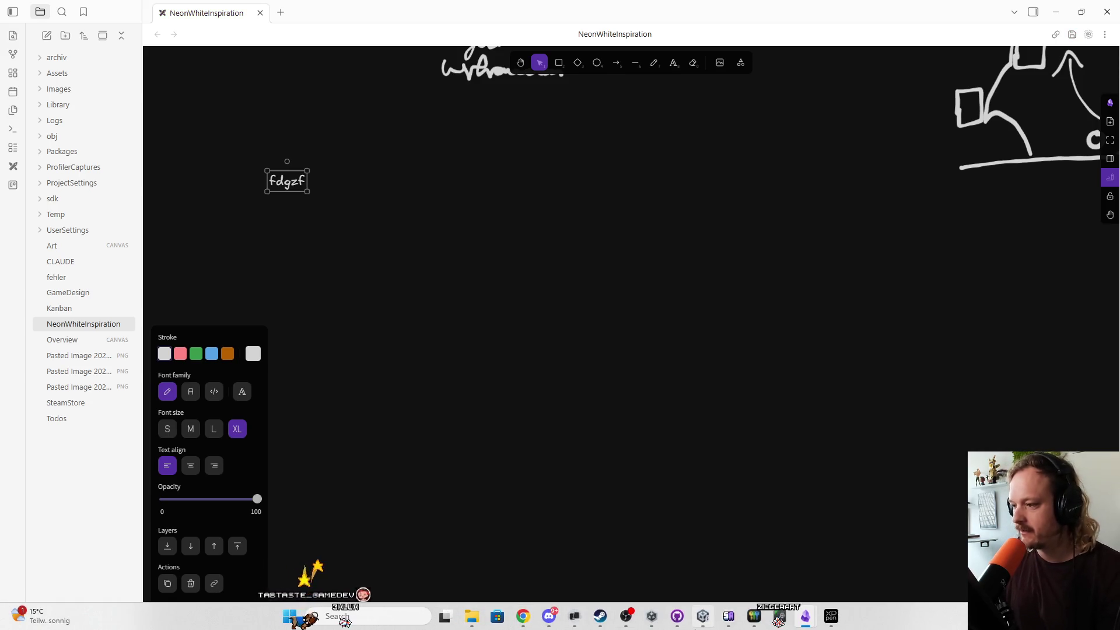
Bring Unity forward, enter Play mode and start Level 0.
{"action": "left_click", "coordinate": [691, 626]}
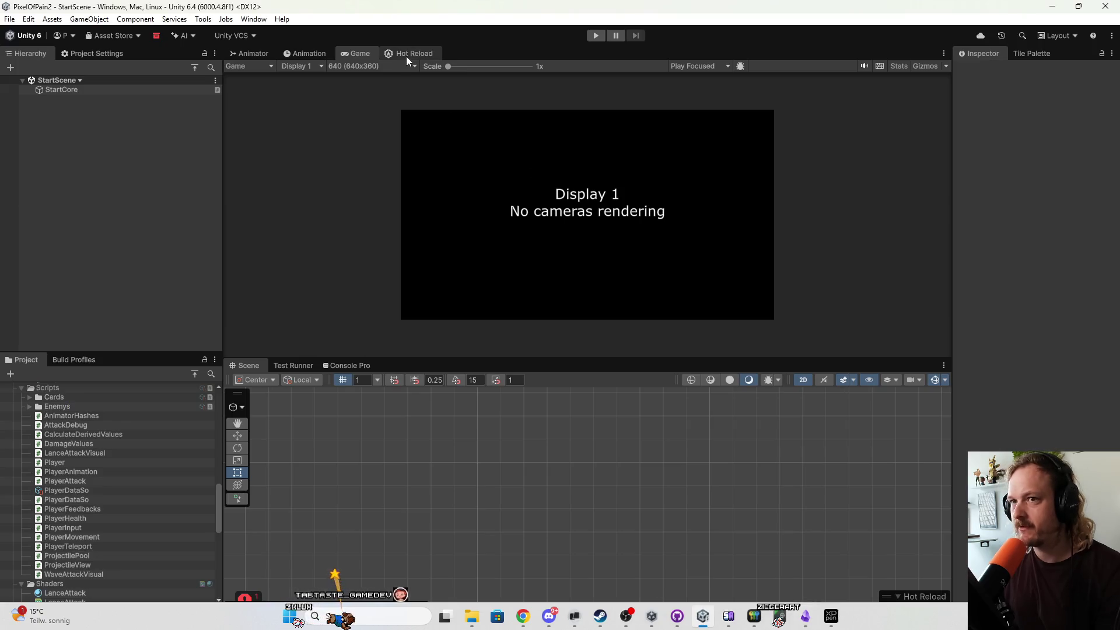
{"action": "left_click", "coordinate": [596, 35]}
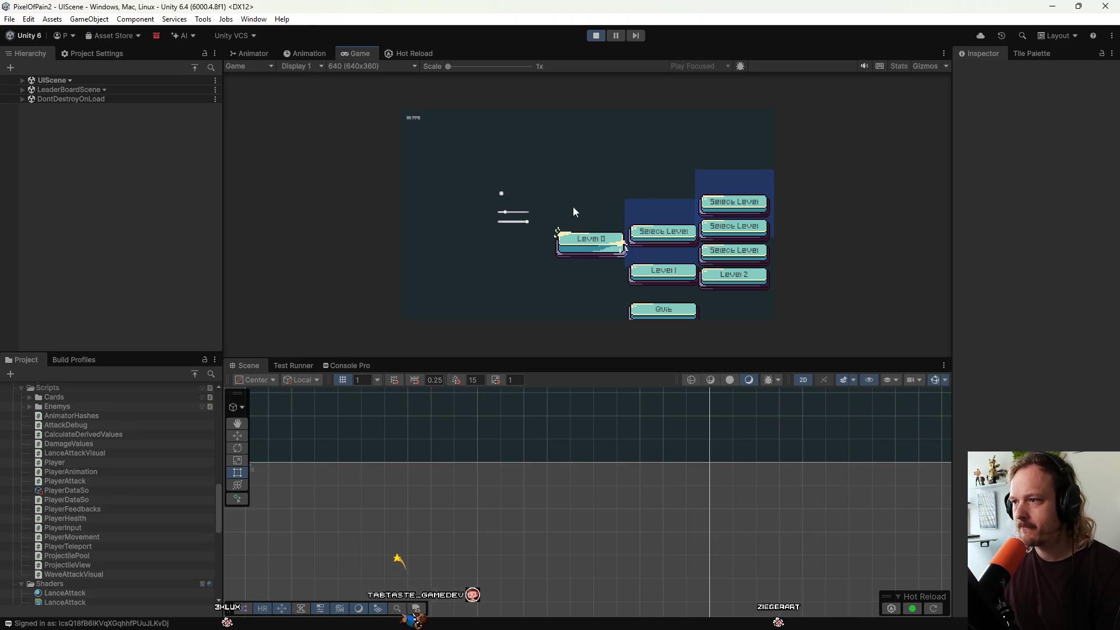
{"action": "left_click", "coordinate": [585, 239]}
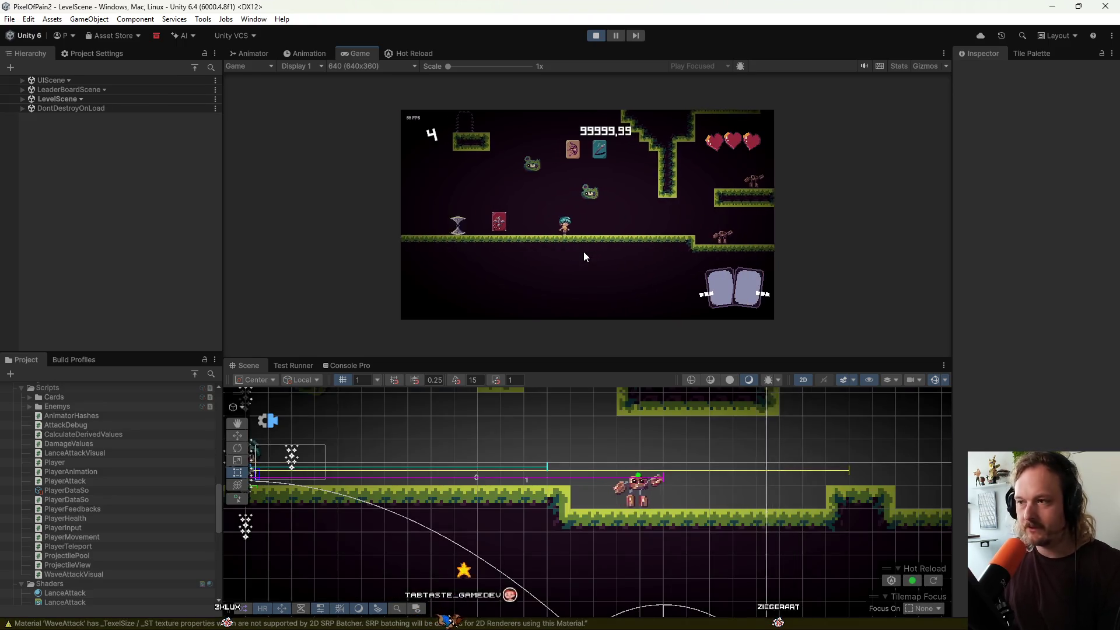
Move, jump and attack through Level 0, playing the blue lance and pink cards.
{"action": "key", "text": "a"}
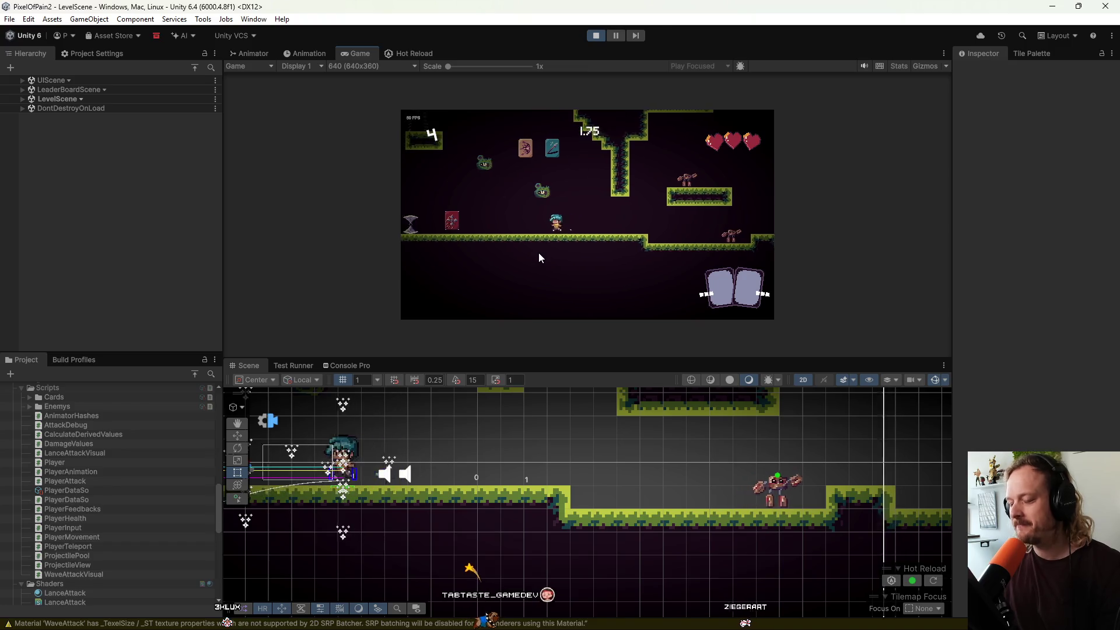
{"action": "key", "text": "a"}
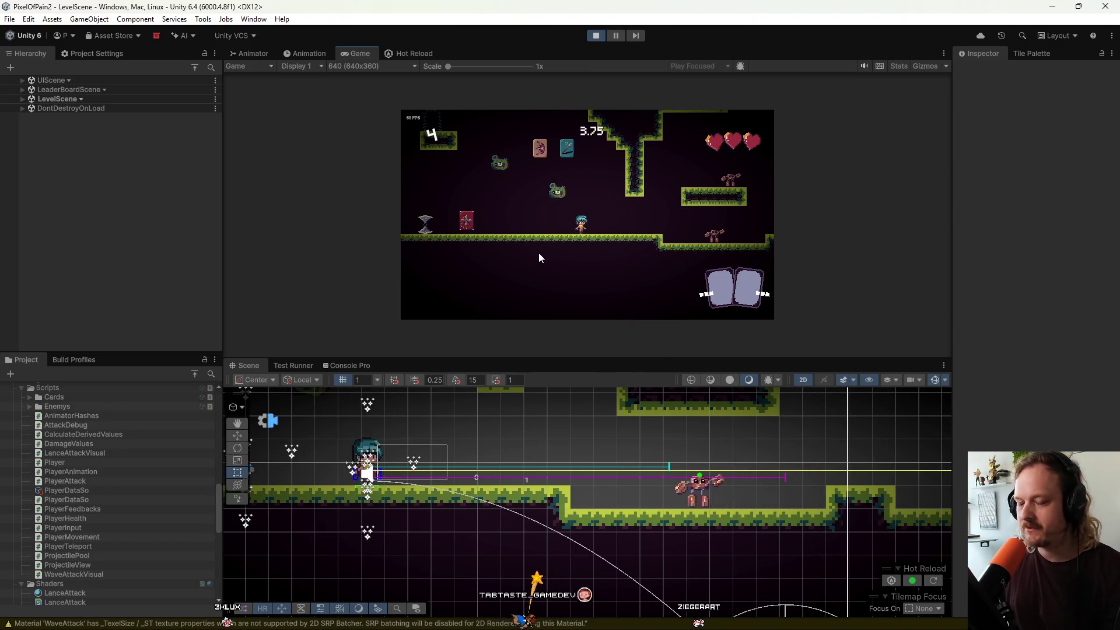
{"action": "key", "text": "d"}
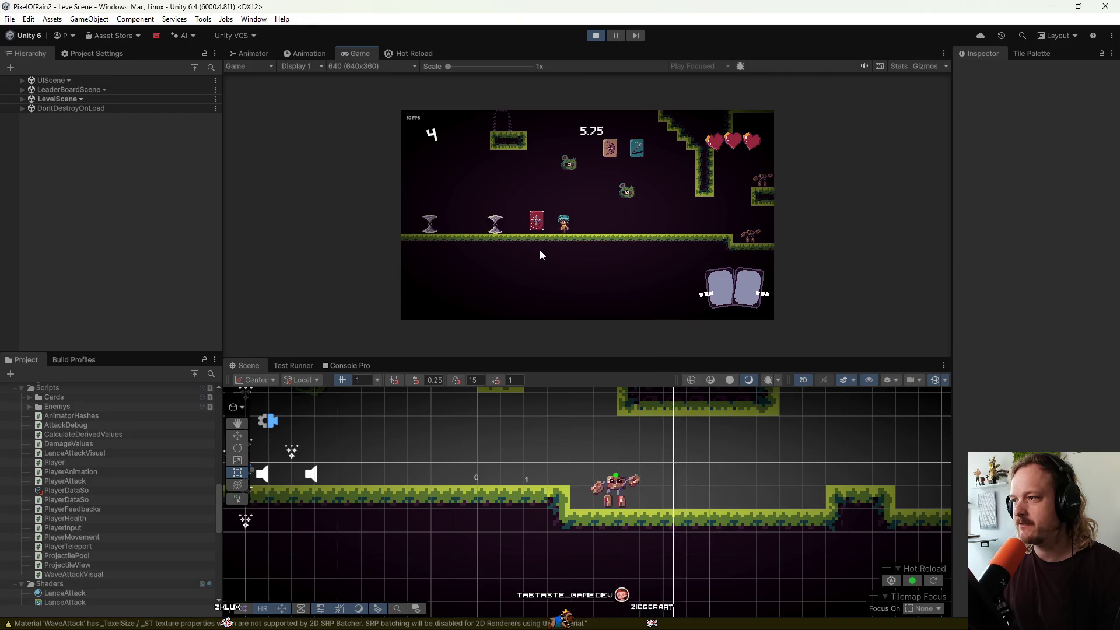
{"action": "key", "text": "space"}
{"action": "key", "text": "a"}
{"action": "left_click", "coordinate": [540, 249]}
{"action": "key", "text": "a"}
{"action": "left_click", "coordinate": [540, 250]}
{"action": "key", "text": "space"}
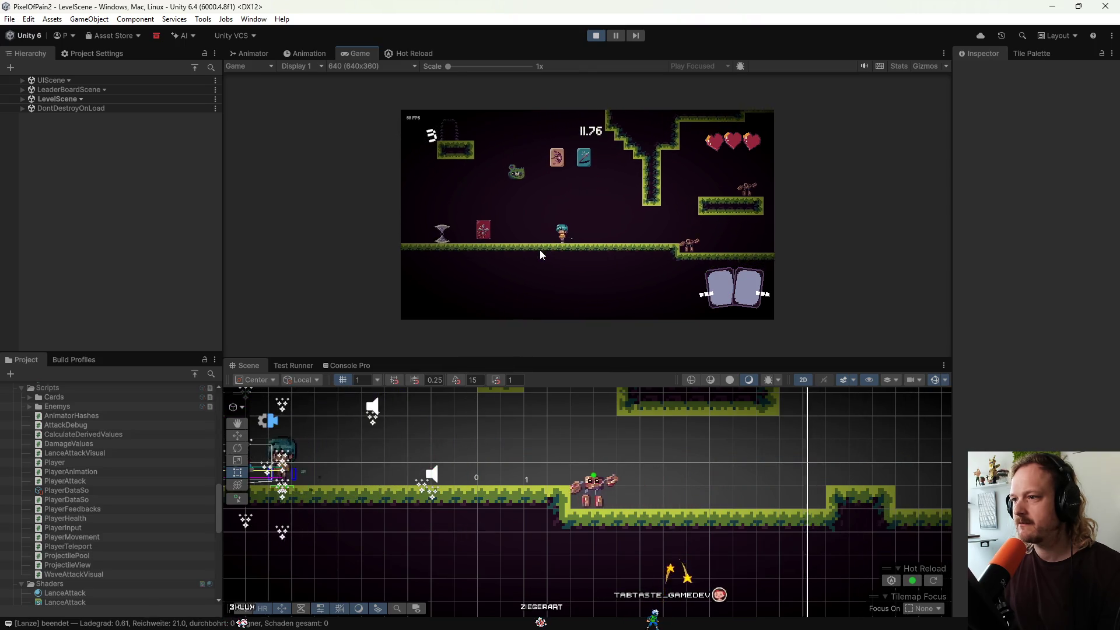
{"action": "key", "text": "space"}
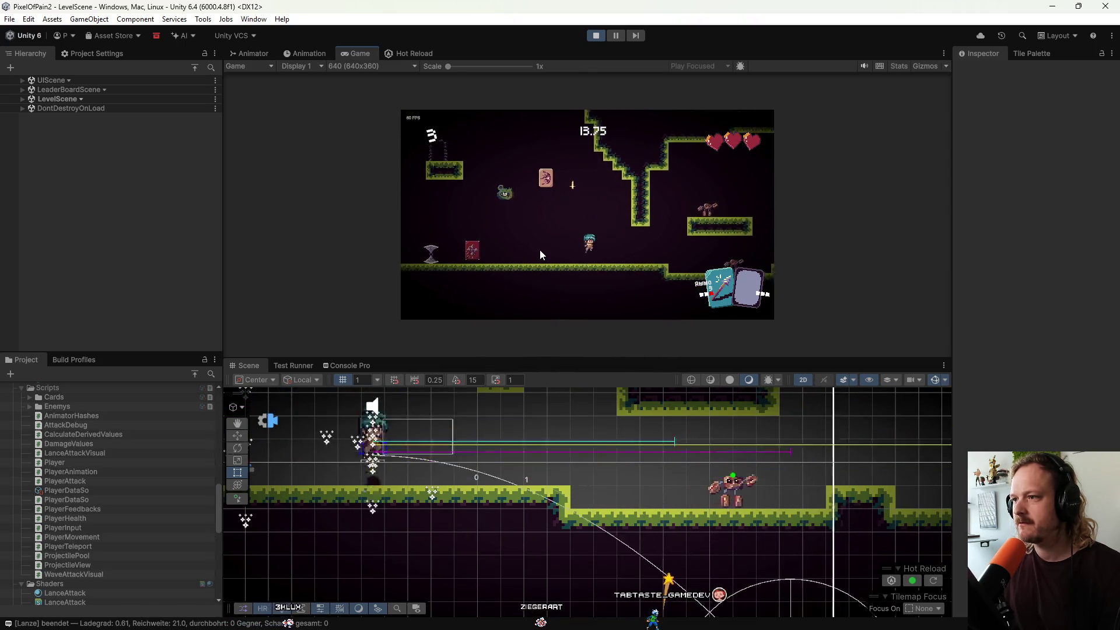
{"action": "left_click", "coordinate": [540, 250]}
{"action": "key", "text": "d"}
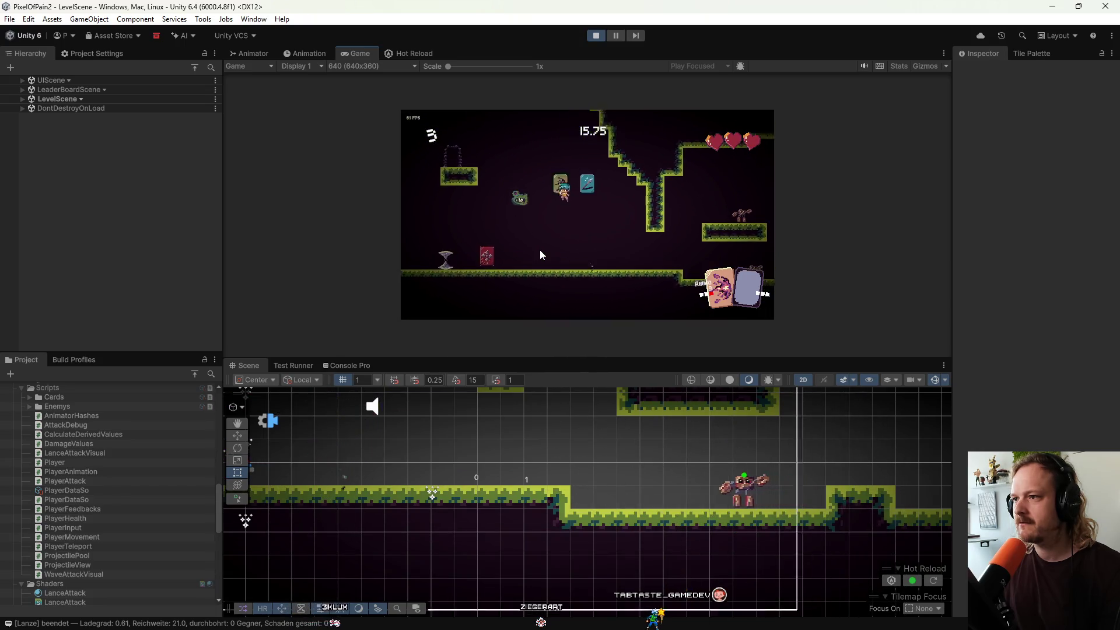
{"action": "left_click", "coordinate": [540, 250]}
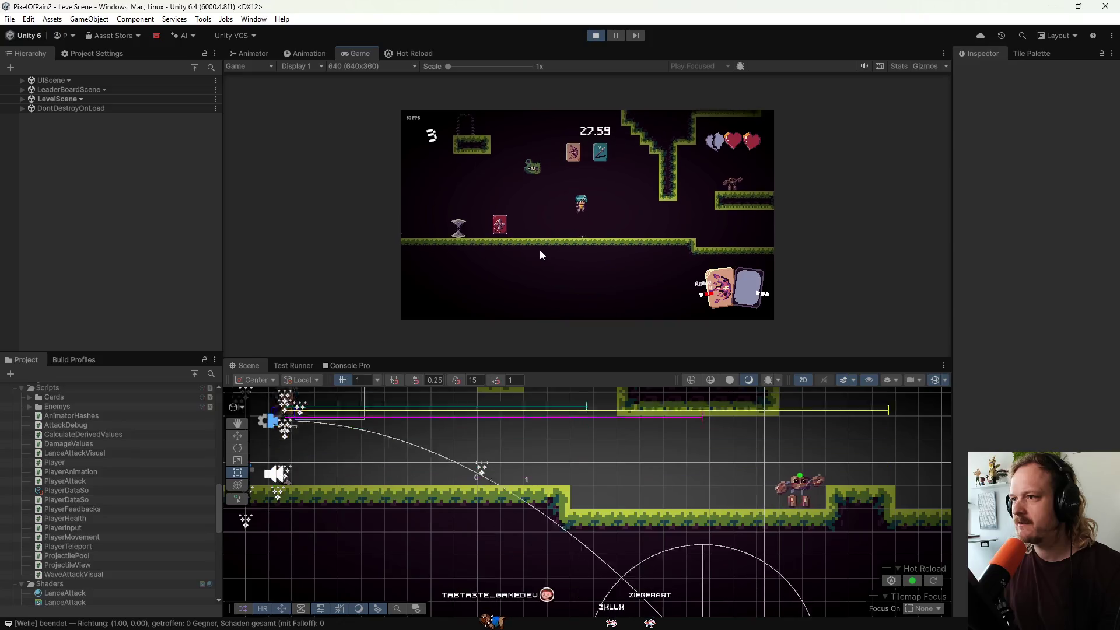
Walk back and forth, fire a wave attack and upward melee, then stop the game.
{"action": "key", "text": "a"}
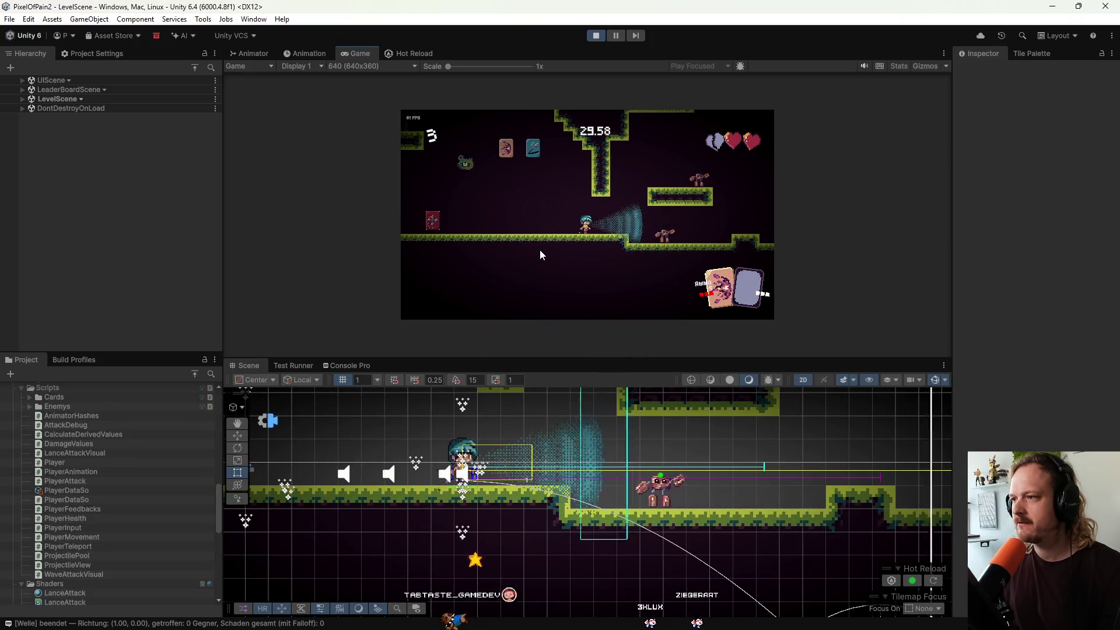
{"action": "key", "text": "d"}
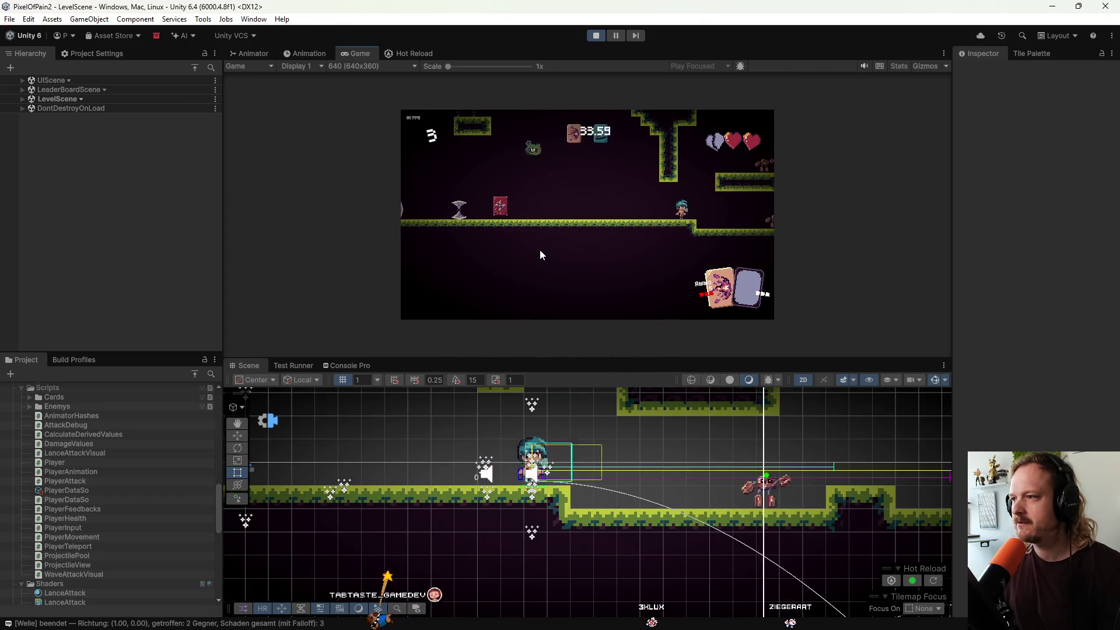
{"action": "key", "text": "a"}
{"action": "key", "text": "a"}
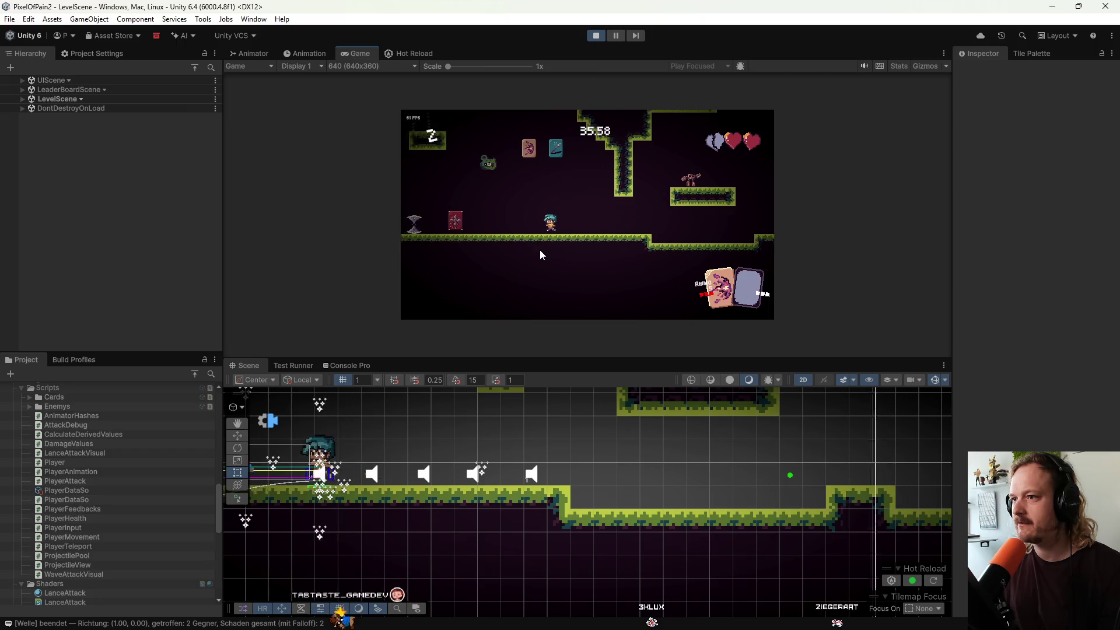
{"action": "key", "text": "d"}
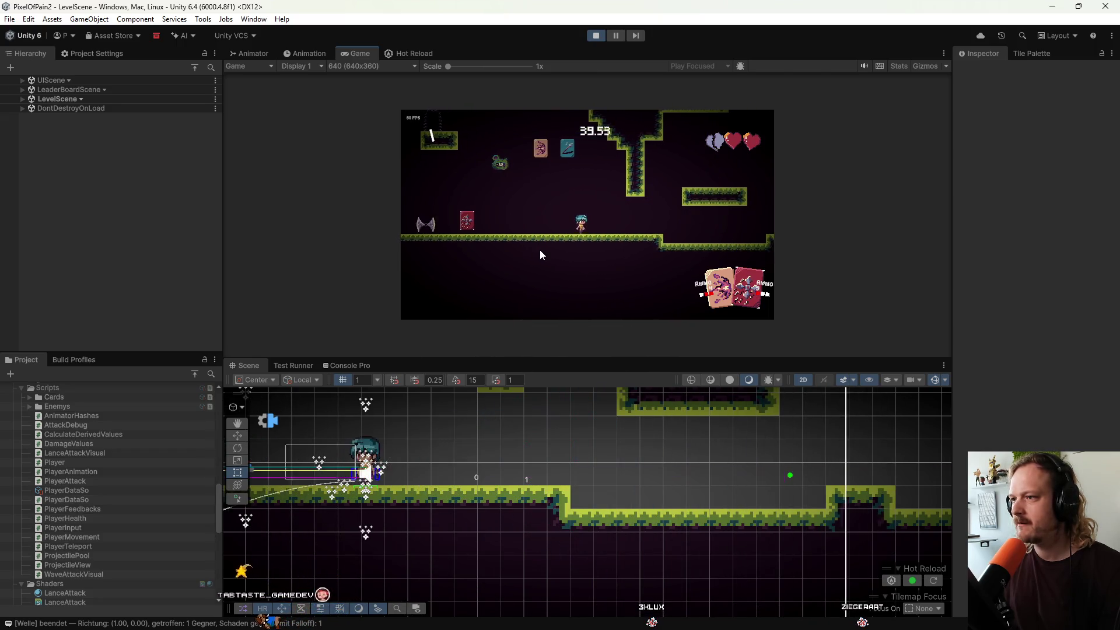
{"action": "key", "text": "a"}
{"action": "key", "text": "a"}
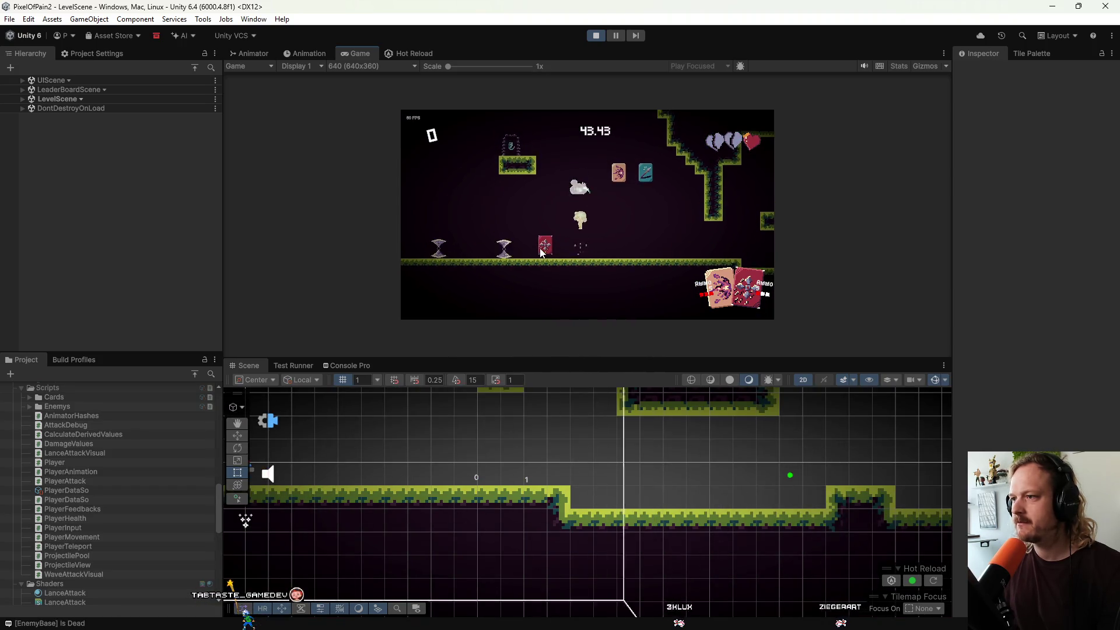
{"action": "left_click", "coordinate": [541, 247]}
{"action": "key", "text": "a"}
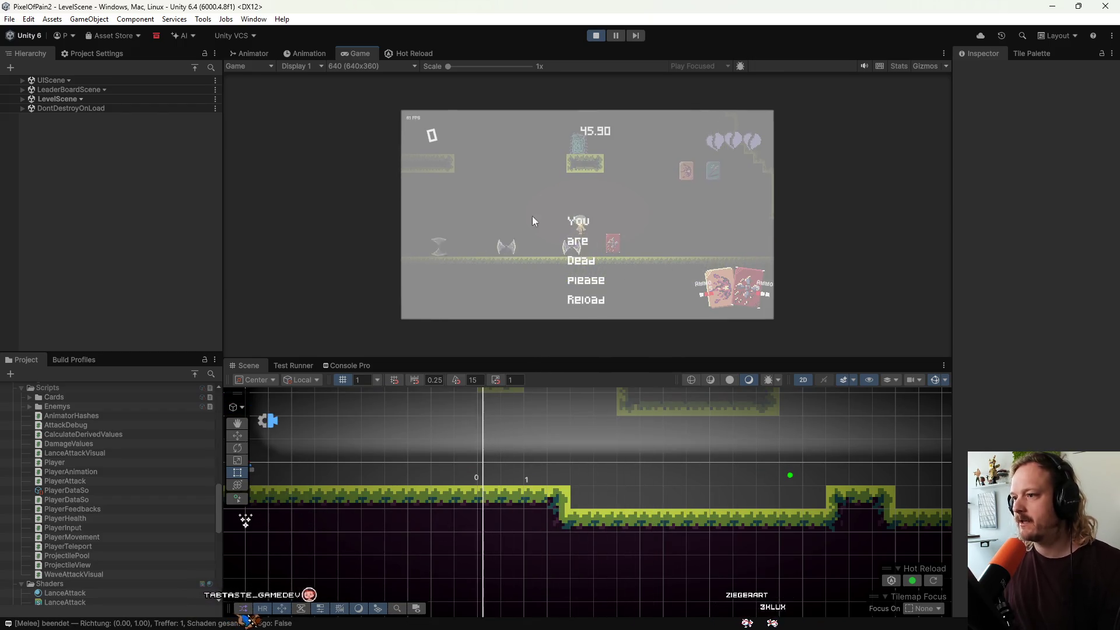
{"action": "key", "text": "ctrl+p"}
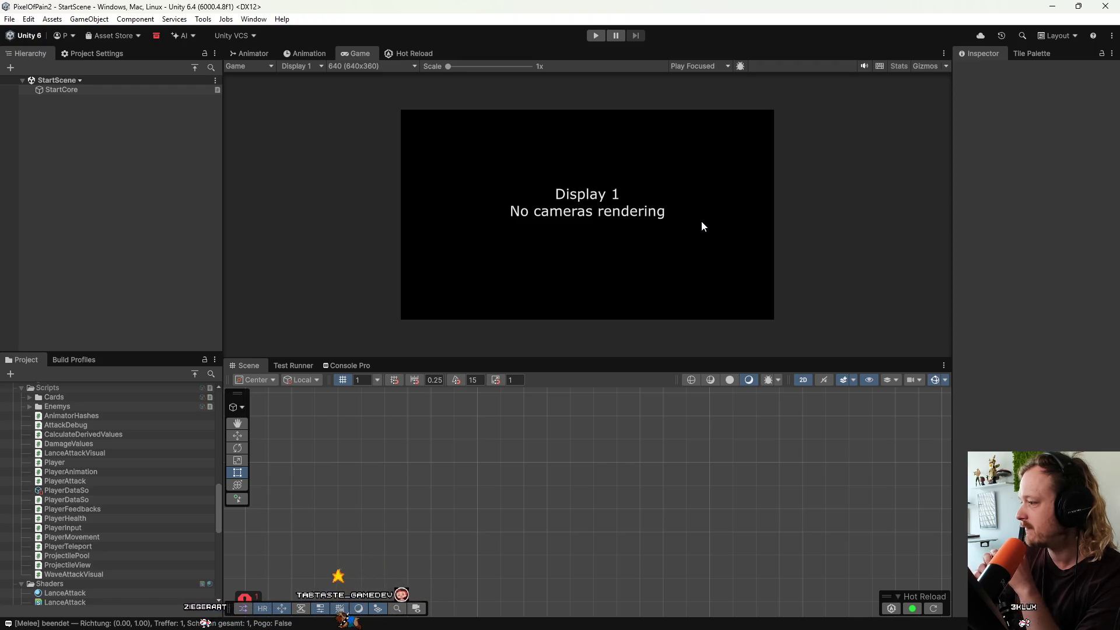
Switch from Unity back to the Obsidian canvas.
{"action": "mouse_move", "coordinate": [823, 627]}
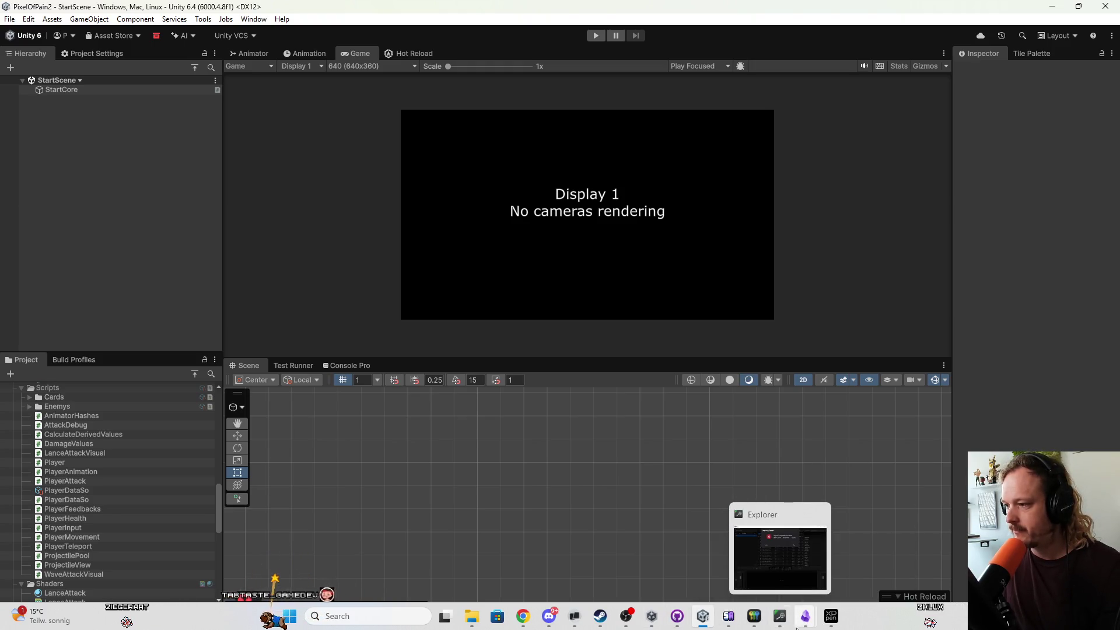
{"action": "left_click", "coordinate": [779, 544]}
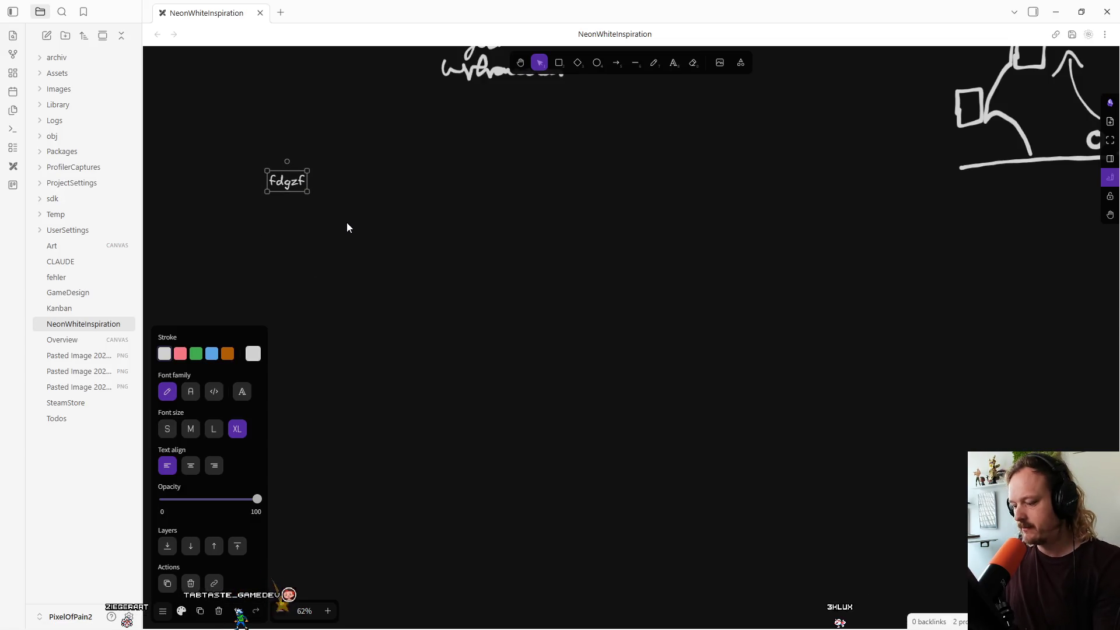
Delete the fdgzf text, then open the Overview canvas and pan over to its Ideen cards.
{"action": "key", "text": "Delete"}
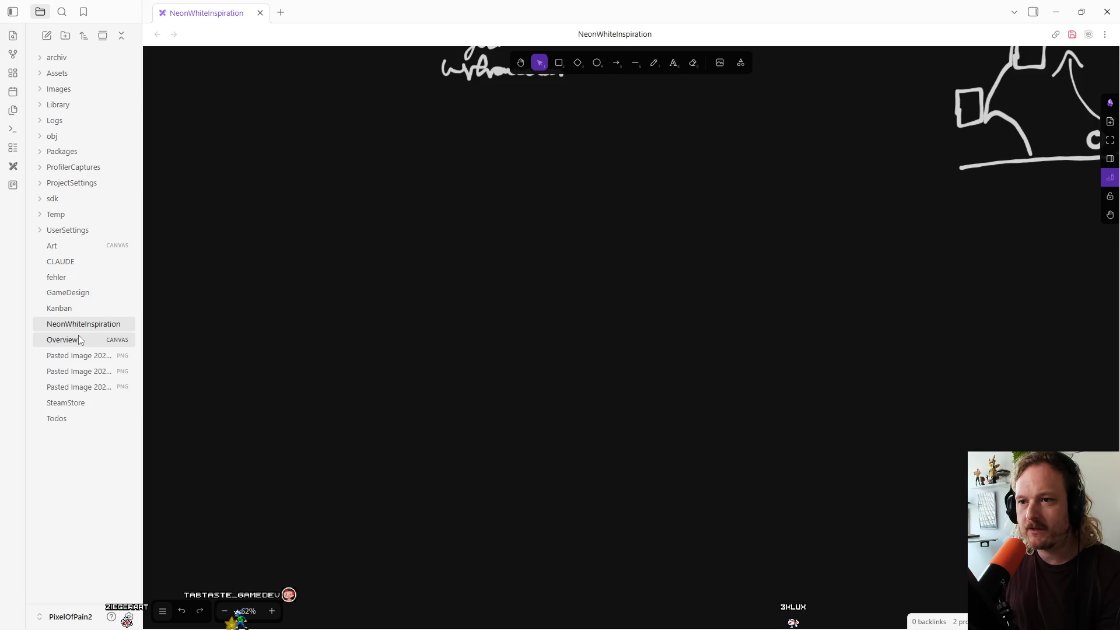
{"action": "left_click", "coordinate": [78, 339]}
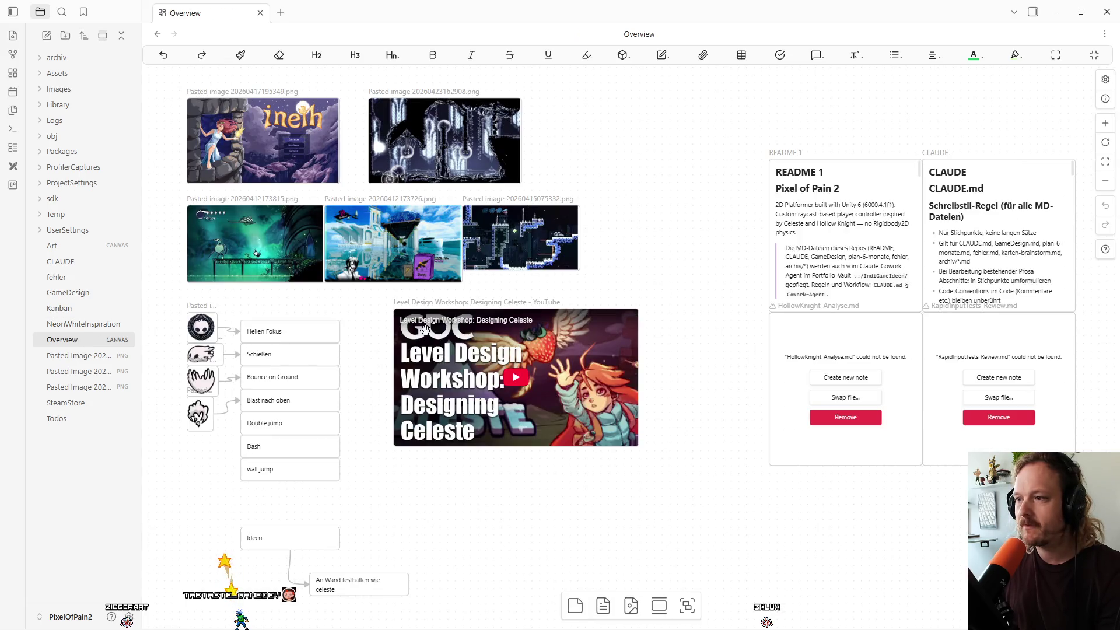
{"action": "scroll", "coordinate": [483, 308], "scroll_direction": "down", "scroll_amount": 4}
{"action": "scroll", "coordinate": [482, 300], "scroll_direction": "up", "scroll_amount": 3}
{"action": "scroll", "coordinate": [613, 351], "scroll_direction": "down", "scroll_amount": 3}
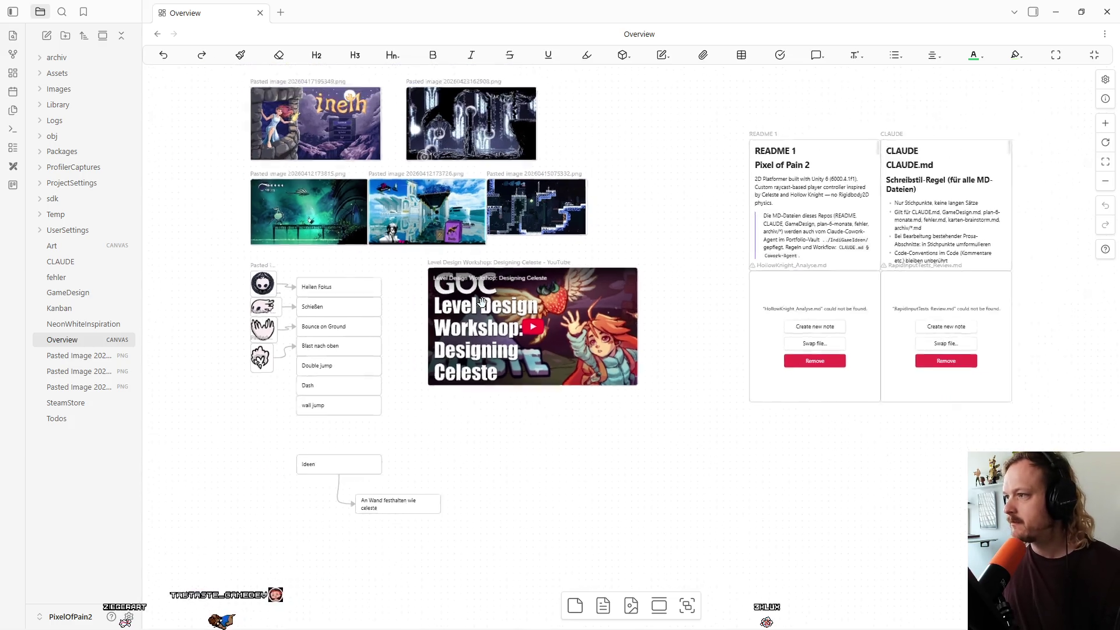
{"action": "scroll", "coordinate": [492, 318], "scroll_direction": "up", "scroll_amount": 2}
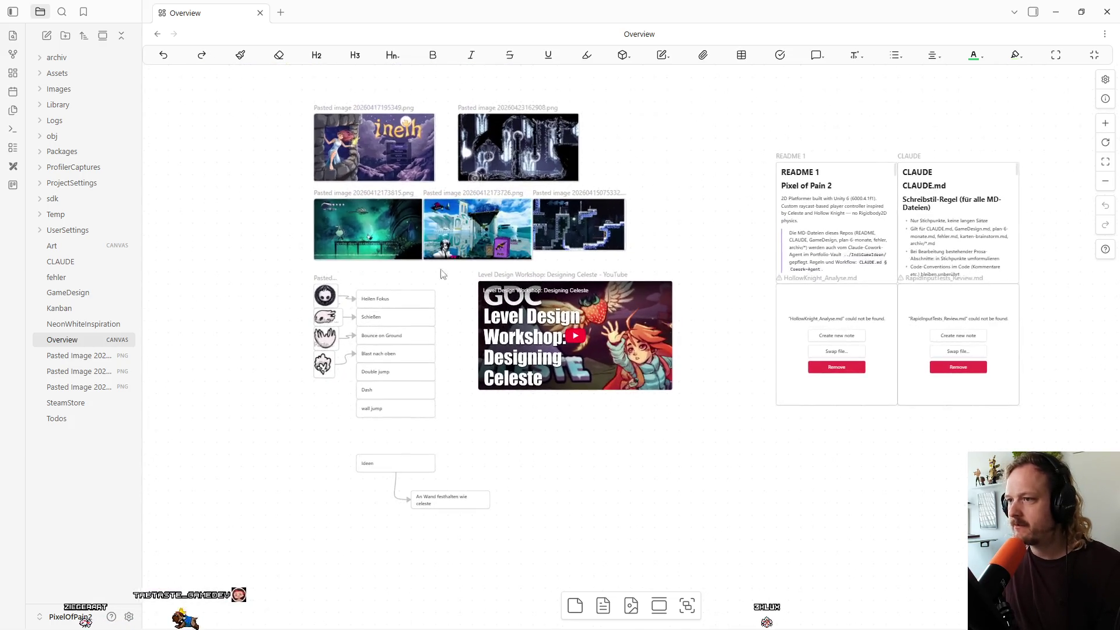
{"action": "scroll", "coordinate": [362, 263], "scroll_direction": "up", "scroll_amount": 3}
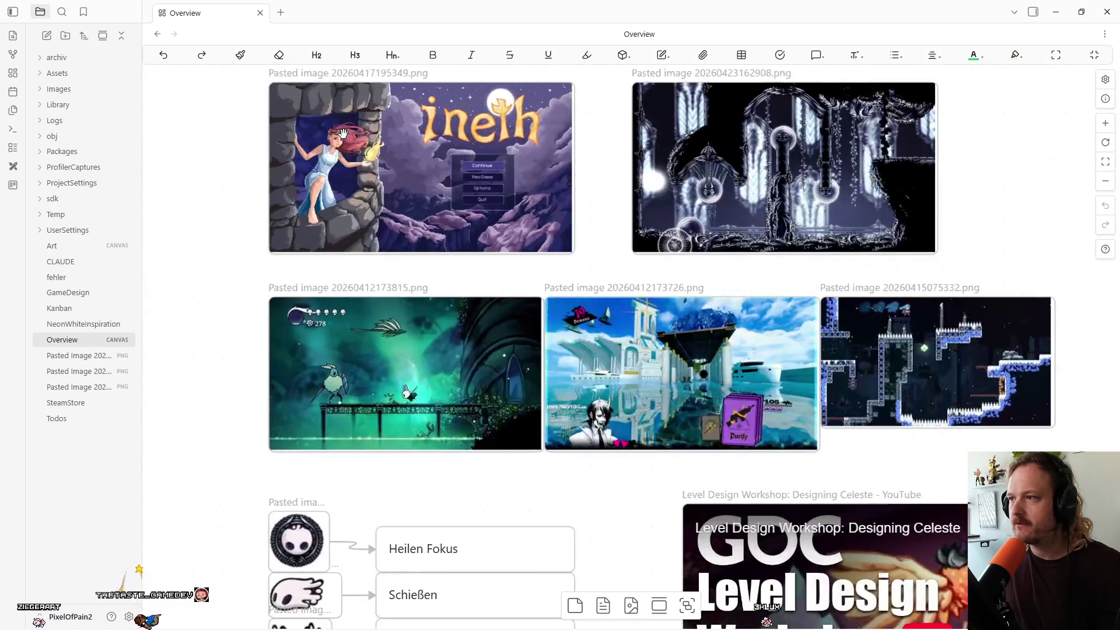
{"action": "scroll", "coordinate": [320, 250], "scroll_direction": "down", "scroll_amount": 2}
{"action": "scroll", "coordinate": [560, 334], "scroll_direction": "down", "scroll_amount": 2}
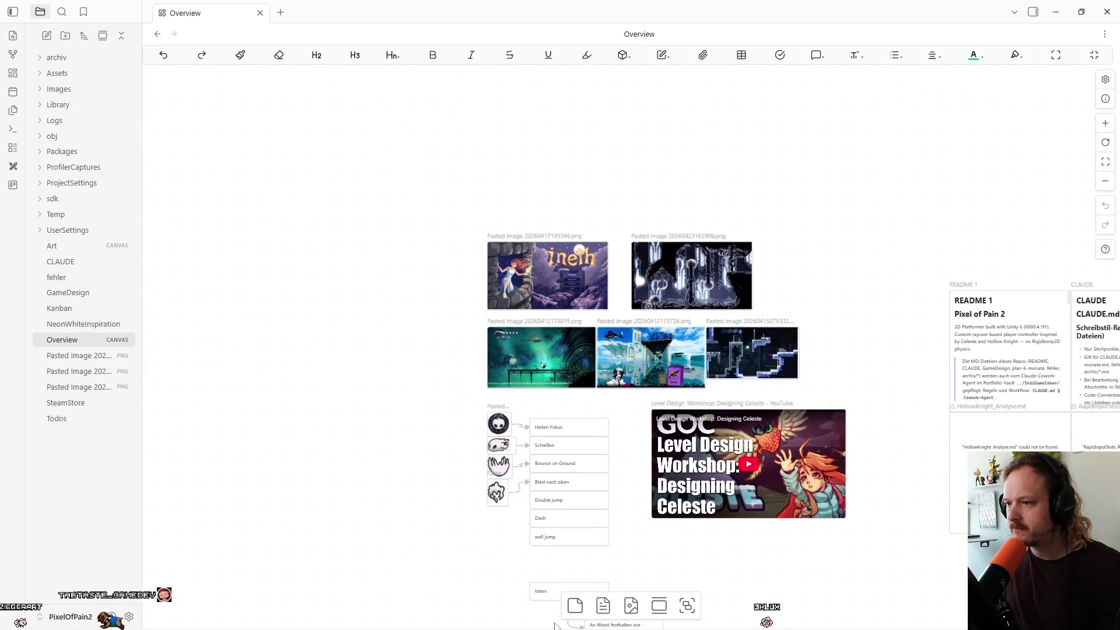
{"action": "mouse_move", "coordinate": [693, 578]}
{"action": "left_mouse_down"}
{"action": "mouse_move", "coordinate": [522, 369]}
{"action": "mouse_move", "coordinate": [590, 395]}
{"action": "mouse_move", "coordinate": [741, 384]}
{"action": "mouse_move", "coordinate": [672, 453]}
{"action": "mouse_move", "coordinate": [433, 382]}
{"action": "mouse_move", "coordinate": [450, 375]}
{"action": "left_mouse_up"}
{"action": "scroll", "coordinate": [520, 385], "scroll_direction": "up", "scroll_amount": 5}
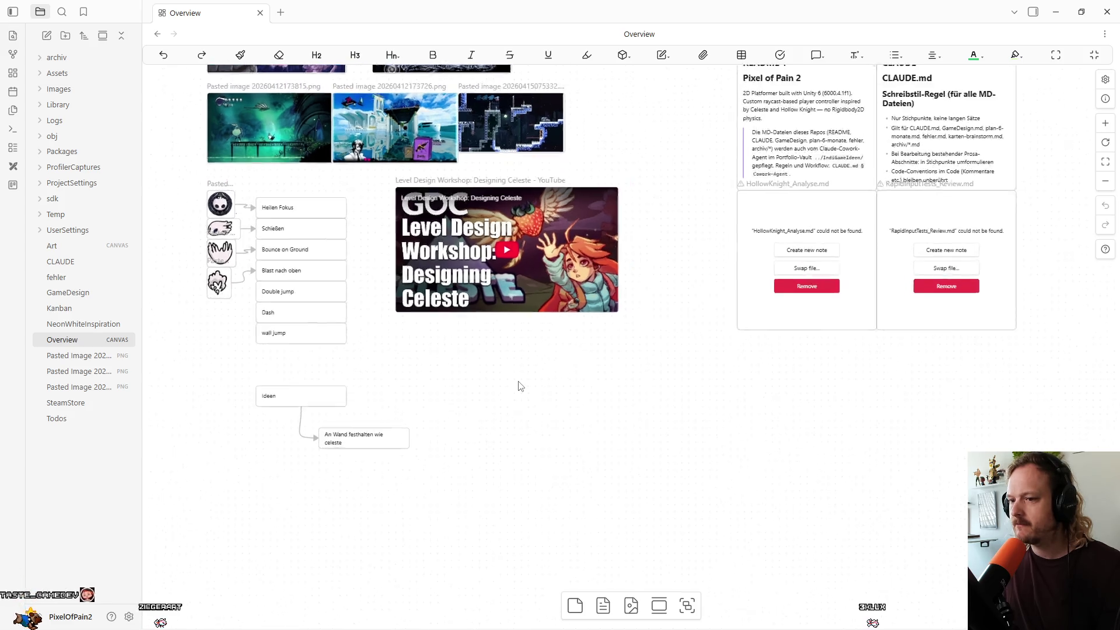
{"action": "scroll", "coordinate": [520, 385], "scroll_direction": "down", "scroll_amount": 2}
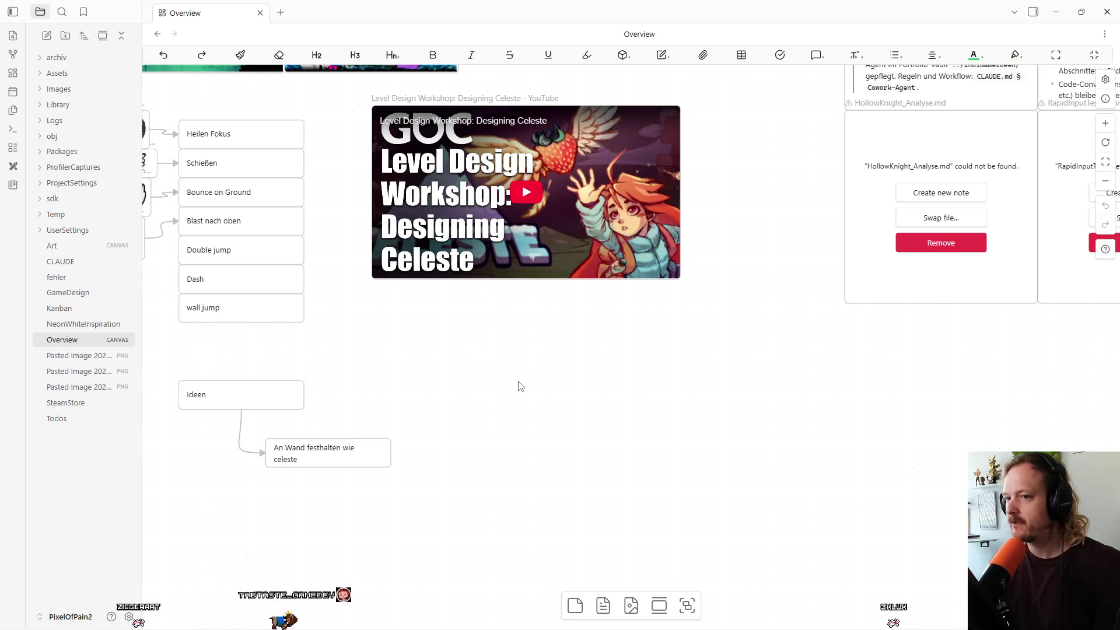
Create a card reading 'Flügel verdienen' and move it into open canvas space.
{"action": "double_click", "coordinate": [548, 354]}
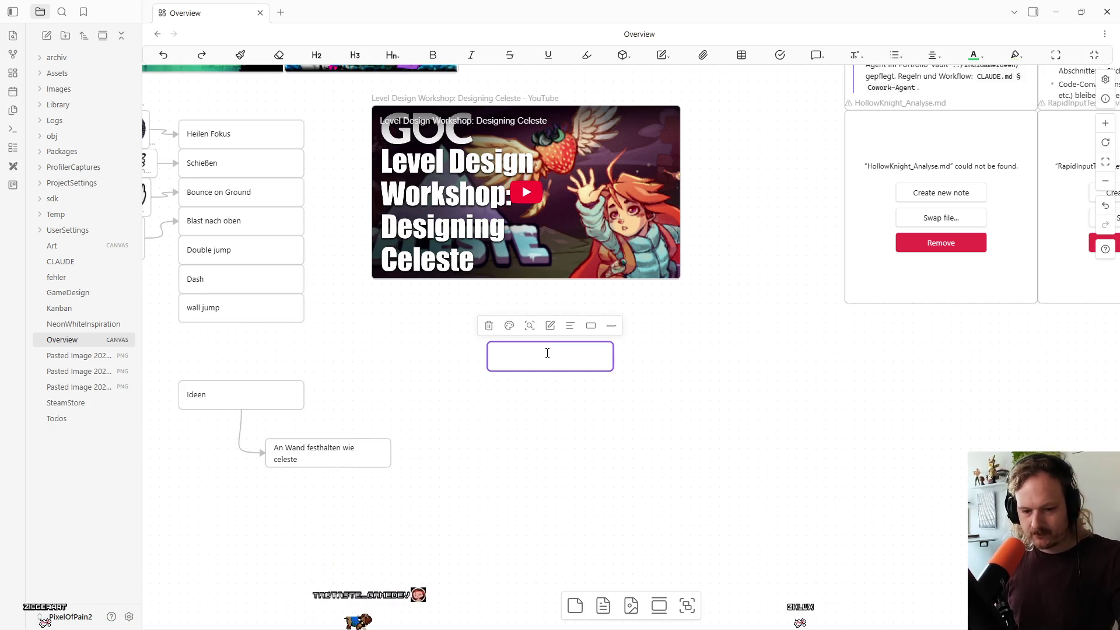
{"action": "type", "text": "F"}
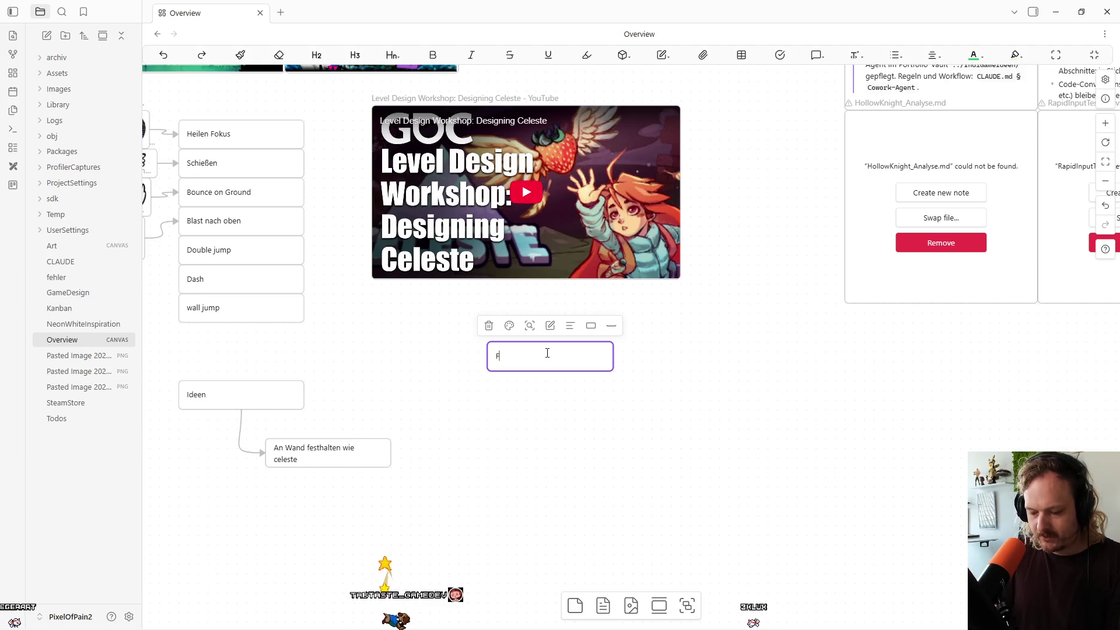
{"action": "type", "text": "lügel verdienen"}
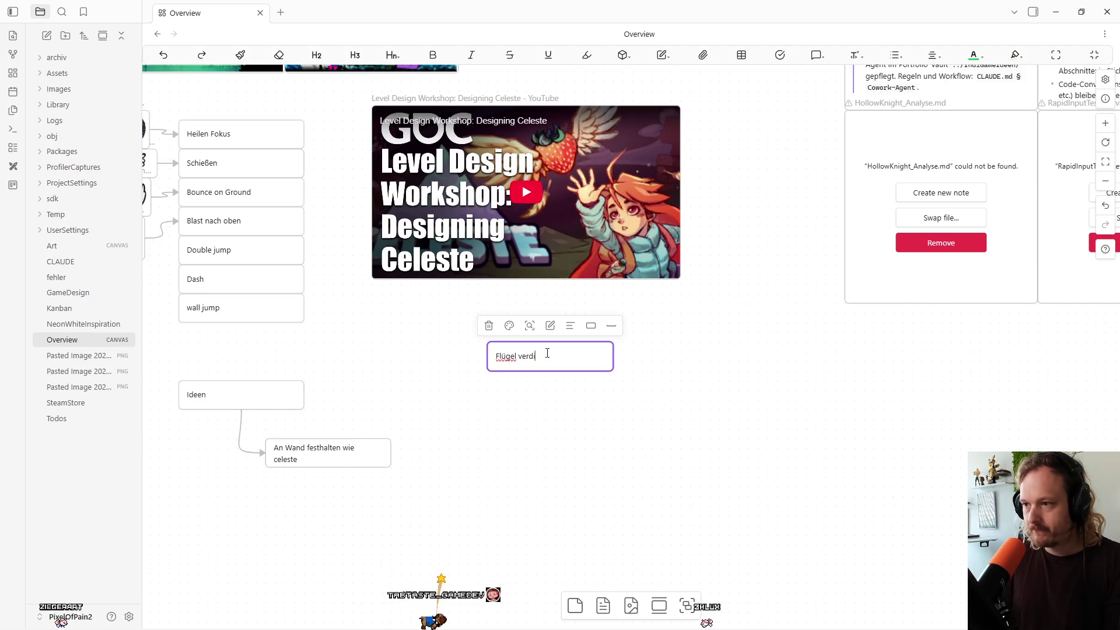
{"action": "left_click", "coordinate": [671, 357]}
{"action": "left_click_drag", "start_coordinate": [541, 363], "coordinate": [647, 401]}
{"action": "left_click_drag", "start_coordinate": [738, 410], "coordinate": [549, 221]}
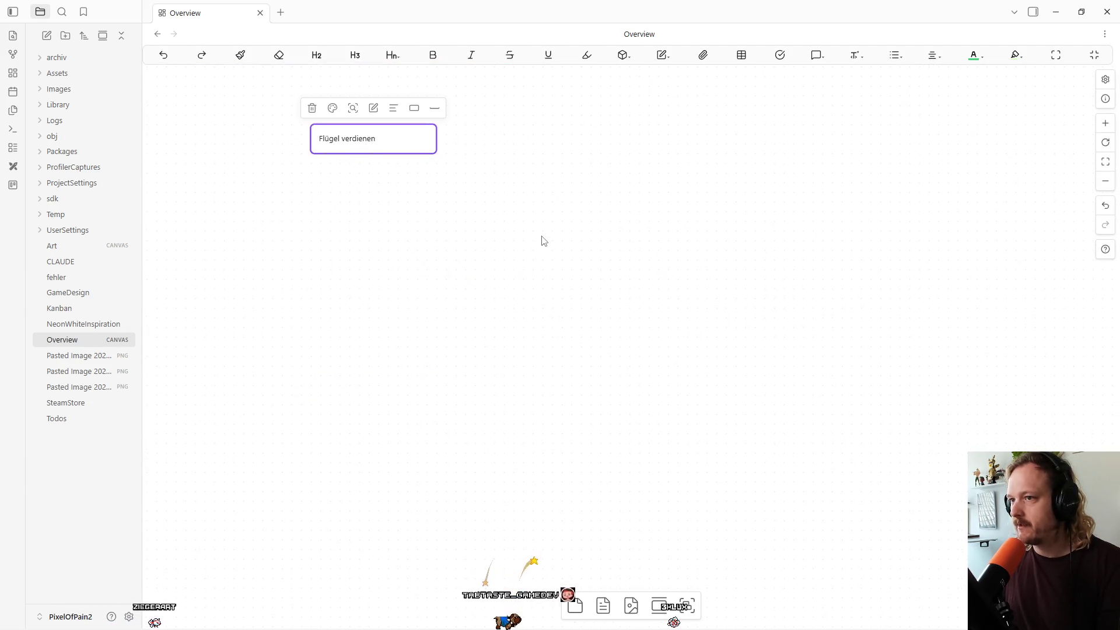
{"action": "mouse_move", "coordinate": [370, 140]}
{"action": "left_mouse_down"}
{"action": "mouse_move", "coordinate": [315, 180]}
{"action": "mouse_move", "coordinate": [402, 199]}
{"action": "left_mouse_up"}
Add a group titled 'UmgebungThema', move it up-left and resize it around the Flügel verdienen card.
{"action": "left_click", "coordinate": [689, 606]}
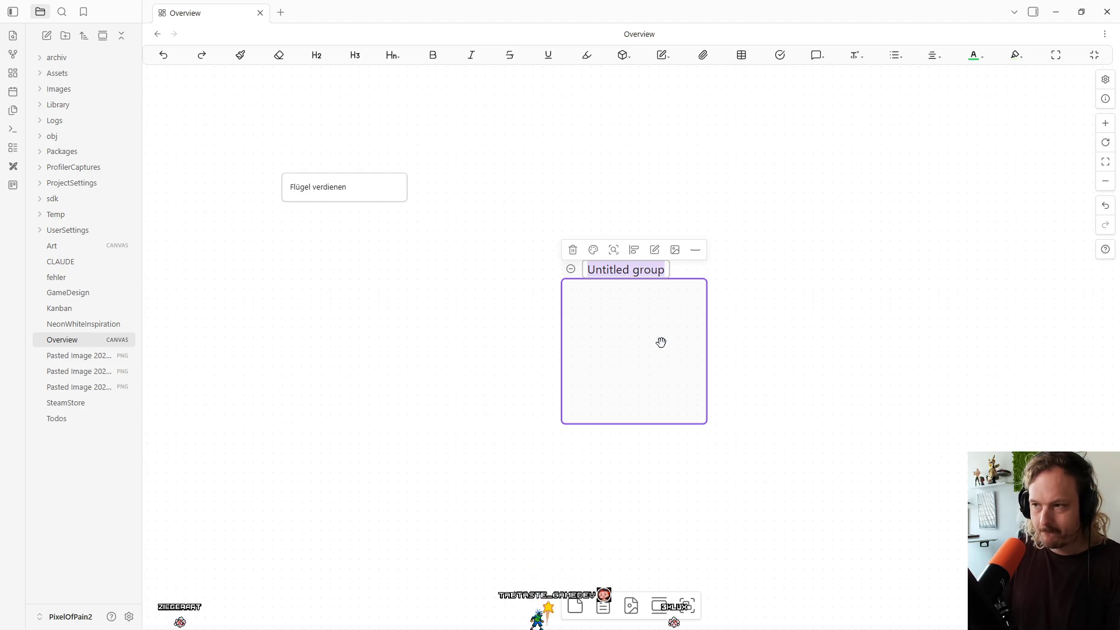
{"action": "type", "text": "UmgebungThema"}
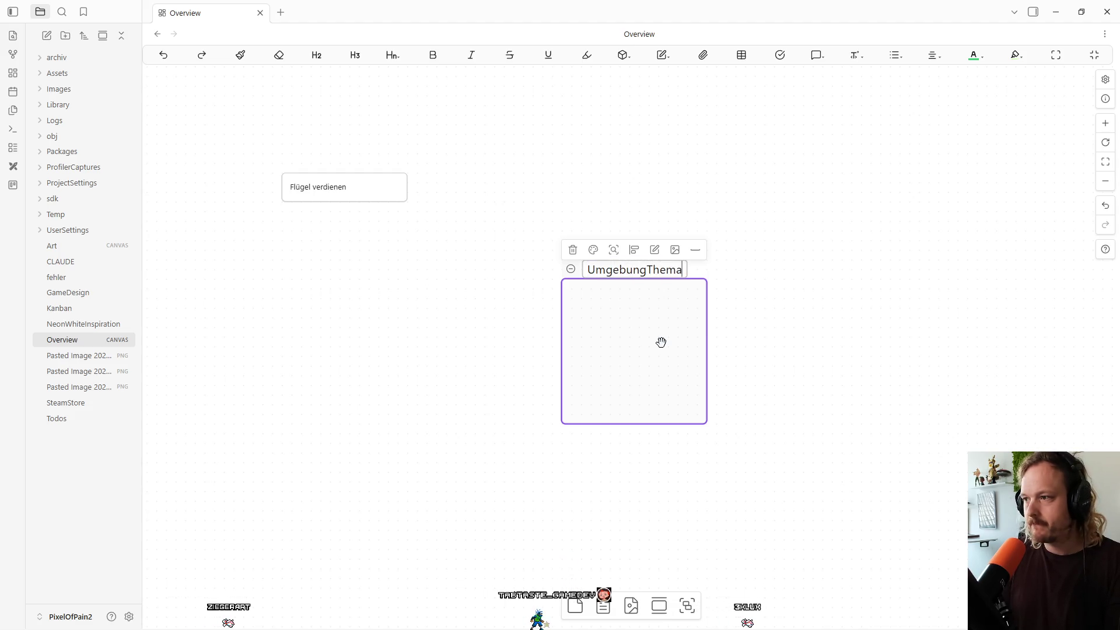
{"action": "left_click", "coordinate": [555, 260]}
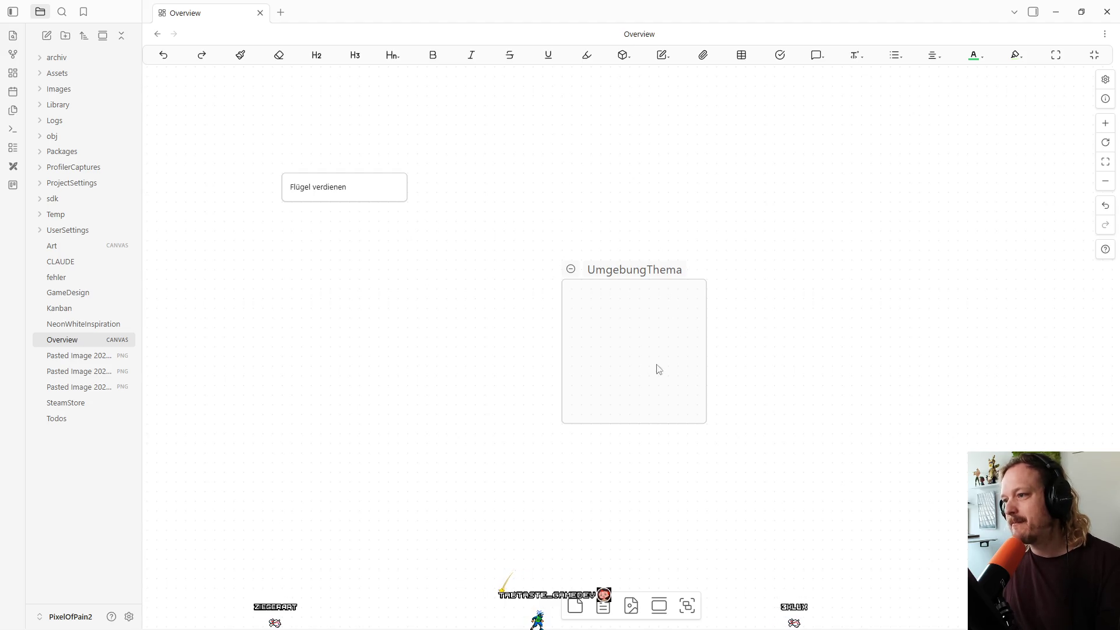
{"action": "mouse_move", "coordinate": [644, 271]}
{"action": "left_mouse_down"}
{"action": "mouse_move", "coordinate": [295, 125]}
{"action": "mouse_move", "coordinate": [335, 128]}
{"action": "left_mouse_up"}
{"action": "mouse_move", "coordinate": [400, 282]}
{"action": "left_mouse_down"}
{"action": "mouse_move", "coordinate": [782, 517]}
{"action": "mouse_move", "coordinate": [949, 559]}
{"action": "left_mouse_up"}
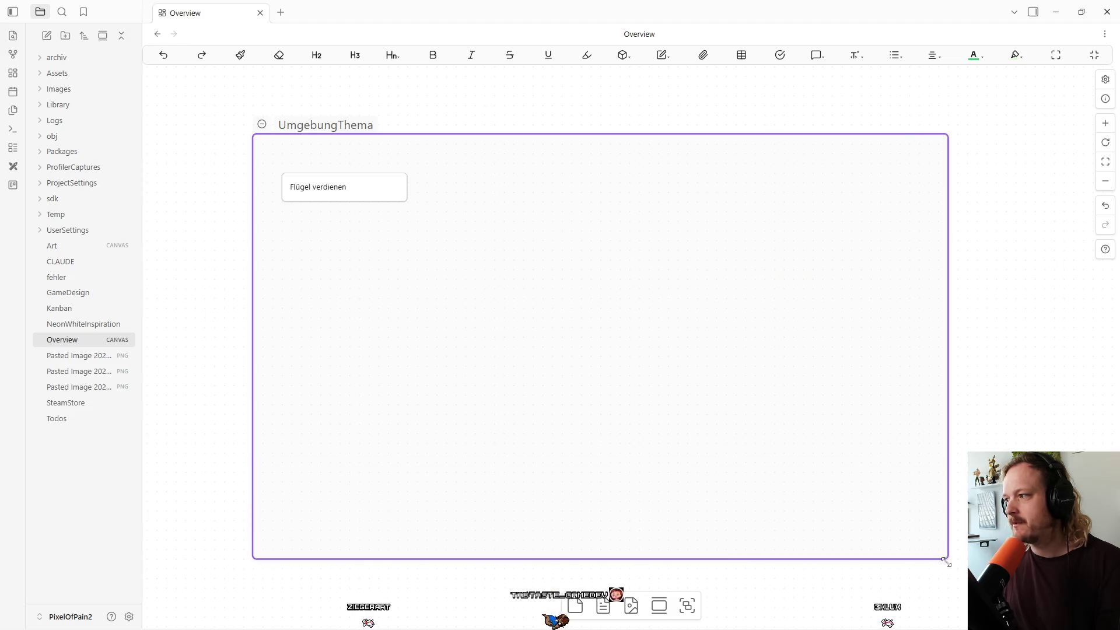
{"action": "left_click_drag", "start_coordinate": [332, 189], "coordinate": [335, 169]}
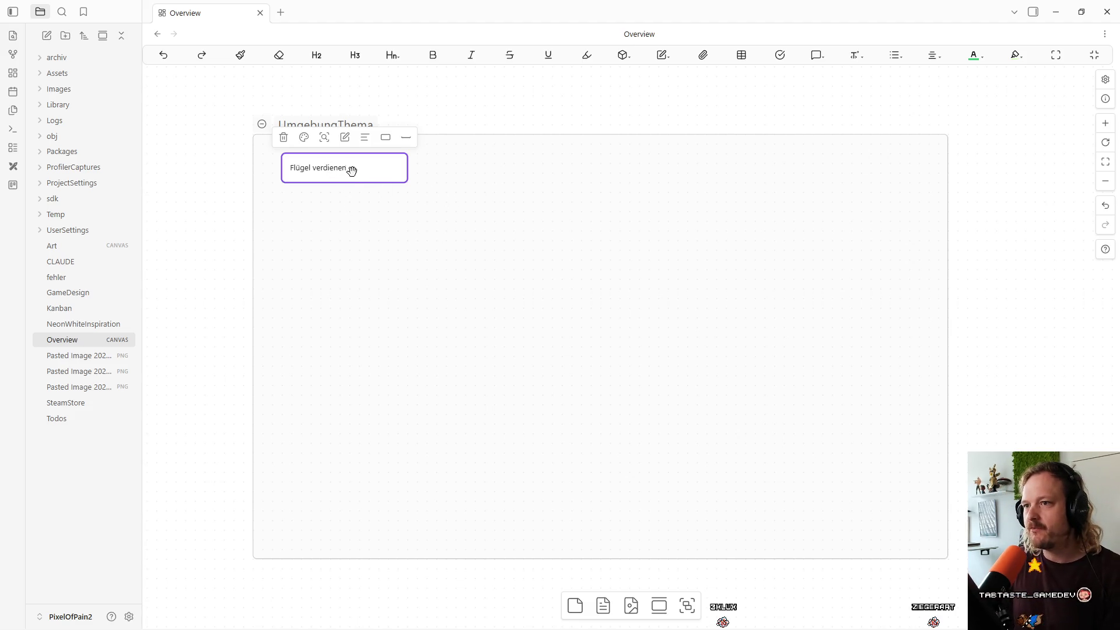
Add two empty cards beside Flügel verdienen and line them up one above the other.
{"action": "left_click_drag", "start_coordinate": [351, 170], "coordinate": [348, 185]}
{"action": "double_click", "coordinate": [471, 179]}
{"action": "left_click", "coordinate": [547, 202]}
{"action": "left_click_drag", "start_coordinate": [505, 187], "coordinate": [553, 188]}
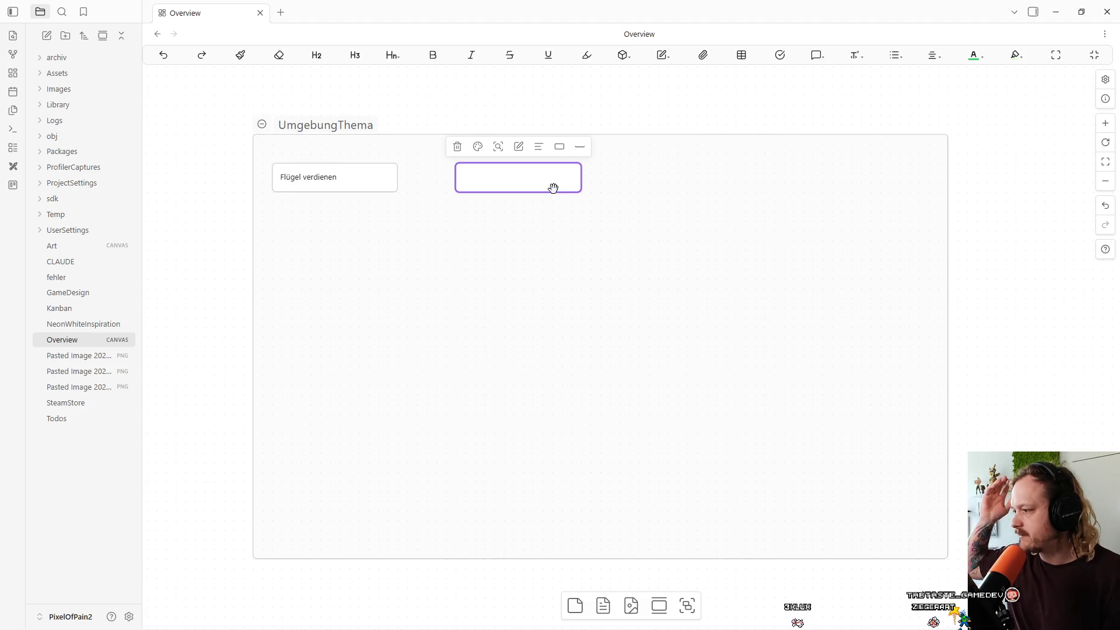
{"action": "left_click_drag", "start_coordinate": [554, 188], "coordinate": [517, 184]}
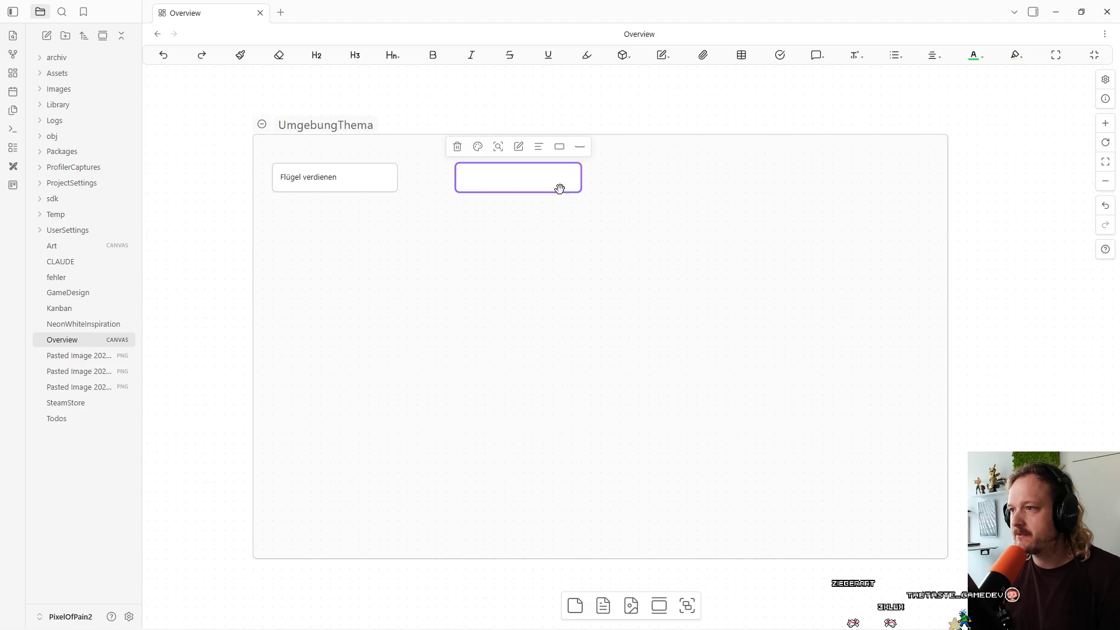
{"action": "double_click", "coordinate": [469, 235]}
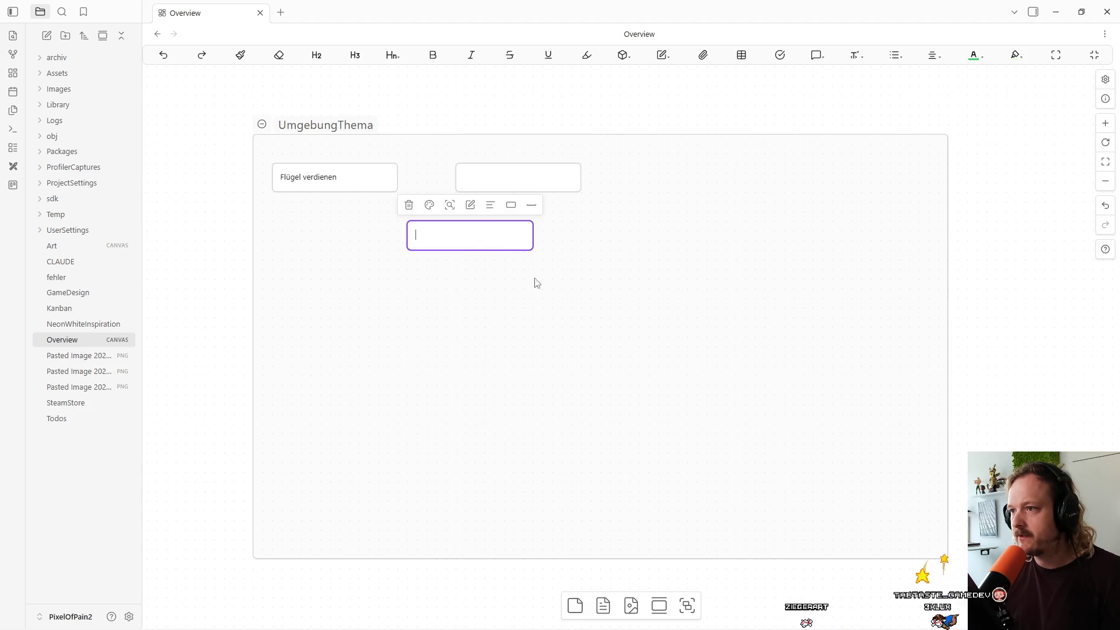
{"action": "mouse_move", "coordinate": [490, 237]}
{"action": "left_mouse_down"}
{"action": "mouse_move", "coordinate": [533, 239]}
{"action": "mouse_move", "coordinate": [536, 229]}
{"action": "left_mouse_up"}
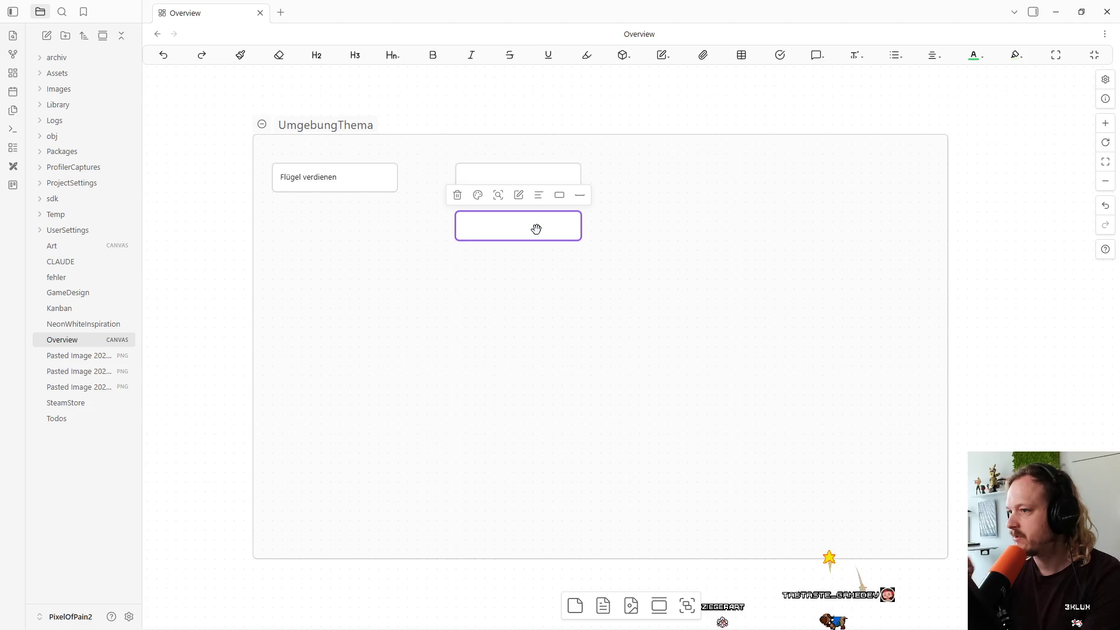
Write 'von unten nach oben' in the upper card, placing it below Flügel verdienen beside the empty card.
{"action": "double_click", "coordinate": [505, 175]}
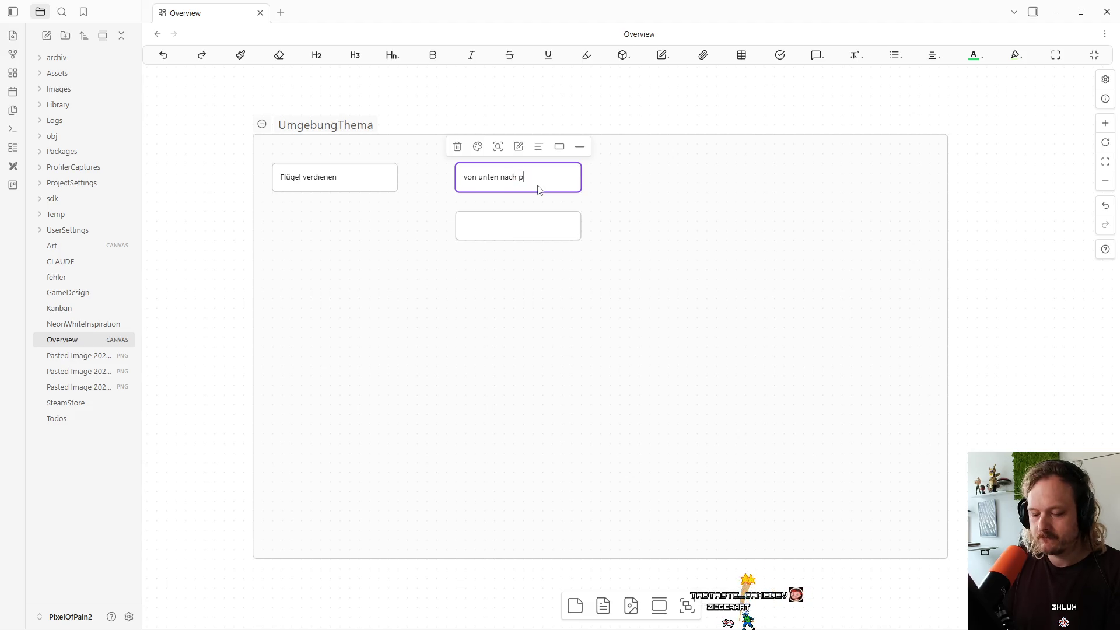
{"action": "type", "text": "oben"}
{"action": "mouse_move", "coordinate": [532, 180]}
{"action": "left_mouse_down"}
{"action": "mouse_move", "coordinate": [355, 227]}
{"action": "mouse_move", "coordinate": [353, 214]}
{"action": "left_mouse_up"}
{"action": "left_click_drag", "start_coordinate": [544, 229], "coordinate": [523, 215]}
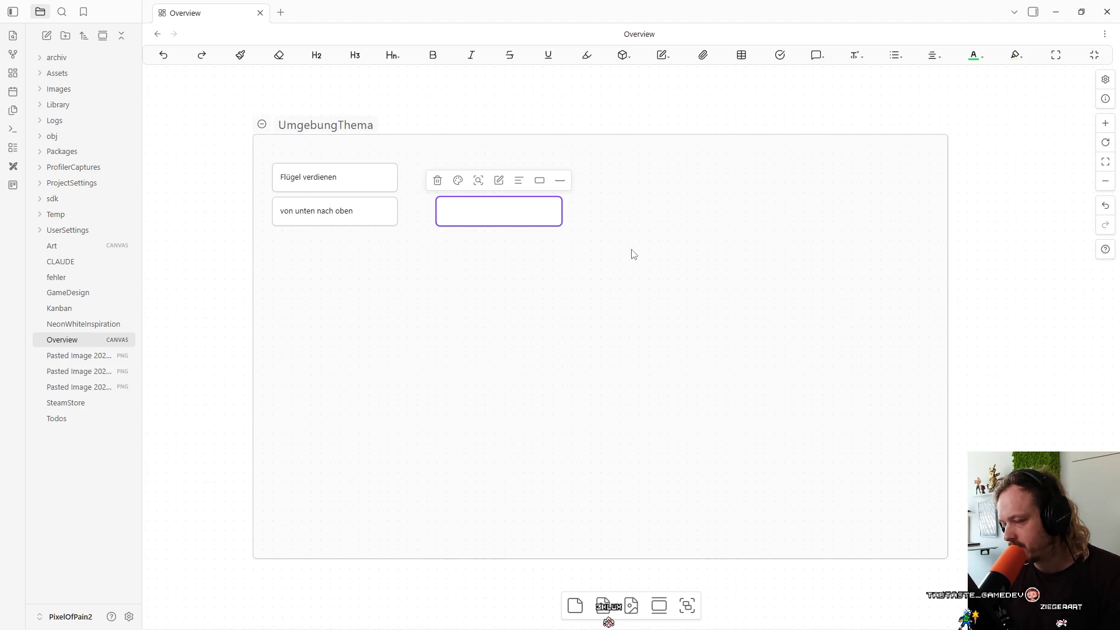
Move the empty card beside Flügel verdienen, title it 'Hölle', and remove a stray pasted card.
{"action": "left_click", "coordinate": [594, 273]}
{"action": "left_click_drag", "start_coordinate": [529, 206], "coordinate": [599, 177]}
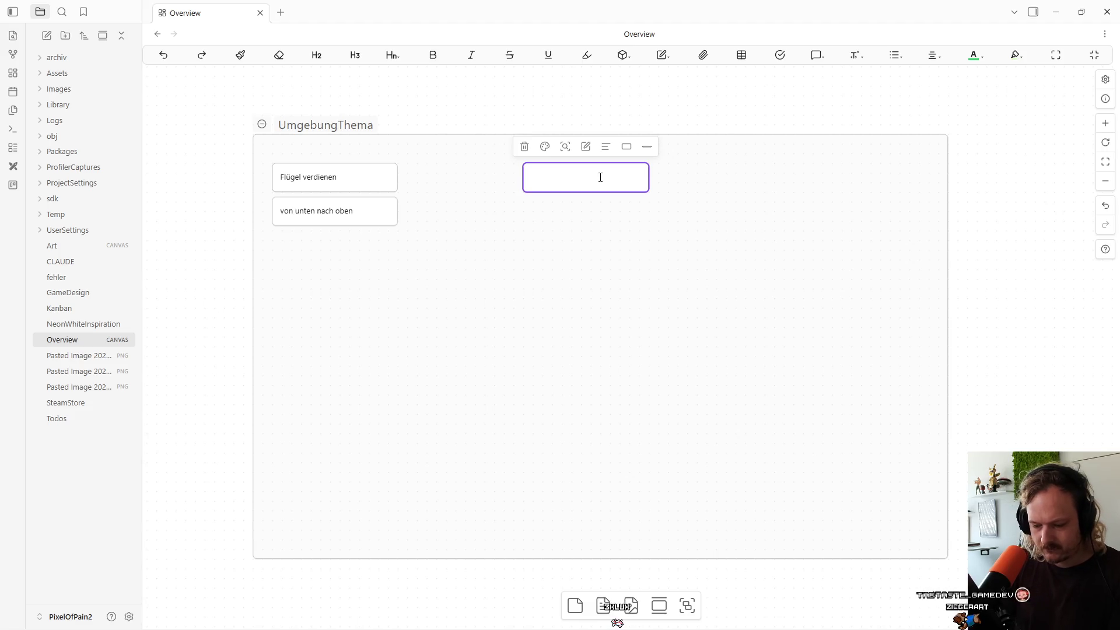
{"action": "type", "text": "Hölle"}
{"action": "left_click", "coordinate": [577, 196]}
{"action": "left_click_drag", "start_coordinate": [576, 192], "coordinate": [566, 170]}
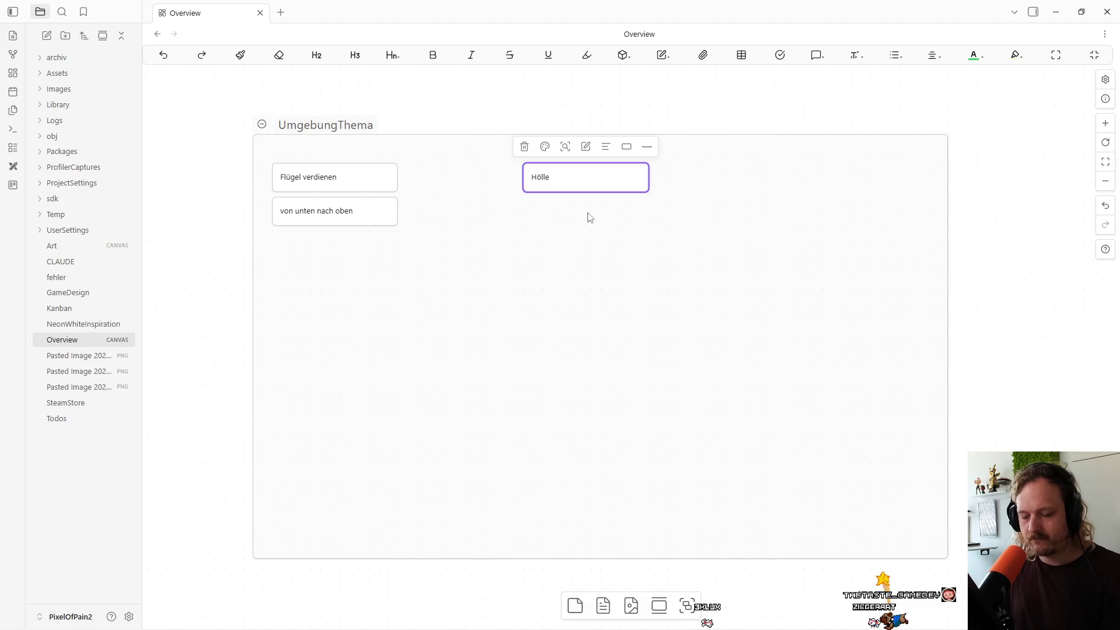
{"action": "key", "text": "ctrl+v"}
{"action": "left_click", "coordinate": [615, 346]}
{"action": "key", "text": "Delete"}
{"action": "key", "text": "Delete"}
{"action": "left_click", "coordinate": [577, 174]}
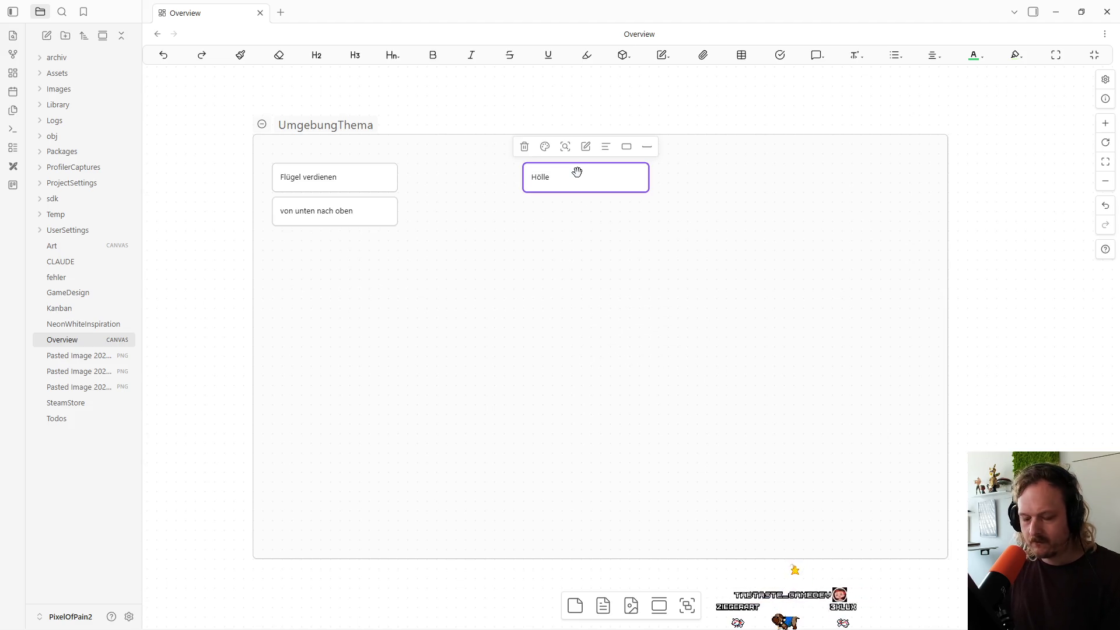
Place a Himmel card low in the group and add a 'Wald' card under Hölle.
{"action": "mouse_move", "coordinate": [586, 192]}
{"action": "left_mouse_down"}
{"action": "mouse_move", "coordinate": [655, 373]}
{"action": "mouse_move", "coordinate": [600, 252]}
{"action": "mouse_move", "coordinate": [585, 320]}
{"action": "left_mouse_up"}
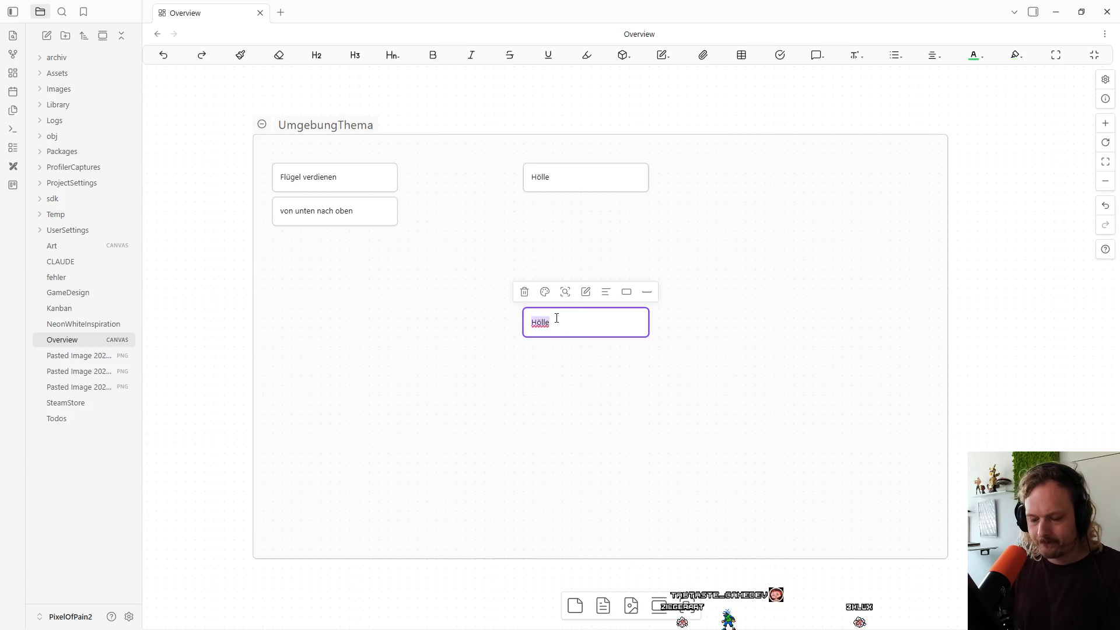
{"action": "left_click", "coordinate": [532, 383]}
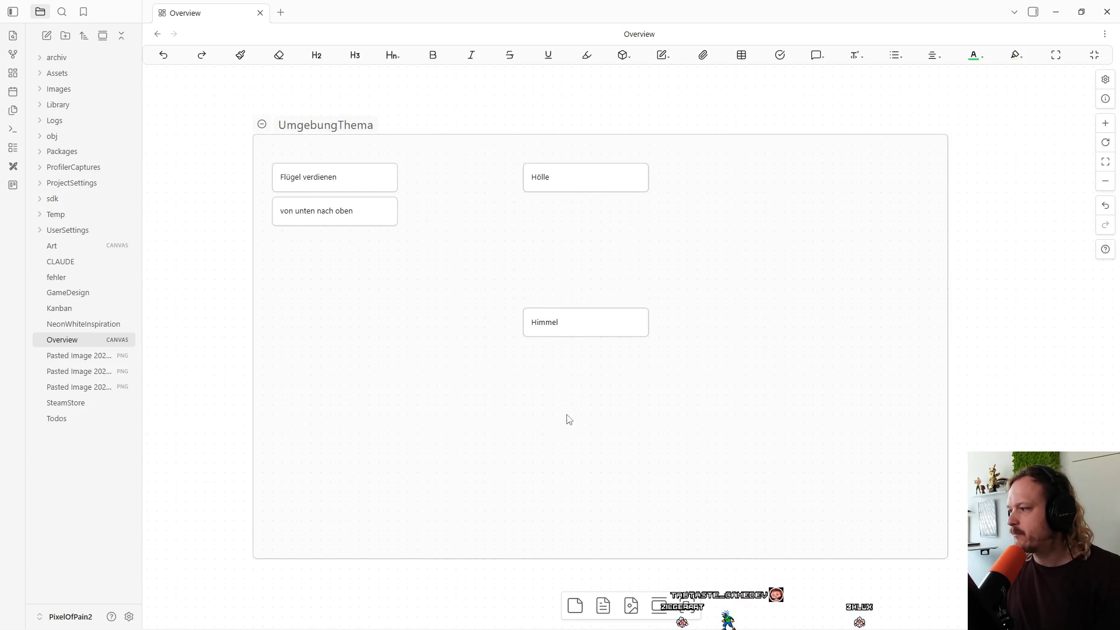
{"action": "mouse_move", "coordinate": [569, 324]}
{"action": "left_mouse_down"}
{"action": "mouse_move", "coordinate": [567, 410]}
{"action": "mouse_move", "coordinate": [600, 427]}
{"action": "mouse_move", "coordinate": [600, 449]}
{"action": "left_mouse_up"}
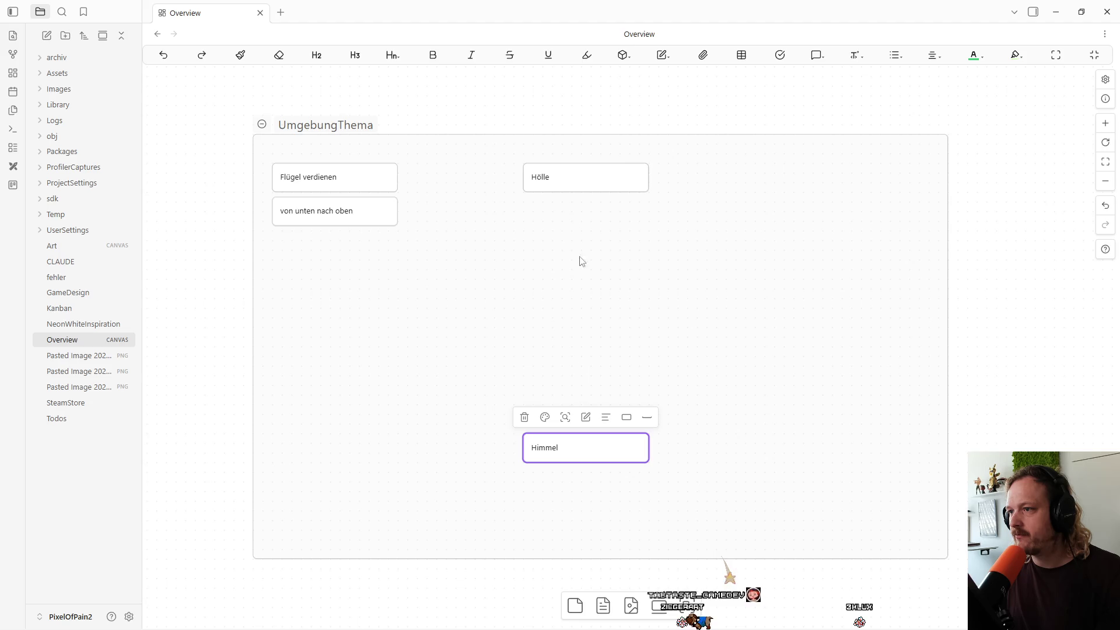
{"action": "double_click", "coordinate": [542, 248]}
{"action": "type", "text": "Wald"}
{"action": "left_click", "coordinate": [645, 255]}
{"action": "left_click_drag", "start_coordinate": [557, 242], "coordinate": [606, 245]}
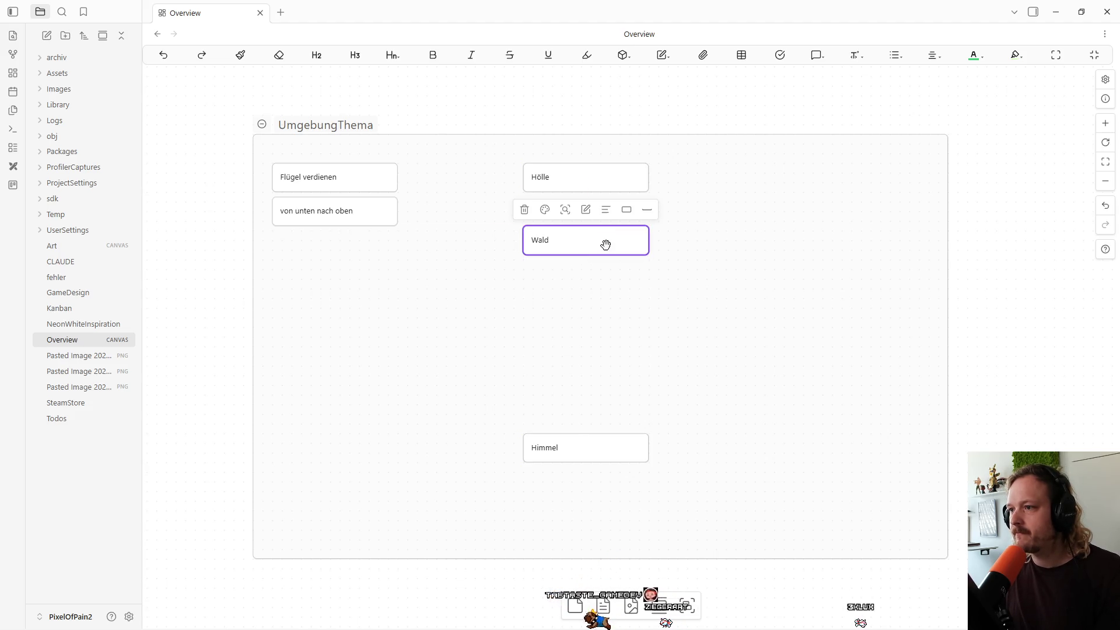
Insert a 'Miene / Ber innen' card between Hölle and Wald.
{"action": "left_click", "coordinate": [555, 320]}
{"action": "double_click", "coordinate": [557, 312]}
{"action": "left_click_drag", "start_coordinate": [559, 316], "coordinate": [588, 316]}
{"action": "double_click", "coordinate": [589, 316]}
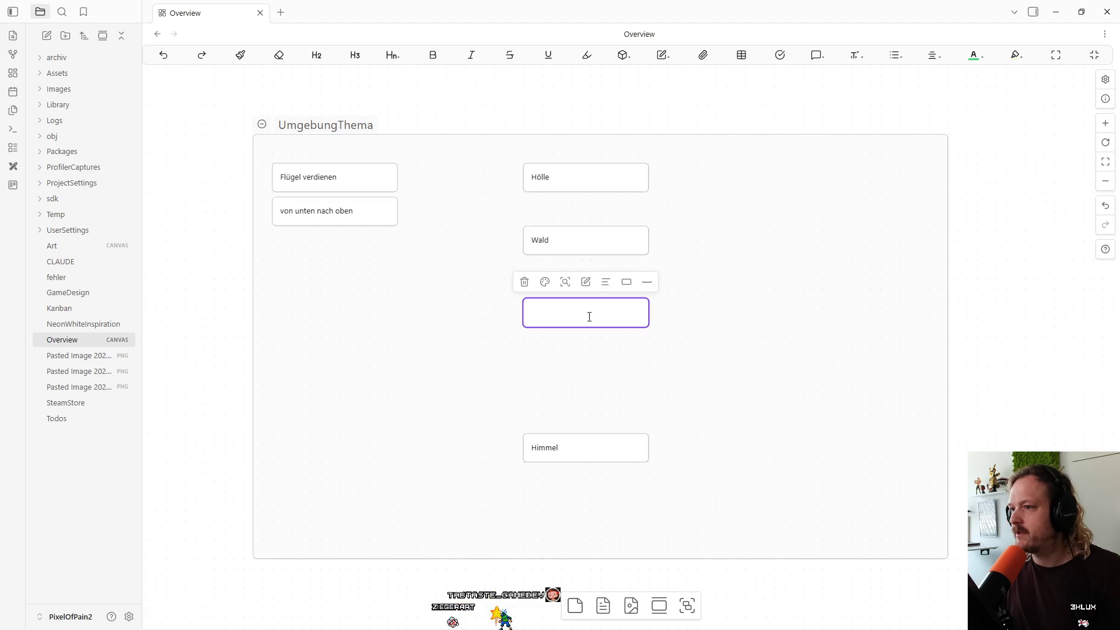
{"action": "mouse_move", "coordinate": [584, 244]}
{"action": "left_mouse_down"}
{"action": "mouse_move", "coordinate": [601, 370]}
{"action": "mouse_move", "coordinate": [583, 364]}
{"action": "left_mouse_up"}
{"action": "left_click_drag", "start_coordinate": [576, 308], "coordinate": [575, 269]}
{"action": "type", "text": "Miene / Ber"}
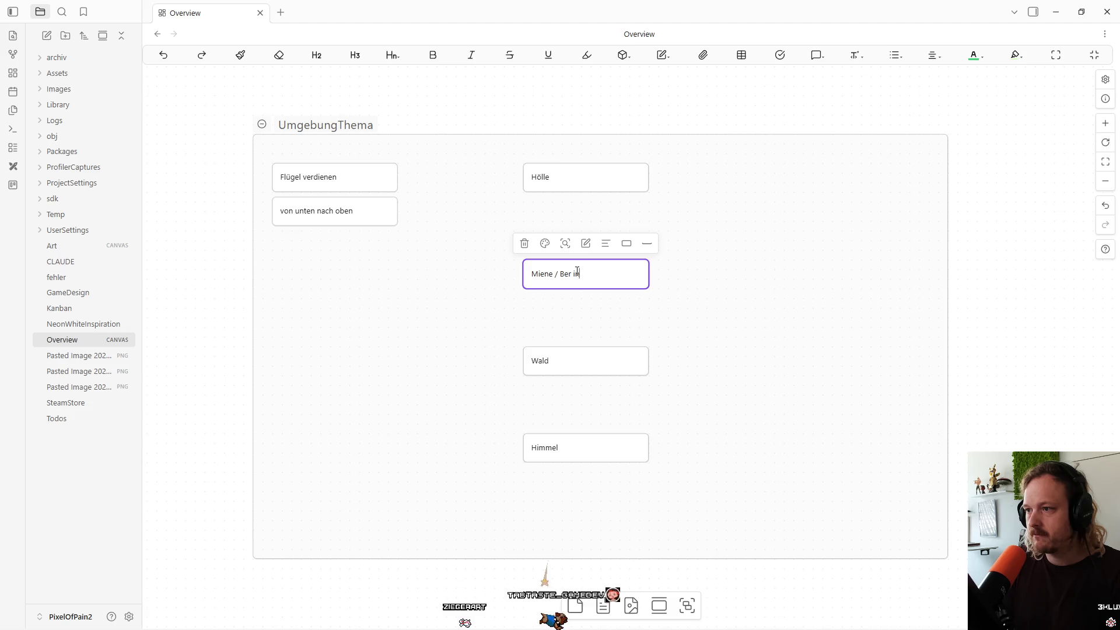
{"action": "type", "text": "innen"}
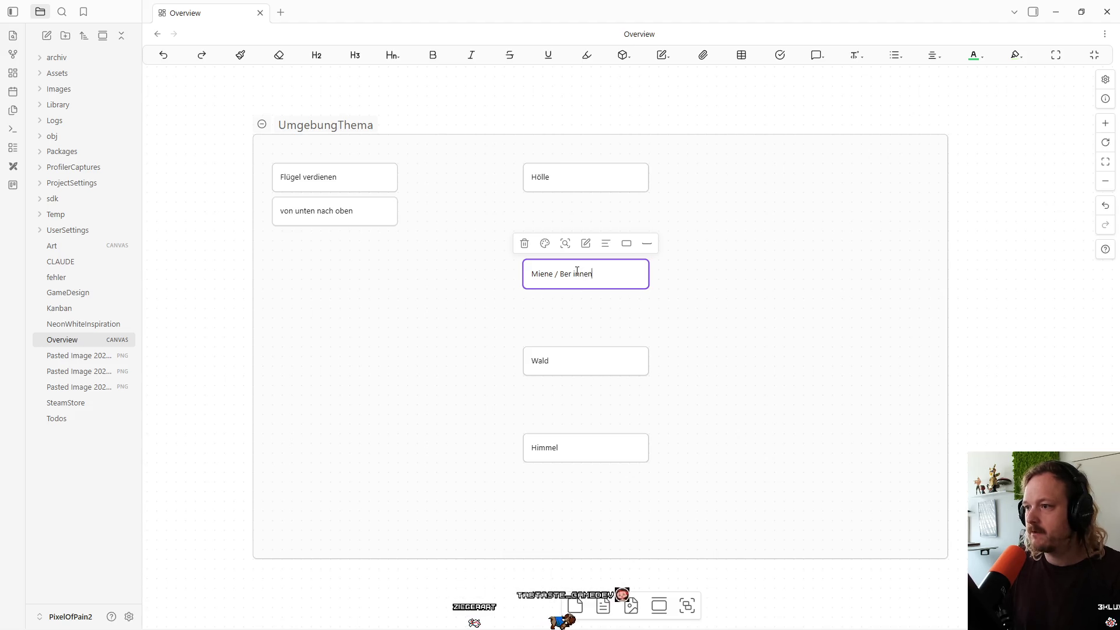
Close the gaps between the four region cards and shift the column left.
{"action": "left_click_drag", "start_coordinate": [580, 273], "coordinate": [573, 241]}
{"action": "mouse_move", "coordinate": [571, 363]}
{"action": "left_mouse_down"}
{"action": "mouse_move", "coordinate": [572, 298]}
{"action": "mouse_move", "coordinate": [571, 312]}
{"action": "left_mouse_up"}
{"action": "left_click_drag", "start_coordinate": [587, 447], "coordinate": [586, 390]}
{"action": "left_click", "coordinate": [683, 300]}
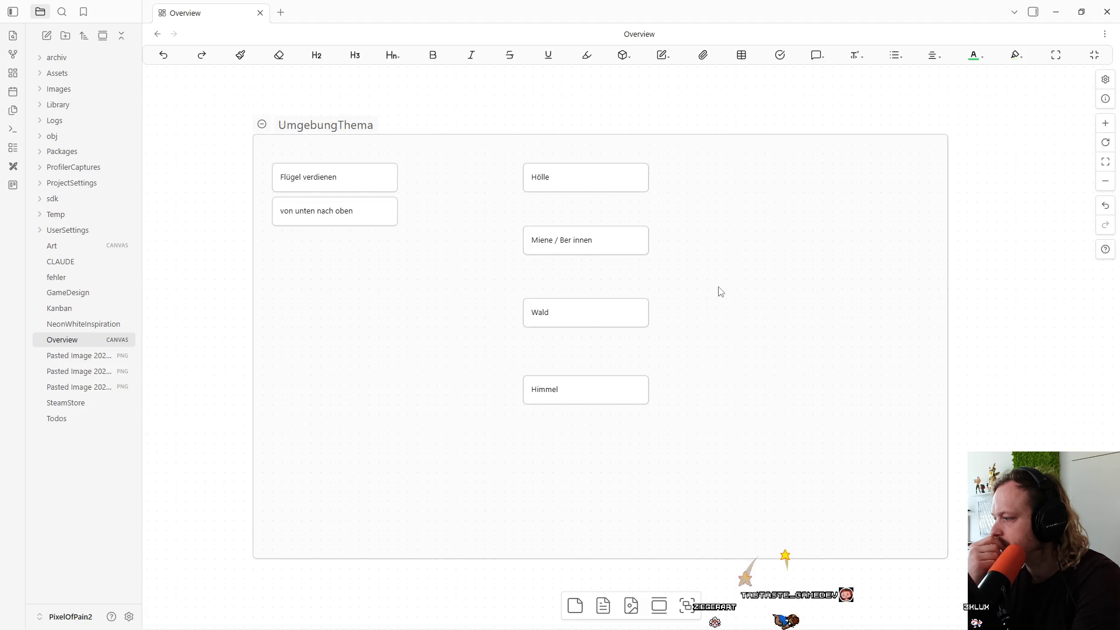
{"action": "mouse_move", "coordinate": [467, 150]}
{"action": "left_mouse_down"}
{"action": "mouse_move", "coordinate": [601, 395]}
{"action": "mouse_move", "coordinate": [549, 451]}
{"action": "mouse_move", "coordinate": [515, 438]}
{"action": "left_mouse_up"}
{"action": "left_click", "coordinate": [636, 402]}
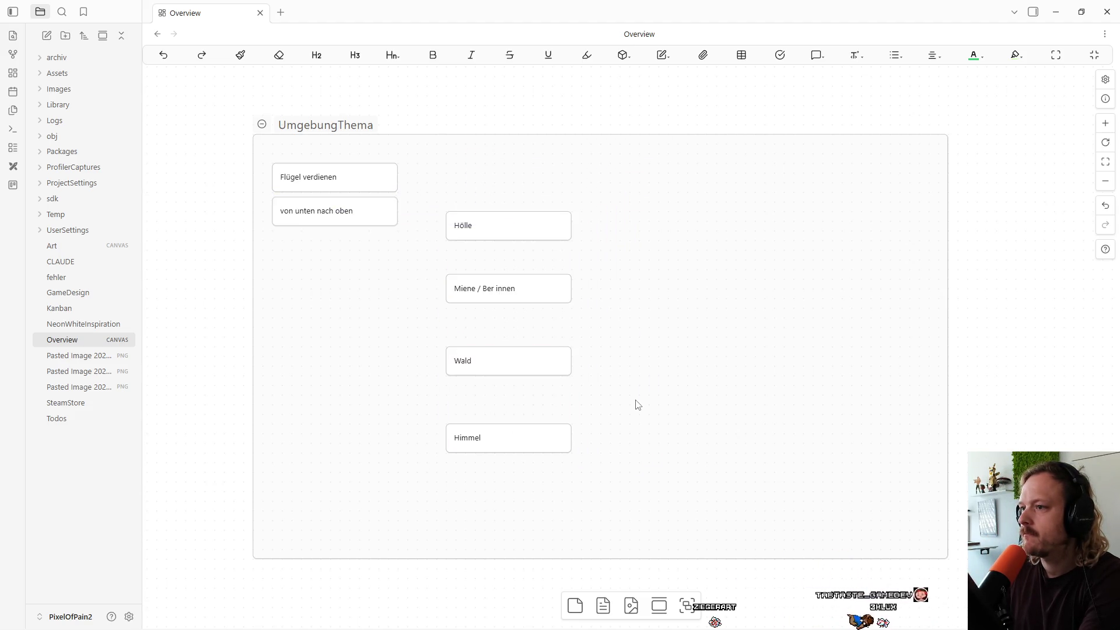
Connect 'von unten nach oben' to Hölle with an arrow and reposition the four region cards.
{"action": "mouse_move", "coordinate": [401, 218]}
{"action": "left_mouse_down"}
{"action": "mouse_move", "coordinate": [445, 225]}
{"action": "mouse_move", "coordinate": [649, 522]}
{"action": "left_mouse_up"}
{"action": "left_click_drag", "start_coordinate": [538, 433], "coordinate": [534, 421]}
{"action": "left_click", "coordinate": [640, 408]}
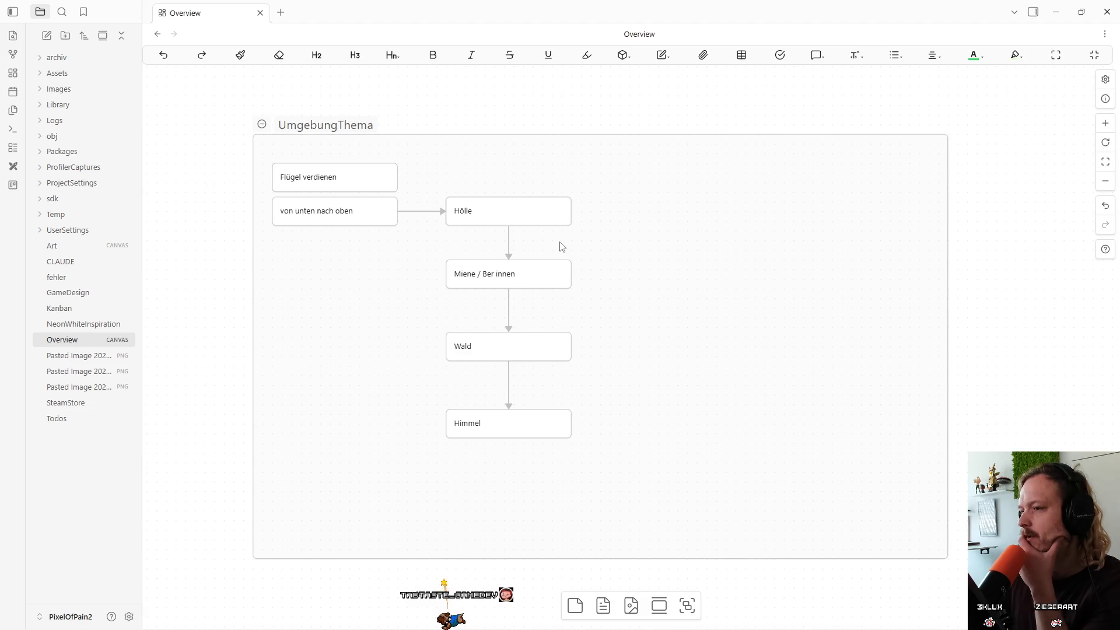
Add a 'Zu jedem Gebiet' card in the group's upper right.
{"action": "double_click", "coordinate": [690, 175]}
{"action": "type", "text": "Zu jedem Gebiet"}
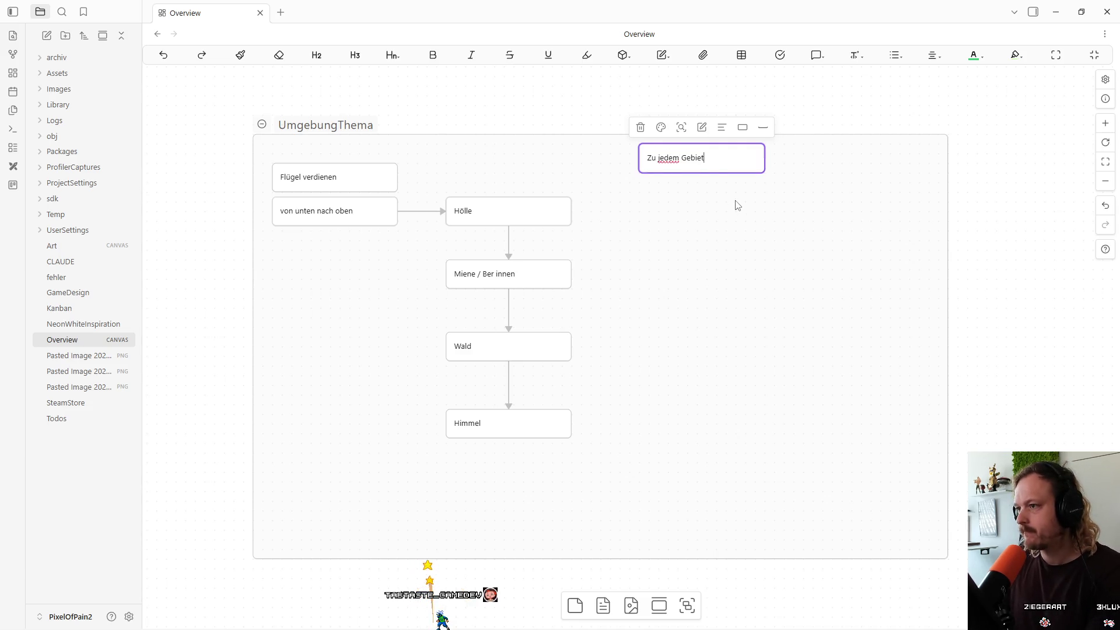
{"action": "key", "text": "Escape"}
{"action": "left_click_drag", "start_coordinate": [725, 155], "coordinate": [782, 210]}
Add a '1 x Tilemap' card linked by an arrow from 'Zu jedem Gebiet'.
{"action": "double_click", "coordinate": [704, 247]}
{"action": "type", "text": "1 x T"}
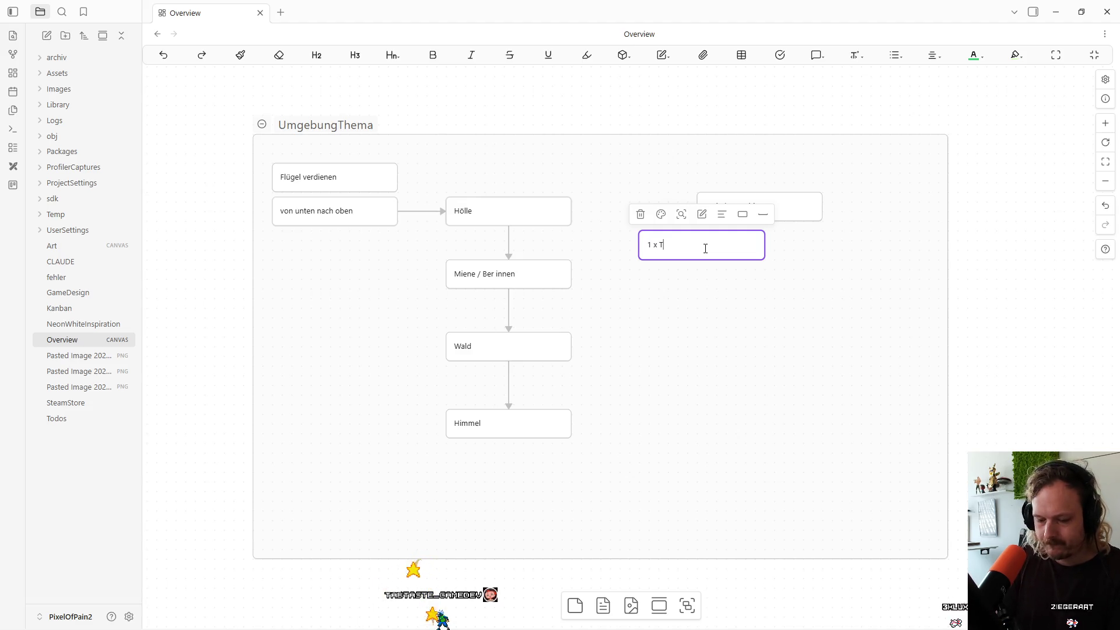
{"action": "type", "text": "ilemap"}
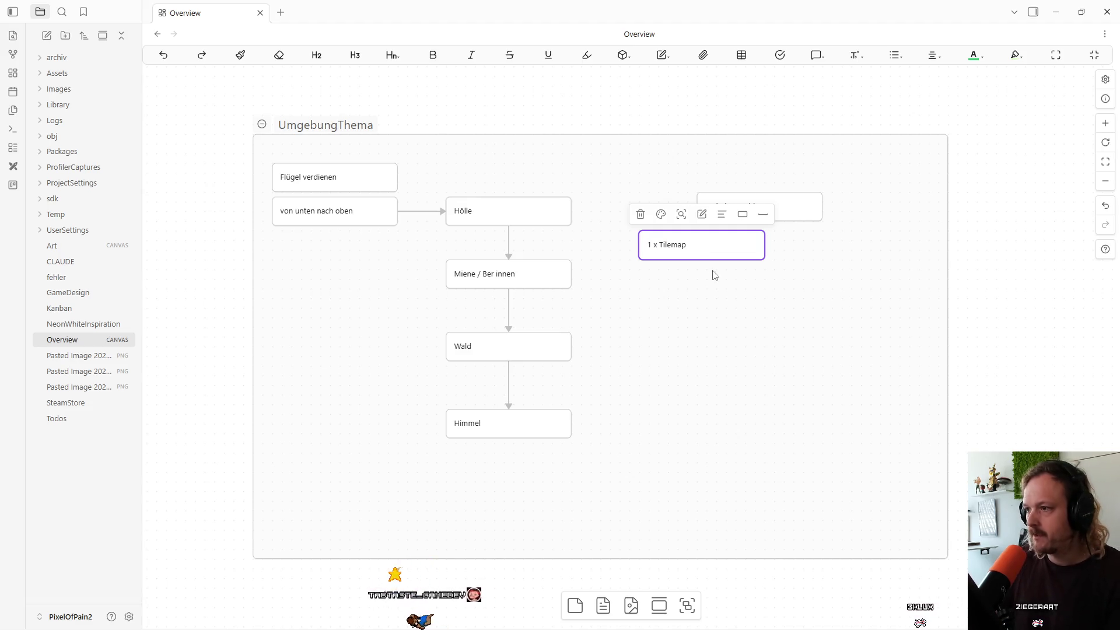
{"action": "left_click", "coordinate": [712, 282]}
{"action": "left_click_drag", "start_coordinate": [732, 250], "coordinate": [788, 262]}
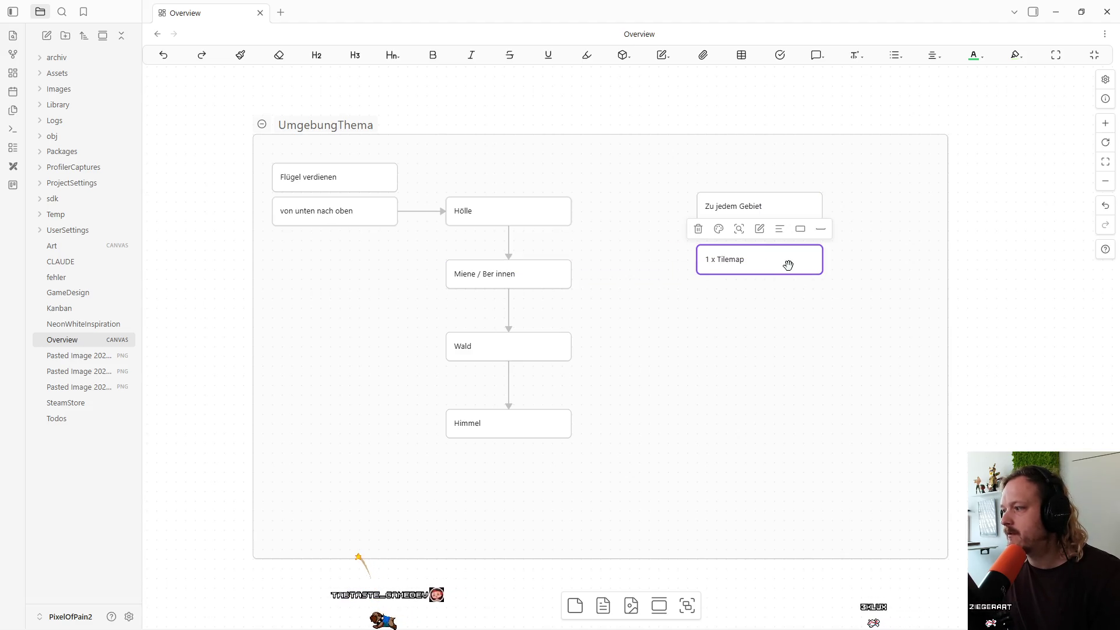
{"action": "left_click_drag", "start_coordinate": [758, 220], "coordinate": [758, 252]}
{"action": "mouse_move", "coordinate": [736, 203]}
{"action": "left_mouse_down"}
{"action": "mouse_move", "coordinate": [697, 187]}
{"action": "mouse_move", "coordinate": [733, 187]}
{"action": "mouse_move", "coordinate": [734, 175]}
{"action": "mouse_move", "coordinate": [842, 180]}
{"action": "mouse_move", "coordinate": [842, 166]}
{"action": "left_mouse_up"}
{"action": "mouse_move", "coordinate": [774, 263]}
{"action": "left_mouse_down"}
{"action": "mouse_move", "coordinate": [872, 246]}
{"action": "mouse_move", "coordinate": [859, 234]}
{"action": "mouse_move", "coordinate": [890, 249]}
{"action": "left_mouse_up"}
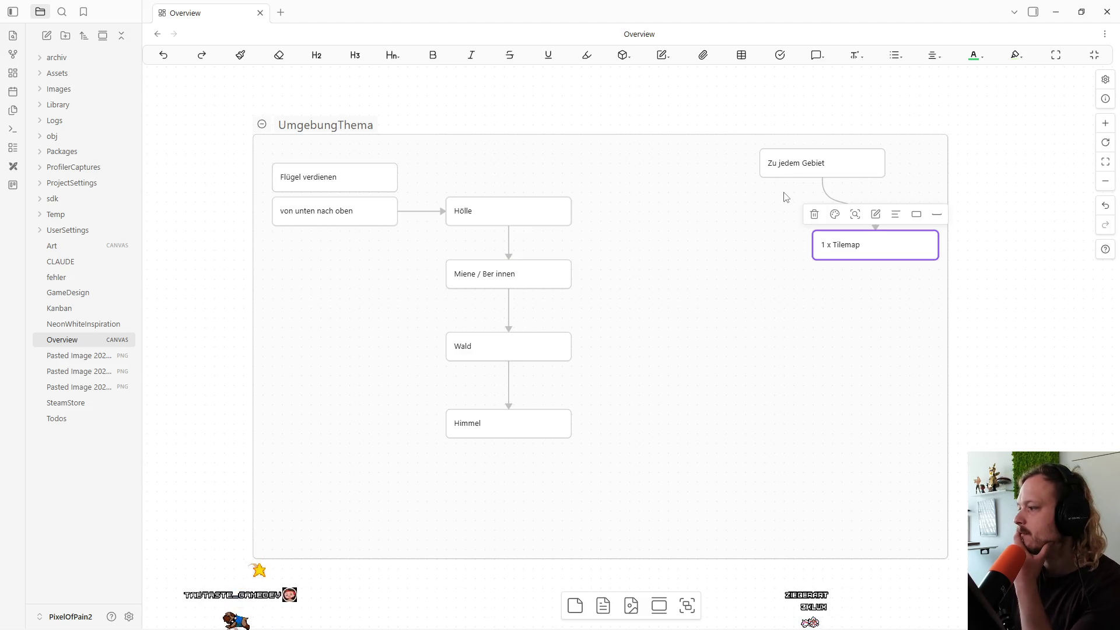
{"action": "left_click", "coordinate": [823, 292]}
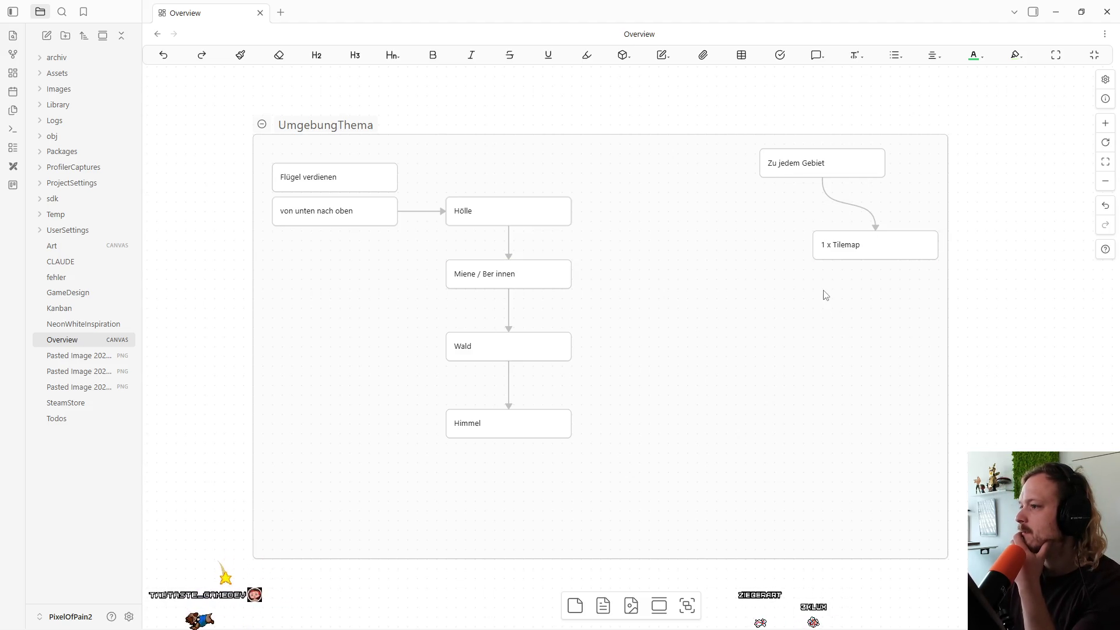
Add a 'ca 4 Gegner' card under 1 x Tilemap, linked from 'Zu jedem Gebiet'.
{"action": "double_click", "coordinate": [828, 294]}
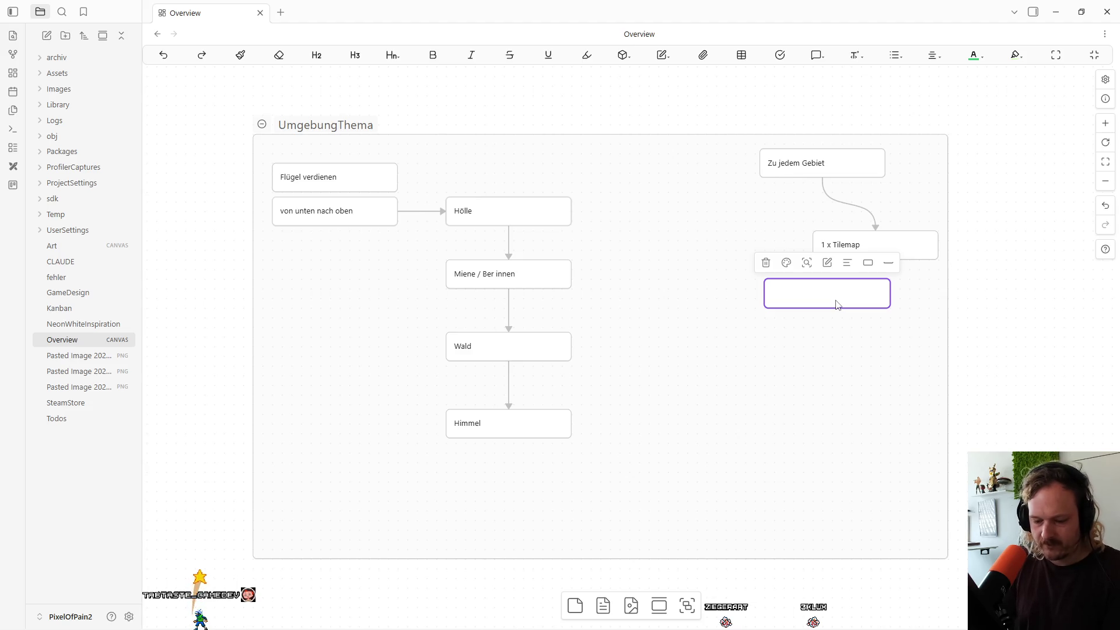
{"action": "type", "text": "4 Gegner"}
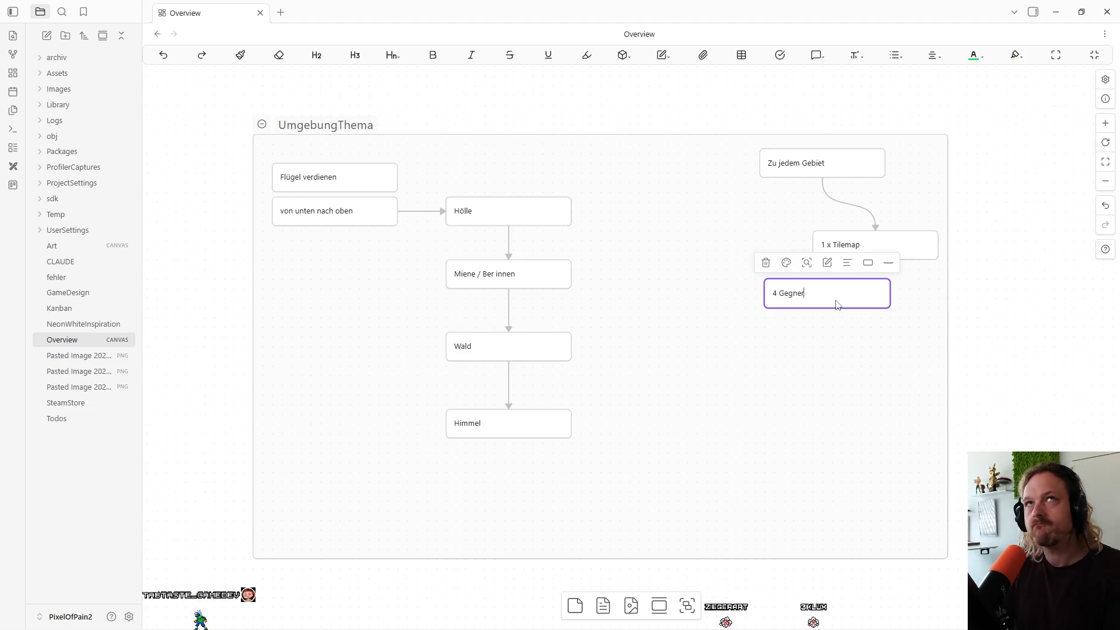
{"action": "left_click", "coordinate": [833, 374]}
{"action": "left_click_drag", "start_coordinate": [807, 292], "coordinate": [856, 288]}
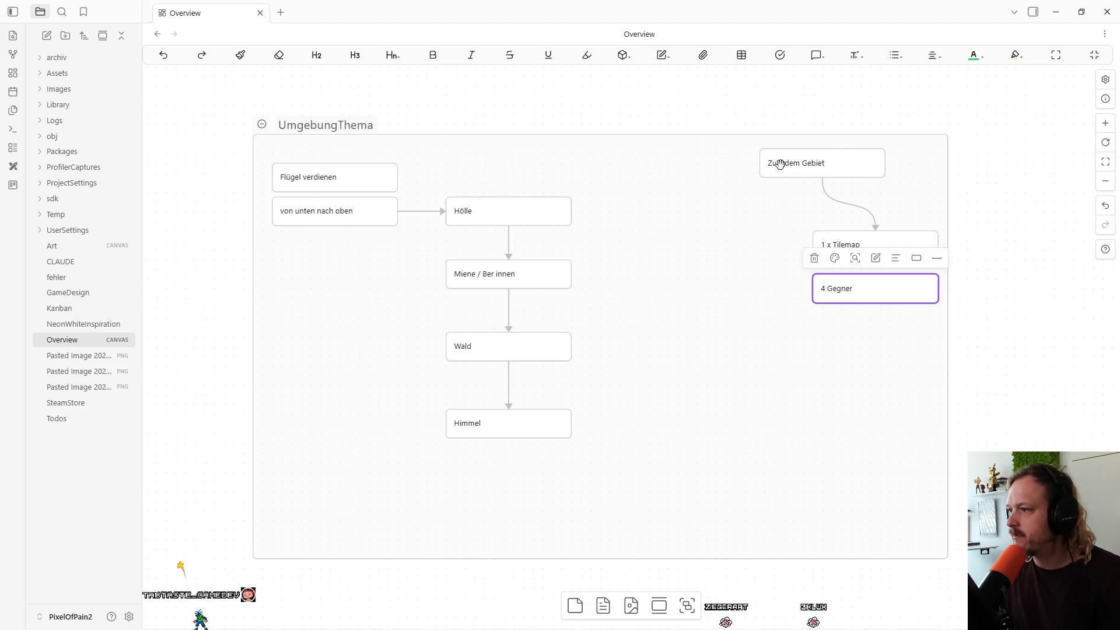
{"action": "left_click", "coordinate": [820, 182]}
{"action": "left_click_drag", "start_coordinate": [820, 180], "coordinate": [813, 292]}
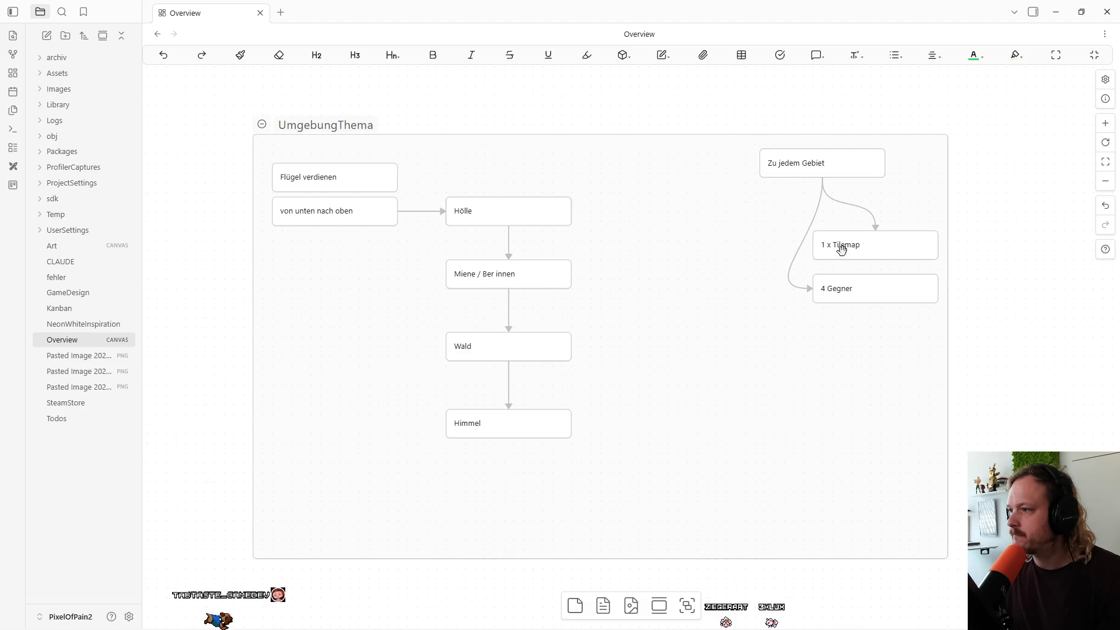
{"action": "double_click", "coordinate": [831, 285]}
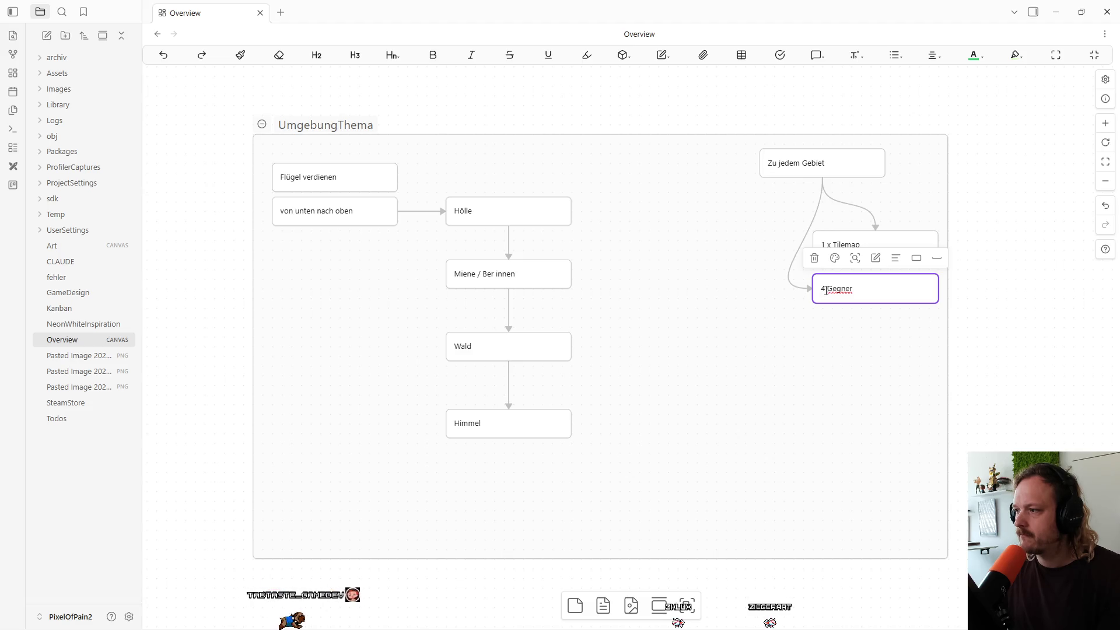
{"action": "type", "text": "ca"}
{"action": "left_click", "coordinate": [915, 418]}
Add a new card aligned under 'ca 4 Gegner'.
{"action": "double_click", "coordinate": [827, 329]}
{"action": "left_click", "coordinate": [840, 352]}
{"action": "left_click_drag", "start_coordinate": [826, 331], "coordinate": [881, 336]}
{"action": "type", "text": "Hazard"}
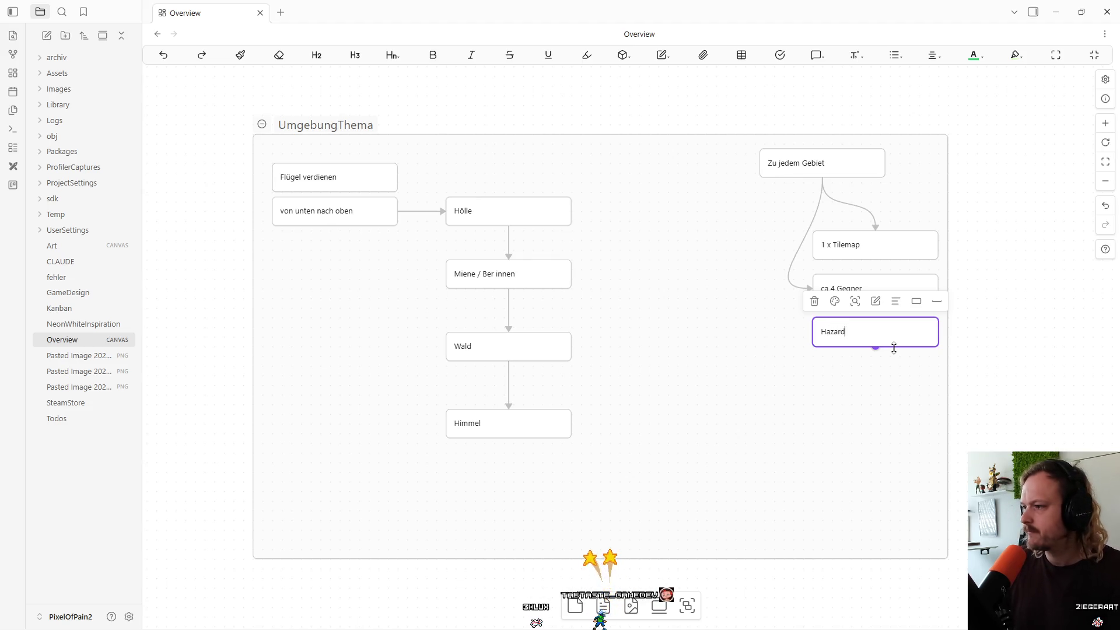
Change the Hazard card's text to '1 starr Hazard'.
{"action": "left_click", "coordinate": [879, 390]}
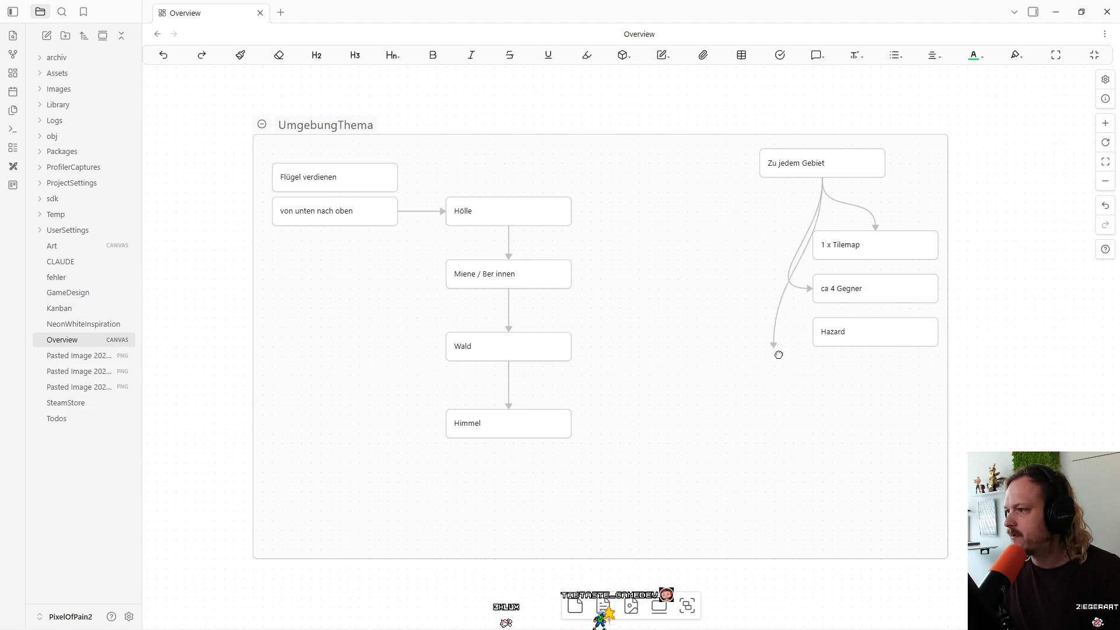
{"action": "left_click", "coordinate": [825, 331]}
{"action": "left_click", "coordinate": [838, 387]}
{"action": "mouse_move", "coordinate": [405, 610]}
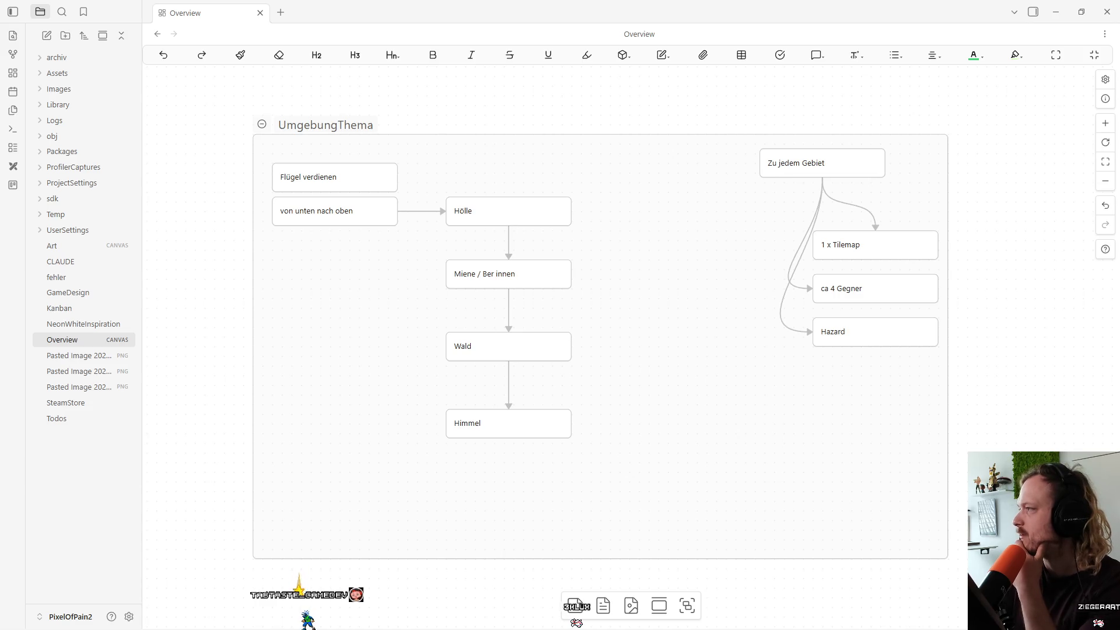
{"action": "left_click", "coordinate": [843, 335]}
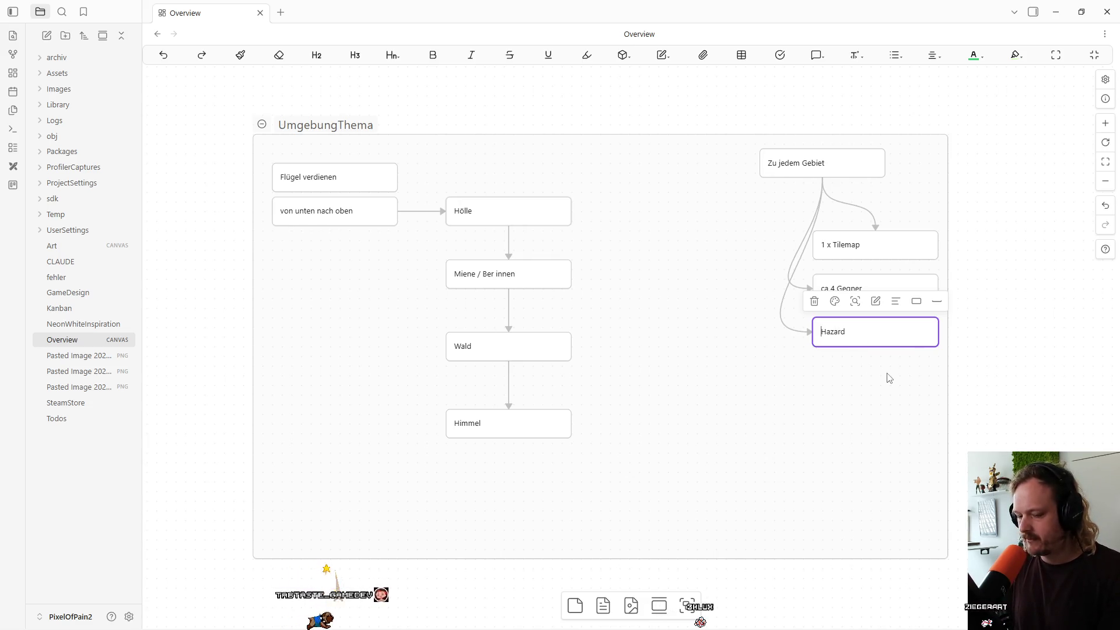
{"action": "type", "text": "1 starr"}
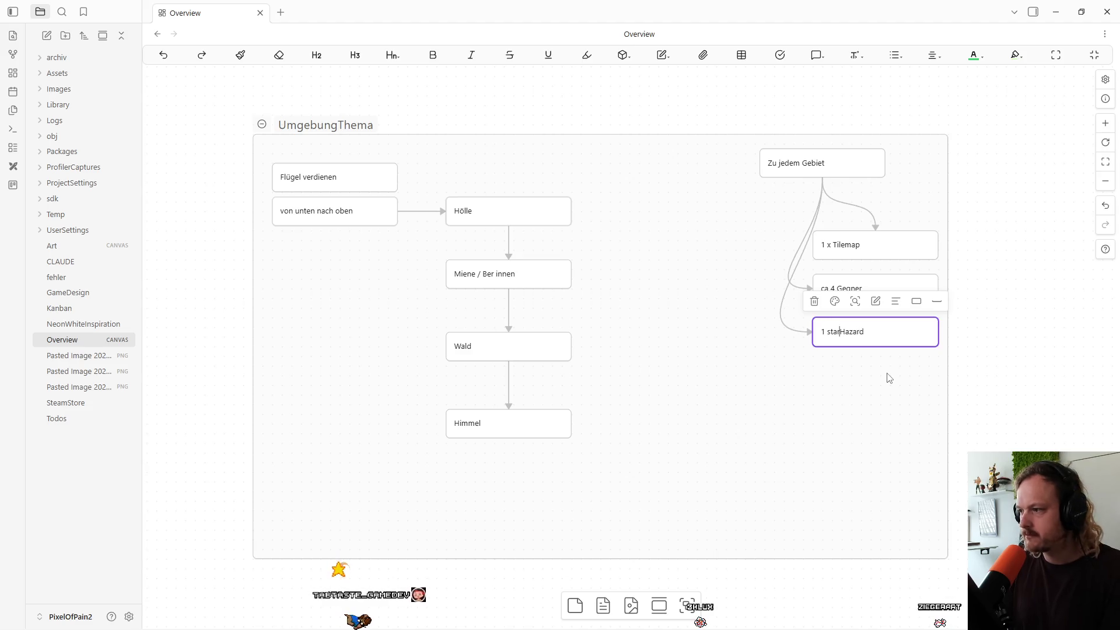
{"action": "left_click", "coordinate": [887, 375]}
Copy the card below it and rename the copy to '1 beweglich Hazard'.
{"action": "left_click", "coordinate": [853, 333]}
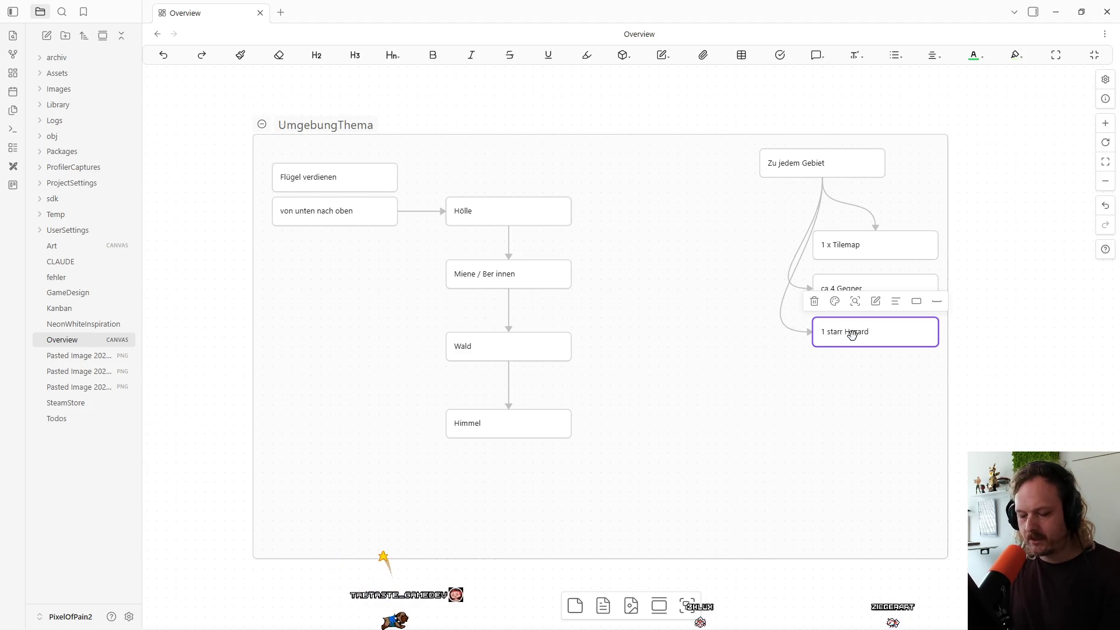
{"action": "key", "text": "ctrl+c"}
{"action": "key", "text": "ctrl+v"}
{"action": "mouse_move", "coordinate": [620, 348]}
{"action": "left_mouse_down"}
{"action": "mouse_move", "coordinate": [881, 393]}
{"action": "mouse_move", "coordinate": [856, 375]}
{"action": "left_mouse_up"}
{"action": "double_click", "coordinate": [856, 375]}
{"action": "left_click", "coordinate": [846, 375]}
{"action": "key", "text": "BackSpace"}
{"action": "key", "text": "BackSpace"}
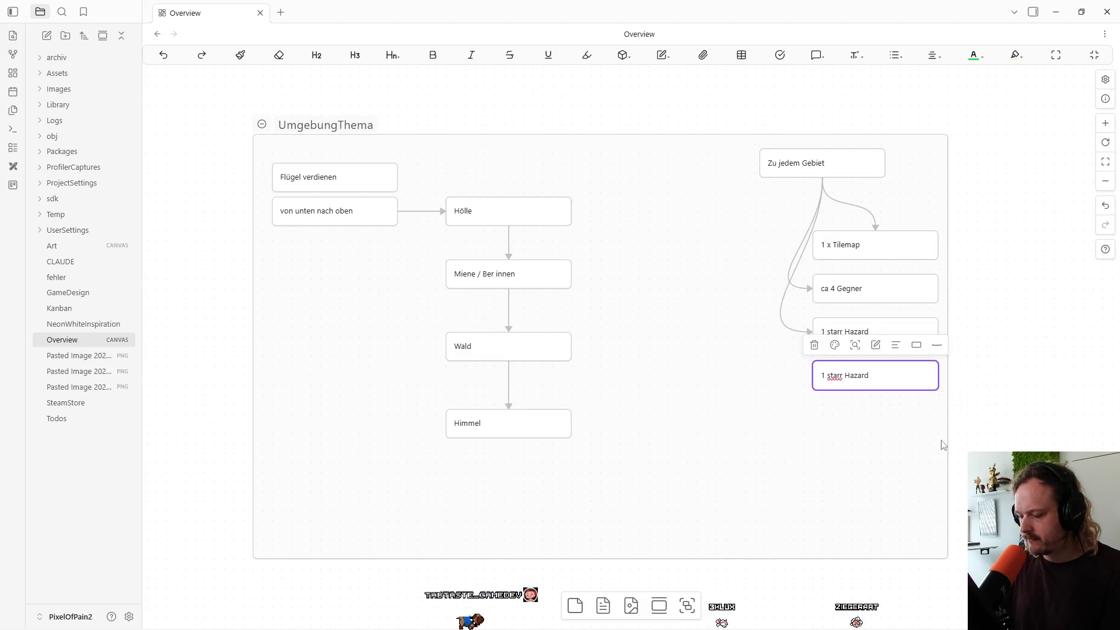
{"action": "key", "text": "BackSpace"}
{"action": "key", "text": "BackSpace"}
{"action": "key", "text": "BackSpace"}
{"action": "type", "text": "bewegl"}
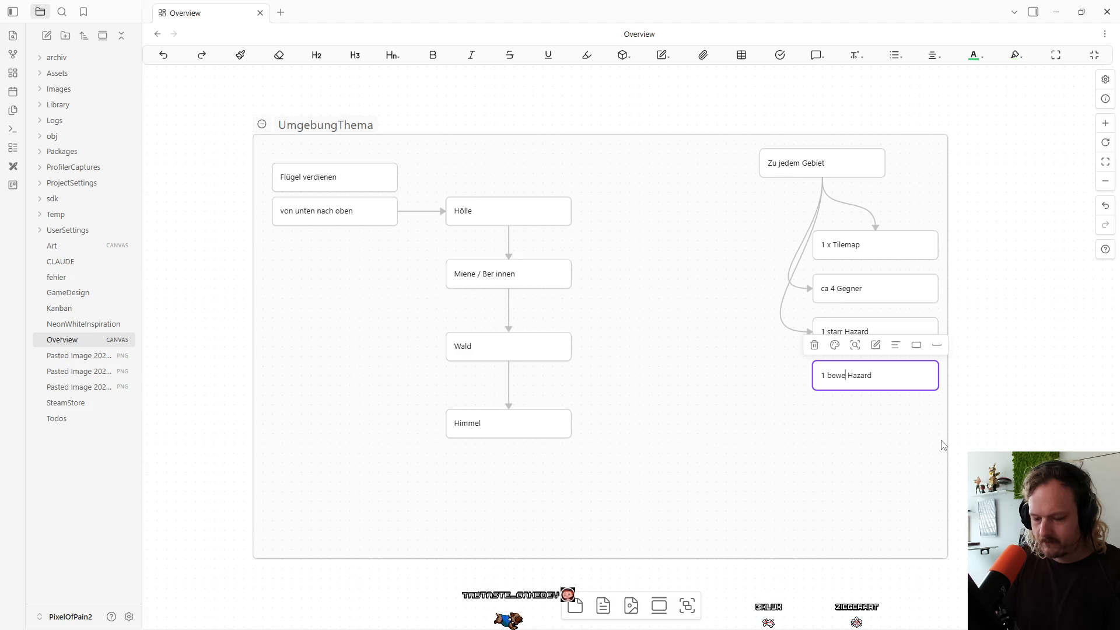
{"action": "type", "text": "ich"}
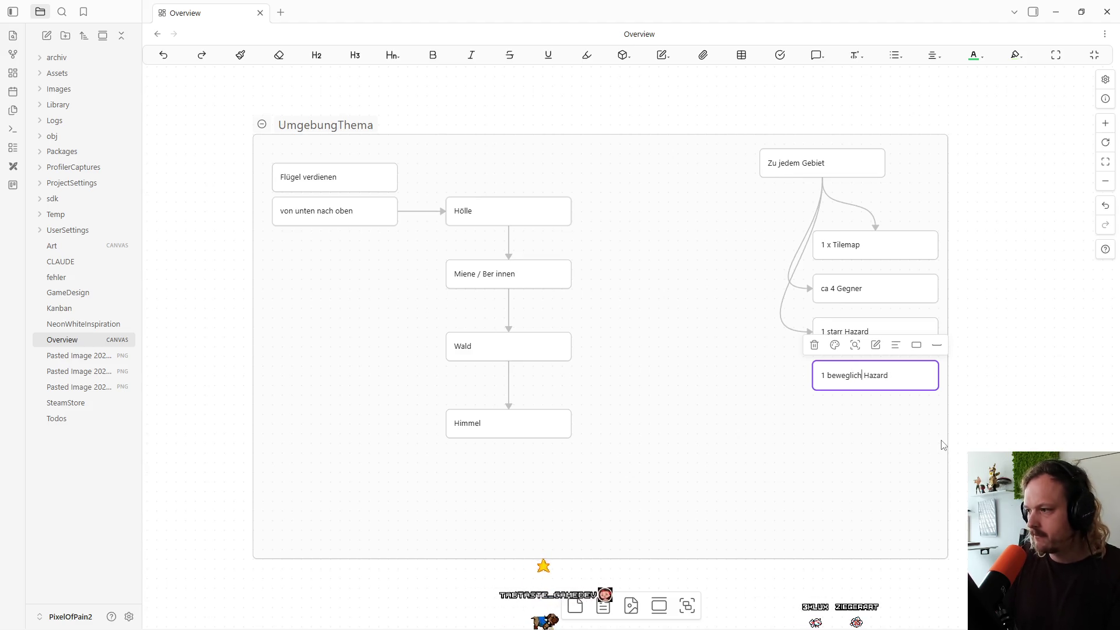
{"action": "left_click", "coordinate": [885, 430]}
Duplicate it as '1 zerstörbar Hazard' and link beweglich and zerstörbar from 'Zu jedem Gebiet'.
{"action": "left_click", "coordinate": [817, 376]}
{"action": "mouse_move", "coordinate": [877, 386]}
{"action": "left_mouse_down"}
{"action": "mouse_move", "coordinate": [639, 366]}
{"action": "mouse_move", "coordinate": [918, 442]}
{"action": "mouse_move", "coordinate": [859, 417]}
{"action": "left_mouse_up"}
{"action": "double_click", "coordinate": [829, 409]}
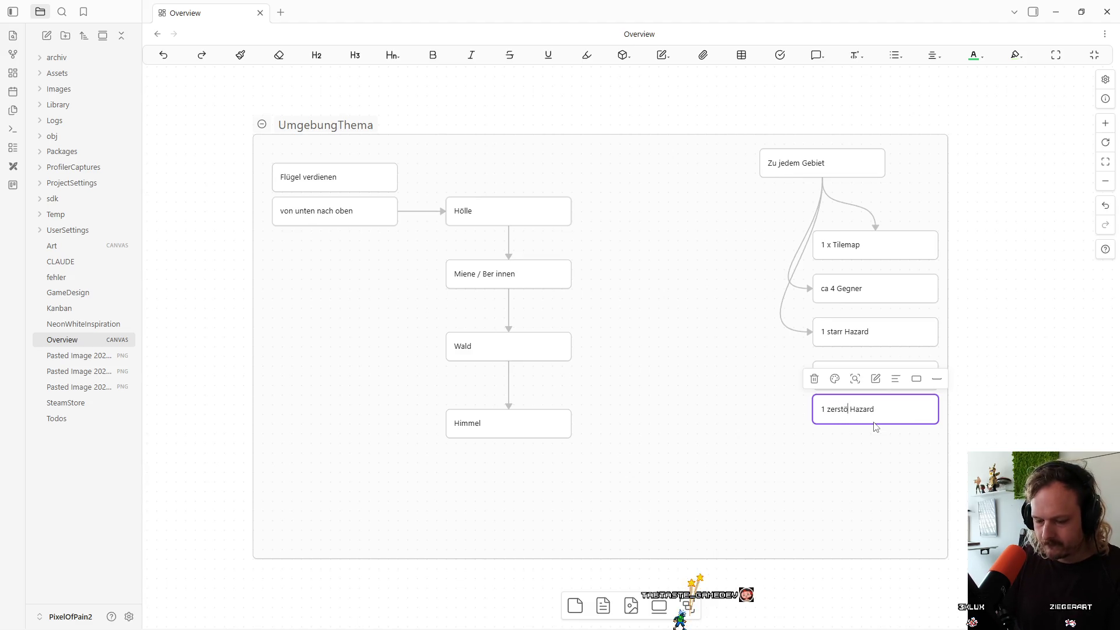
{"action": "left_click", "coordinate": [898, 497]}
{"action": "left_click_drag", "start_coordinate": [860, 406], "coordinate": [849, 413]}
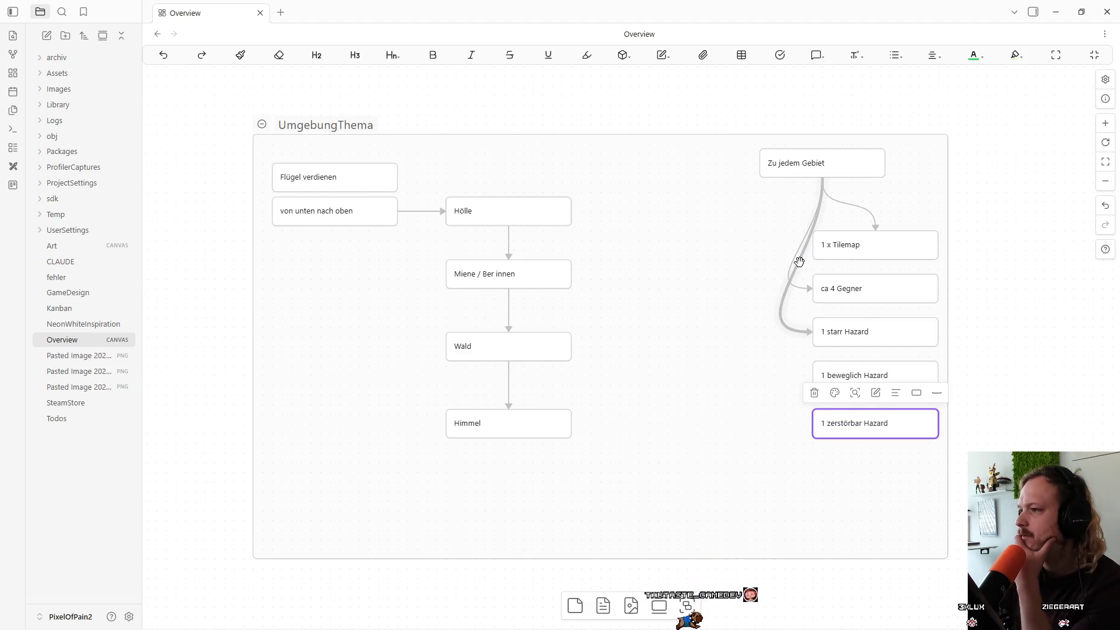
{"action": "mouse_move", "coordinate": [823, 177]}
{"action": "left_mouse_down"}
{"action": "mouse_move", "coordinate": [792, 370]}
{"action": "mouse_move", "coordinate": [811, 384]}
{"action": "left_mouse_up"}
{"action": "mouse_move", "coordinate": [823, 176]}
{"action": "left_mouse_down"}
{"action": "mouse_move", "coordinate": [800, 445]}
{"action": "mouse_move", "coordinate": [813, 438]}
{"action": "left_mouse_up"}
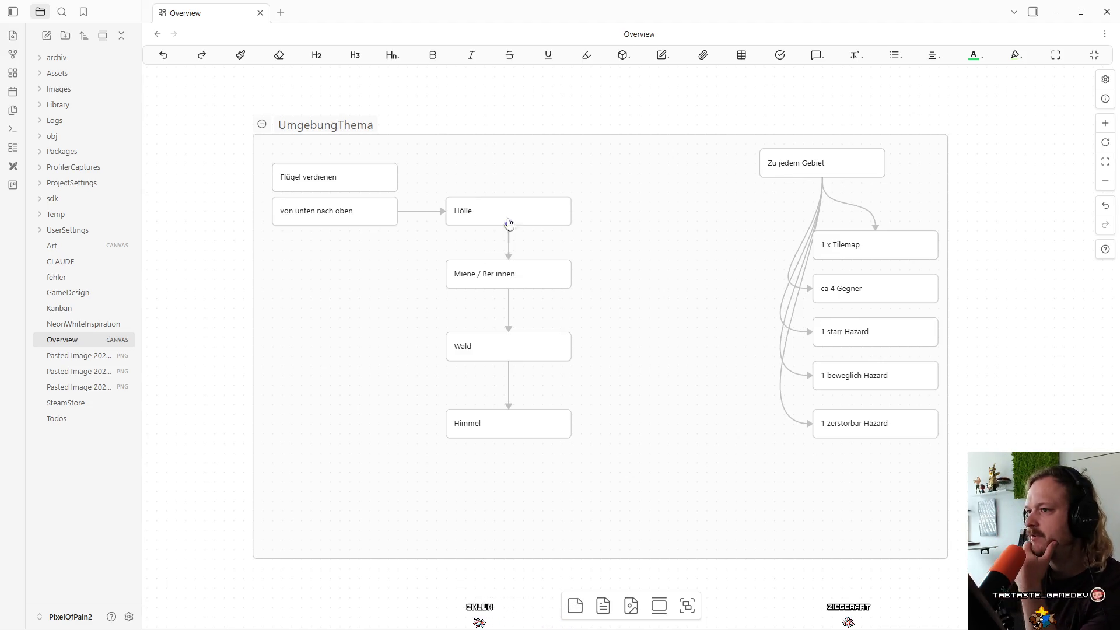
{"action": "left_click_drag", "start_coordinate": [641, 175], "coordinate": [445, 489]}
{"action": "left_click", "coordinate": [446, 488]}
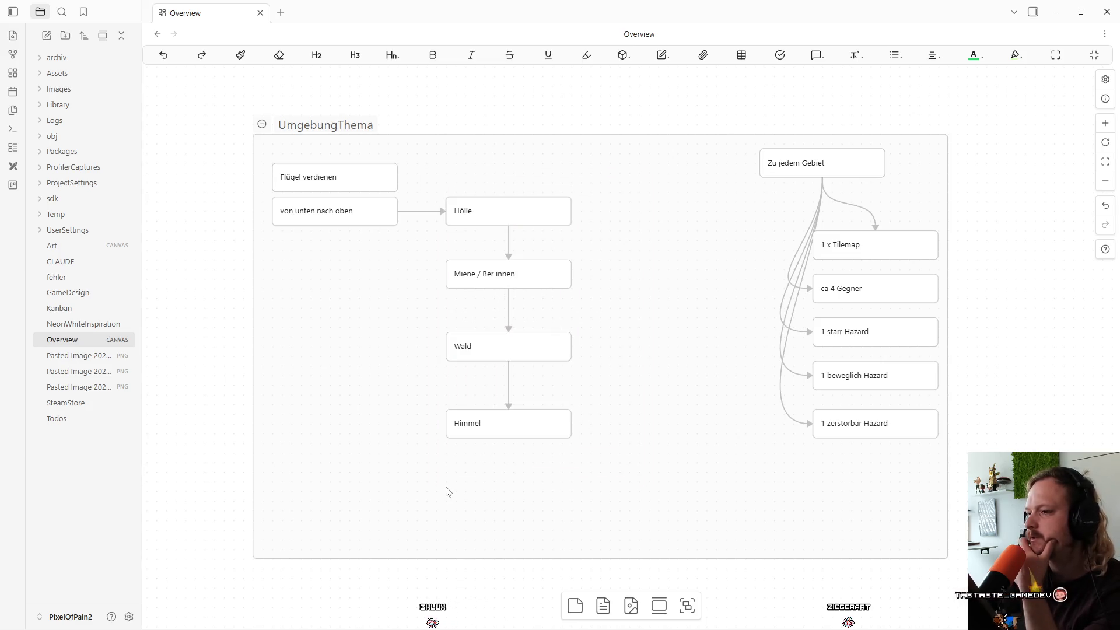
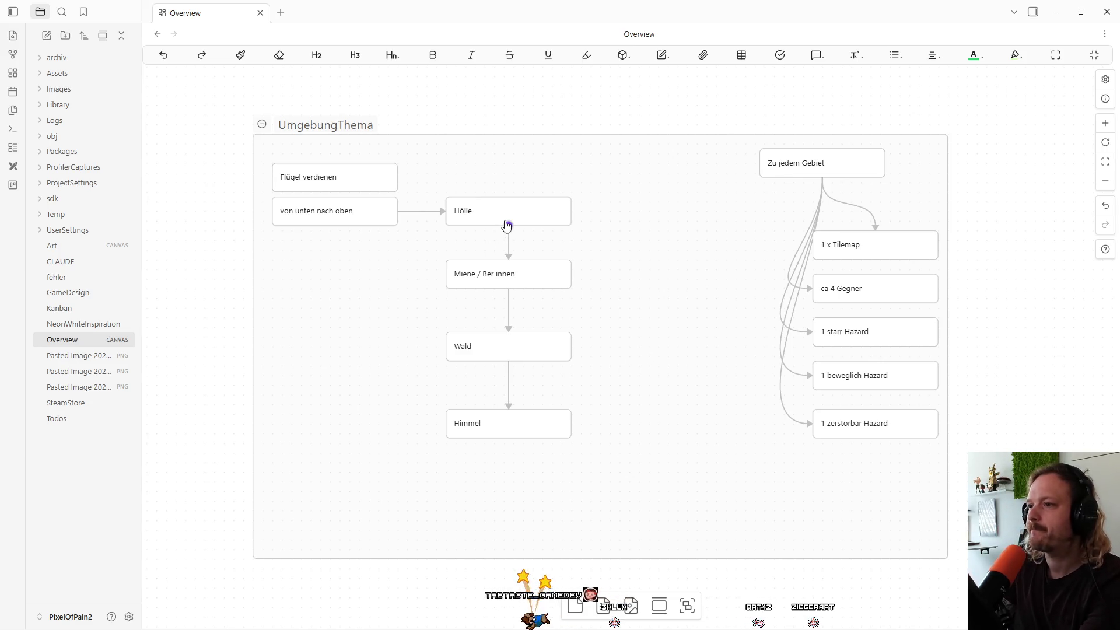
Colour the Hölle card green from the node colour palette.
{"action": "left_click", "coordinate": [537, 270]}
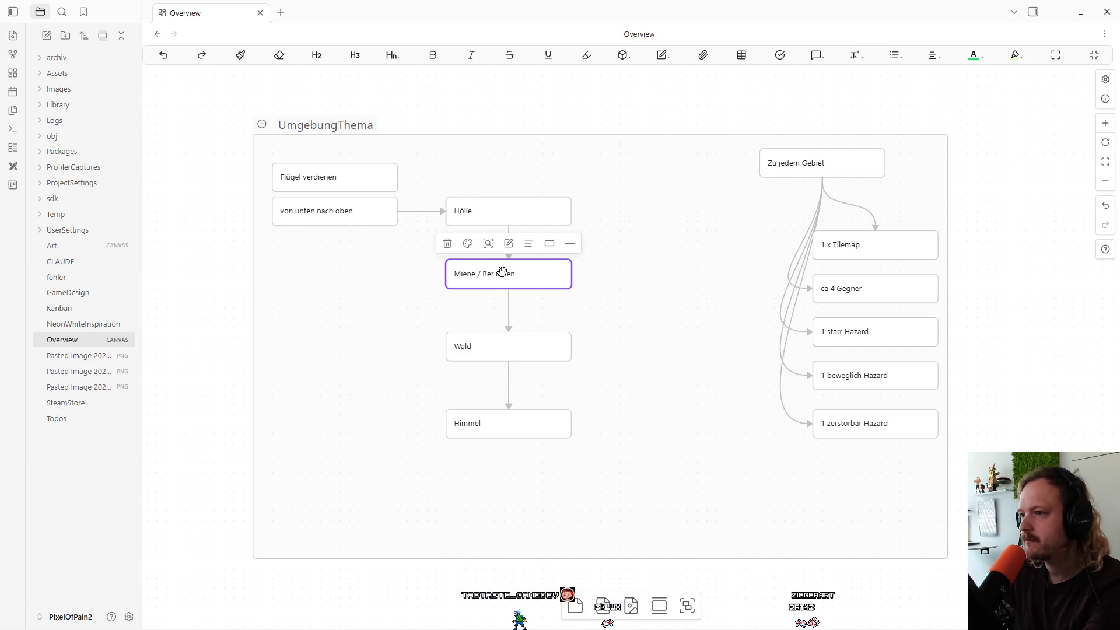
{"action": "left_click", "coordinate": [531, 217]}
{"action": "left_click", "coordinate": [468, 181]}
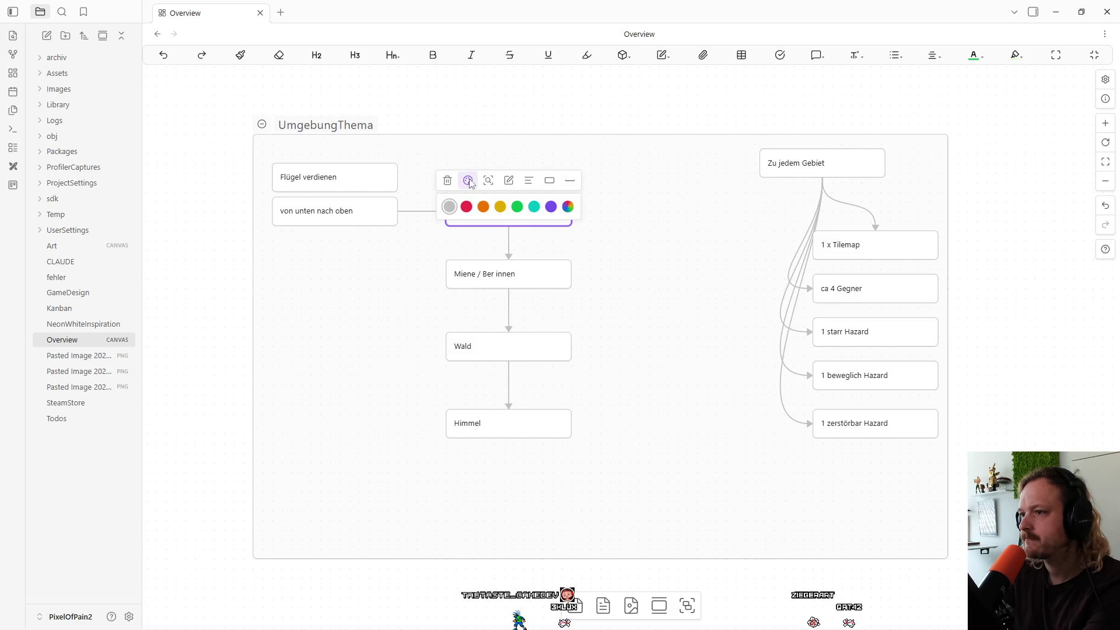
{"action": "left_click", "coordinate": [517, 207]}
{"action": "left_click", "coordinate": [603, 258]}
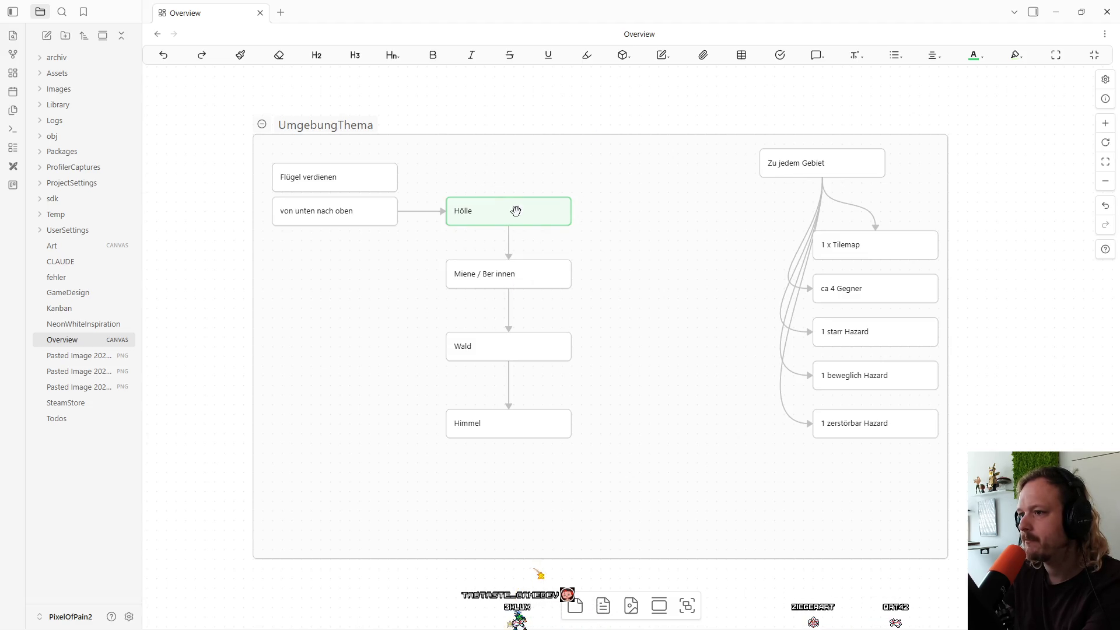
Box-select the Miene / Ber innen, Wald and Himmel cards and colour them orange.
{"action": "left_click_drag", "start_coordinate": [620, 255], "coordinate": [446, 470]}
{"action": "left_click", "coordinate": [457, 245]}
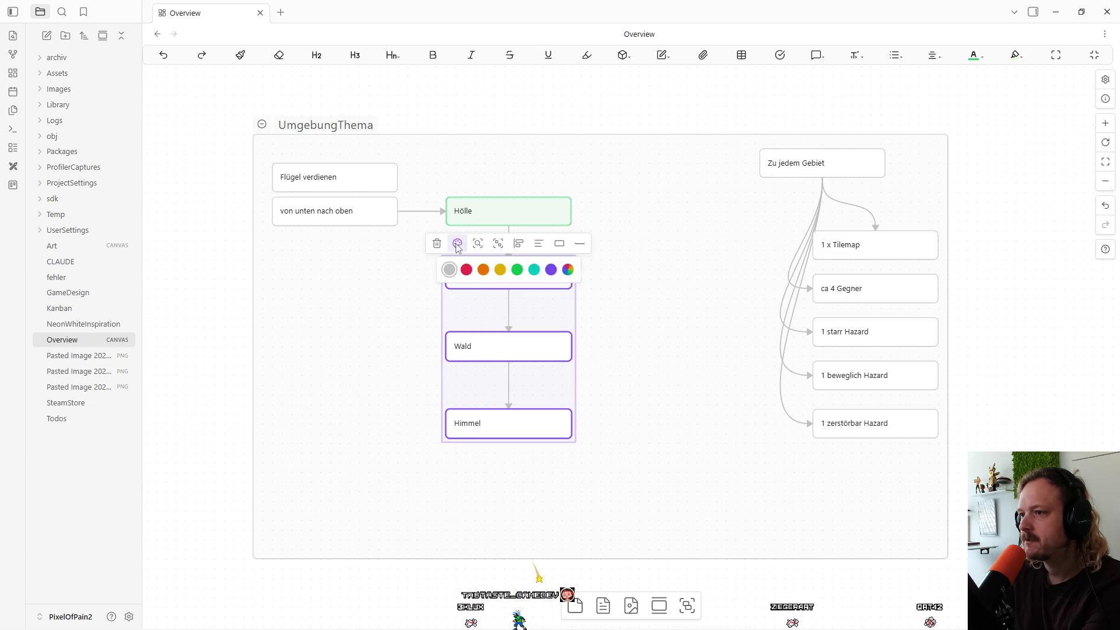
{"action": "left_click", "coordinate": [483, 270]}
{"action": "left_click", "coordinate": [628, 286]}
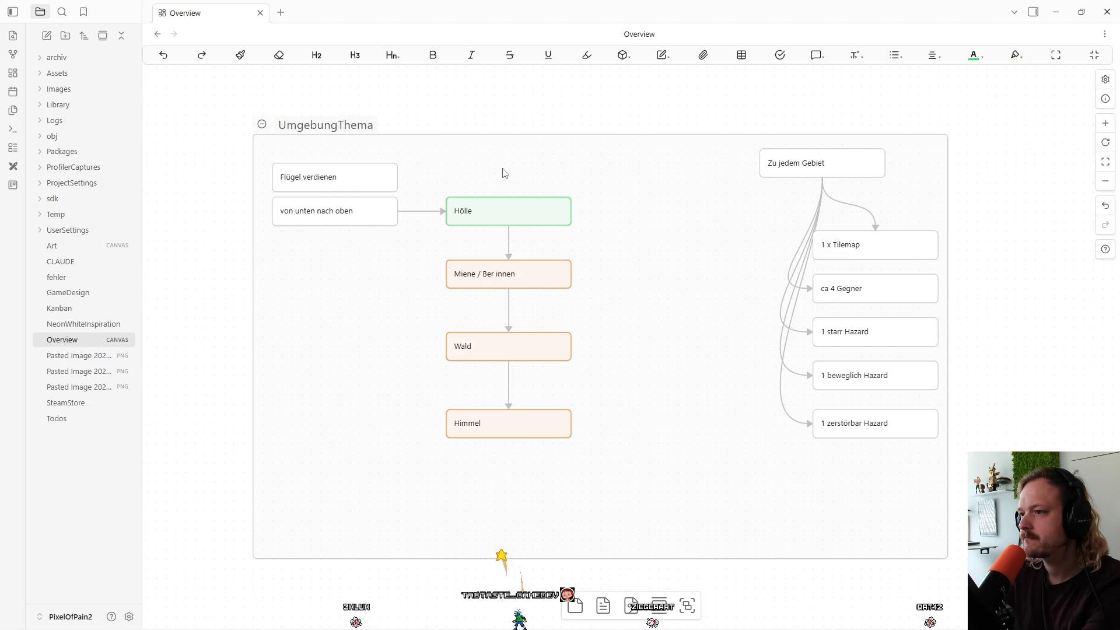
{"action": "mouse_move", "coordinate": [575, 213]}
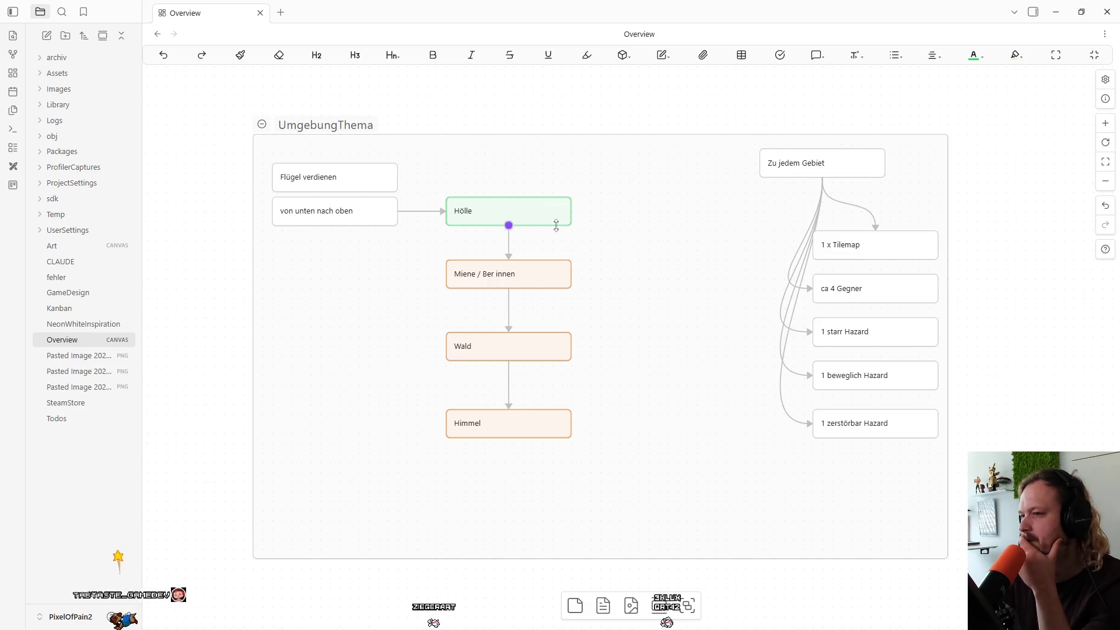
Nudge the 1 x Tilemap card slightly upward, then bring the Steam library forward.
{"action": "left_click_drag", "start_coordinate": [888, 247], "coordinate": [892, 235]}
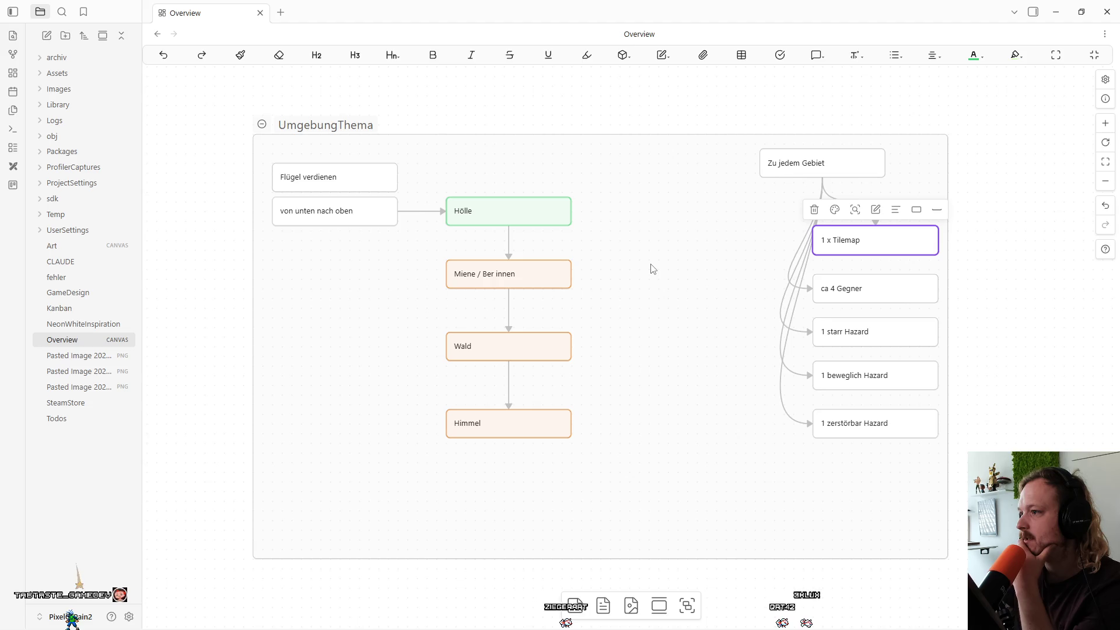
{"action": "mouse_move", "coordinate": [652, 617]}
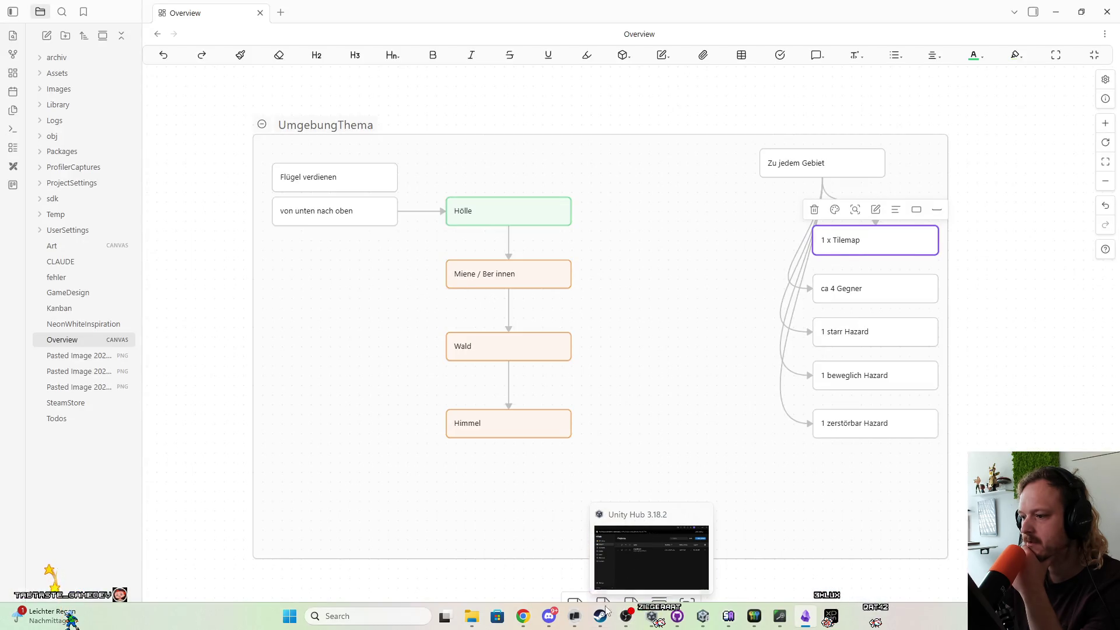
{"action": "left_click", "coordinate": [596, 618]}
Clear the Steam library search, filter to installed games, and launch Aseprite.
{"action": "left_click", "coordinate": [437, 180]}
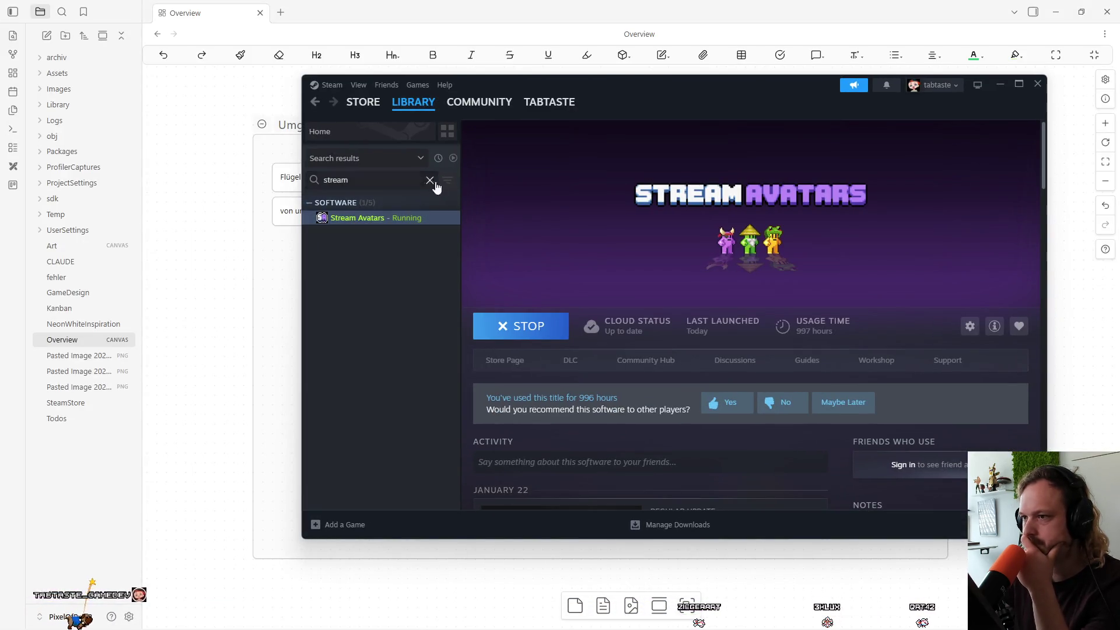
{"action": "left_click", "coordinate": [432, 181]}
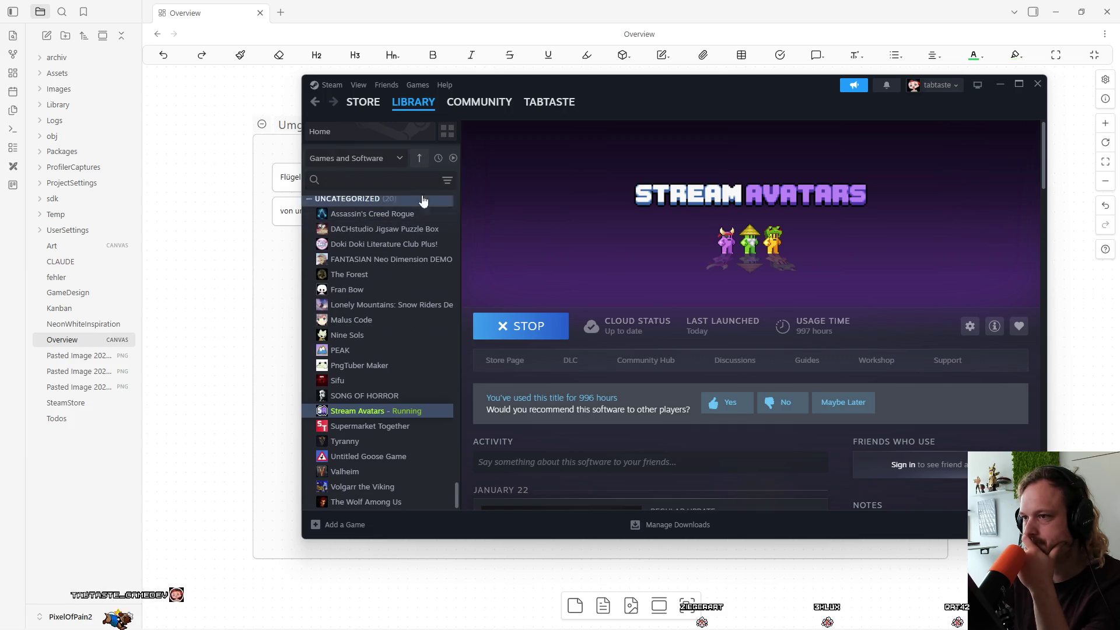
{"action": "left_click", "coordinate": [453, 159]}
{"action": "double_click", "coordinate": [345, 218]}
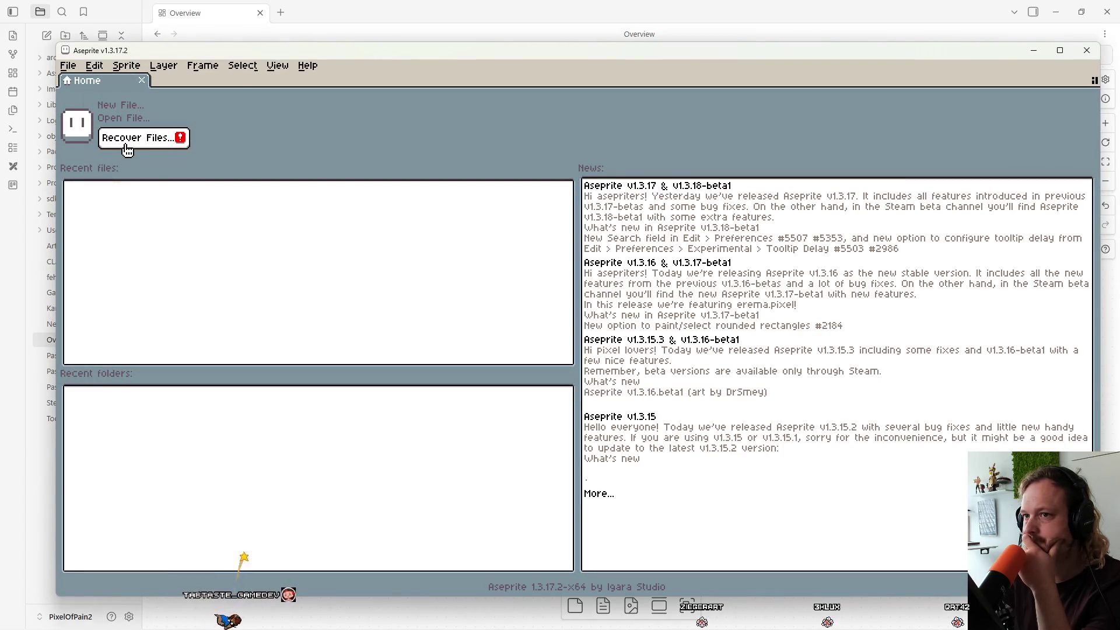
View the recoverable sessions, then start File > Open and switch to the Secound (D:) drive.
{"action": "left_click", "coordinate": [134, 143]}
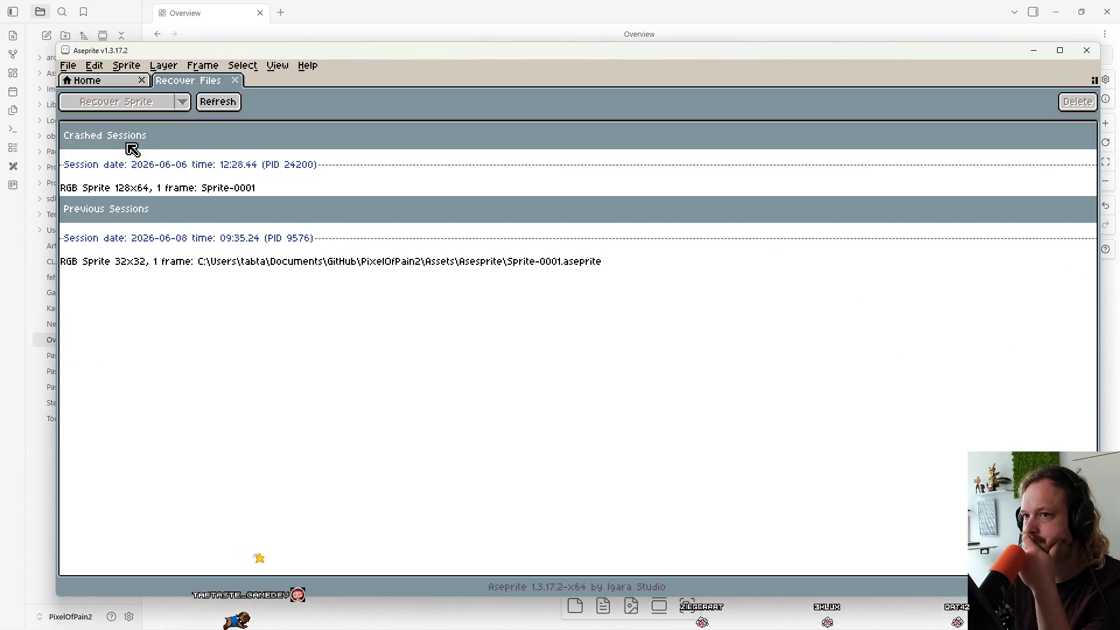
{"action": "left_click", "coordinate": [68, 65]}
{"action": "left_click", "coordinate": [94, 100]}
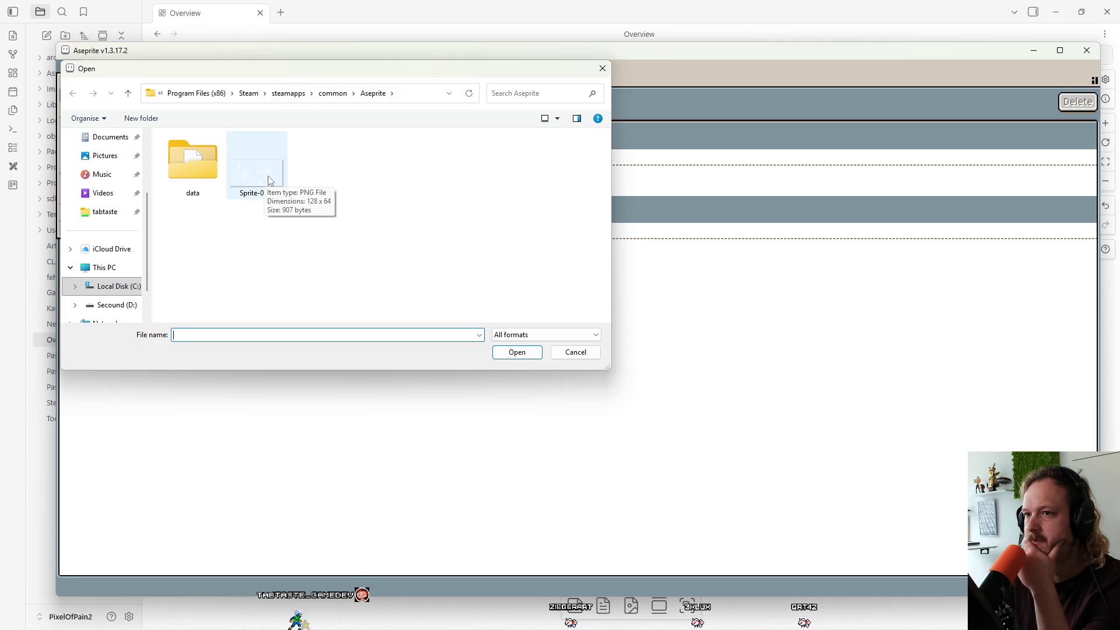
{"action": "double_click", "coordinate": [181, 169]}
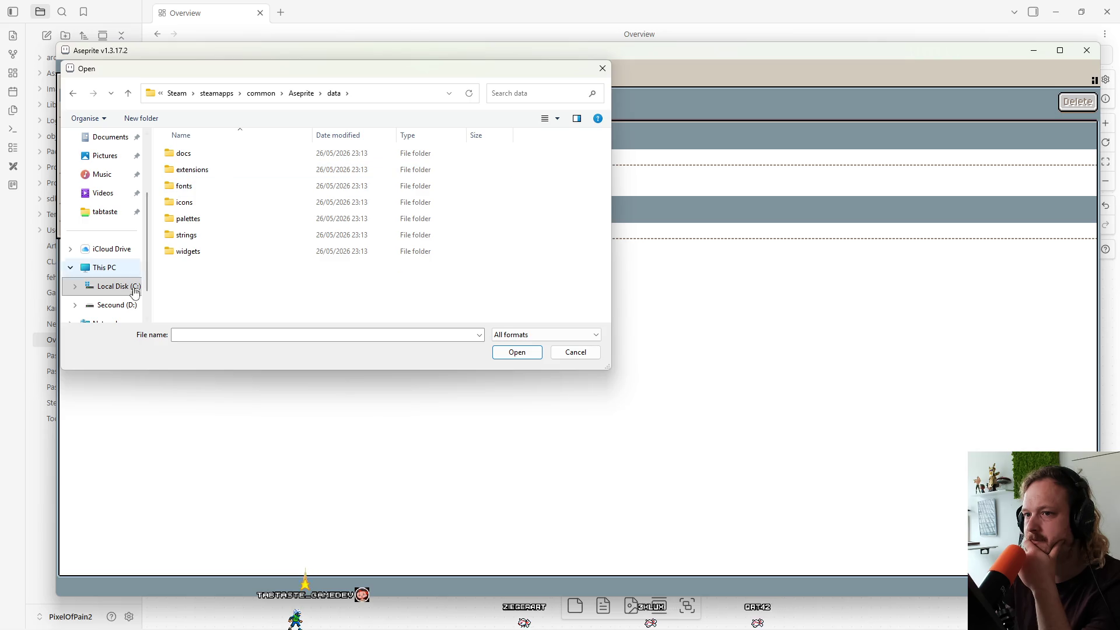
{"action": "left_click", "coordinate": [114, 305]}
Browse to D:\Github\PixelOfPain2\Assets\Asesprite and open Sprite-0001.aseprite.
{"action": "scroll", "coordinate": [217, 242], "scroll_direction": "down", "scroll_amount": 5}
{"action": "double_click", "coordinate": [193, 184]}
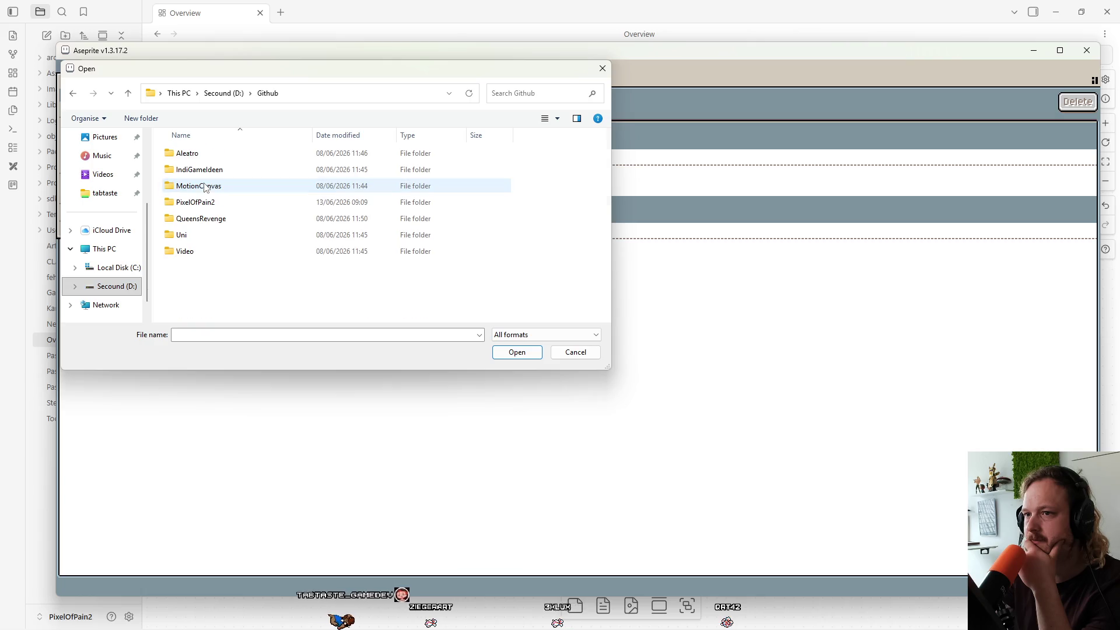
{"action": "left_click", "coordinate": [210, 203]}
{"action": "double_click", "coordinate": [211, 205]}
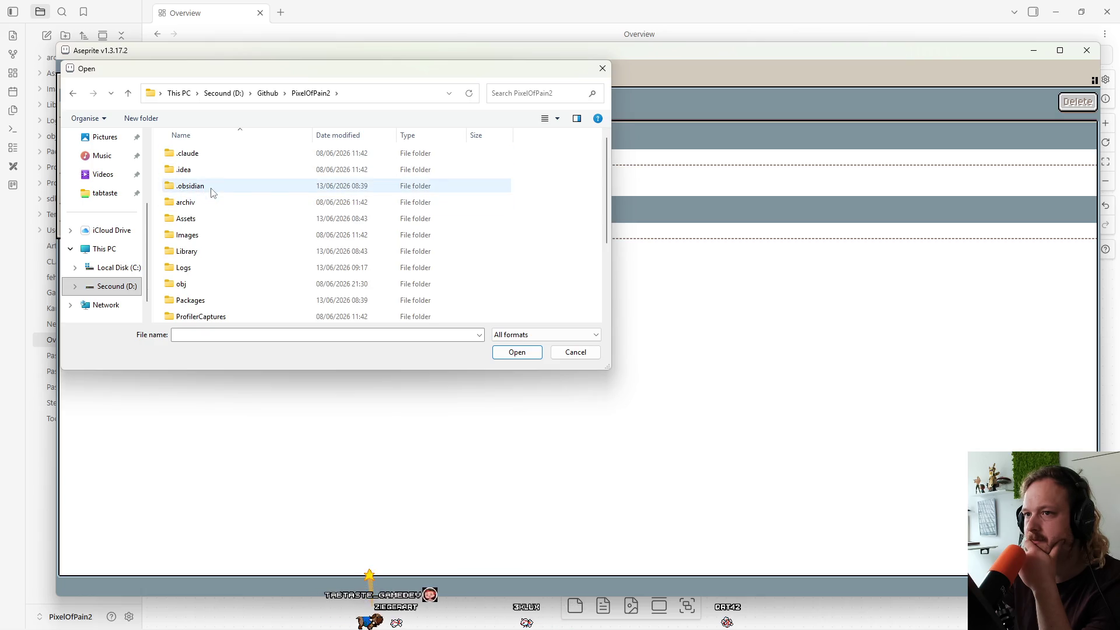
{"action": "double_click", "coordinate": [210, 220]}
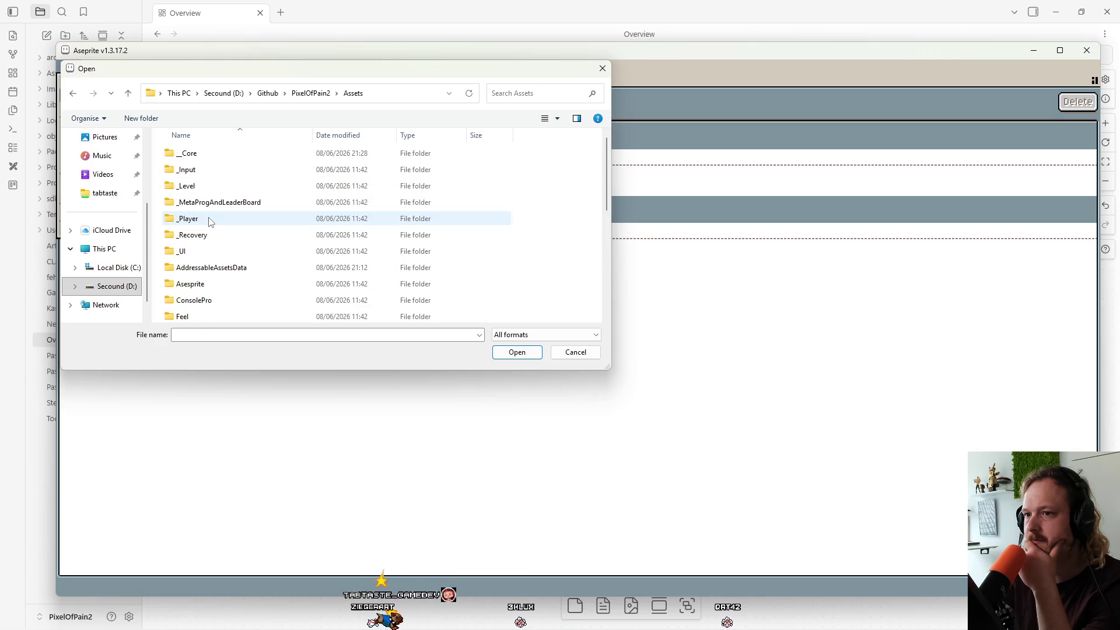
{"action": "double_click", "coordinate": [219, 285]}
{"action": "double_click", "coordinate": [245, 155]}
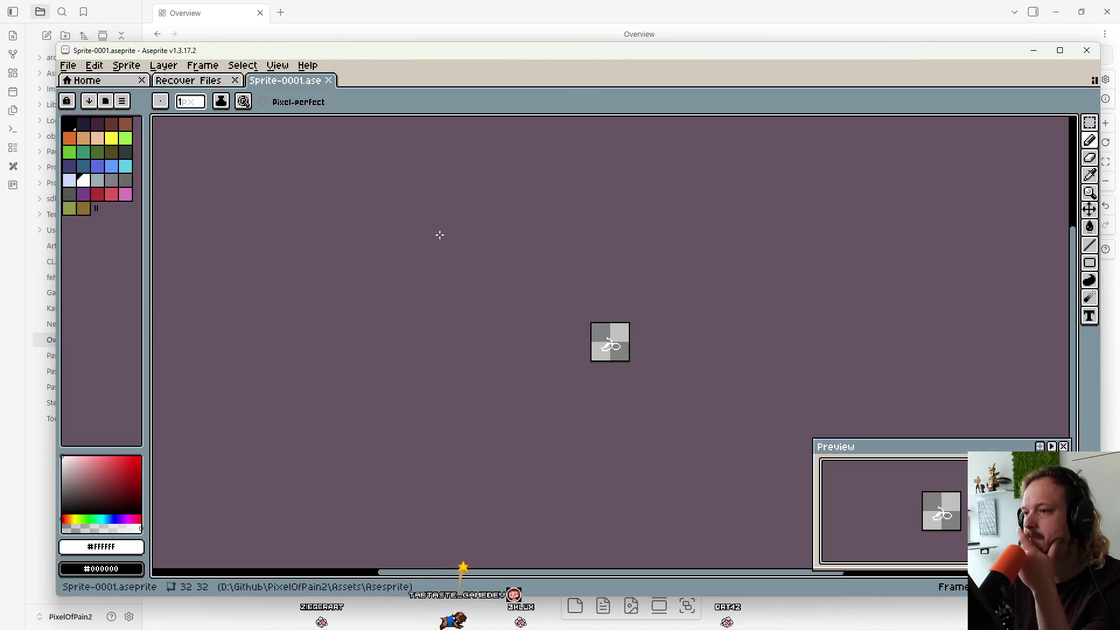
{"action": "scroll", "coordinate": [666, 310], "scroll_direction": "up", "scroll_amount": 6}
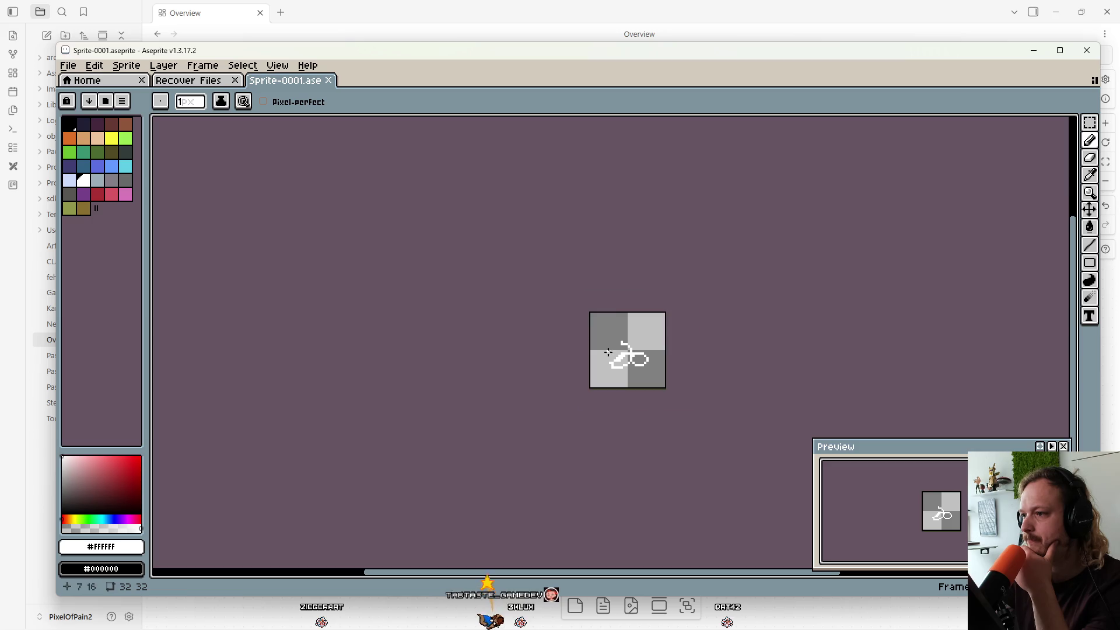
{"action": "scroll", "coordinate": [666, 309], "scroll_direction": "down", "scroll_amount": 3}
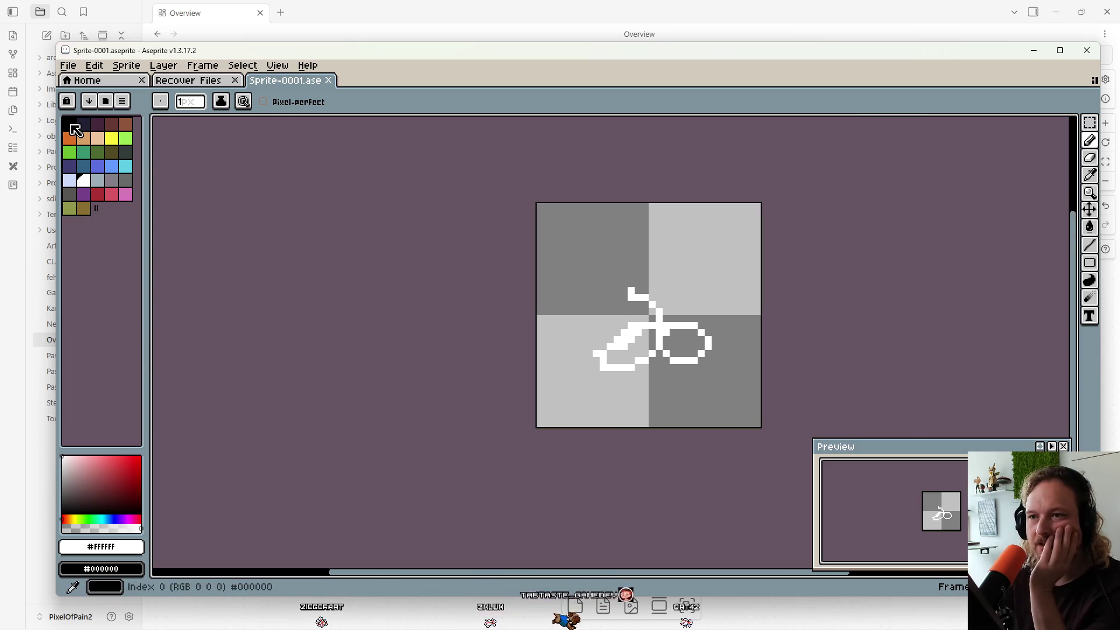
{"action": "left_click", "coordinate": [122, 101]}
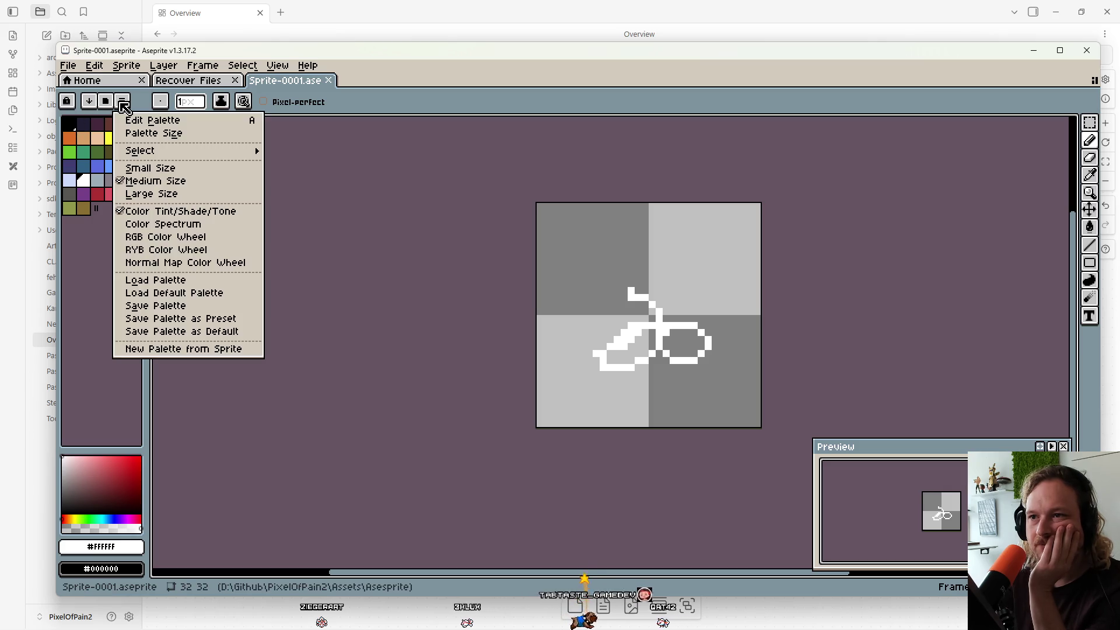
{"action": "left_click", "coordinate": [146, 120]}
{"action": "left_click", "coordinate": [122, 102]}
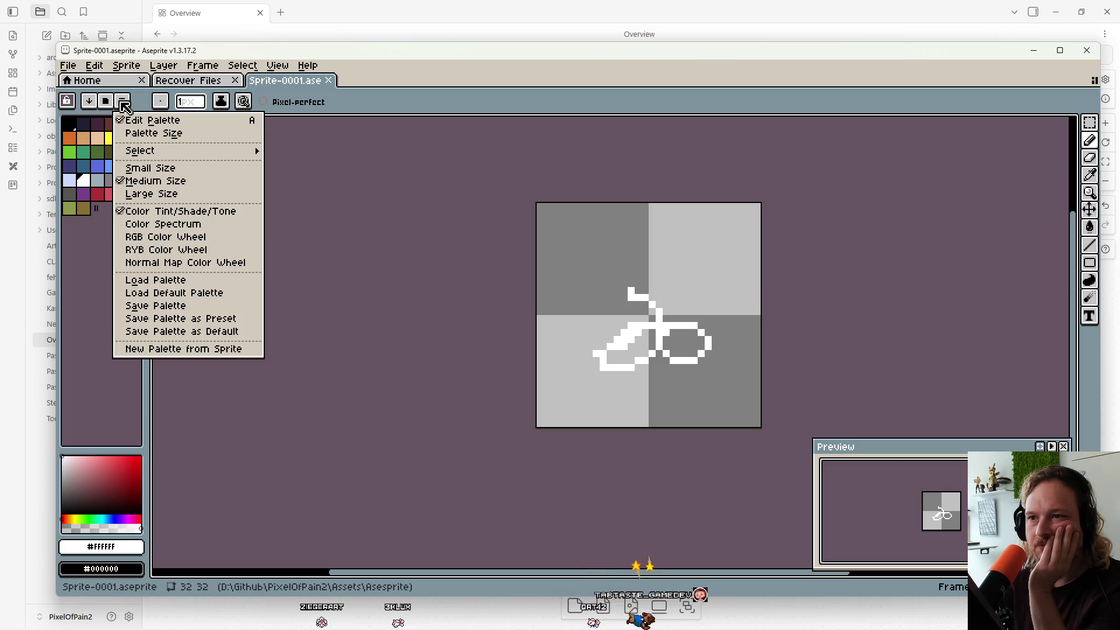
{"action": "mouse_move", "coordinate": [148, 155]}
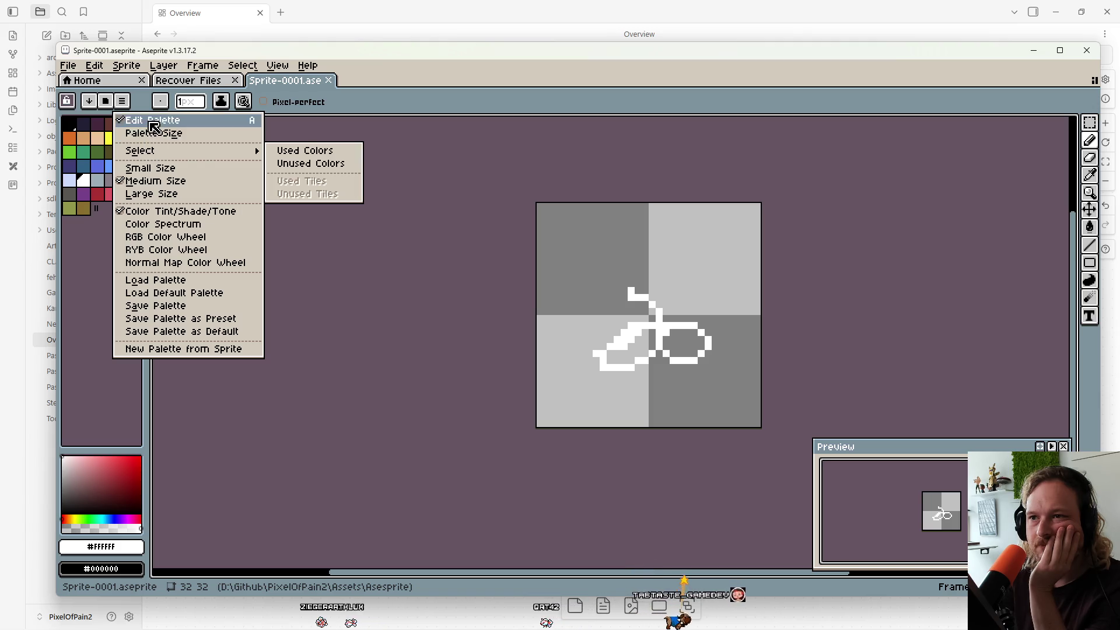
{"action": "left_click", "coordinate": [147, 120]}
{"action": "left_click", "coordinate": [122, 102]}
{"action": "left_click", "coordinate": [142, 134]}
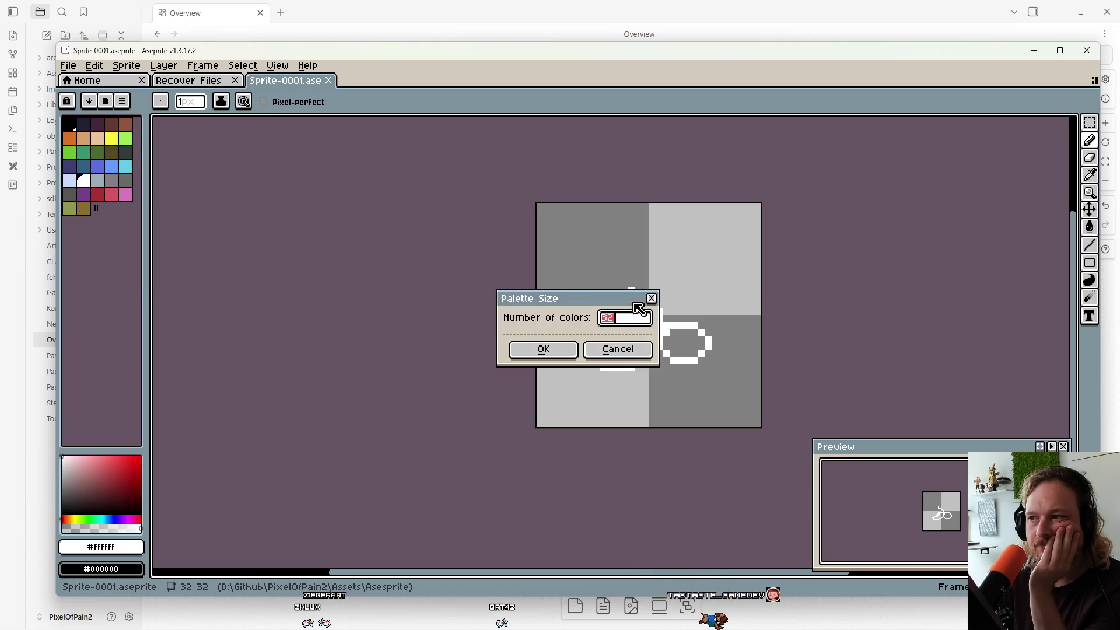
{"action": "left_click", "coordinate": [614, 353]}
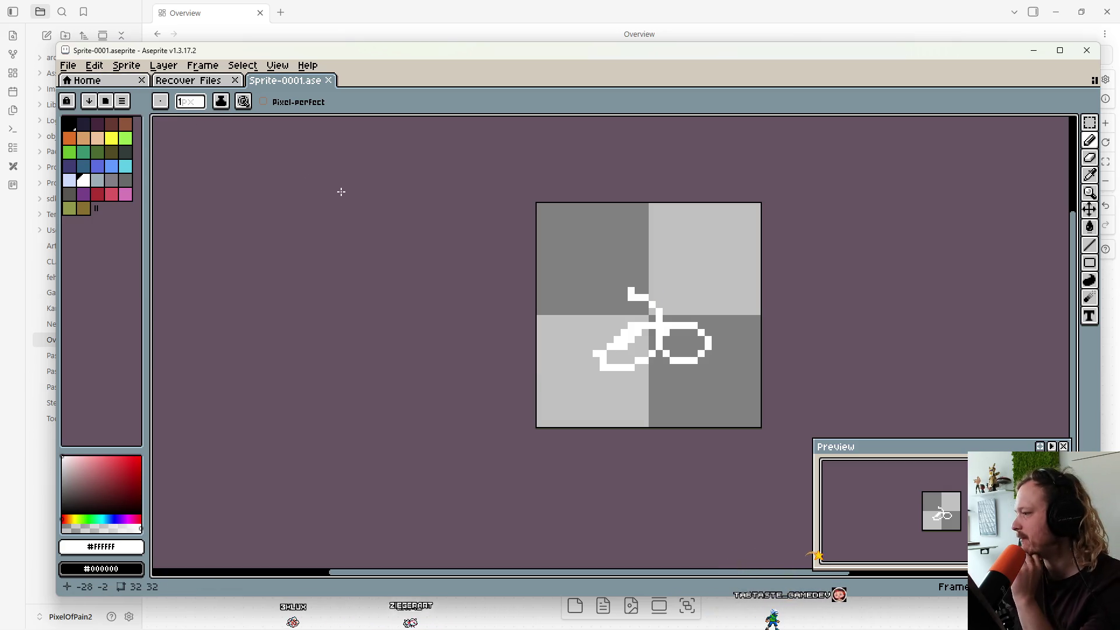
{"action": "mouse_move", "coordinate": [770, 626]}
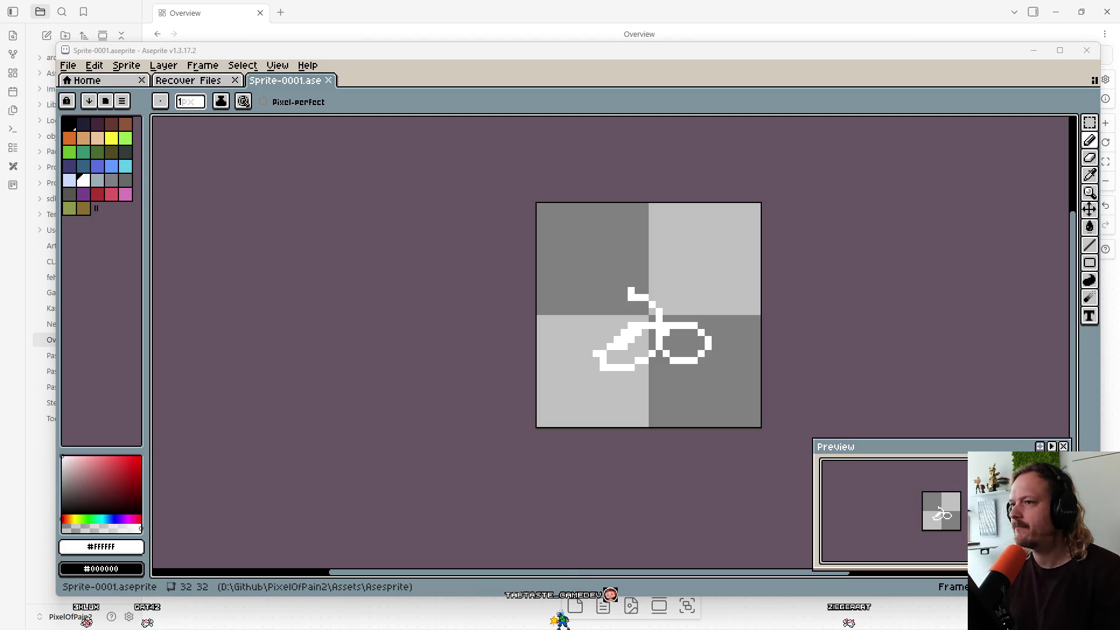
{"action": "left_click", "coordinate": [1031, 50]}
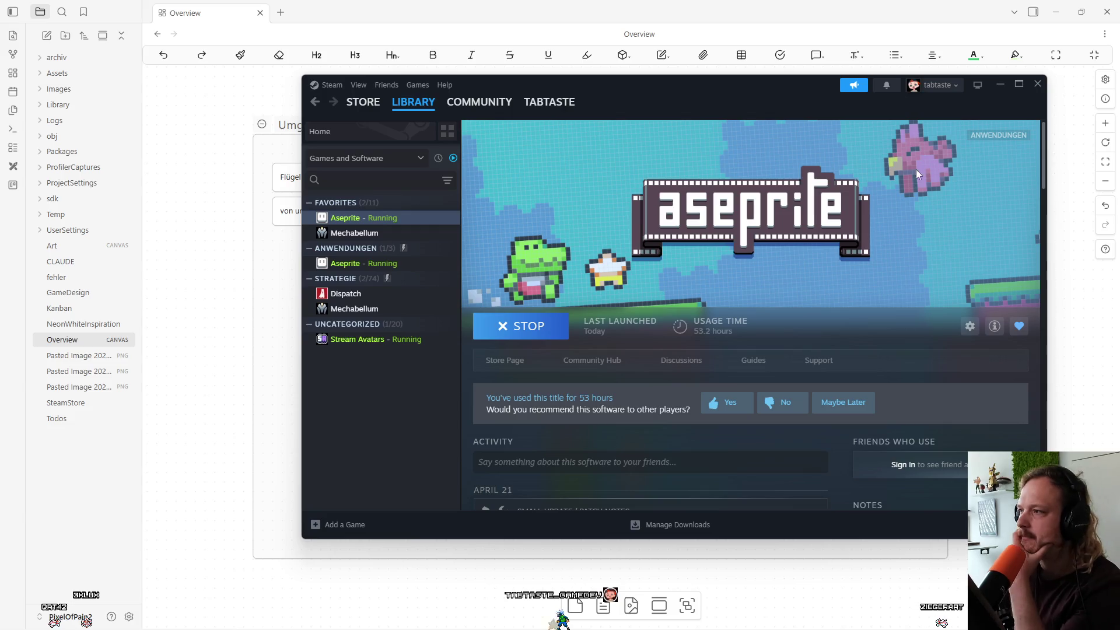
Minimize the Steam library window to reveal the Obsidian Overview canvas.
{"action": "left_click", "coordinate": [1002, 85]}
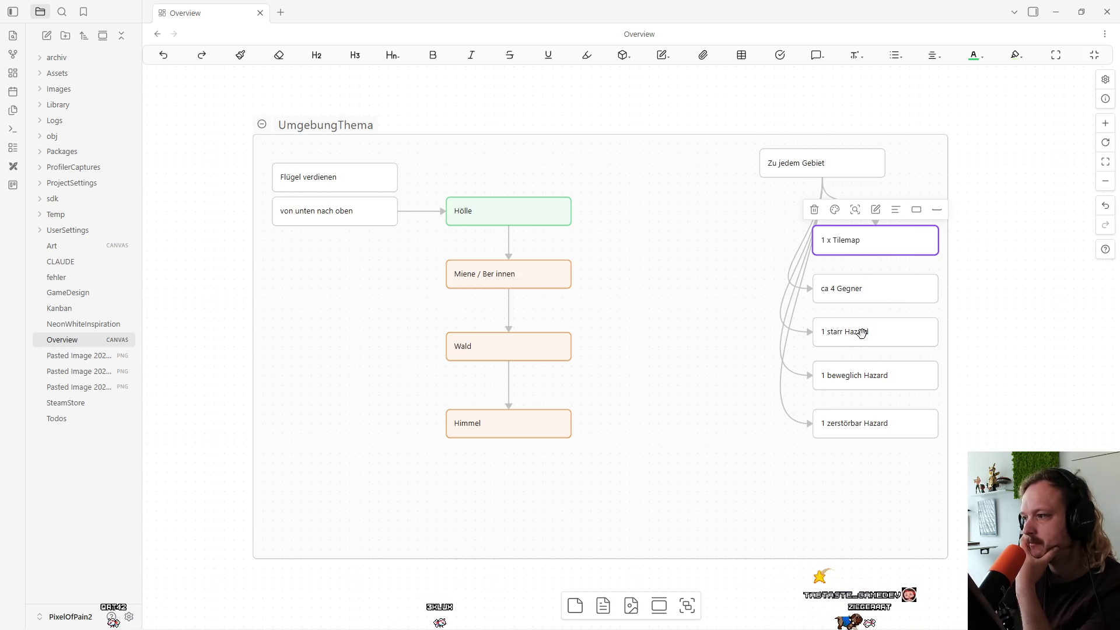
Box-select the 1 starr, 1 beweglich and 1 zerstörbar Hazard cards, then switch to Chrome.
{"action": "left_click_drag", "start_coordinate": [820, 482], "coordinate": [880, 325]}
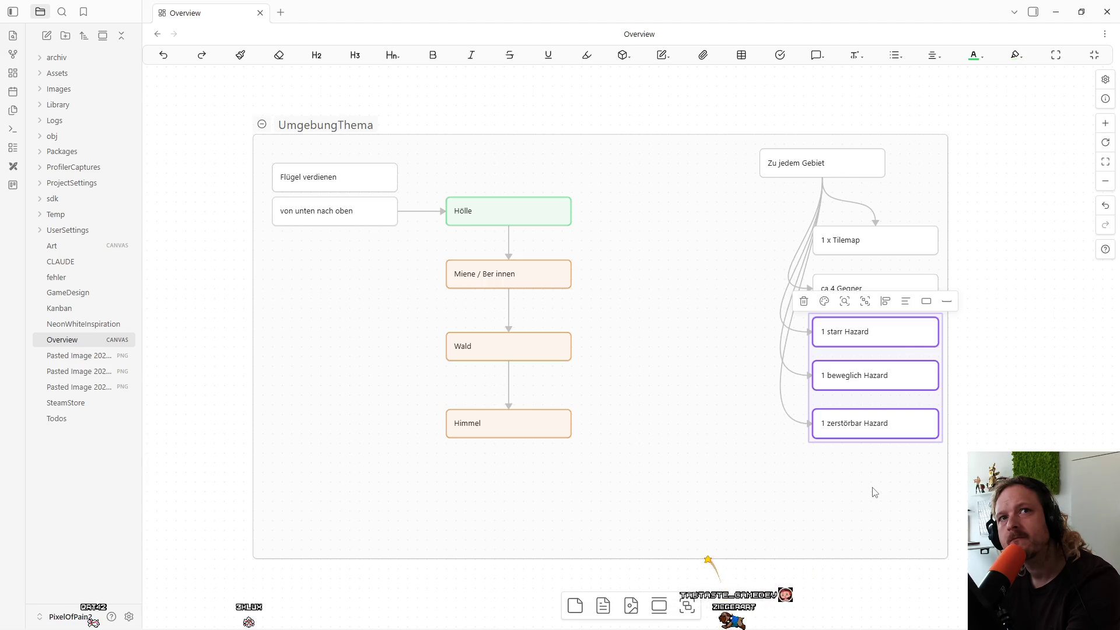
{"action": "mouse_move", "coordinate": [648, 629]}
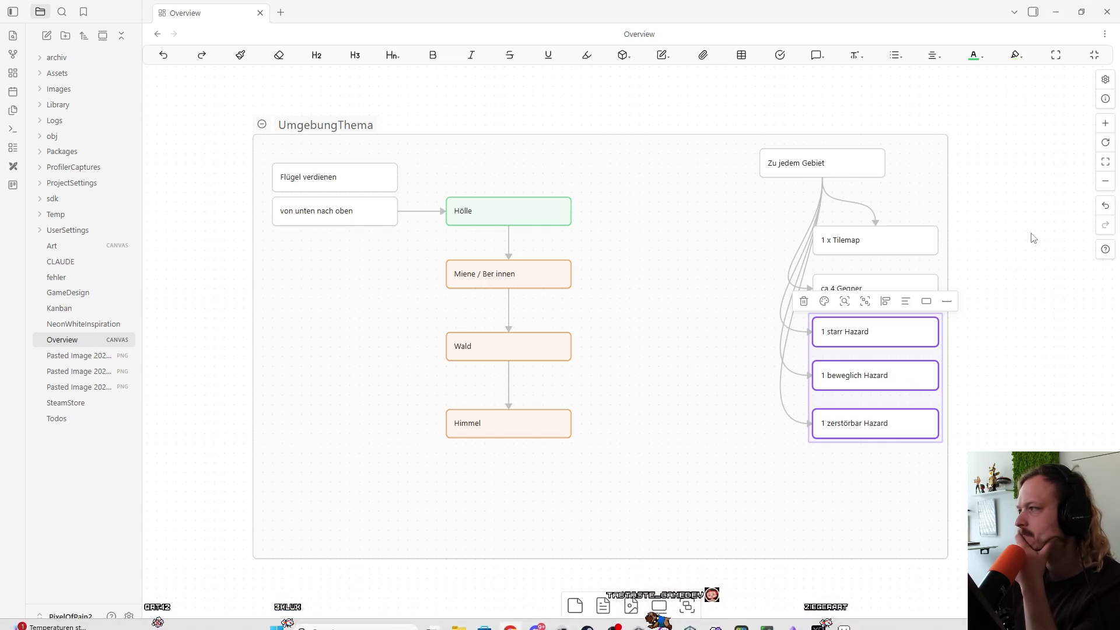
{"action": "key", "text": "alt+Tab"}
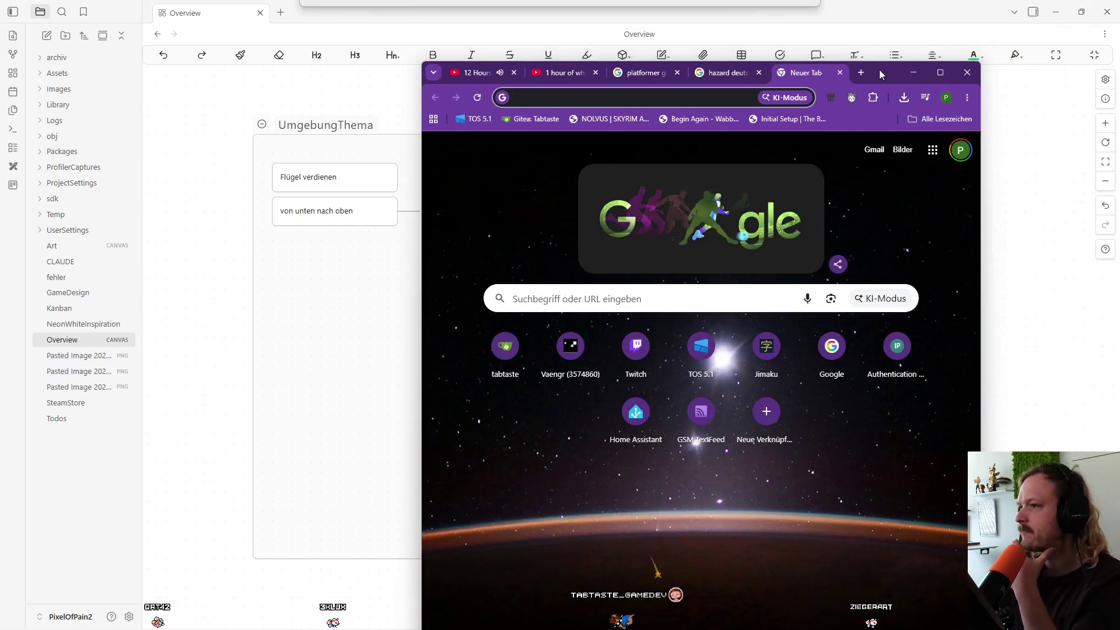
Search Google for 'hell game' and switch to the image results.
{"action": "left_click", "coordinate": [476, 279]}
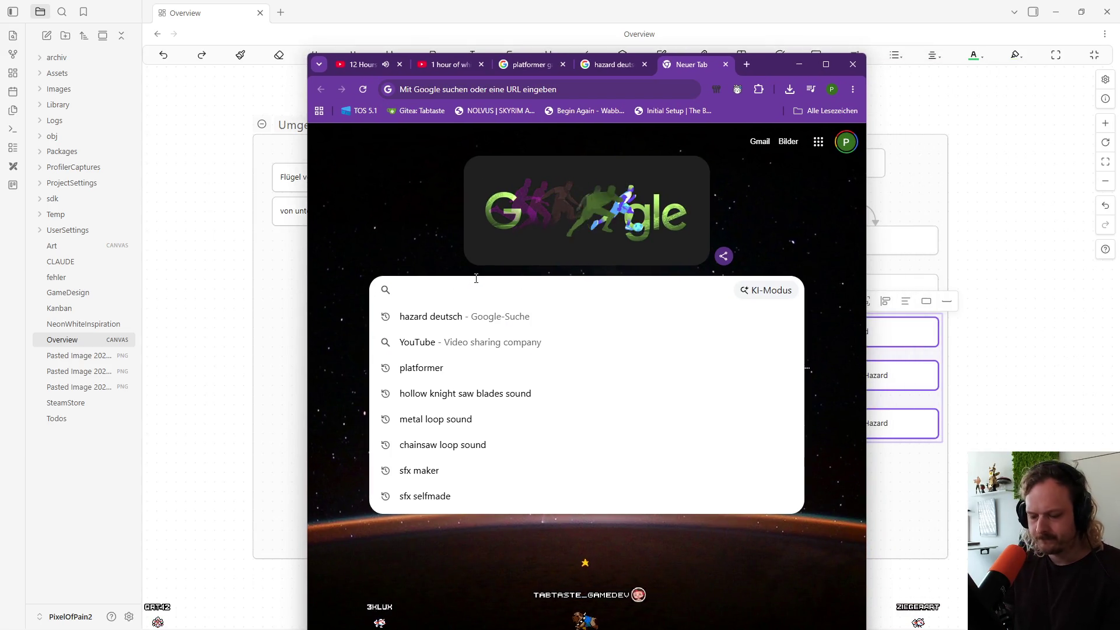
{"action": "type", "text": "hell game"}
{"action": "key", "text": "Return"}
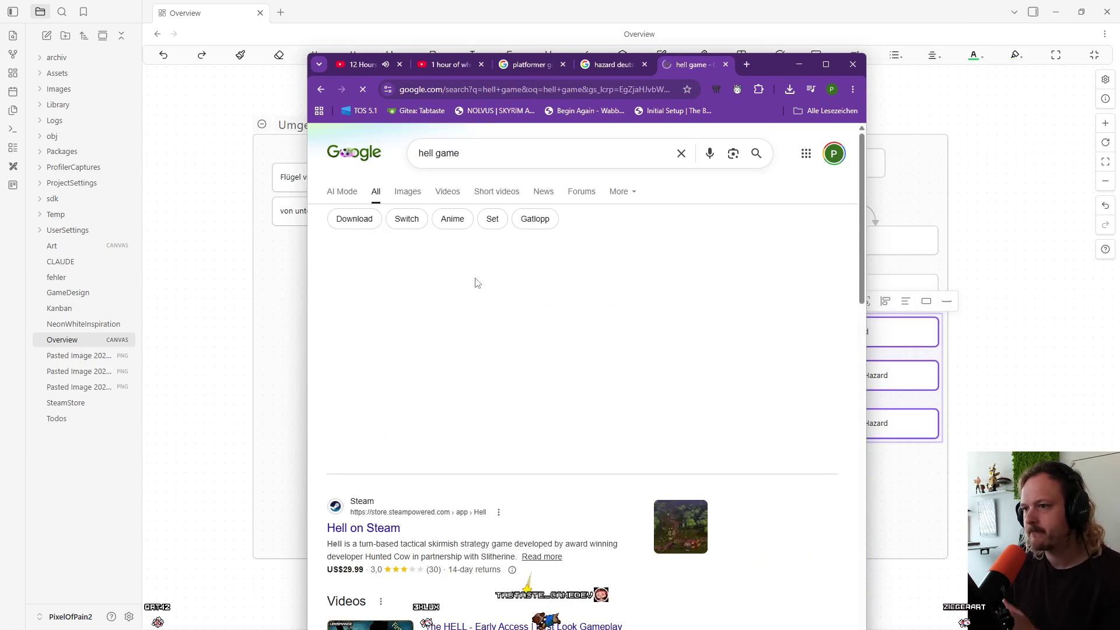
{"action": "left_click_drag", "start_coordinate": [779, 65], "coordinate": [776, 15]}
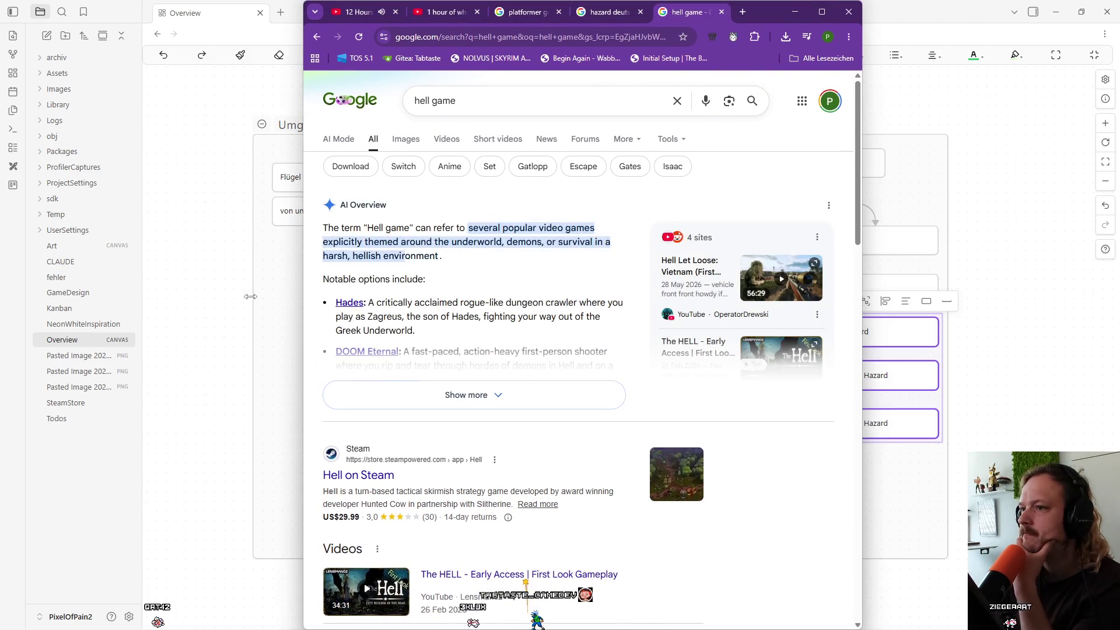
{"action": "left_click", "coordinate": [406, 140]}
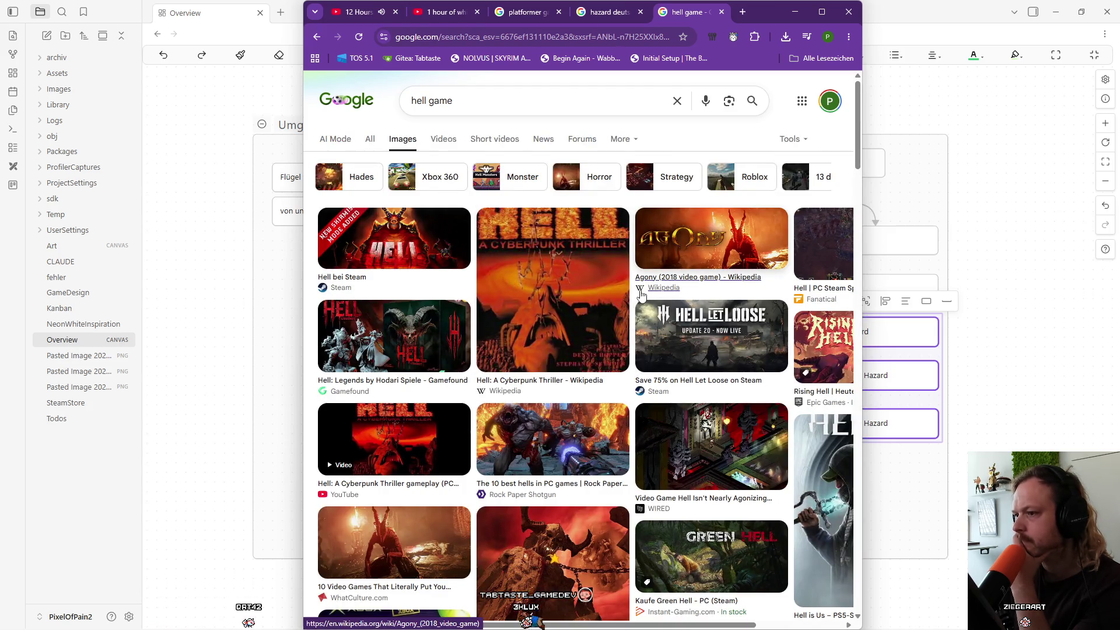
Scroll the image results and preview the Overlord: Raising Hell image, then close it.
{"action": "scroll", "coordinate": [640, 299], "scroll_direction": "down", "scroll_amount": 2}
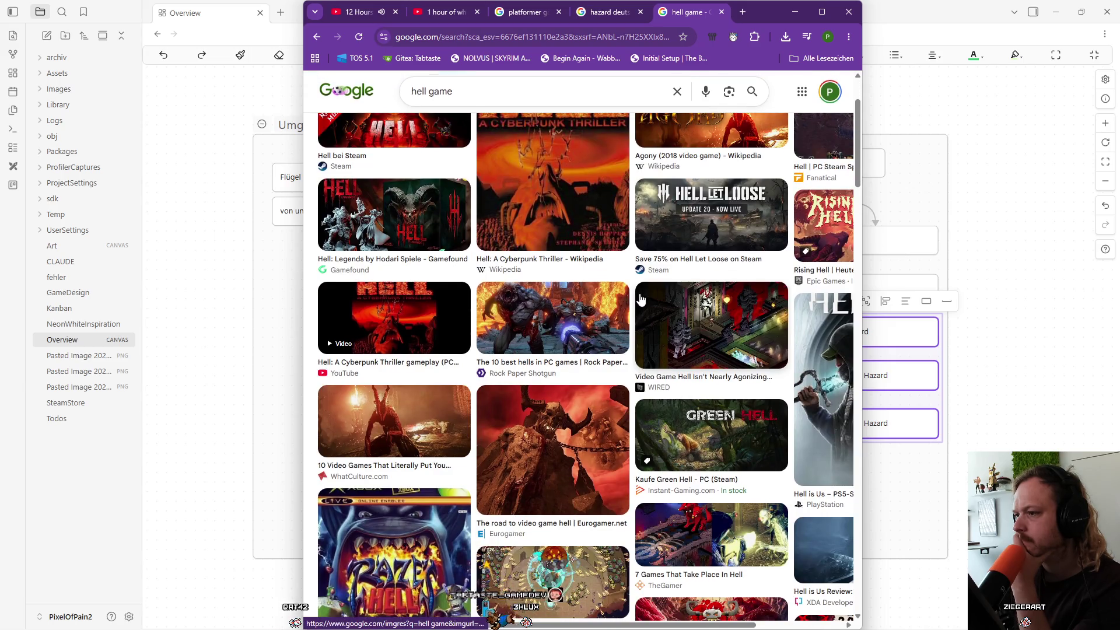
{"action": "scroll", "coordinate": [640, 298], "scroll_direction": "down", "scroll_amount": 3}
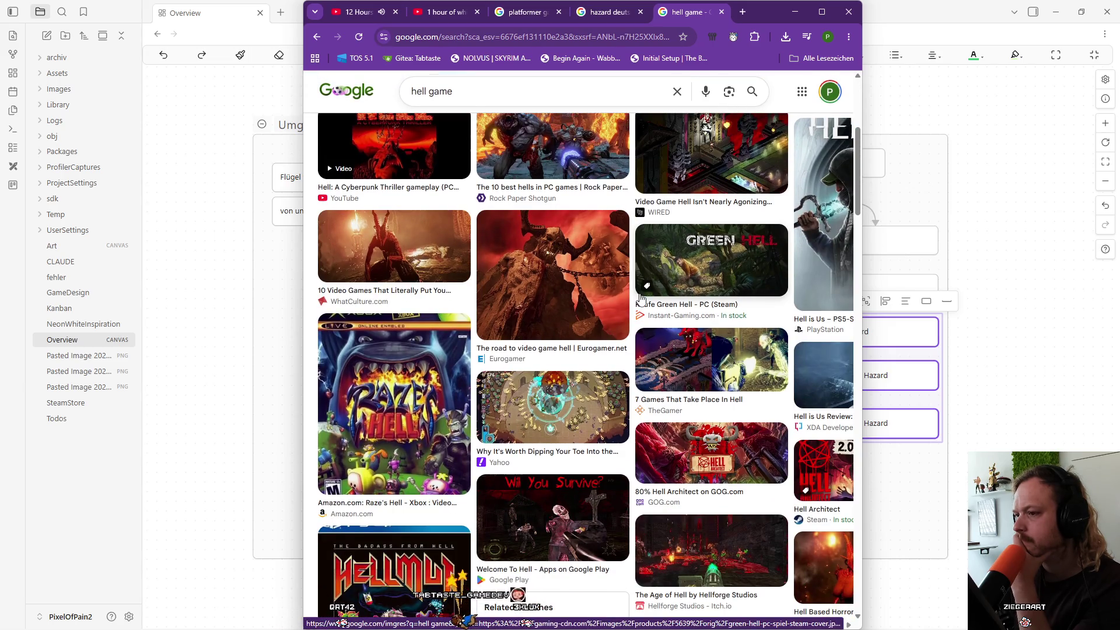
{"action": "scroll", "coordinate": [640, 299], "scroll_direction": "down", "scroll_amount": 1}
{"action": "scroll", "coordinate": [640, 299], "scroll_direction": "down", "scroll_amount": 3}
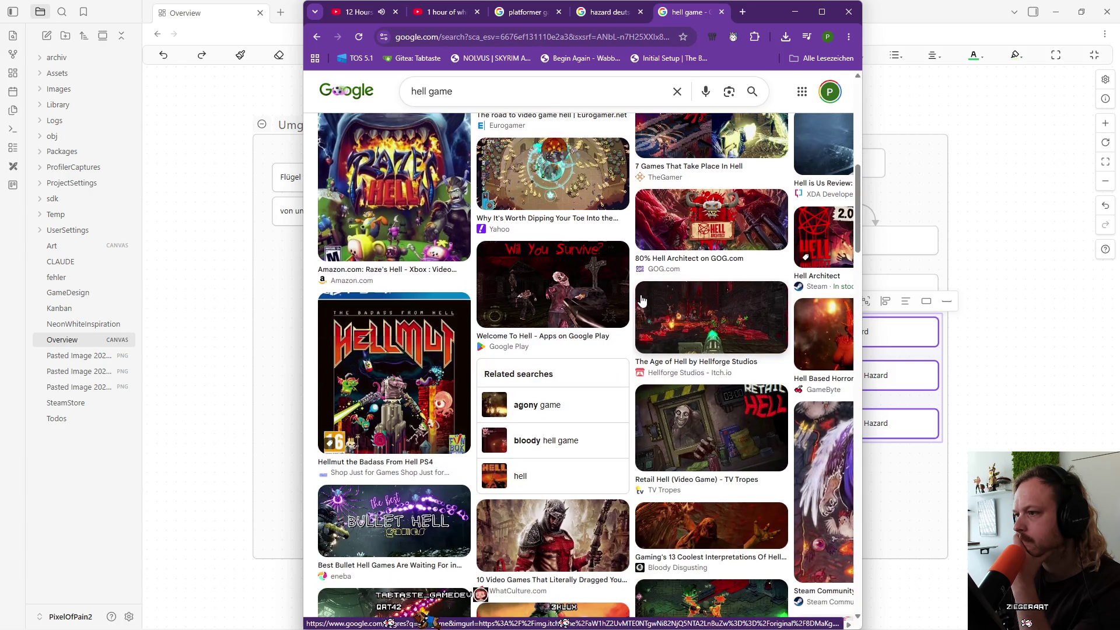
{"action": "scroll", "coordinate": [641, 299], "scroll_direction": "down", "scroll_amount": 3}
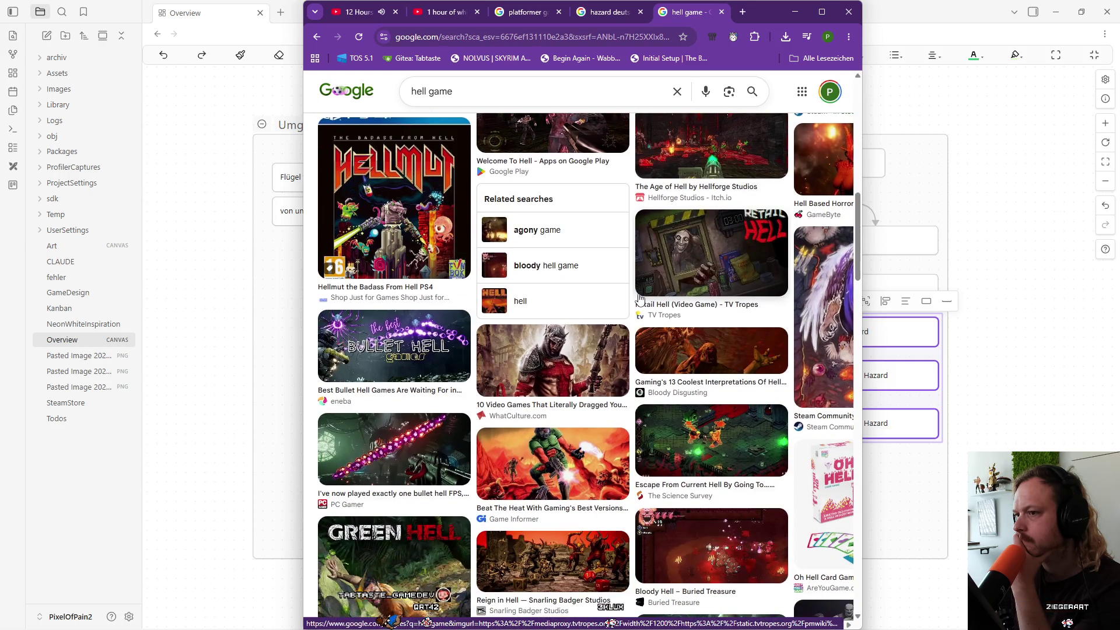
{"action": "scroll", "coordinate": [640, 298], "scroll_direction": "down", "scroll_amount": 4}
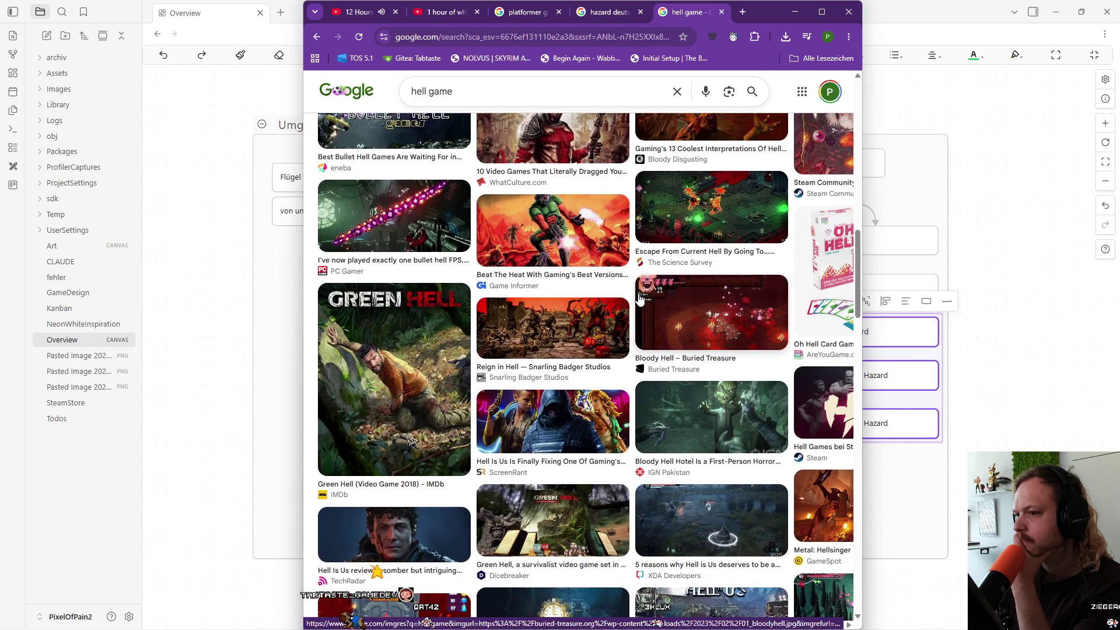
{"action": "scroll", "coordinate": [641, 299], "scroll_direction": "down", "scroll_amount": 5}
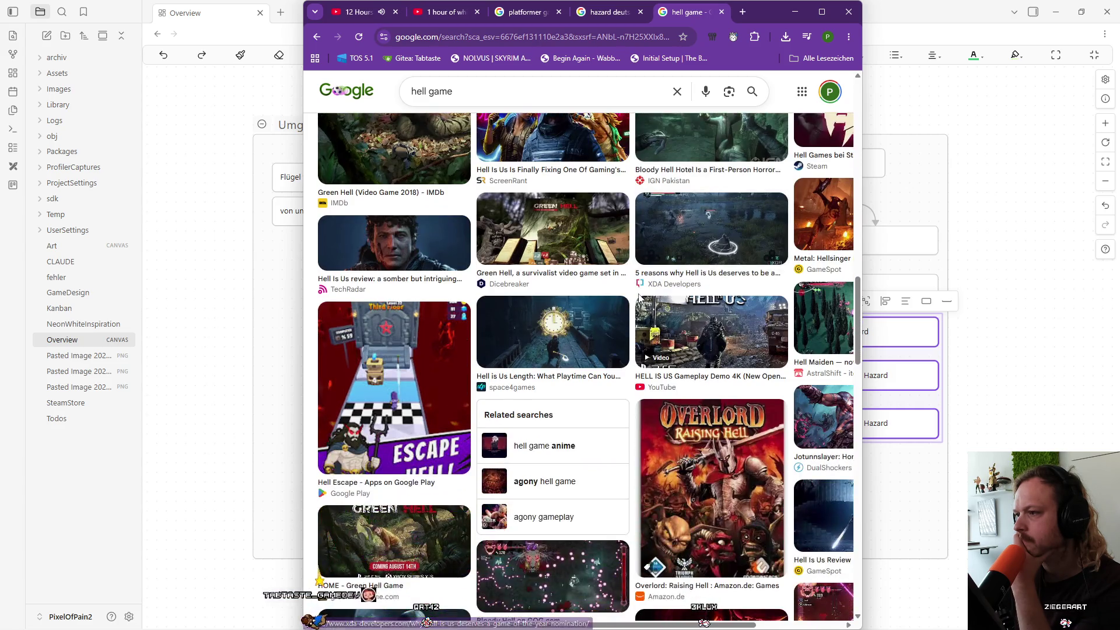
{"action": "scroll", "coordinate": [640, 299], "scroll_direction": "down", "scroll_amount": 3}
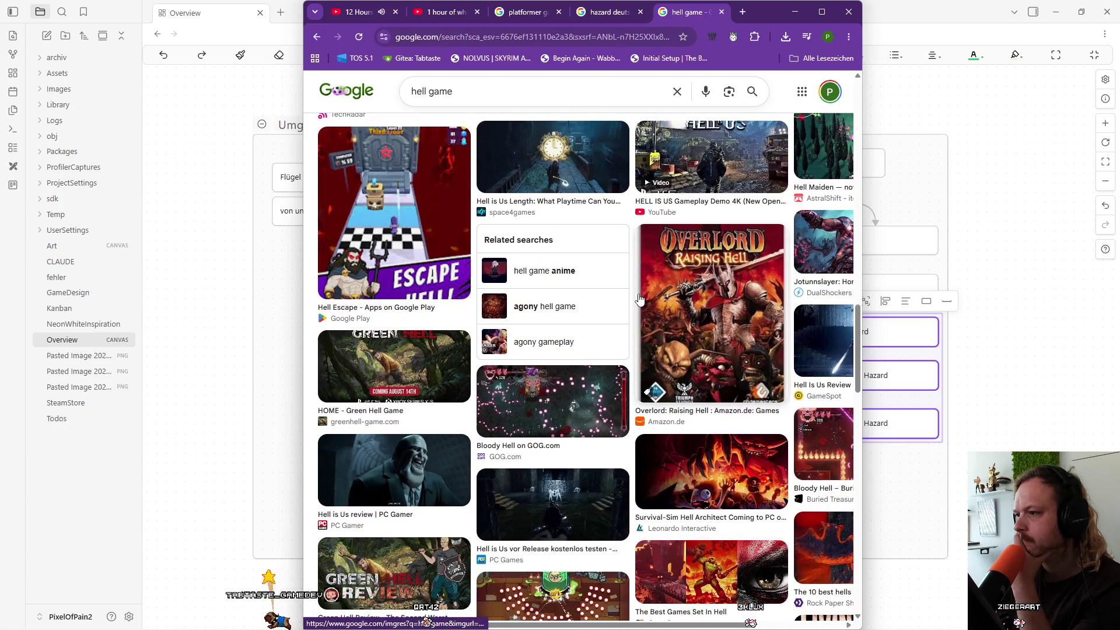
{"action": "left_click", "coordinate": [698, 314]}
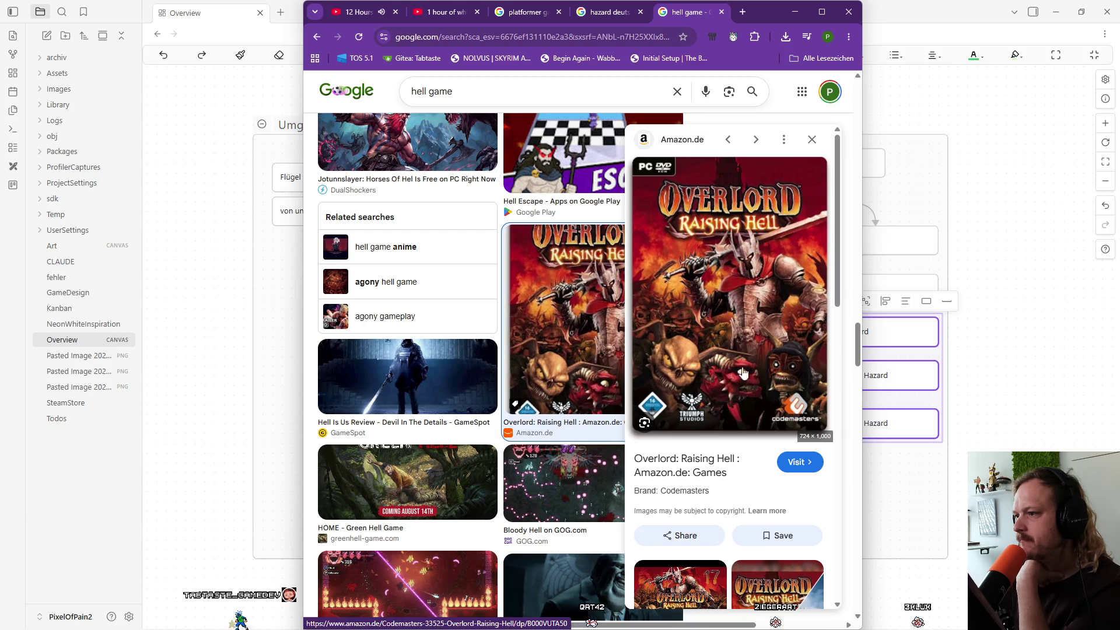
{"action": "left_click", "coordinate": [812, 140]}
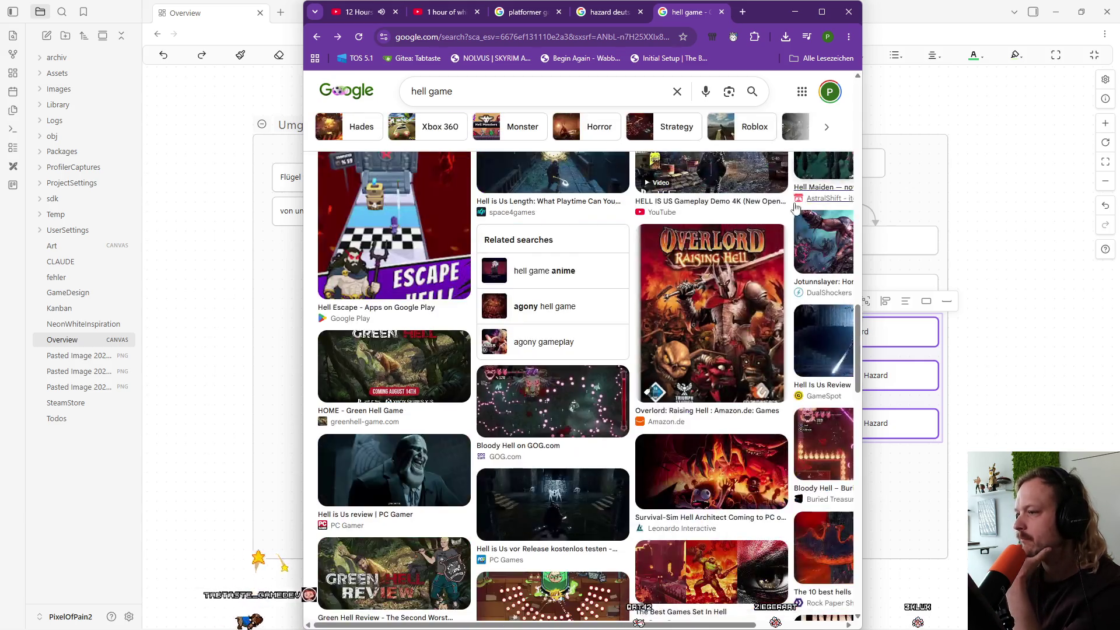
Preview the mobile bullet-hell games image, then close it.
{"action": "scroll", "coordinate": [708, 380], "scroll_direction": "down", "scroll_amount": 3}
{"action": "scroll", "coordinate": [708, 380], "scroll_direction": "down", "scroll_amount": 1}
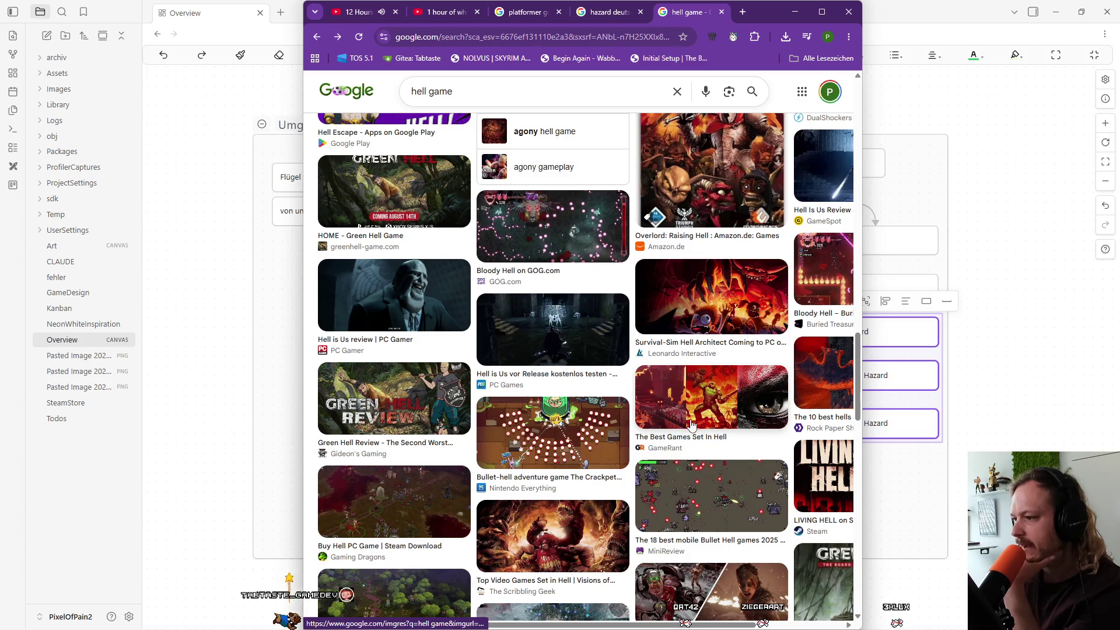
{"action": "scroll", "coordinate": [699, 436], "scroll_direction": "down", "scroll_amount": 1}
{"action": "left_click", "coordinate": [698, 436]}
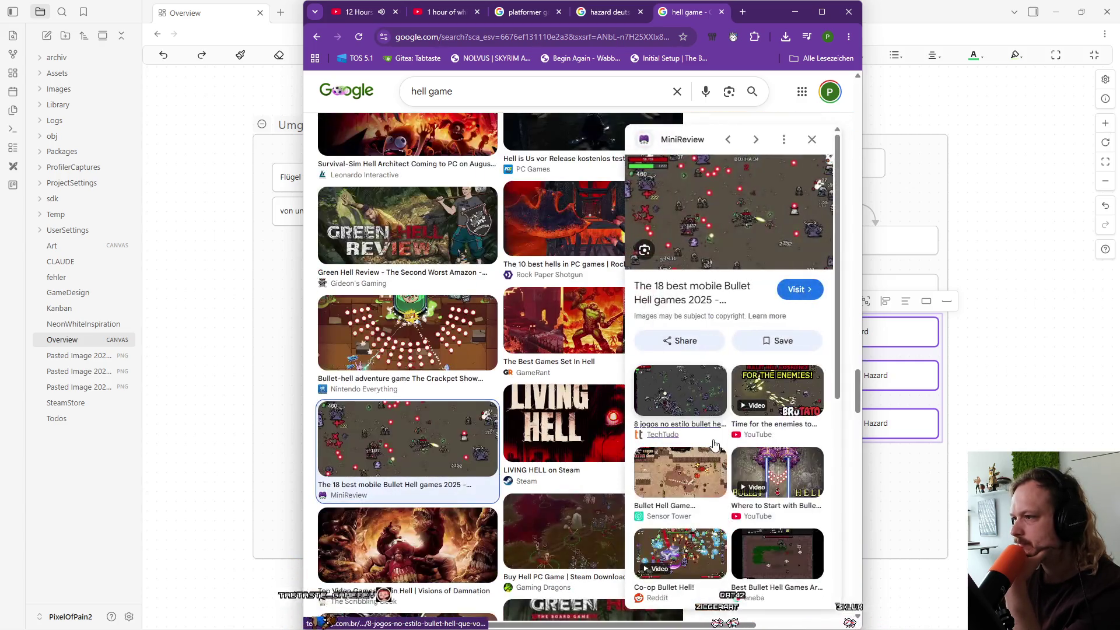
{"action": "left_click", "coordinate": [812, 139]}
Scroll further and preview the Platformer Hell Game Tileset image.
{"action": "scroll", "coordinate": [549, 397], "scroll_direction": "down", "scroll_amount": 2}
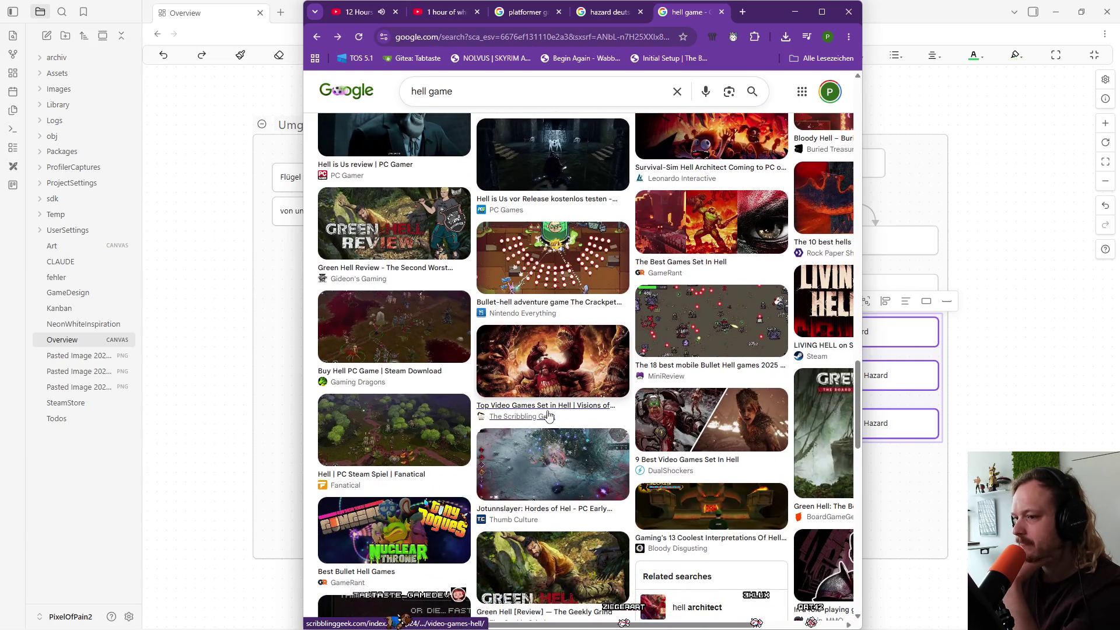
{"action": "scroll", "coordinate": [549, 406], "scroll_direction": "down", "scroll_amount": 2}
{"action": "scroll", "coordinate": [548, 414], "scroll_direction": "down", "scroll_amount": 2}
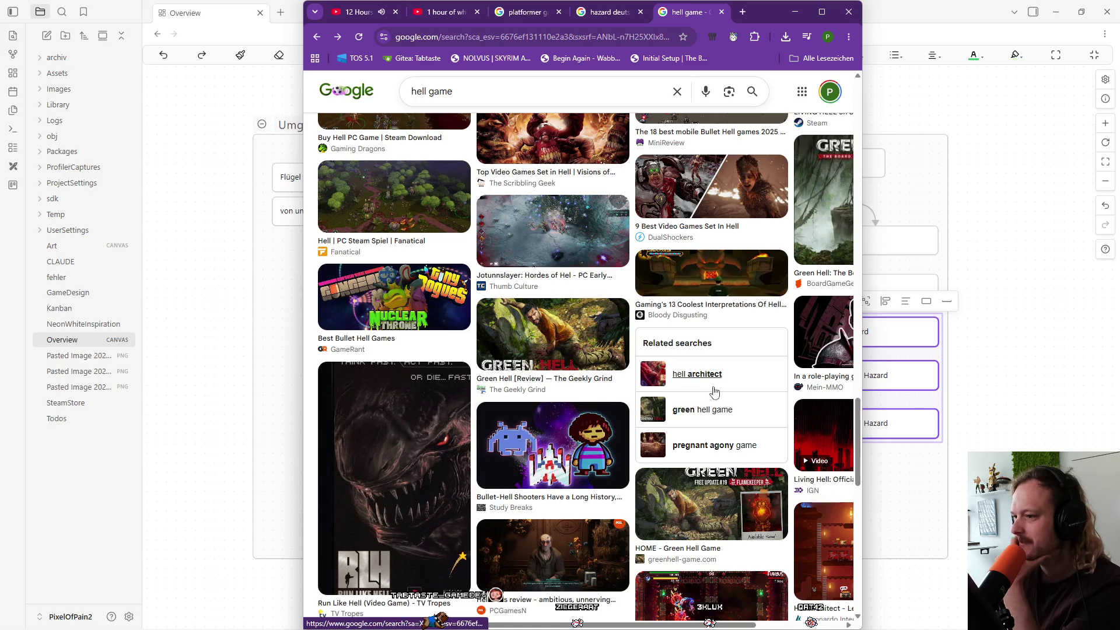
{"action": "scroll", "coordinate": [598, 488], "scroll_direction": "down", "scroll_amount": 3}
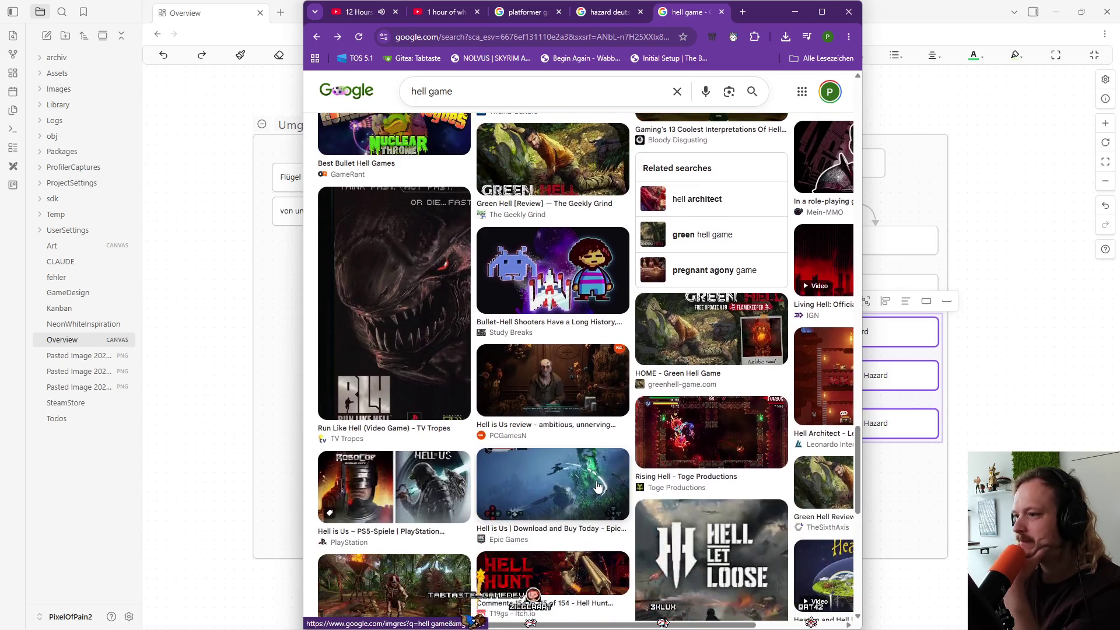
{"action": "scroll", "coordinate": [521, 461], "scroll_direction": "down", "scroll_amount": 3}
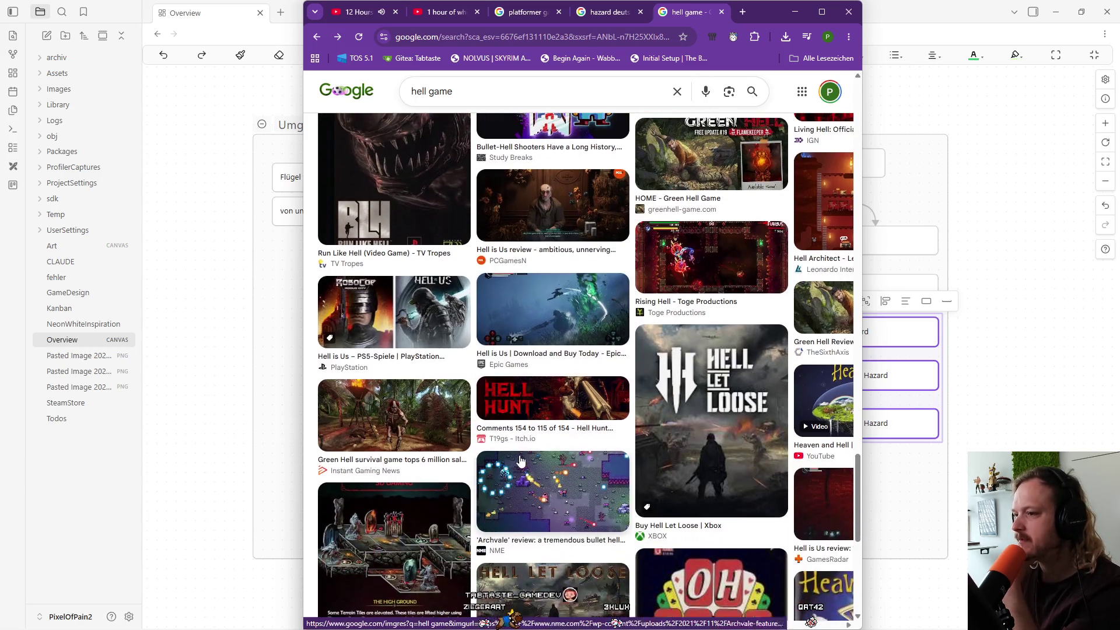
{"action": "scroll", "coordinate": [521, 462], "scroll_direction": "down", "scroll_amount": 3}
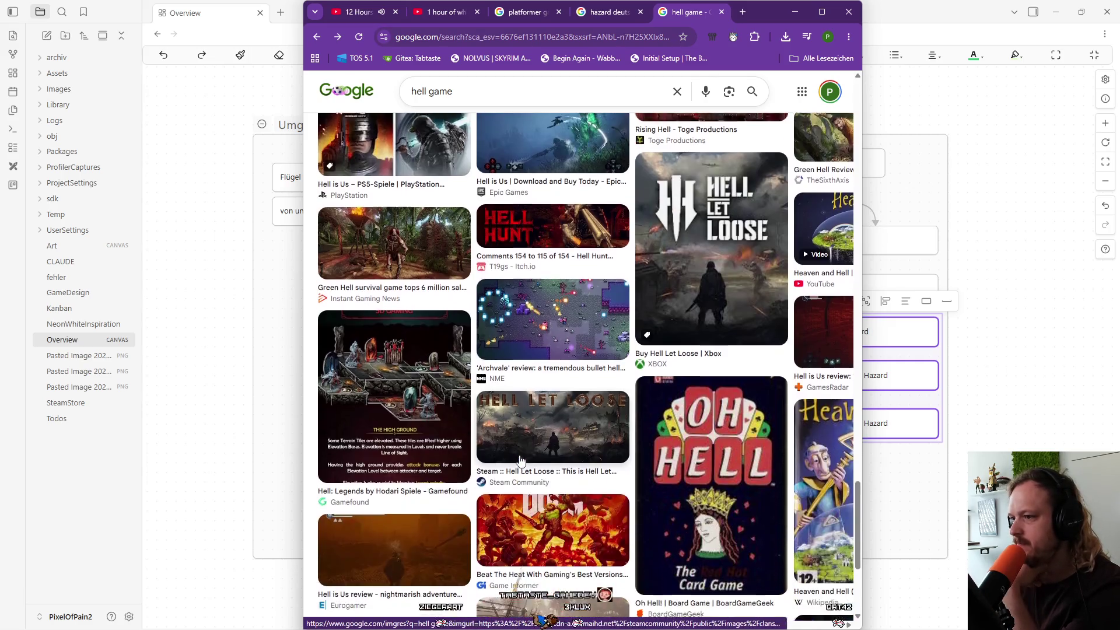
{"action": "scroll", "coordinate": [521, 461], "scroll_direction": "down", "scroll_amount": 4}
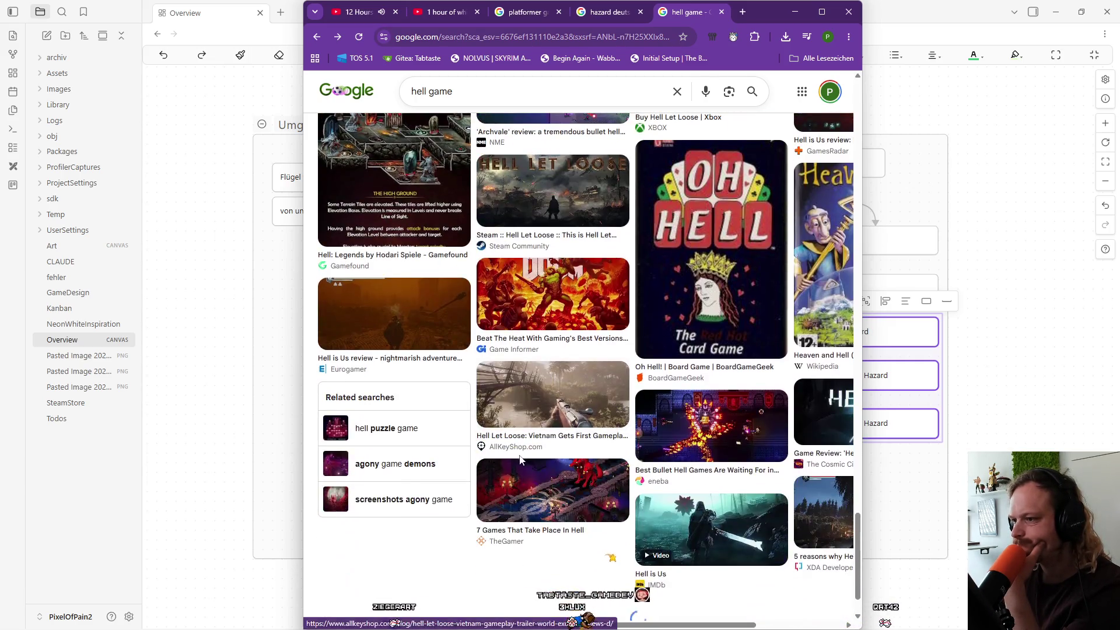
{"action": "scroll", "coordinate": [521, 462], "scroll_direction": "down", "scroll_amount": 3}
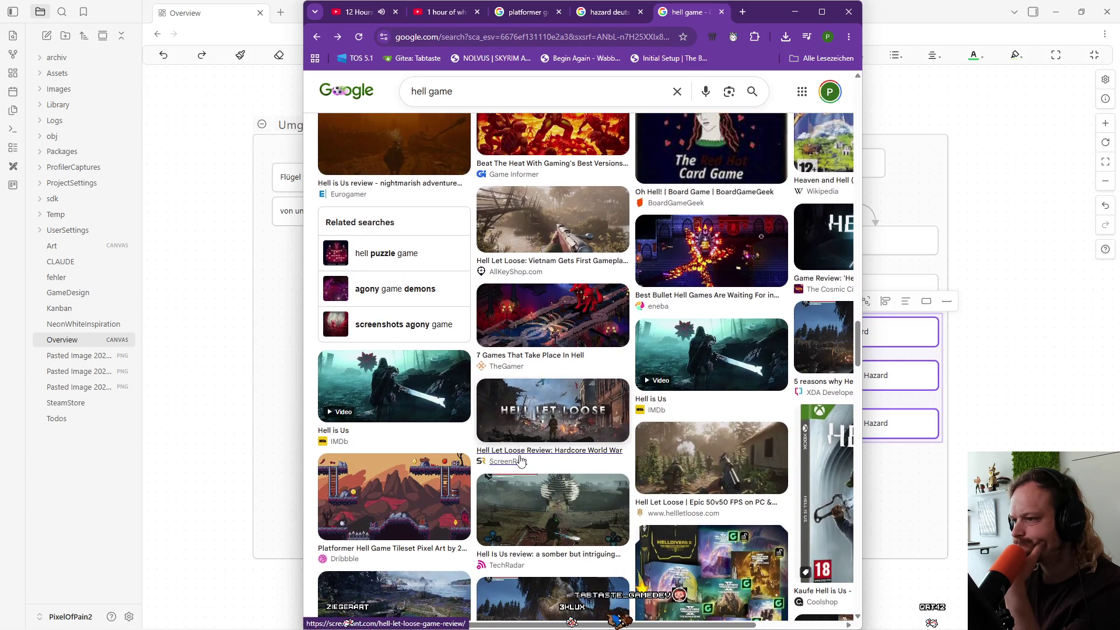
{"action": "left_click", "coordinate": [427, 507]}
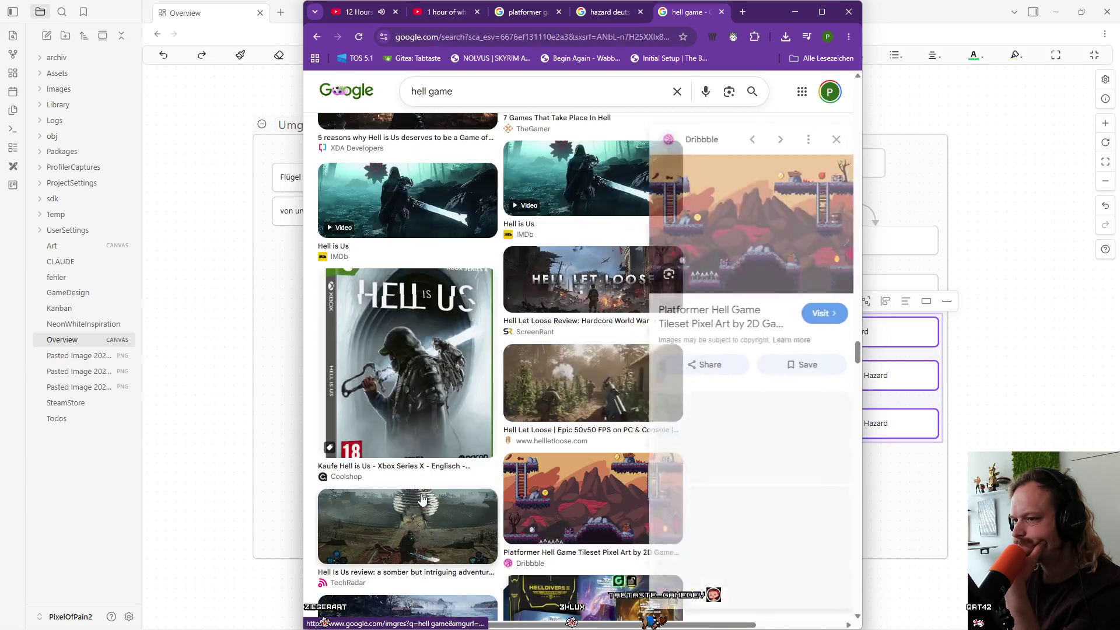
Visit the tileset's Dribbble page and pass the bag captcha by selecting all four bag pictures.
{"action": "left_click", "coordinate": [807, 315]}
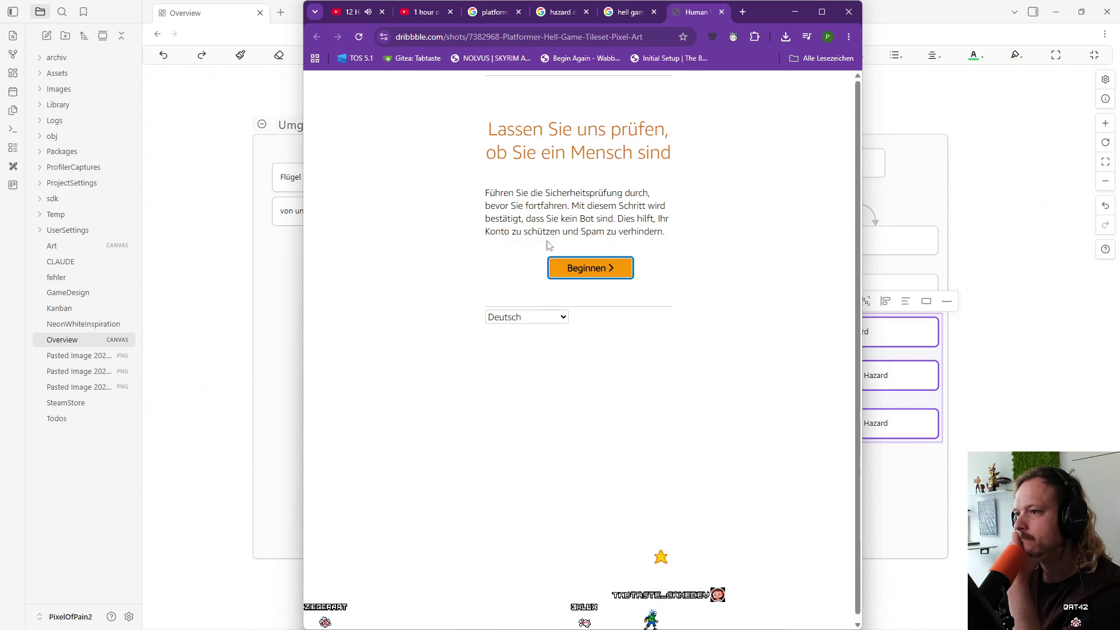
{"action": "key", "text": "Return"}
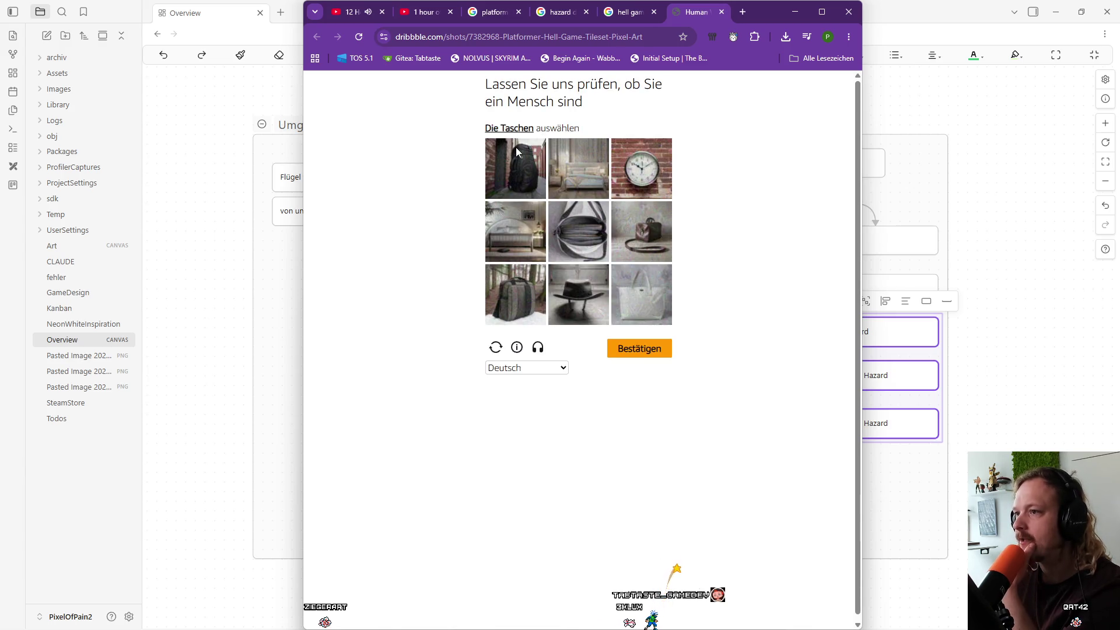
{"action": "left_click", "coordinate": [510, 166]}
{"action": "left_click", "coordinate": [527, 296]}
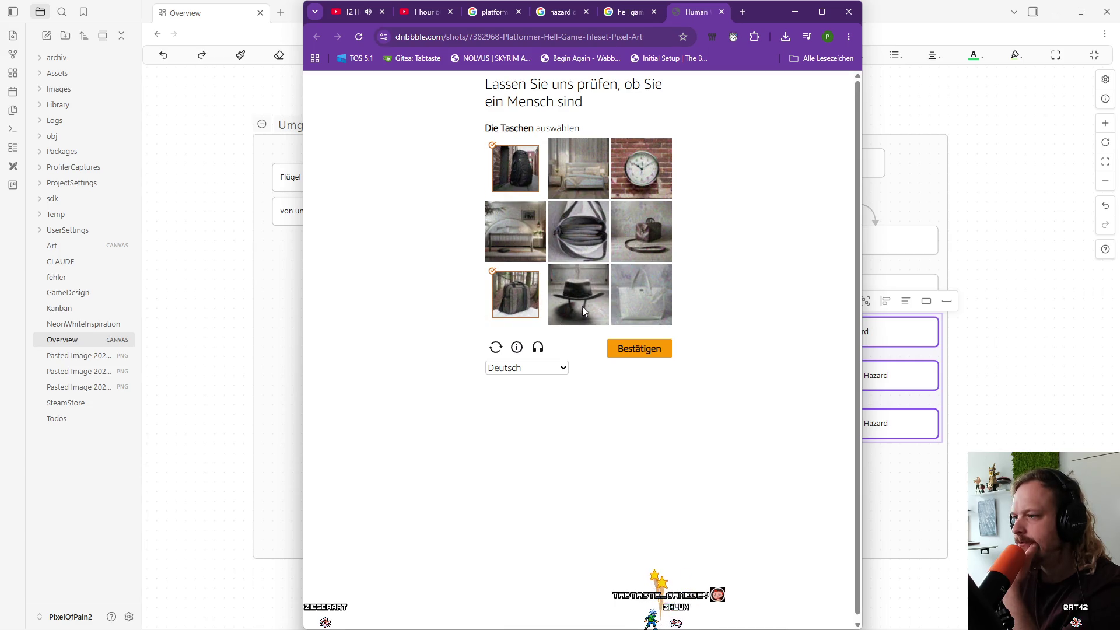
{"action": "left_click", "coordinate": [662, 283]}
{"action": "left_click", "coordinate": [578, 234]}
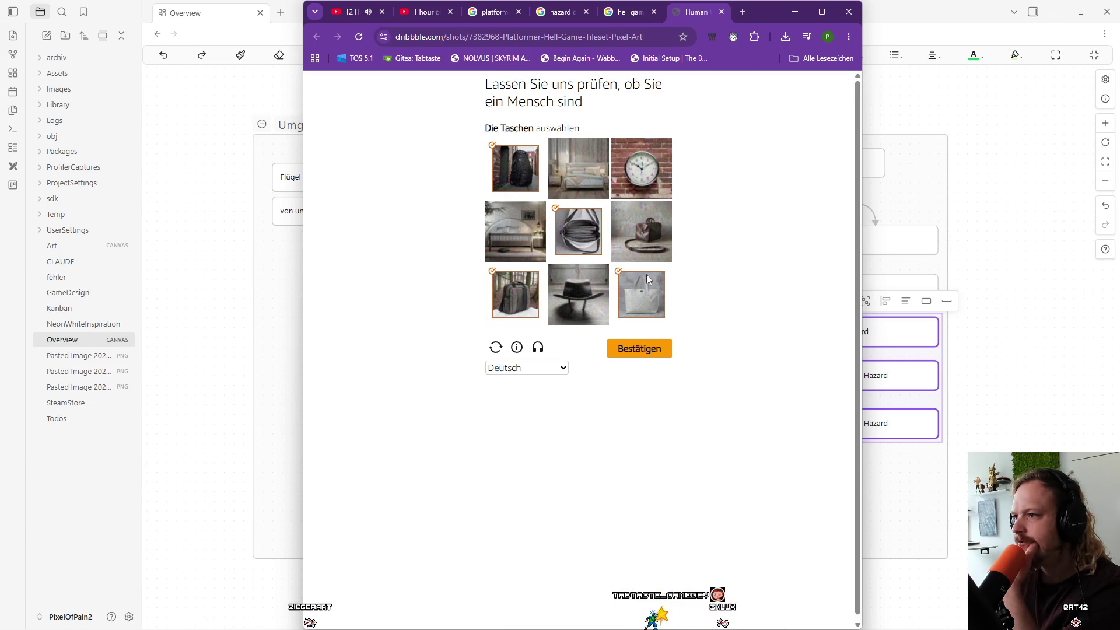
{"action": "left_click", "coordinate": [631, 349]}
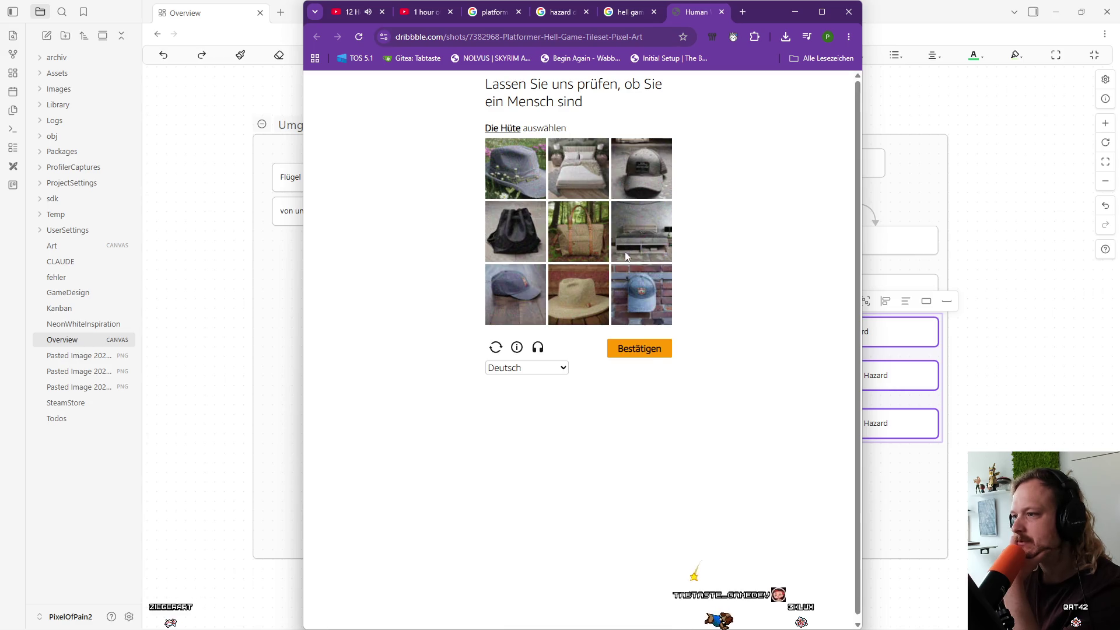
Select the five hat pictures and confirm to load the Dribbble shot page.
{"action": "left_click", "coordinate": [528, 177]}
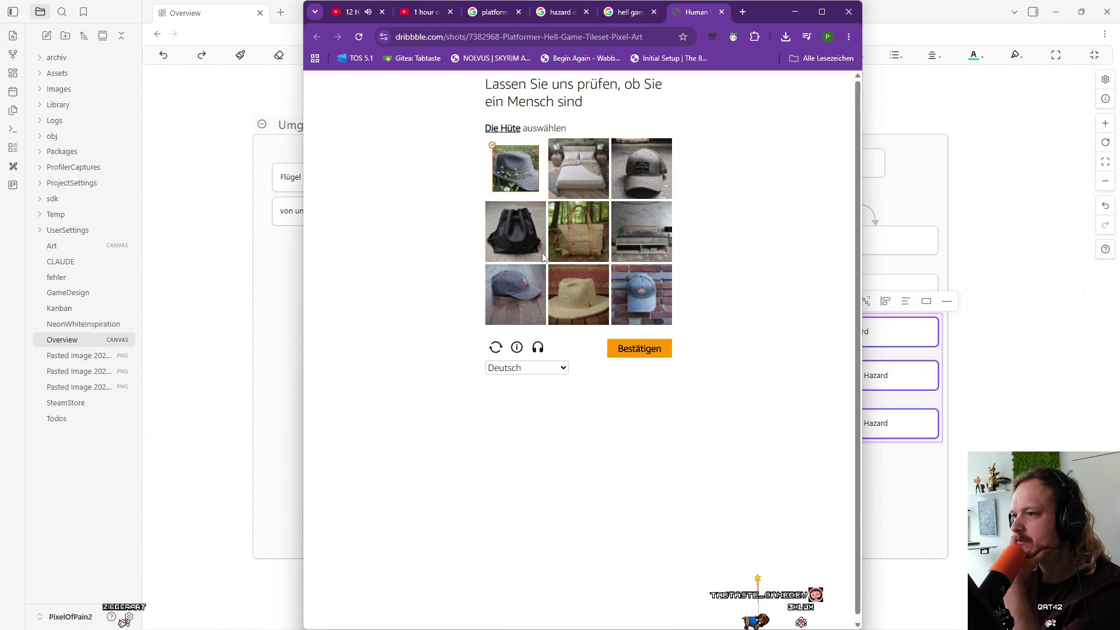
{"action": "left_click", "coordinate": [577, 292]}
{"action": "left_click", "coordinate": [530, 291]}
{"action": "left_click", "coordinate": [642, 295]}
{"action": "left_click", "coordinate": [629, 185]}
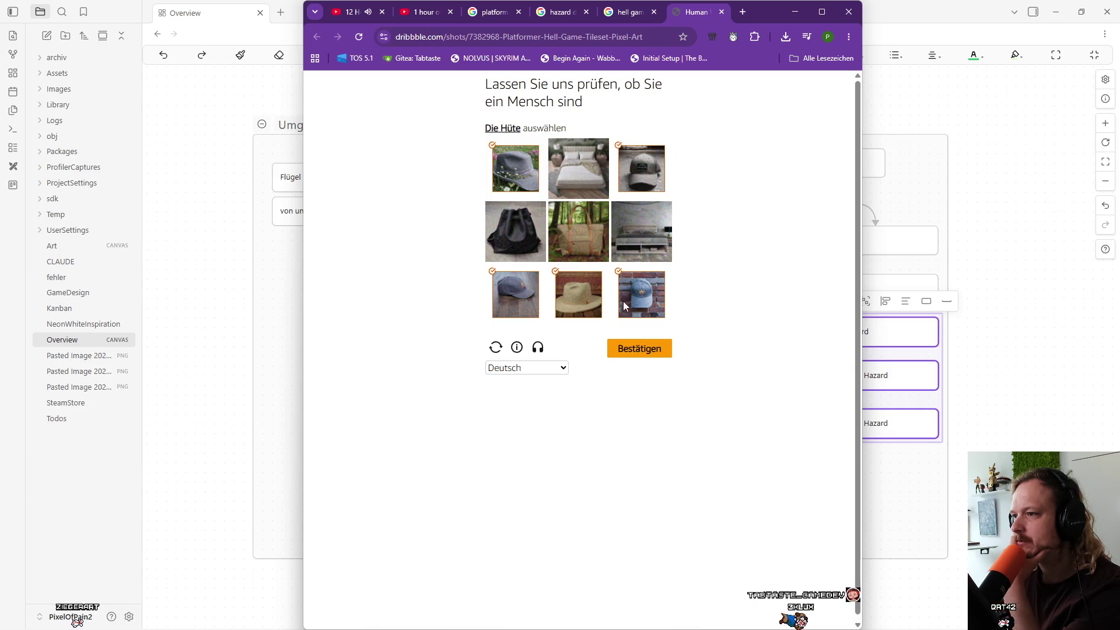
{"action": "left_click", "coordinate": [638, 348]}
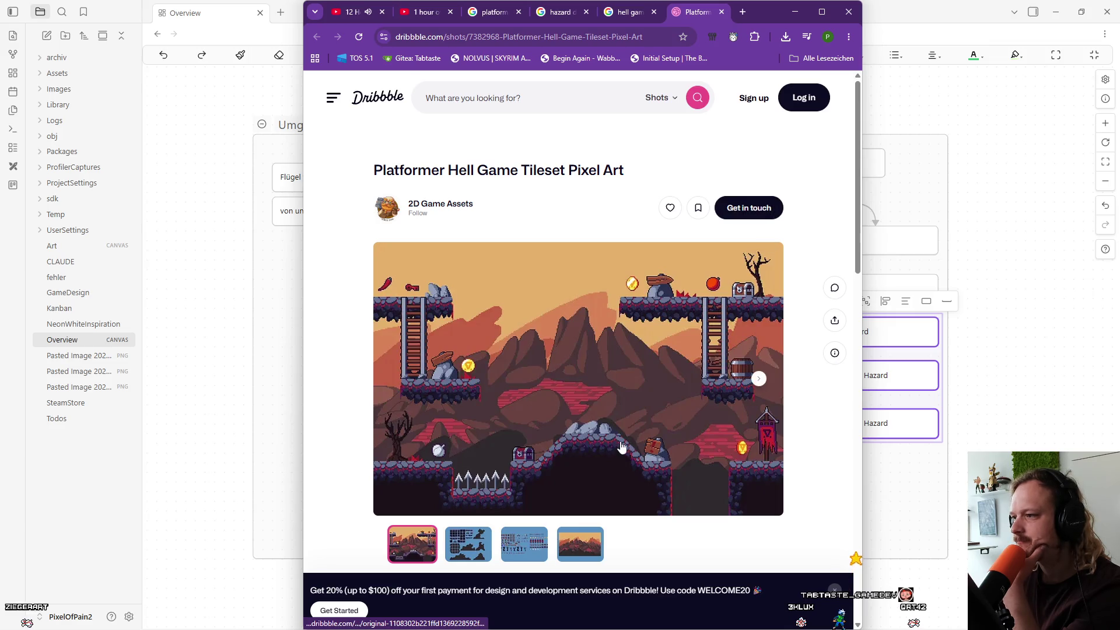
{"action": "scroll", "coordinate": [606, 474], "scroll_direction": "down", "scroll_amount": 1}
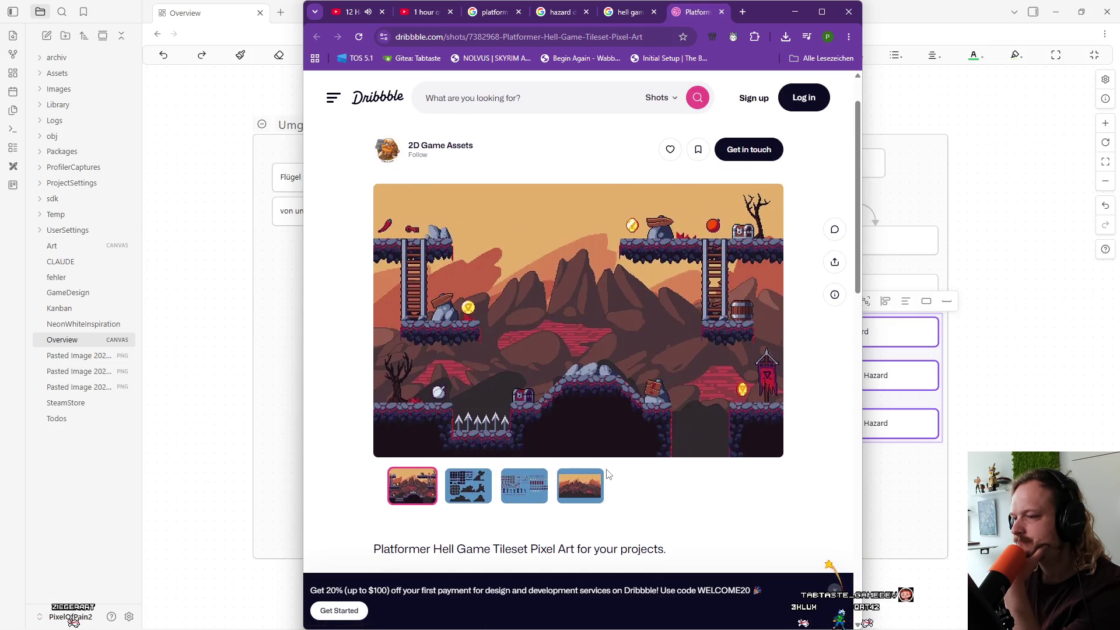
{"action": "key", "text": "Right"}
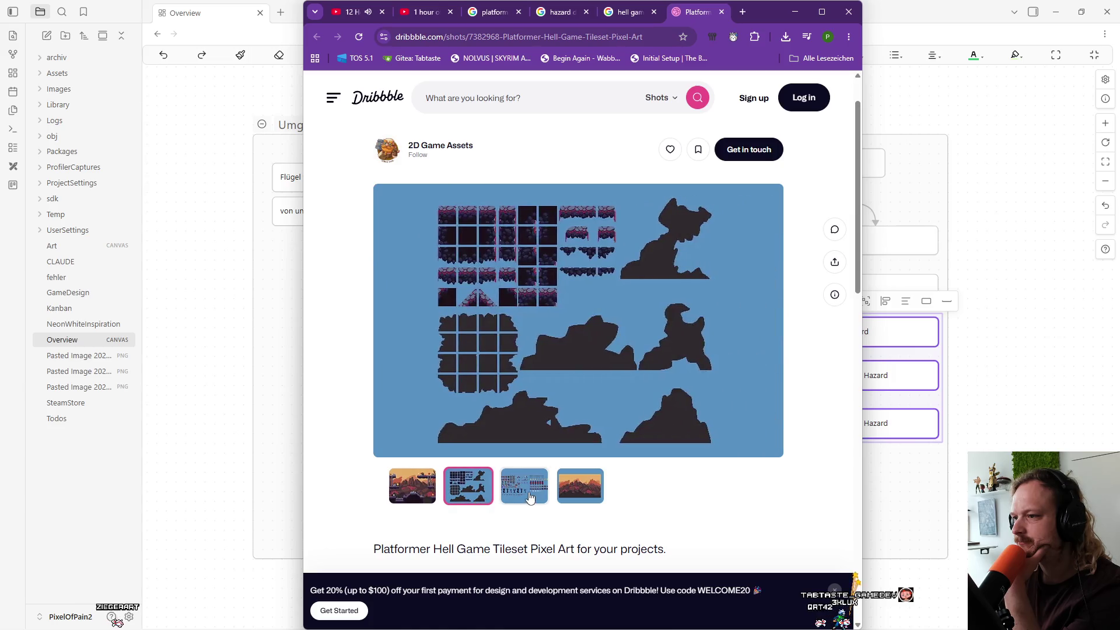
{"action": "key", "text": "Right"}
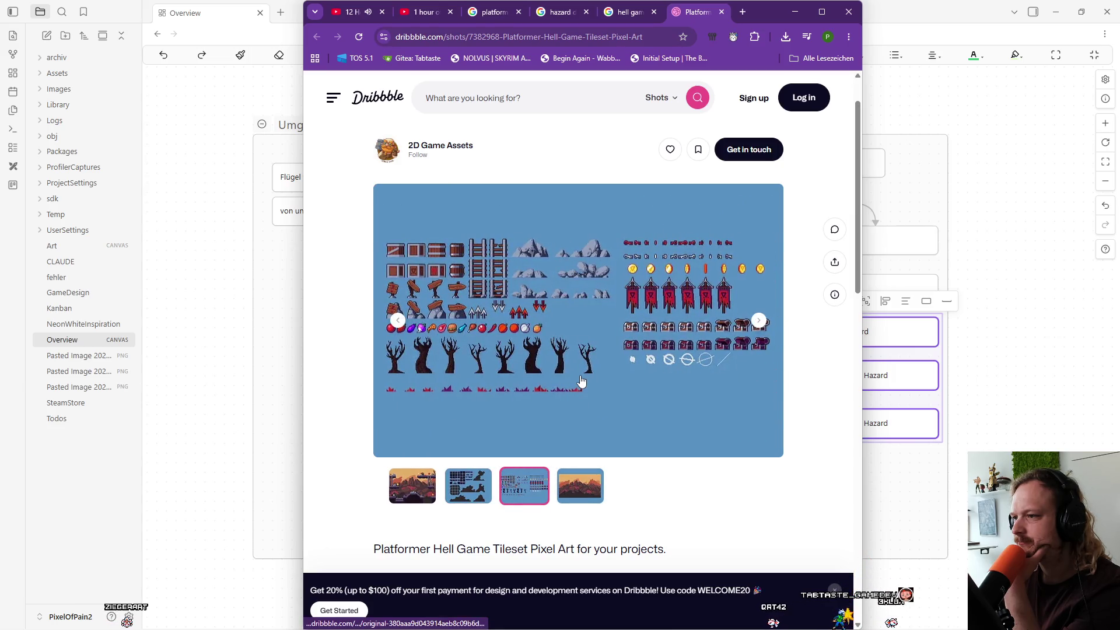
{"action": "left_click", "coordinate": [576, 501]}
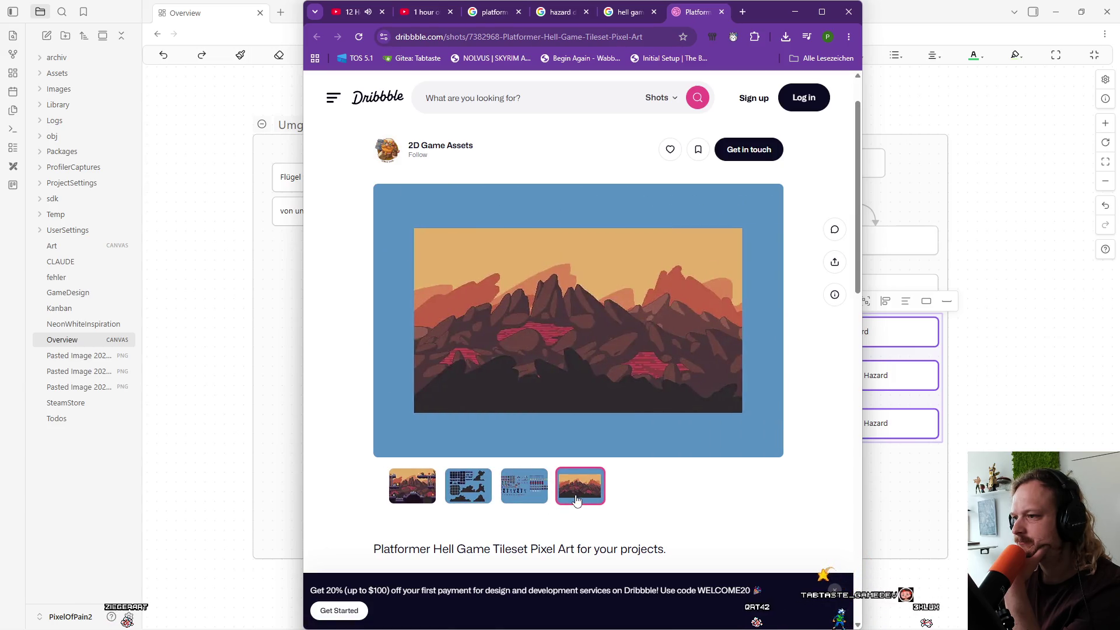
{"action": "left_click", "coordinate": [524, 484]}
{"action": "left_click", "coordinate": [406, 491]}
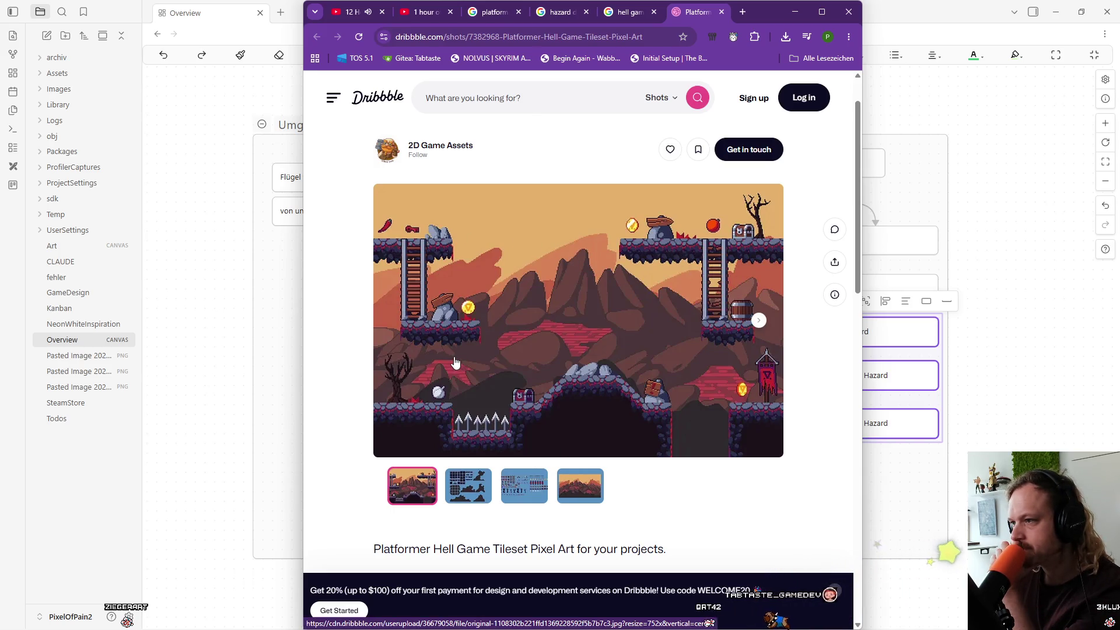
{"action": "left_click", "coordinate": [524, 486]}
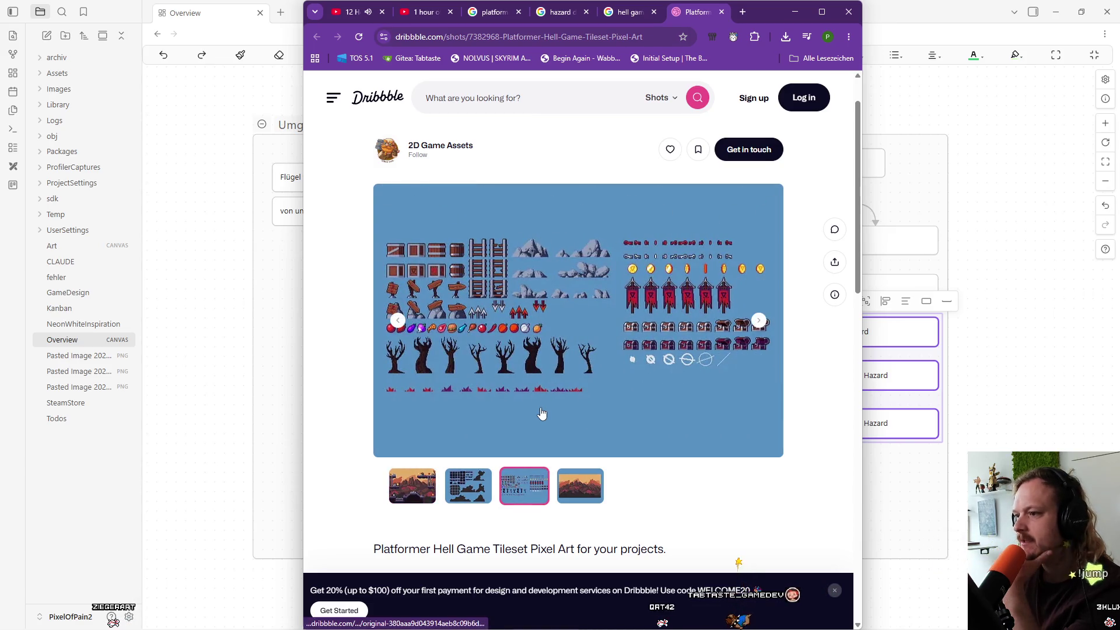
{"action": "left_click", "coordinate": [490, 315]}
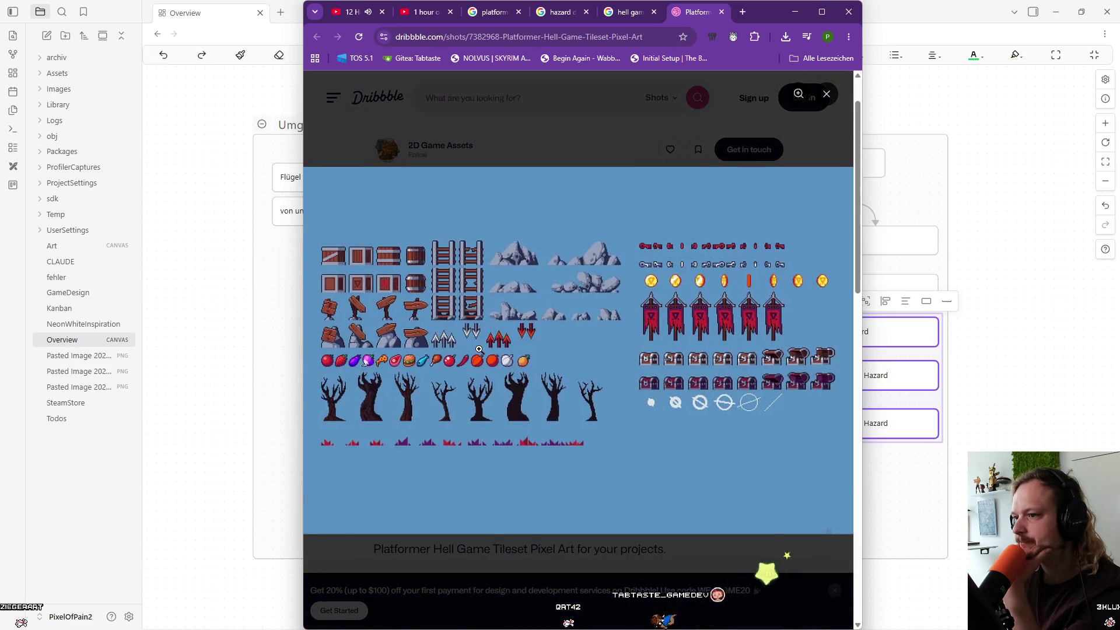
{"action": "left_click", "coordinate": [442, 349]}
{"action": "left_click_drag", "start_coordinate": [443, 348], "coordinate": [545, 343]}
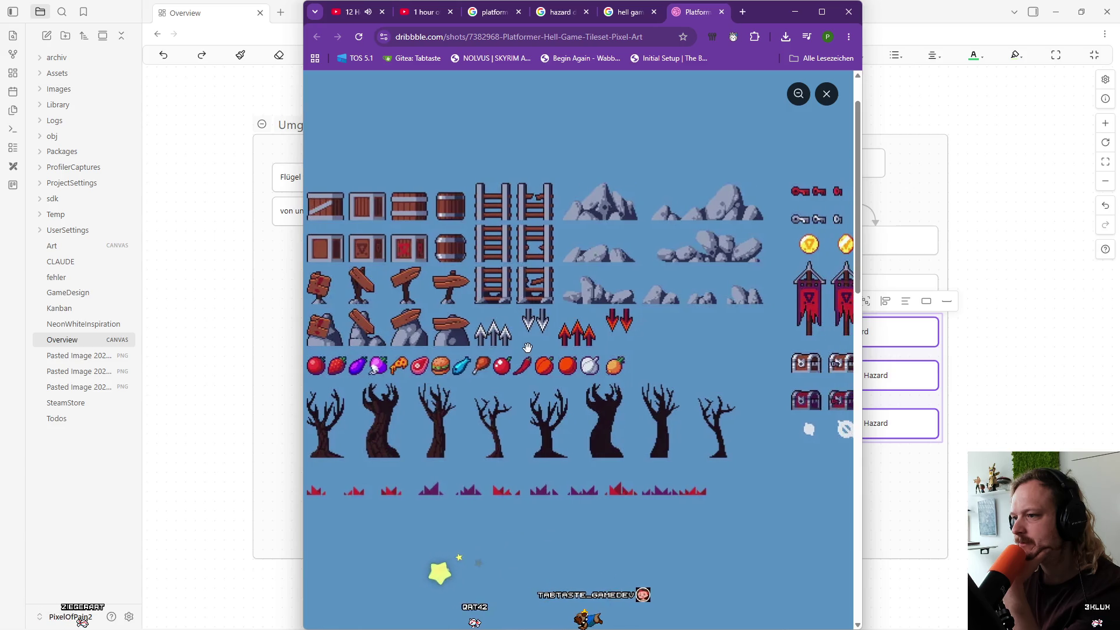
{"action": "mouse_move", "coordinate": [668, 320]}
{"action": "left_mouse_down"}
{"action": "mouse_move", "coordinate": [416, 342]}
{"action": "mouse_move", "coordinate": [738, 309]}
{"action": "mouse_move", "coordinate": [549, 326]}
{"action": "mouse_move", "coordinate": [686, 334]}
{"action": "mouse_move", "coordinate": [380, 365]}
{"action": "mouse_move", "coordinate": [813, 323]}
{"action": "mouse_move", "coordinate": [577, 398]}
{"action": "mouse_move", "coordinate": [769, 397]}
{"action": "mouse_move", "coordinate": [431, 397]}
{"action": "left_mouse_up"}
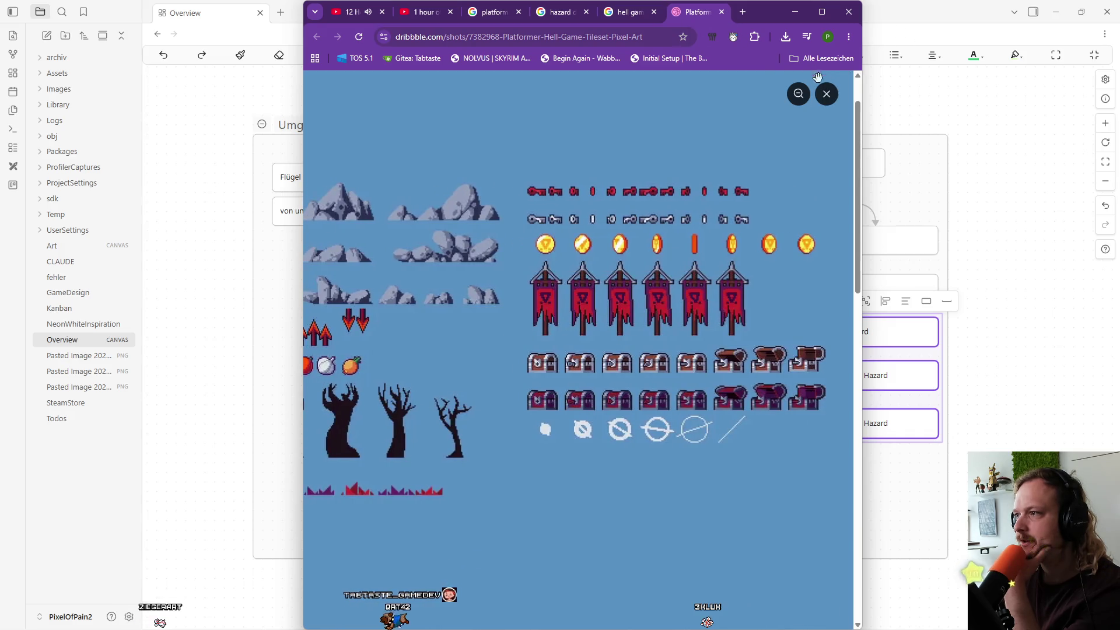
{"action": "left_click", "coordinate": [825, 94]}
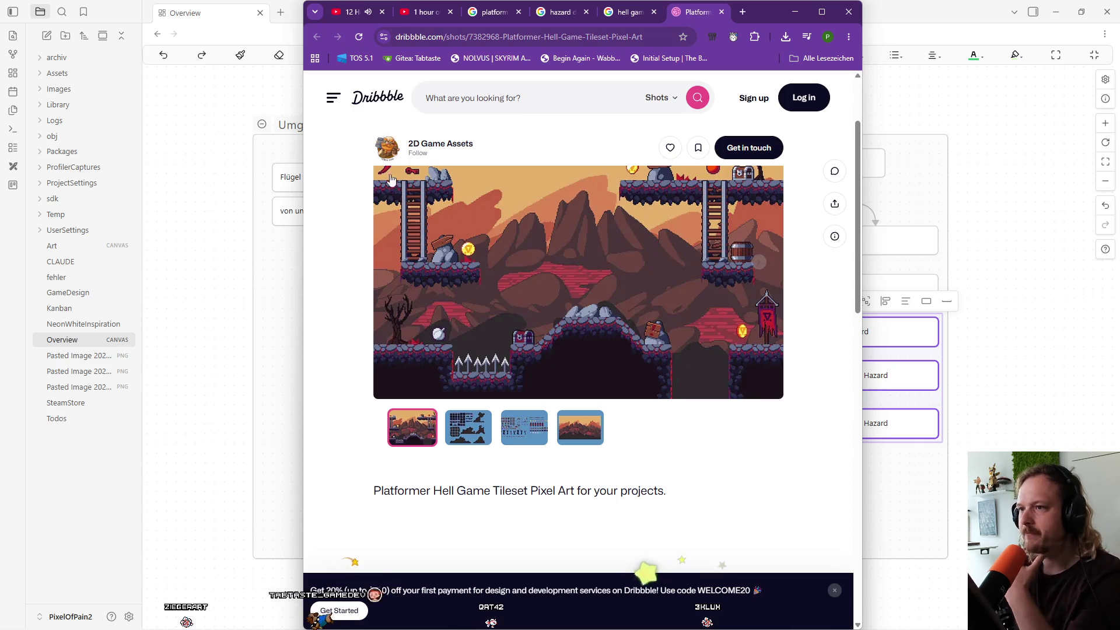
Snip the hell tileset level scene and paste the screenshot onto the Obsidian canvas.
{"action": "key", "text": "super+shift+s"}
{"action": "mouse_move", "coordinate": [377, 168]}
{"action": "left_mouse_down"}
{"action": "mouse_move", "coordinate": [839, 413]}
{"action": "mouse_move", "coordinate": [769, 390]}
{"action": "left_mouse_up"}
{"action": "mouse_move", "coordinate": [782, 395]}
{"action": "left_mouse_down"}
{"action": "mouse_move", "coordinate": [385, 391]}
{"action": "mouse_move", "coordinate": [387, 482]}
{"action": "left_mouse_up"}
{"action": "key", "text": "alt+Tab"}
{"action": "key", "text": "ctrl+v"}
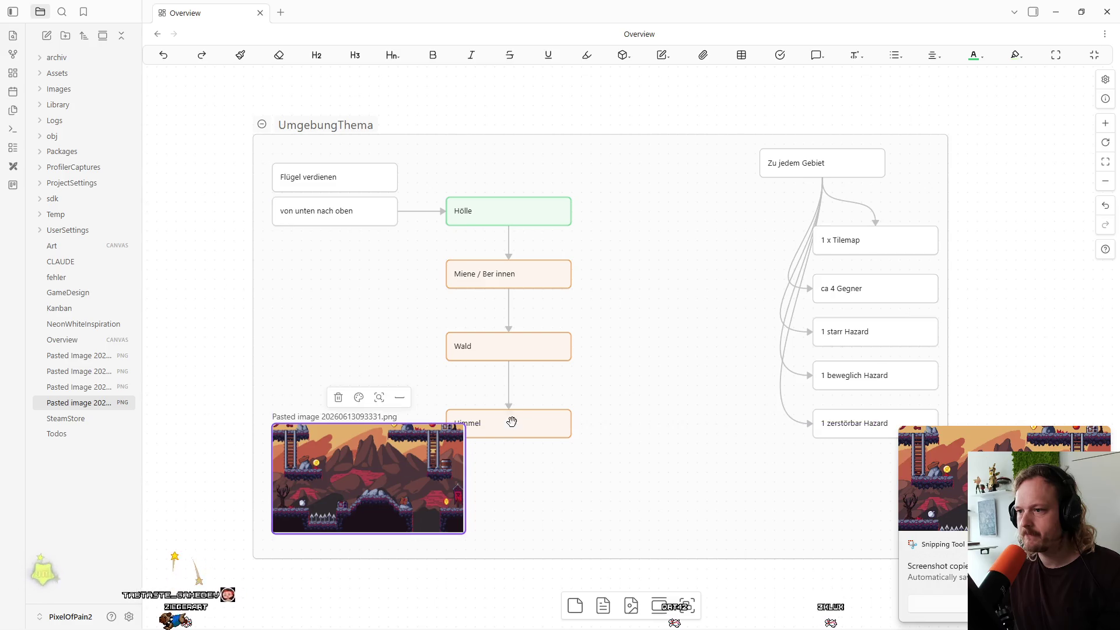
Move the Himmel card under Wald and return to Chrome's hell game image results.
{"action": "left_click_drag", "start_coordinate": [518, 422], "coordinate": [515, 388]}
{"action": "left_click", "coordinate": [537, 465]}
{"action": "left_click", "coordinate": [509, 617]}
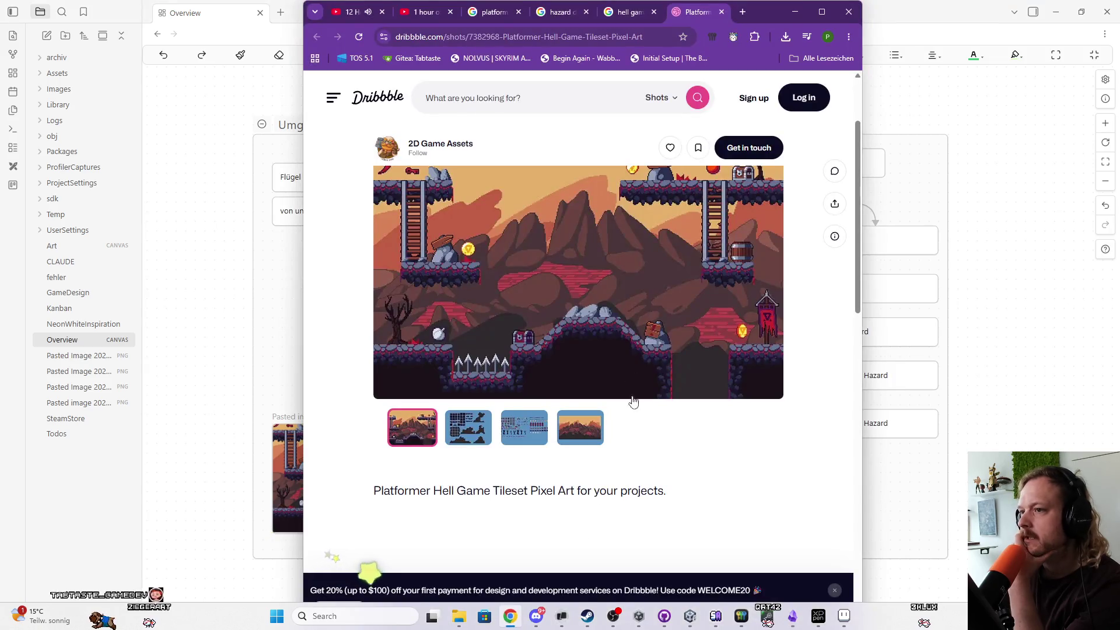
{"action": "left_click", "coordinate": [627, 11]}
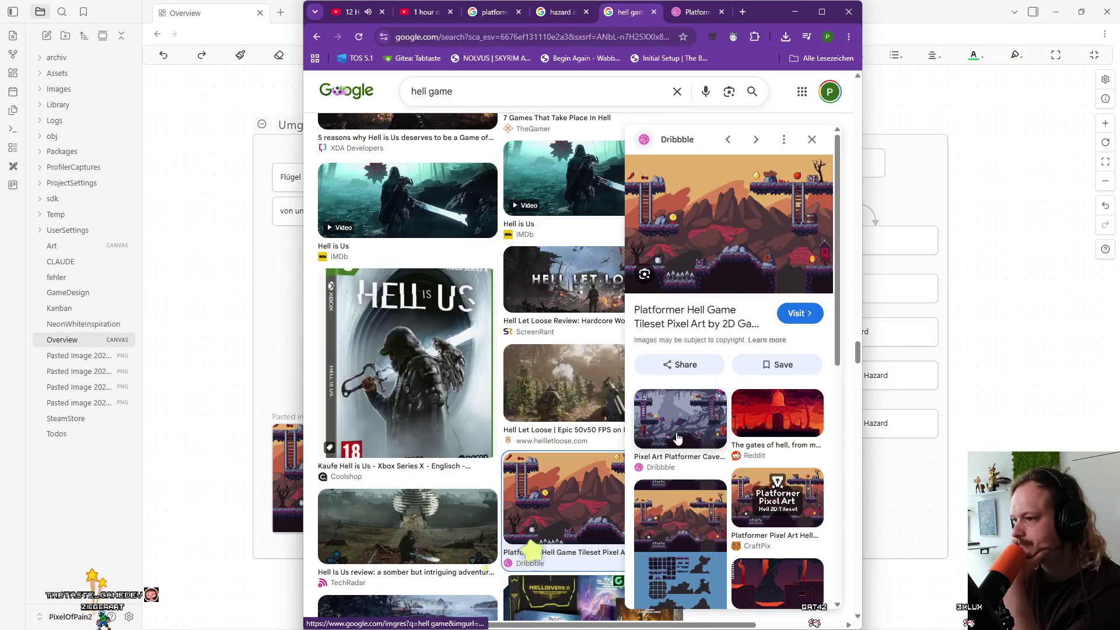
Scroll the tileset preview panel and load more related images.
{"action": "scroll", "coordinate": [525, 486], "scroll_direction": "down", "scroll_amount": 1}
{"action": "scroll", "coordinate": [706, 461], "scroll_direction": "down", "scroll_amount": 3}
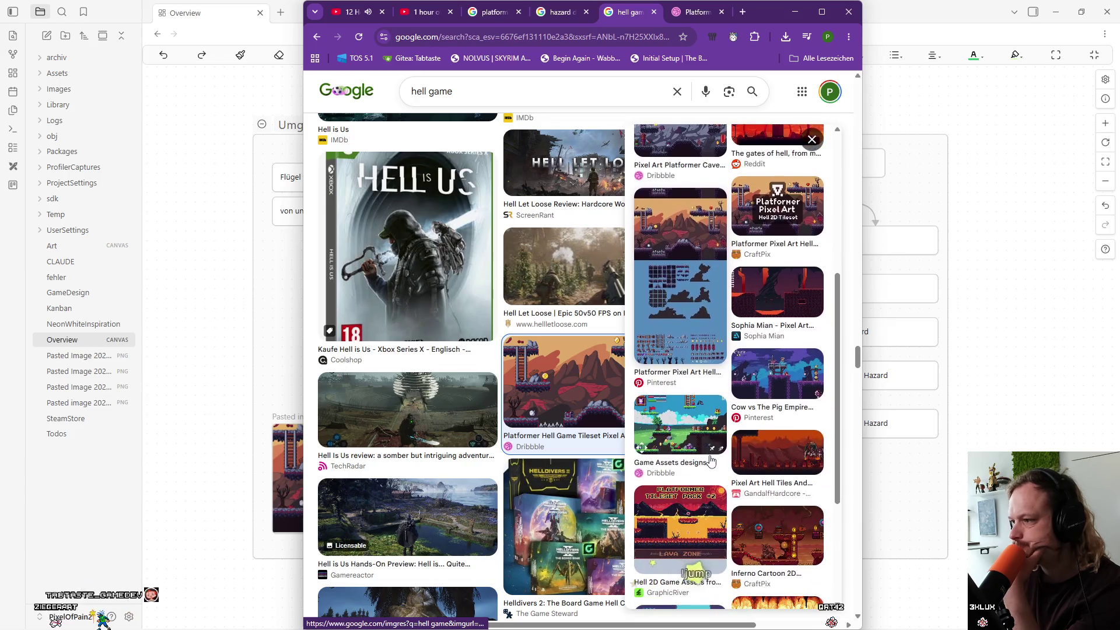
{"action": "scroll", "coordinate": [711, 461], "scroll_direction": "down", "scroll_amount": 2}
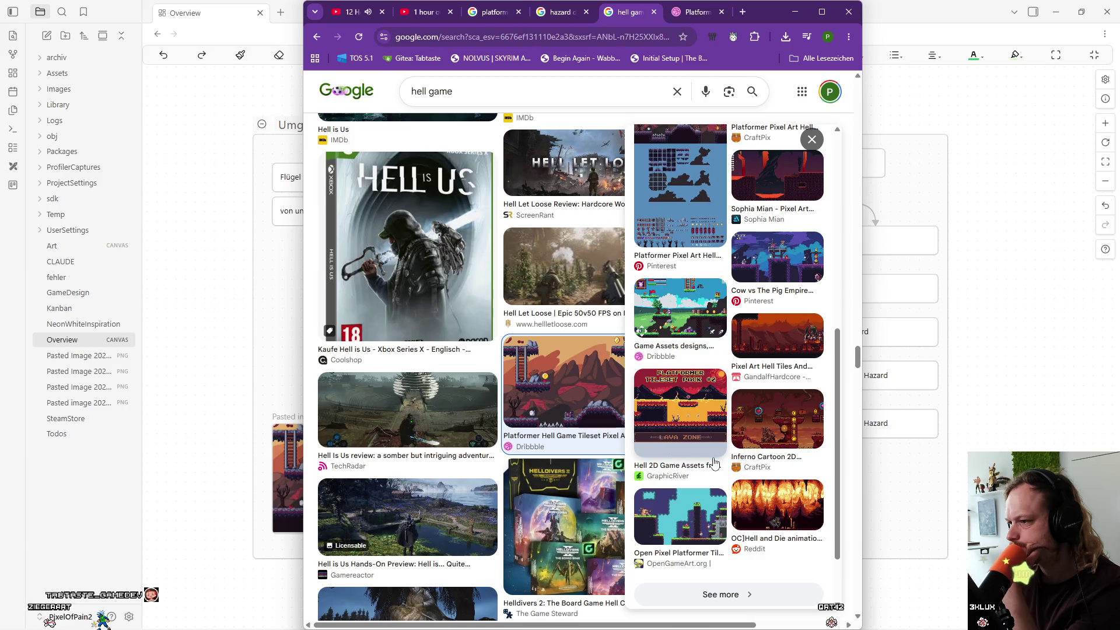
{"action": "scroll", "coordinate": [715, 464], "scroll_direction": "down", "scroll_amount": 5}
{"action": "left_click", "coordinate": [722, 513]}
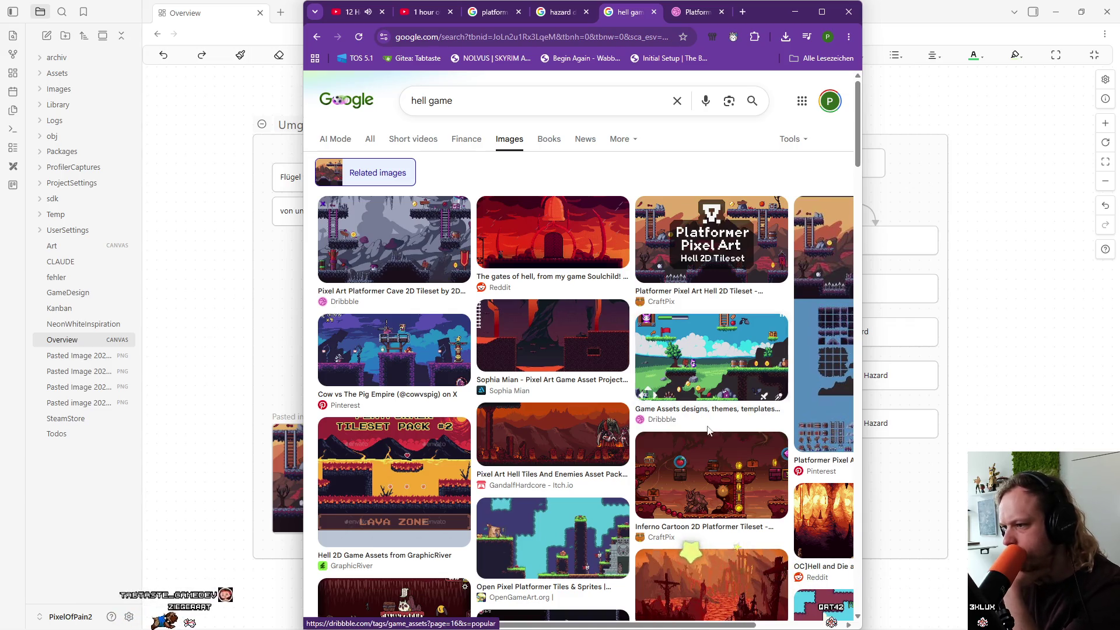
Preview the Full Hell themed Game (Platformer) image and open its context menu.
{"action": "scroll", "coordinate": [711, 431], "scroll_direction": "down", "scroll_amount": 2}
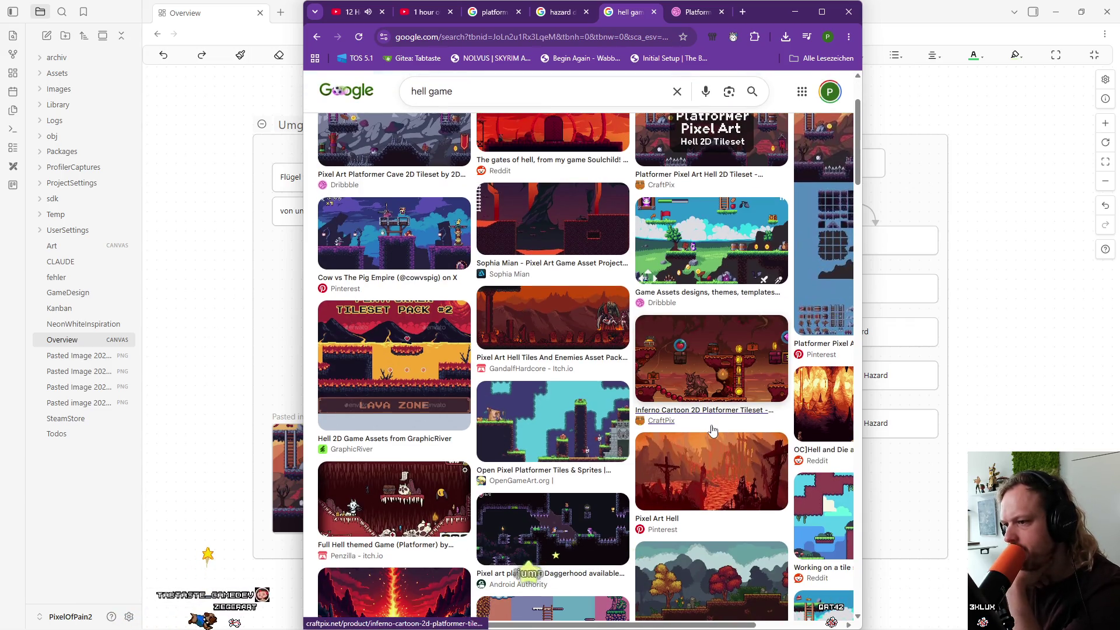
{"action": "scroll", "coordinate": [710, 431], "scroll_direction": "down", "scroll_amount": 1}
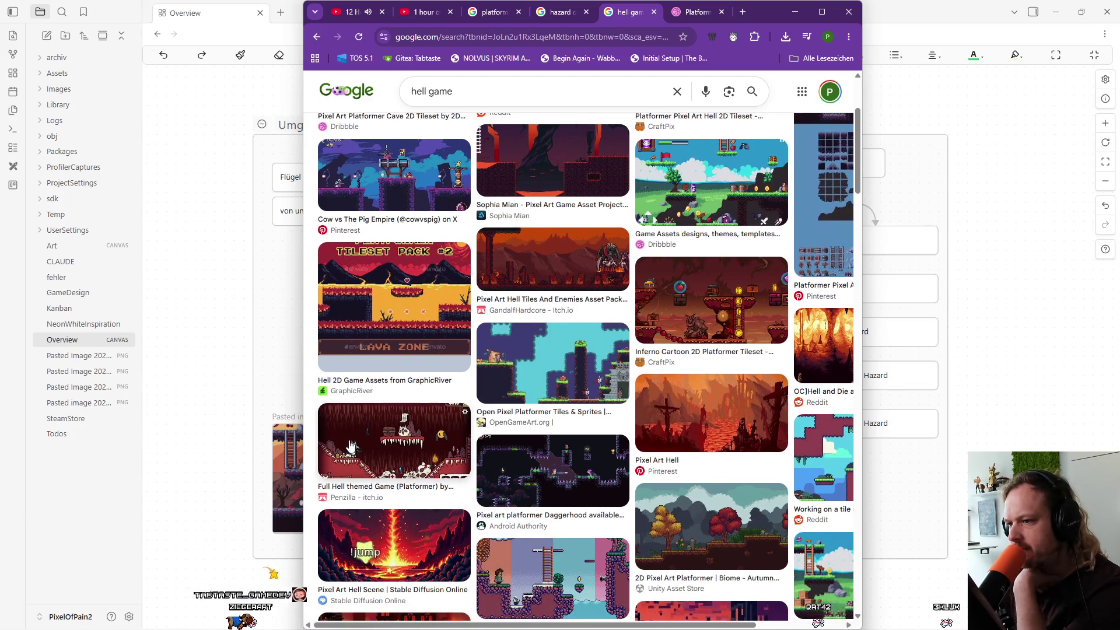
{"action": "left_click", "coordinate": [351, 446]}
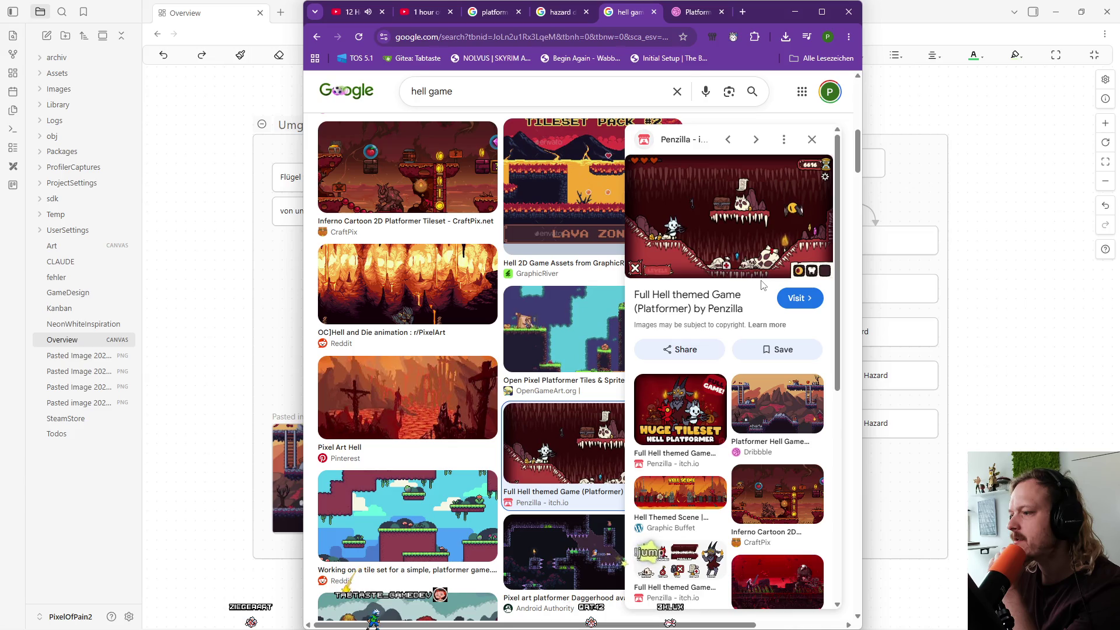
{"action": "right_click", "coordinate": [748, 201]}
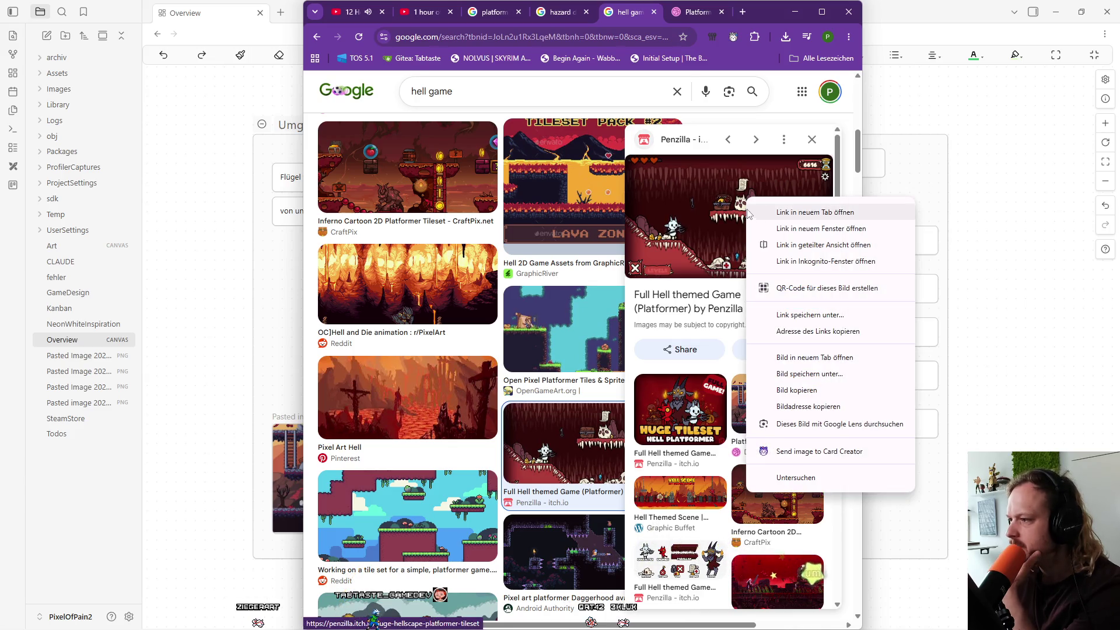
Copy the Full Hell themed Game image and paste it onto the canvas beside the tileset screenshot.
{"action": "left_click", "coordinate": [815, 395]}
{"action": "key", "text": "alt+Tab"}
{"action": "key", "text": "ctrl+v"}
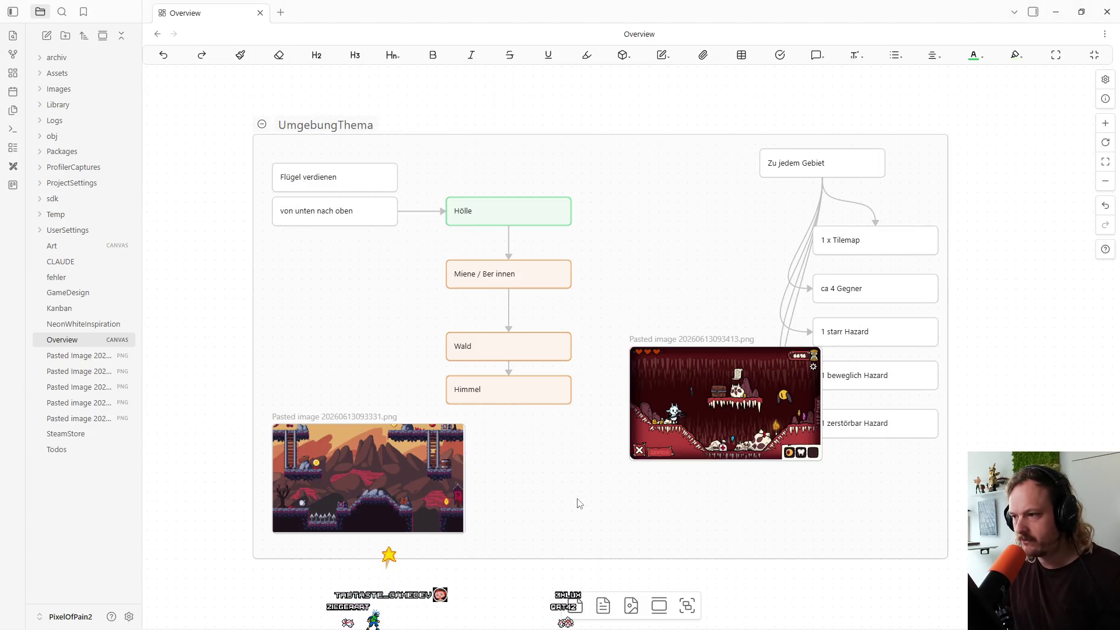
{"action": "mouse_move", "coordinate": [700, 406]}
{"action": "left_mouse_down"}
{"action": "mouse_move", "coordinate": [595, 480]}
{"action": "mouse_move", "coordinate": [564, 481]}
{"action": "left_mouse_up"}
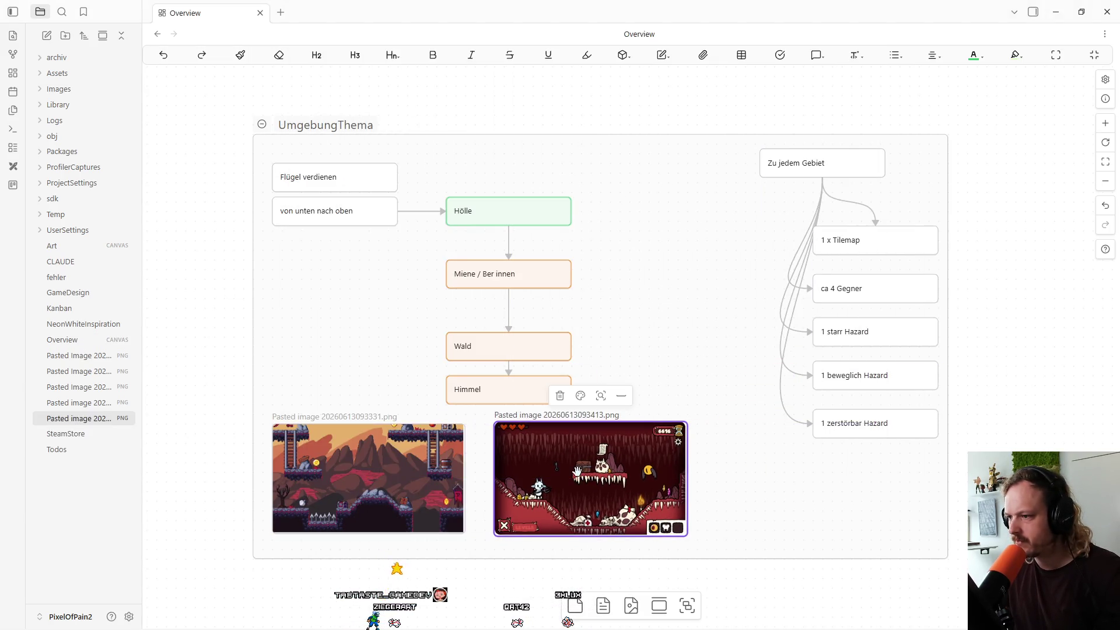
Save the Full Hell themed Game image from Google Images to Downloads as wRXI8h.gif.
{"action": "key", "text": "alt+Tab"}
{"action": "right_click", "coordinate": [692, 203]}
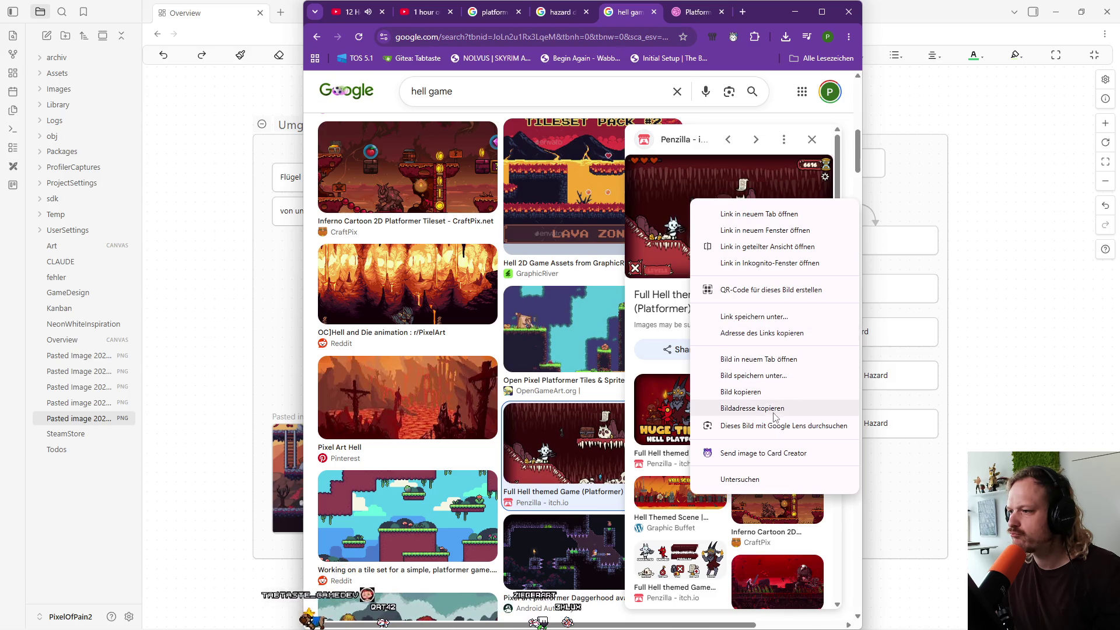
{"action": "left_click", "coordinate": [759, 375]}
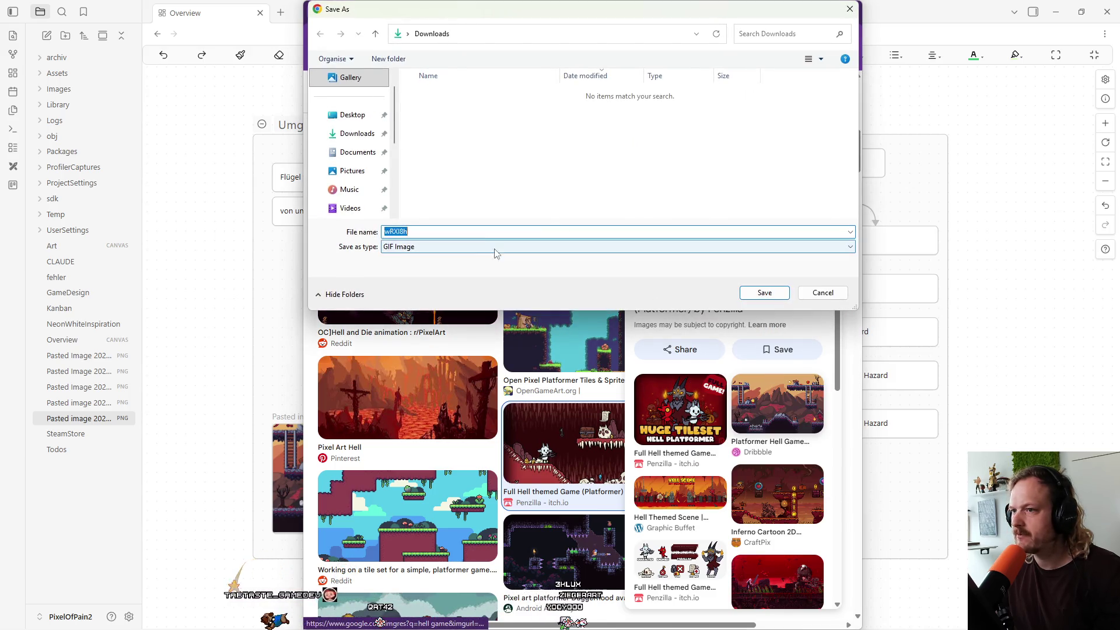
{"action": "left_click", "coordinate": [758, 295]}
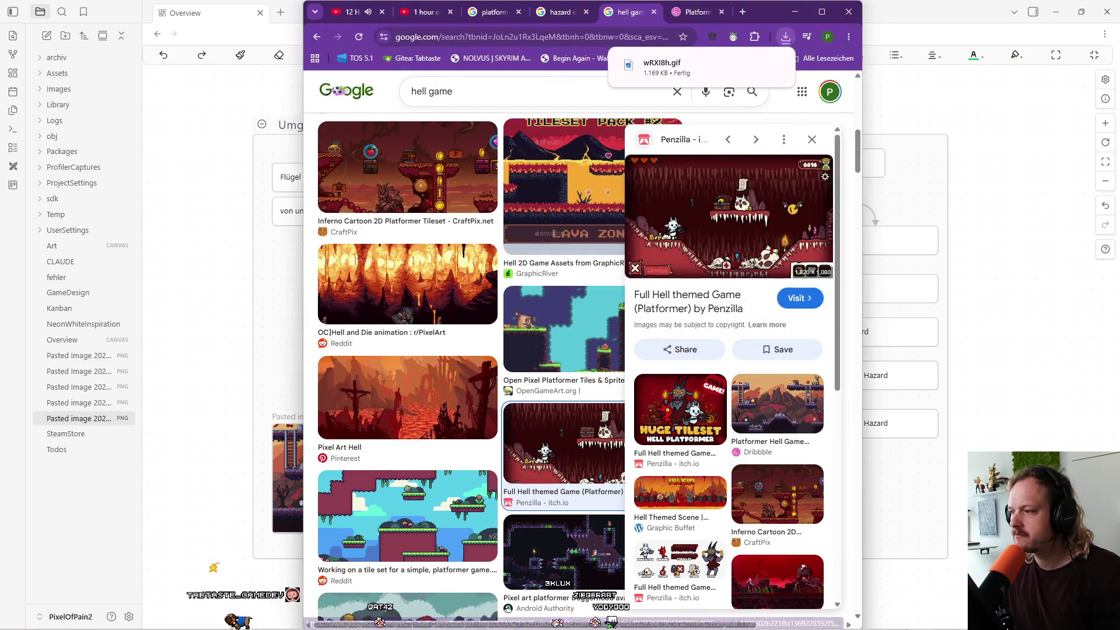
{"action": "left_click", "coordinate": [647, 622]}
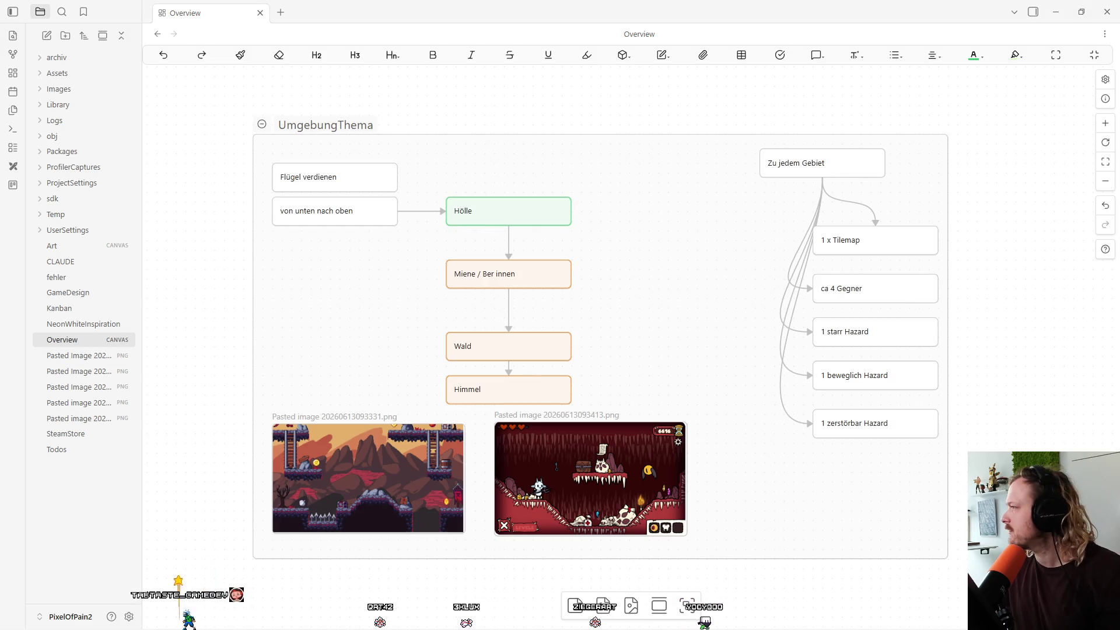
Drop the downloaded wRXI8h GIF onto the canvas, then close the Google Images preview panel.
{"action": "mouse_move", "coordinate": [724, 455]}
{"action": "left_mouse_down"}
{"action": "mouse_move", "coordinate": [740, 484]}
{"action": "mouse_move", "coordinate": [549, 490]}
{"action": "left_mouse_up"}
{"action": "left_click", "coordinate": [511, 619]}
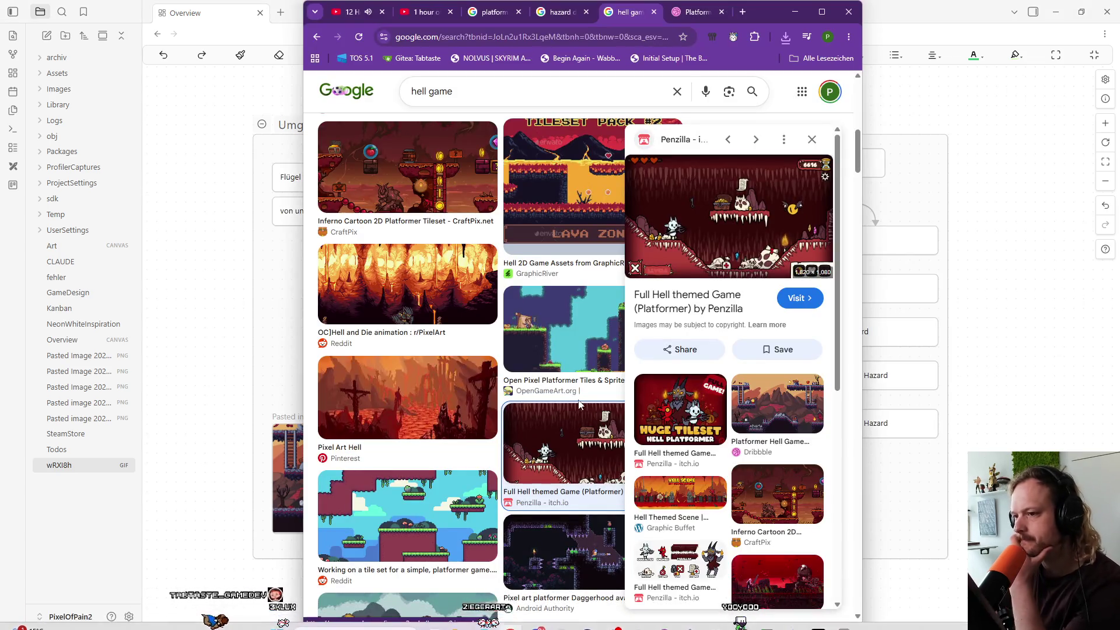
{"action": "left_click", "coordinate": [812, 139]}
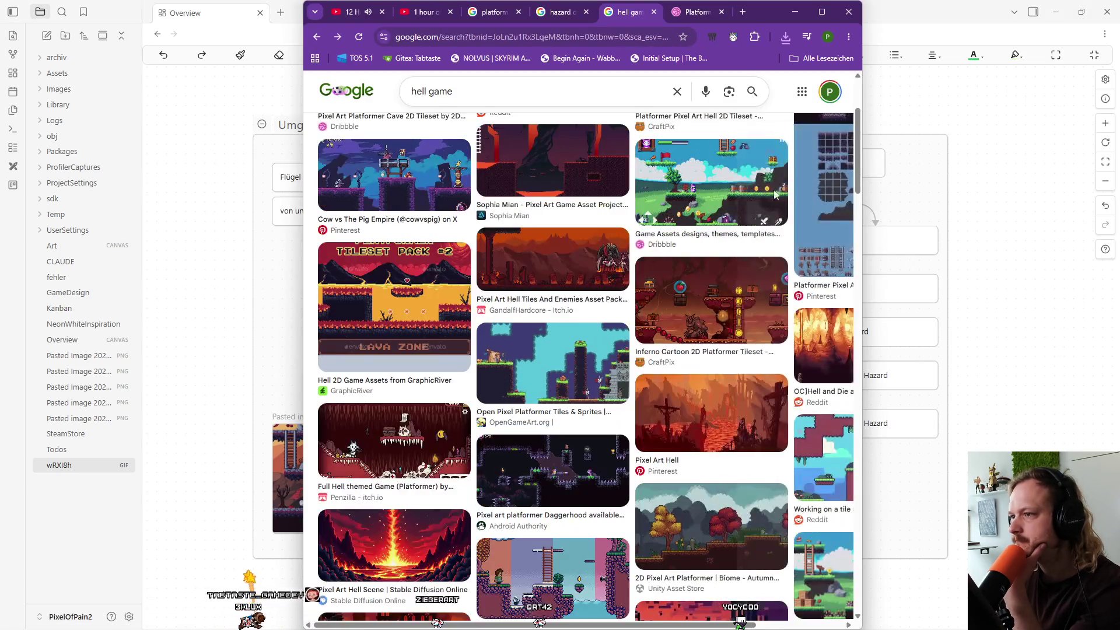
Scroll through the 'hell game' image results down to the page footer.
{"action": "scroll", "coordinate": [700, 344], "scroll_direction": "down", "scroll_amount": 1}
{"action": "scroll", "coordinate": [700, 344], "scroll_direction": "down", "scroll_amount": 2}
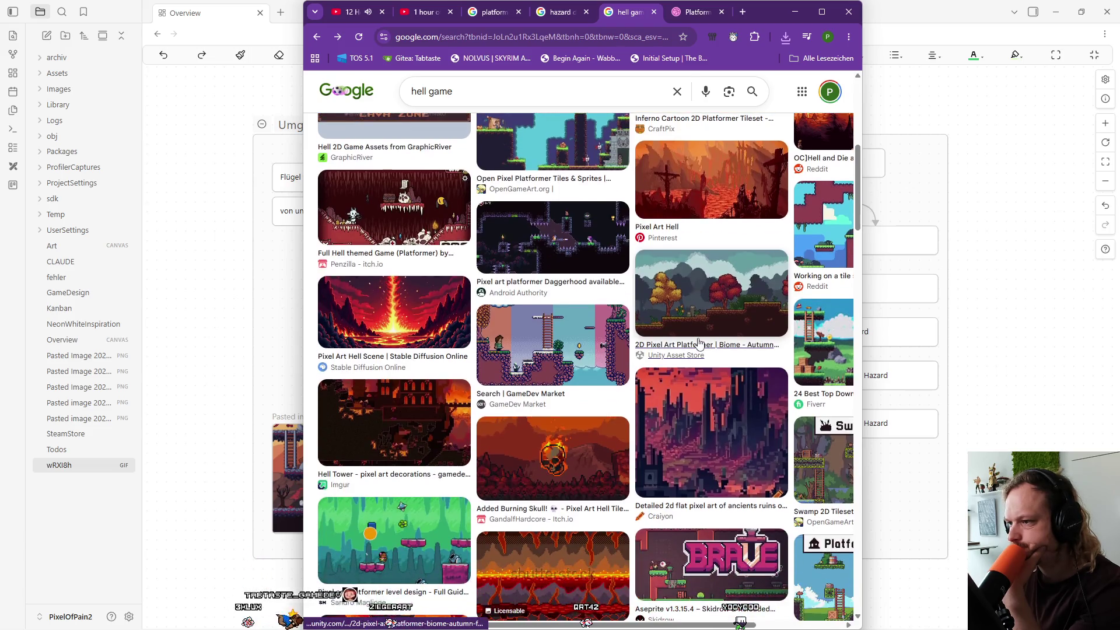
{"action": "scroll", "coordinate": [699, 345], "scroll_direction": "down", "scroll_amount": 2}
{"action": "scroll", "coordinate": [700, 344], "scroll_direction": "down", "scroll_amount": 1}
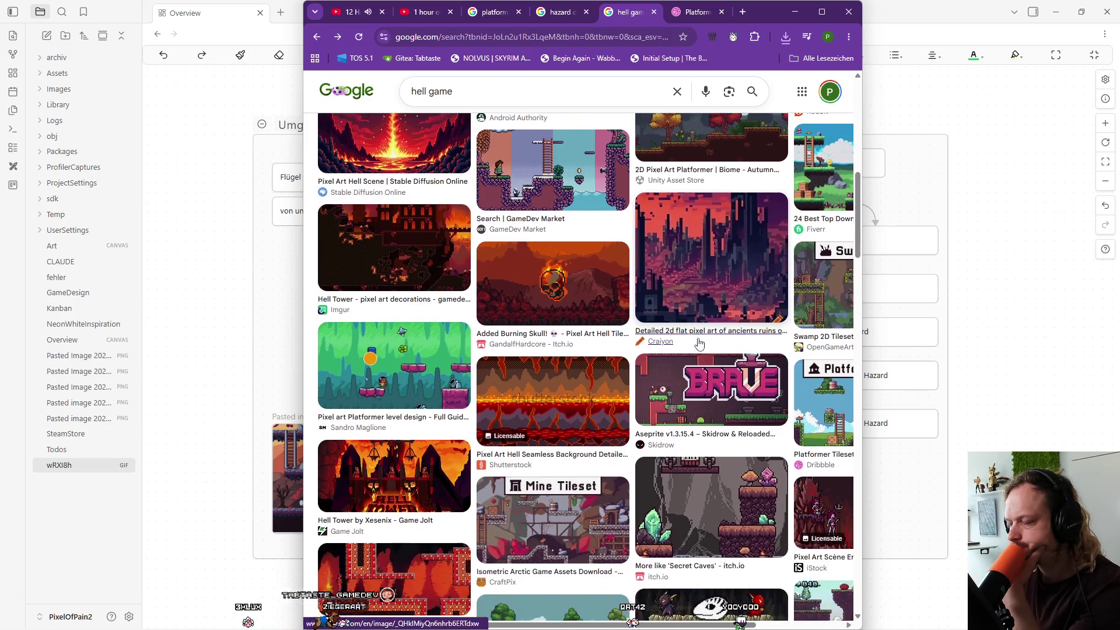
{"action": "scroll", "coordinate": [699, 344], "scroll_direction": "down", "scroll_amount": 1}
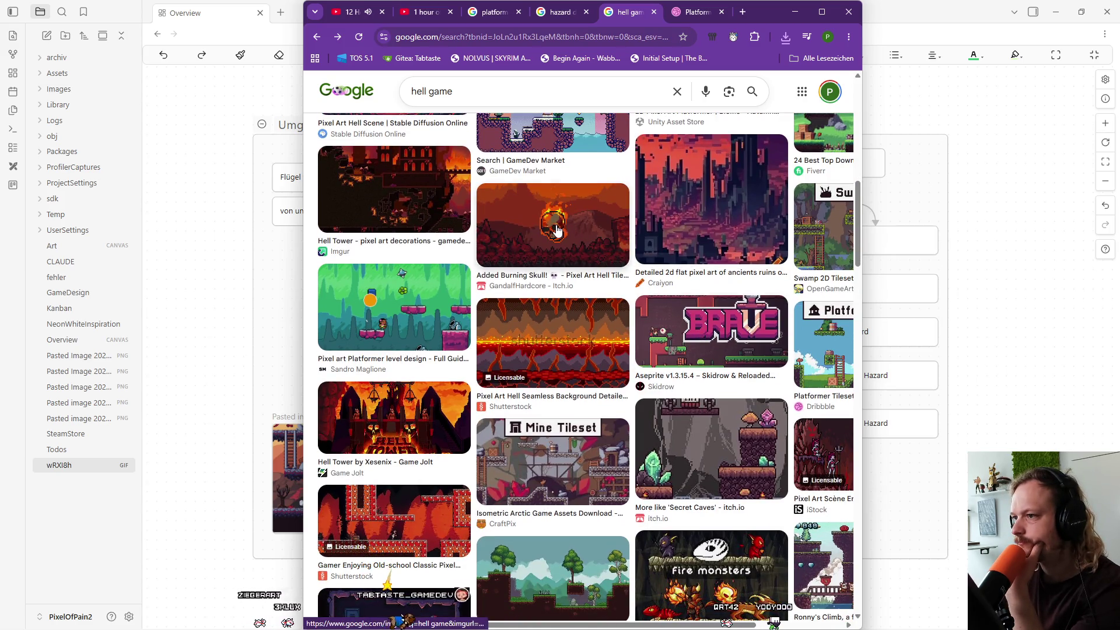
{"action": "scroll", "coordinate": [557, 230], "scroll_direction": "down", "scroll_amount": 2}
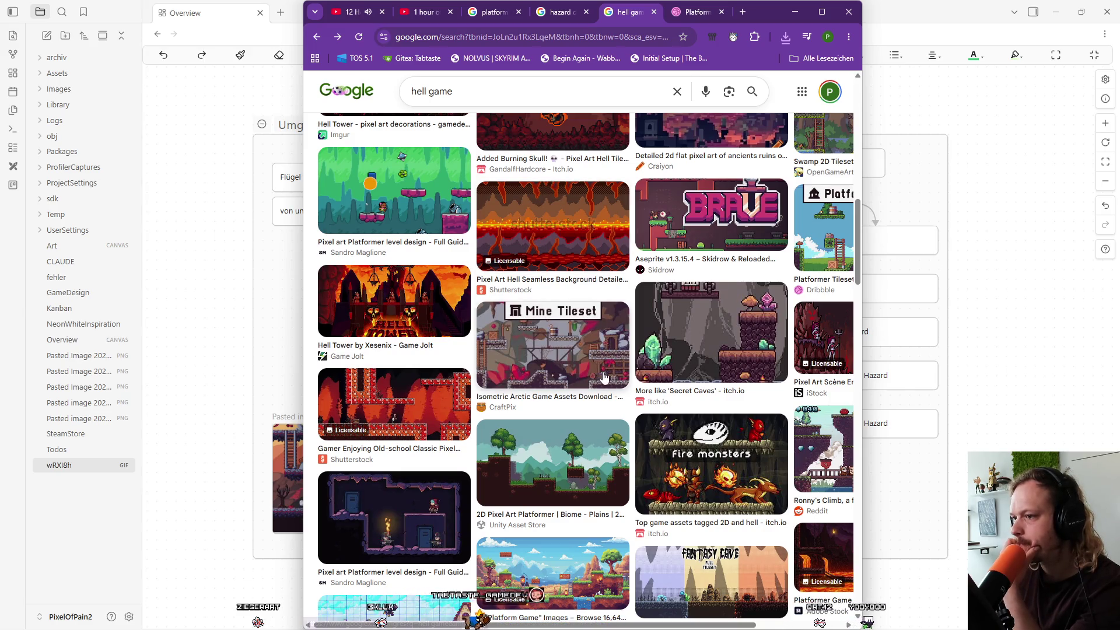
{"action": "scroll", "coordinate": [604, 377], "scroll_direction": "down", "scroll_amount": 4}
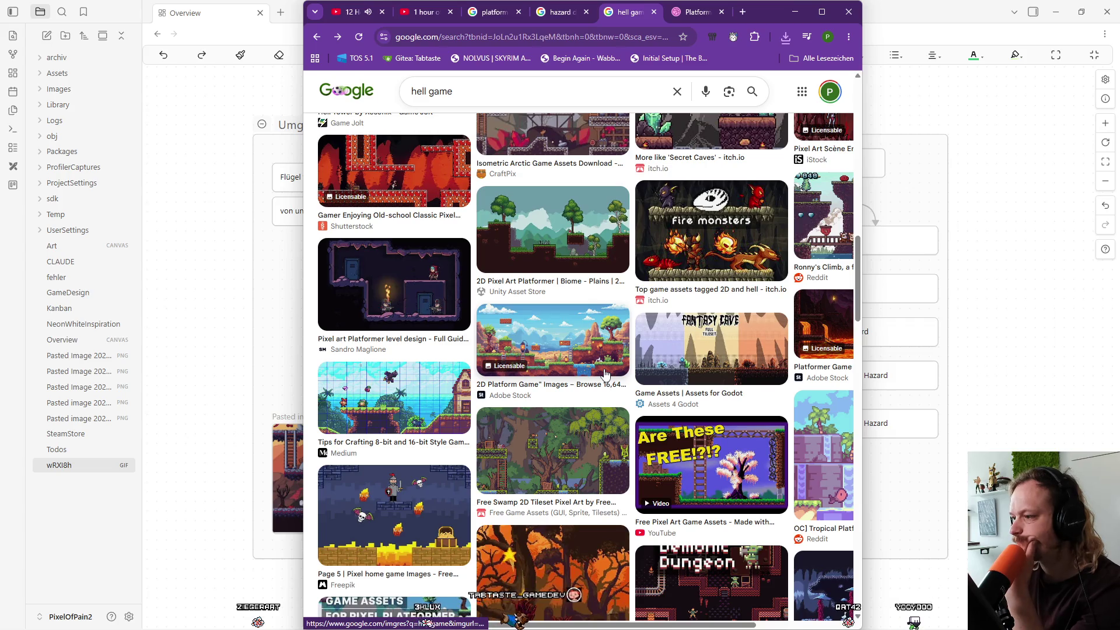
{"action": "scroll", "coordinate": [605, 374], "scroll_direction": "down", "scroll_amount": 3}
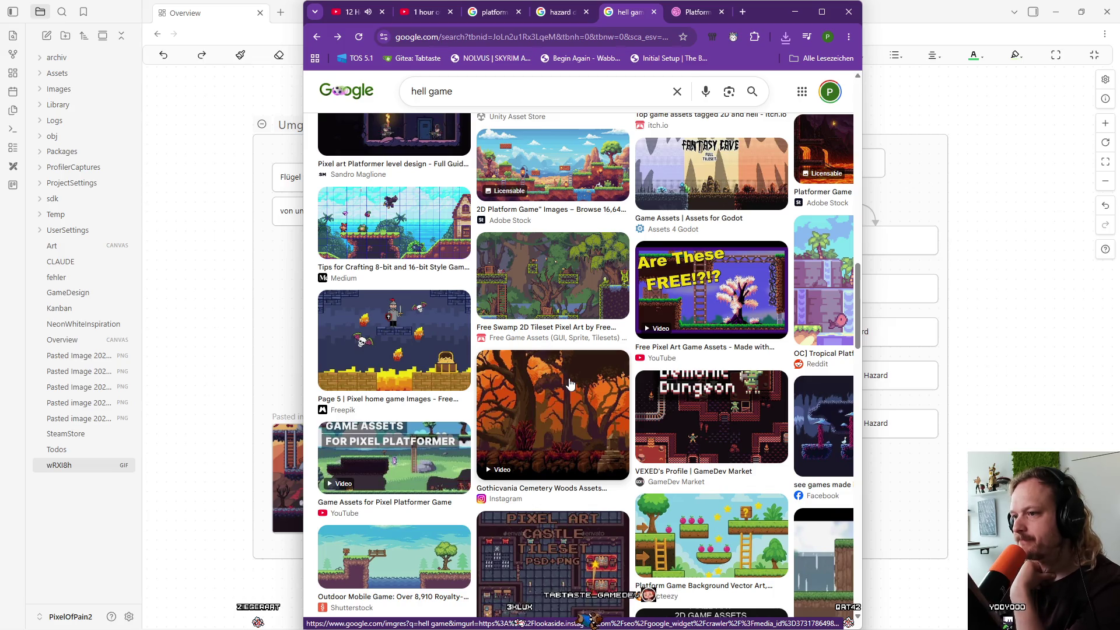
{"action": "scroll", "coordinate": [570, 384], "scroll_direction": "down", "scroll_amount": 1}
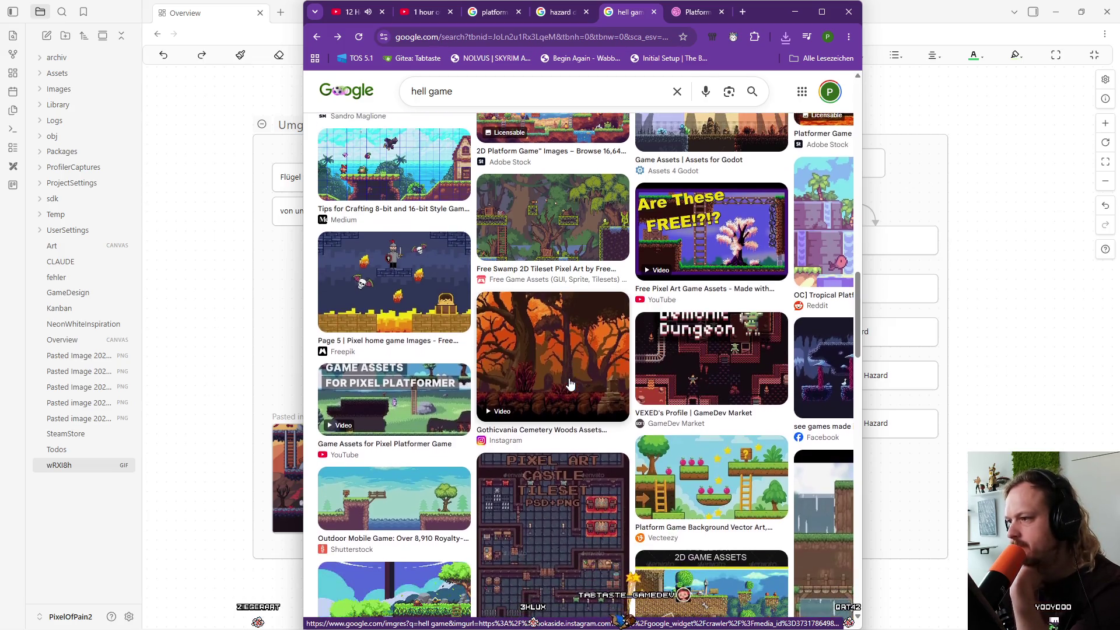
{"action": "scroll", "coordinate": [570, 384], "scroll_direction": "down", "scroll_amount": 1}
{"action": "scroll", "coordinate": [571, 384], "scroll_direction": "down", "scroll_amount": 1}
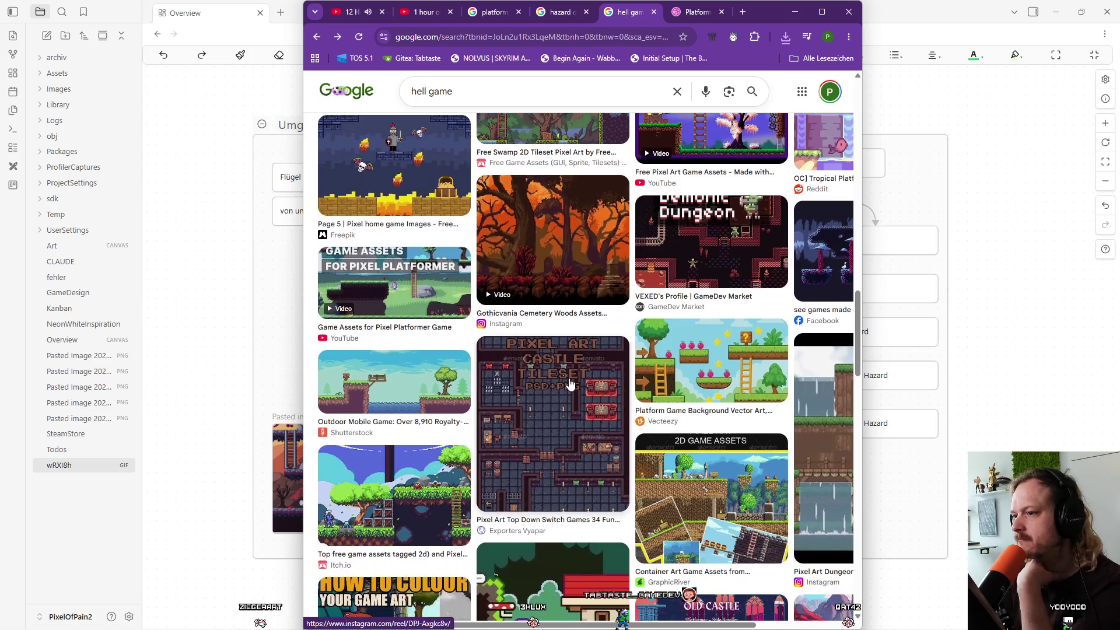
{"action": "scroll", "coordinate": [570, 385], "scroll_direction": "down", "scroll_amount": 1}
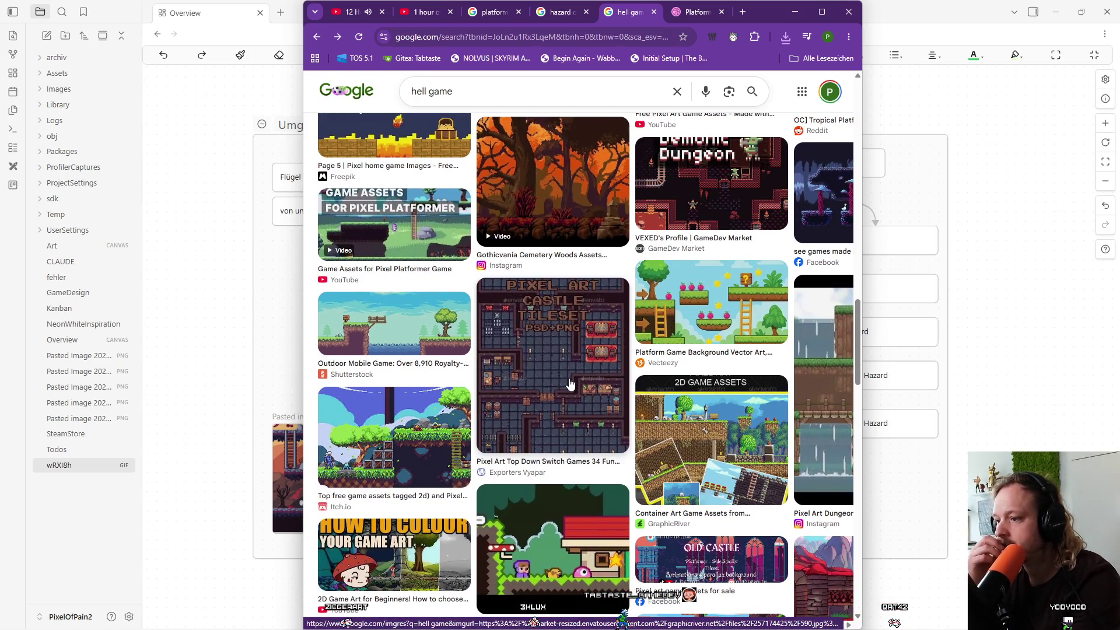
{"action": "scroll", "coordinate": [571, 384], "scroll_direction": "down", "scroll_amount": 7}
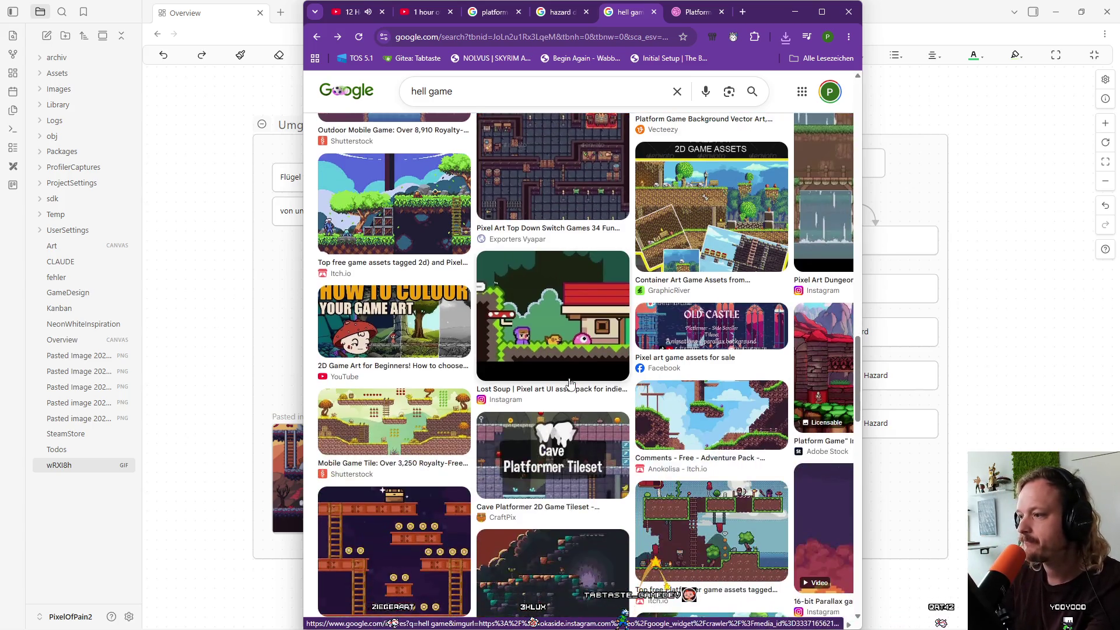
{"action": "scroll", "coordinate": [571, 385], "scroll_direction": "down", "scroll_amount": 2}
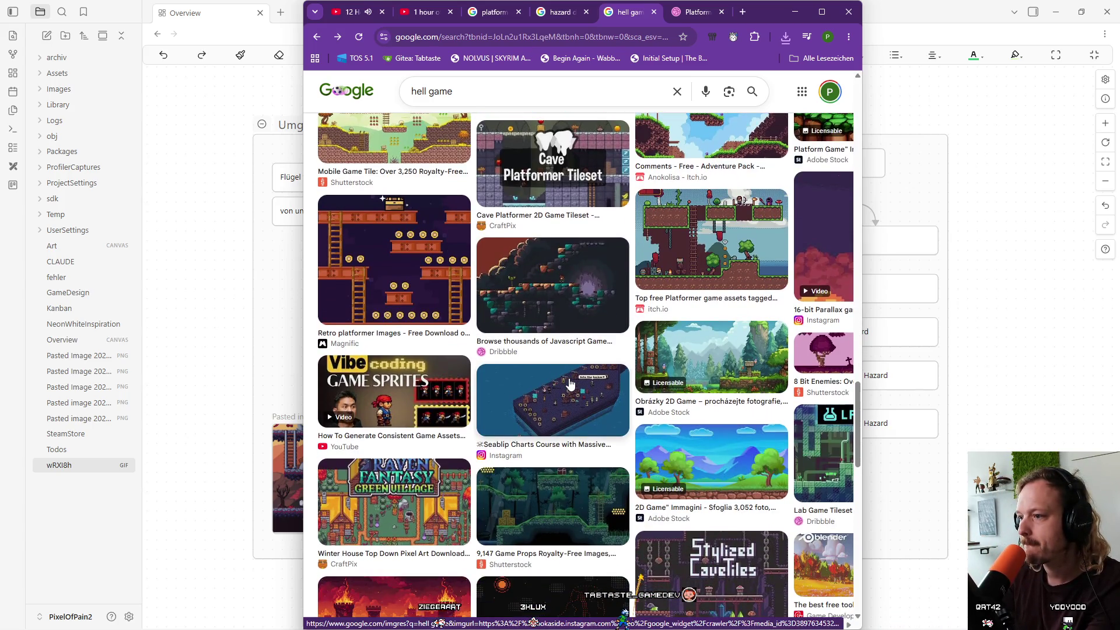
{"action": "scroll", "coordinate": [571, 385], "scroll_direction": "down", "scroll_amount": 2}
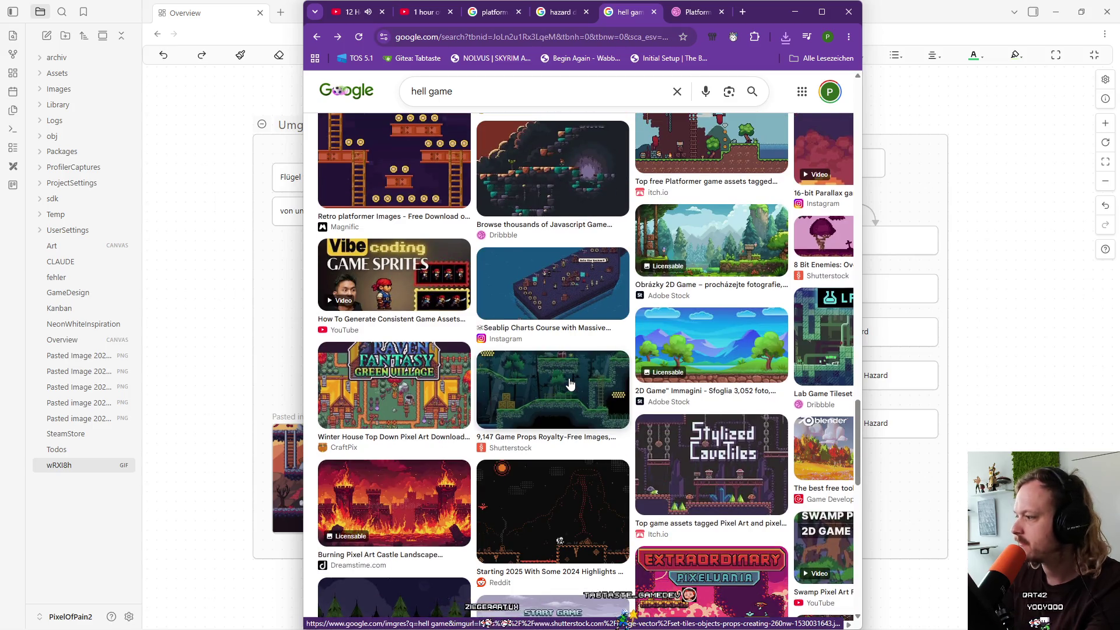
{"action": "scroll", "coordinate": [571, 384], "scroll_direction": "down", "scroll_amount": 1}
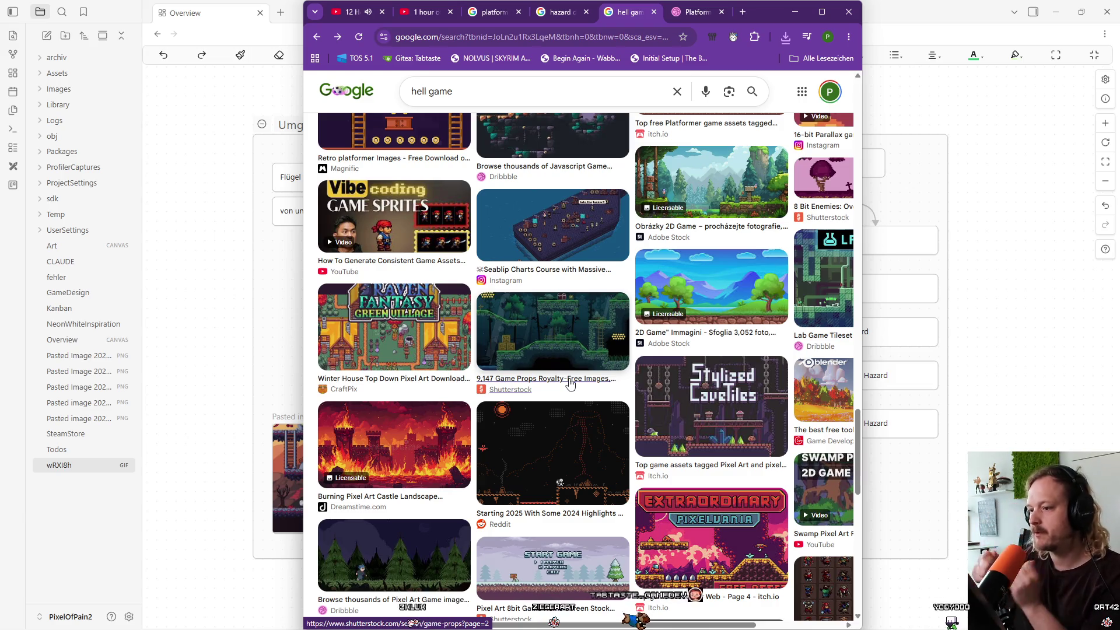
{"action": "scroll", "coordinate": [570, 385], "scroll_direction": "down", "scroll_amount": 3}
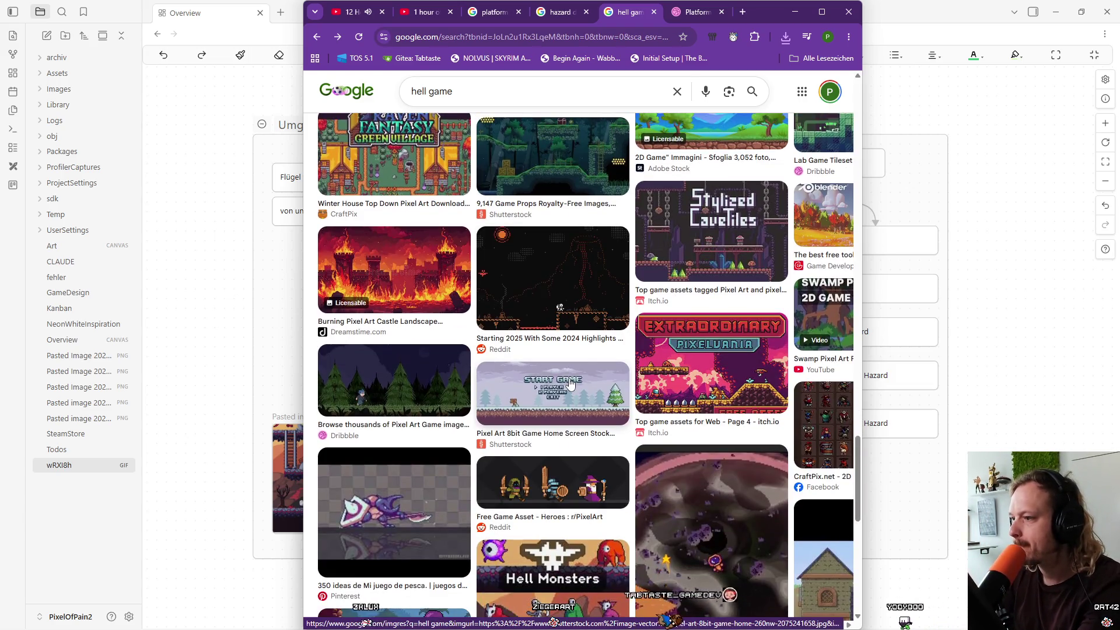
{"action": "scroll", "coordinate": [571, 385], "scroll_direction": "down", "scroll_amount": 4}
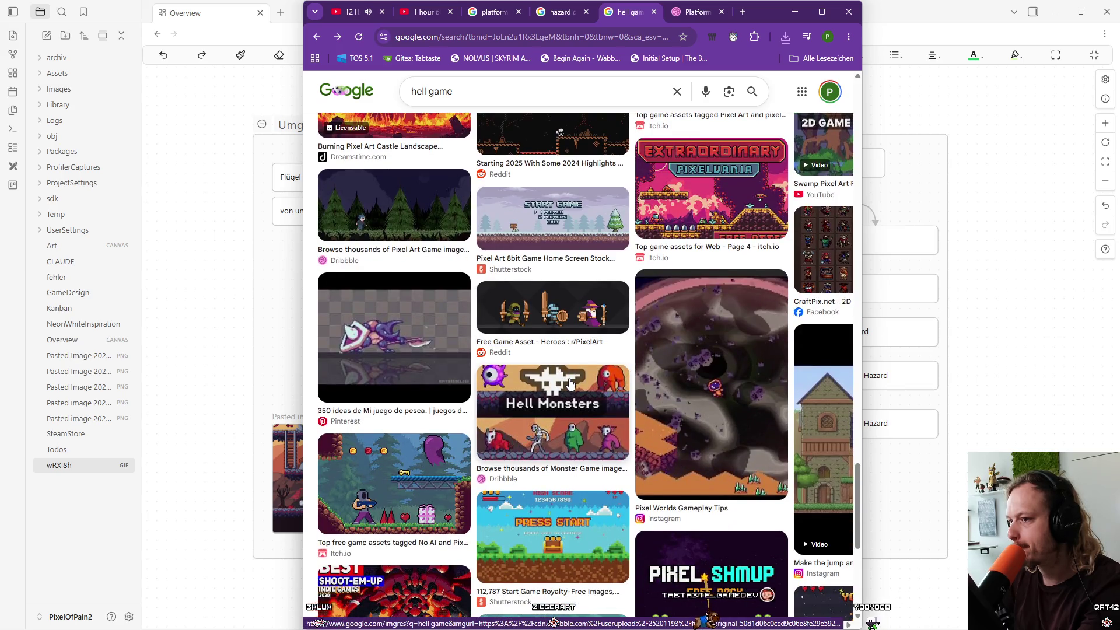
{"action": "scroll", "coordinate": [571, 385], "scroll_direction": "down", "scroll_amount": 1}
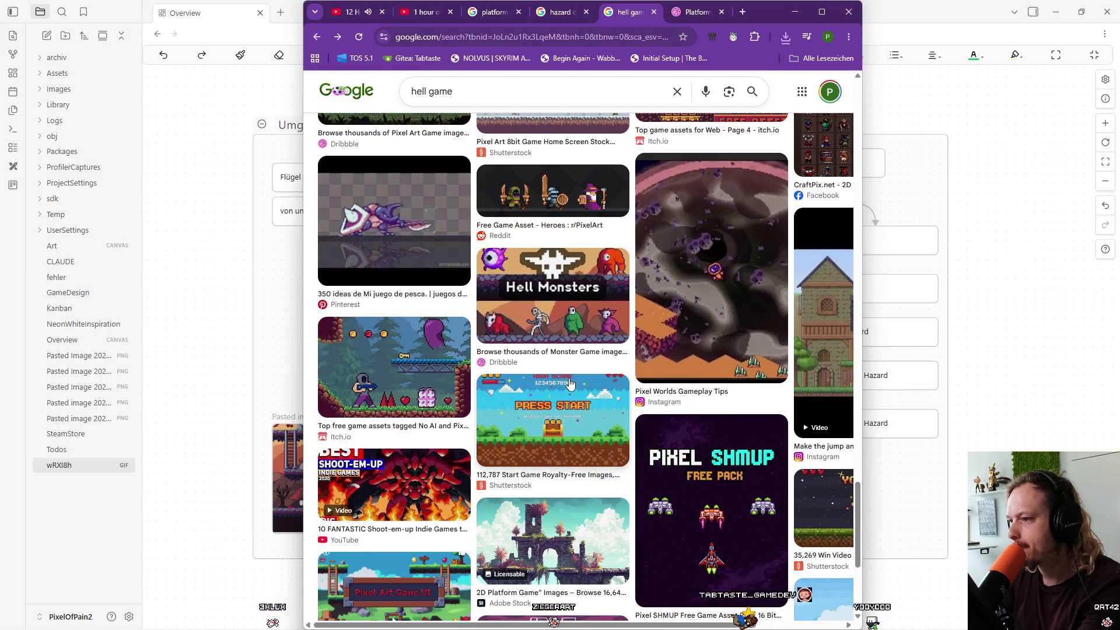
{"action": "scroll", "coordinate": [571, 383], "scroll_direction": "down", "scroll_amount": 3}
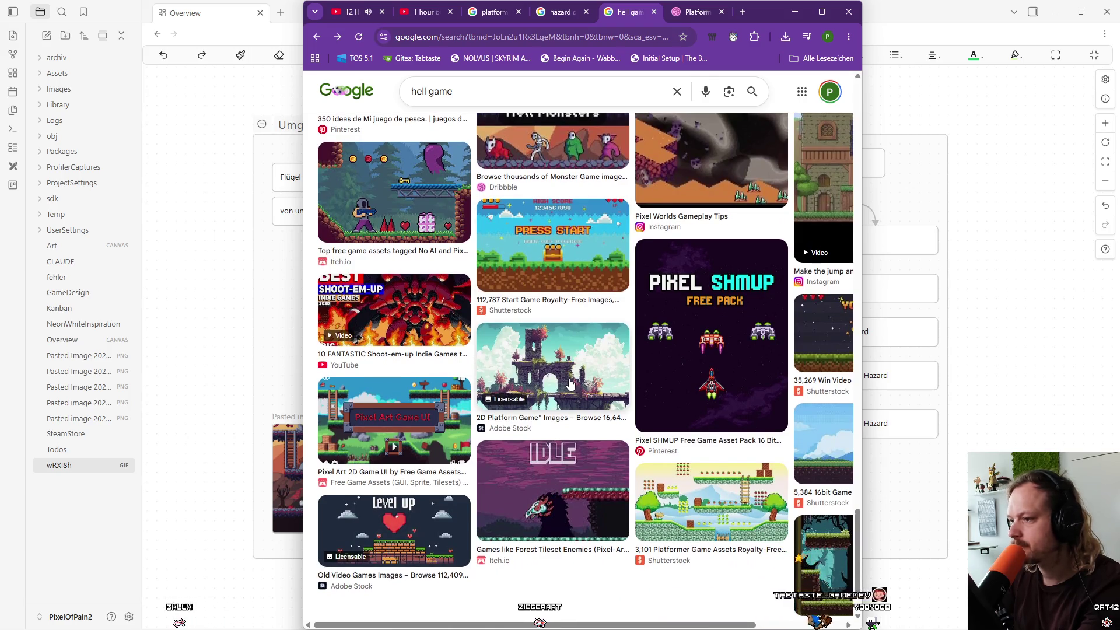
{"action": "scroll", "coordinate": [571, 383], "scroll_direction": "down", "scroll_amount": 1}
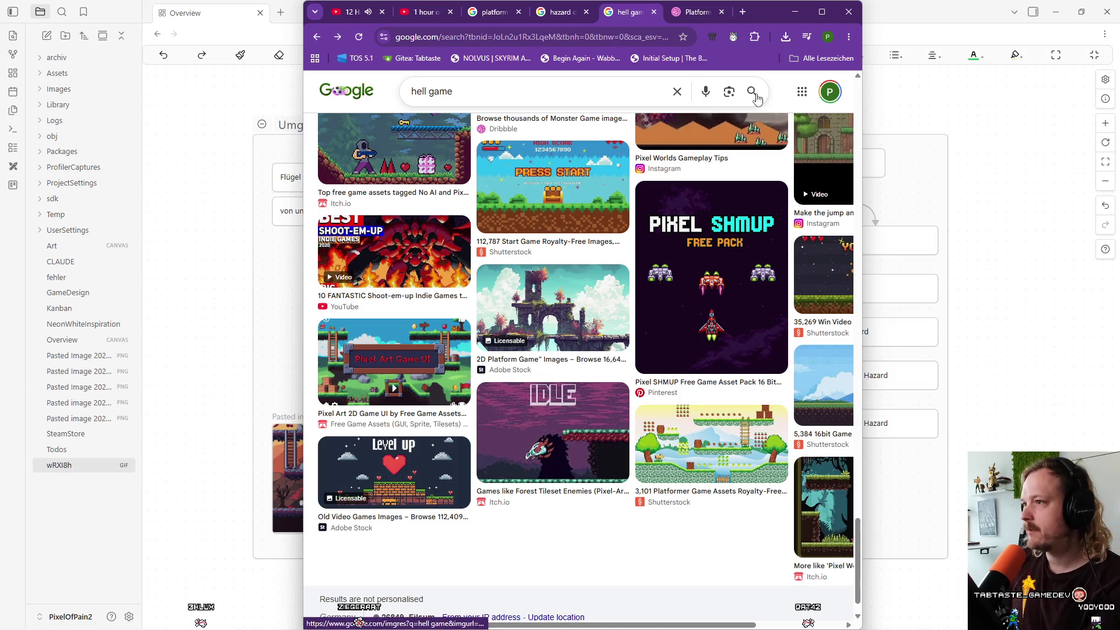
Minimize Chrome to reveal the UmgebungThema canvas, then bring the hell game results back.
{"action": "left_click", "coordinate": [793, 11]}
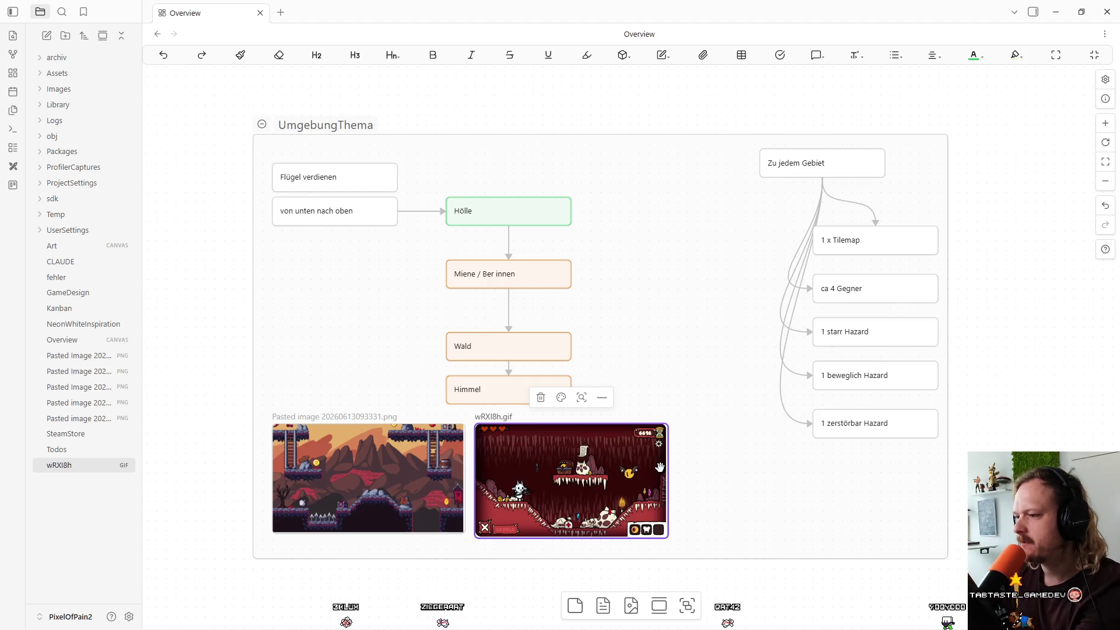
{"action": "mouse_move", "coordinate": [460, 617]}
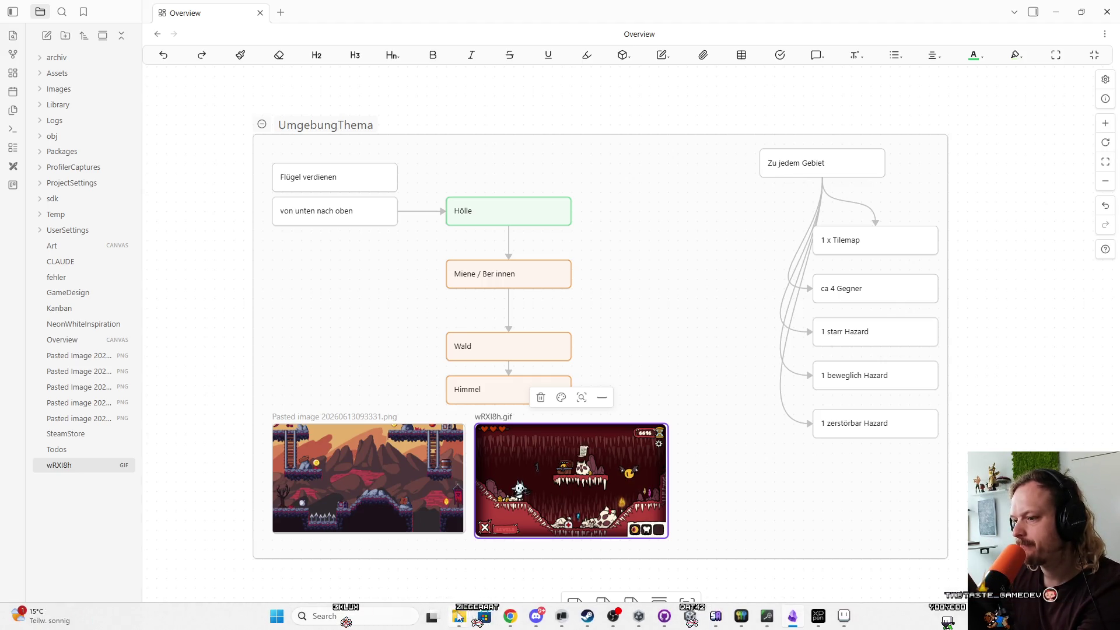
{"action": "left_click", "coordinate": [509, 617]}
Scroll the hell game results and open the 'Full Hell themed Game (Platformer)' side preview.
{"action": "scroll", "coordinate": [687, 241], "scroll_direction": "up", "scroll_amount": 15}
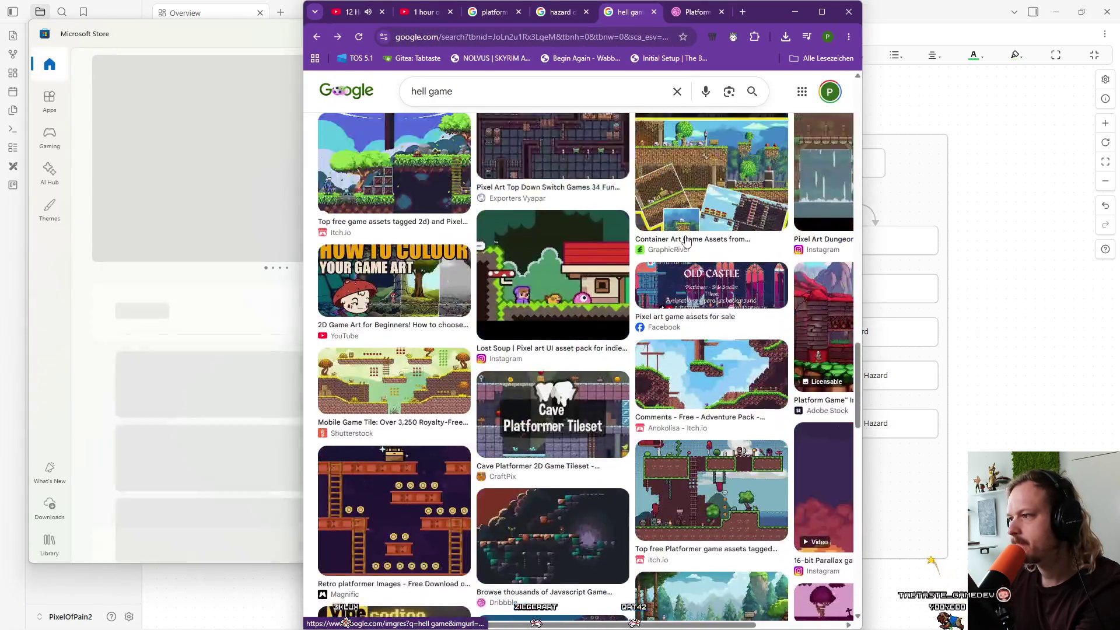
{"action": "scroll", "coordinate": [687, 241], "scroll_direction": "up", "scroll_amount": 10}
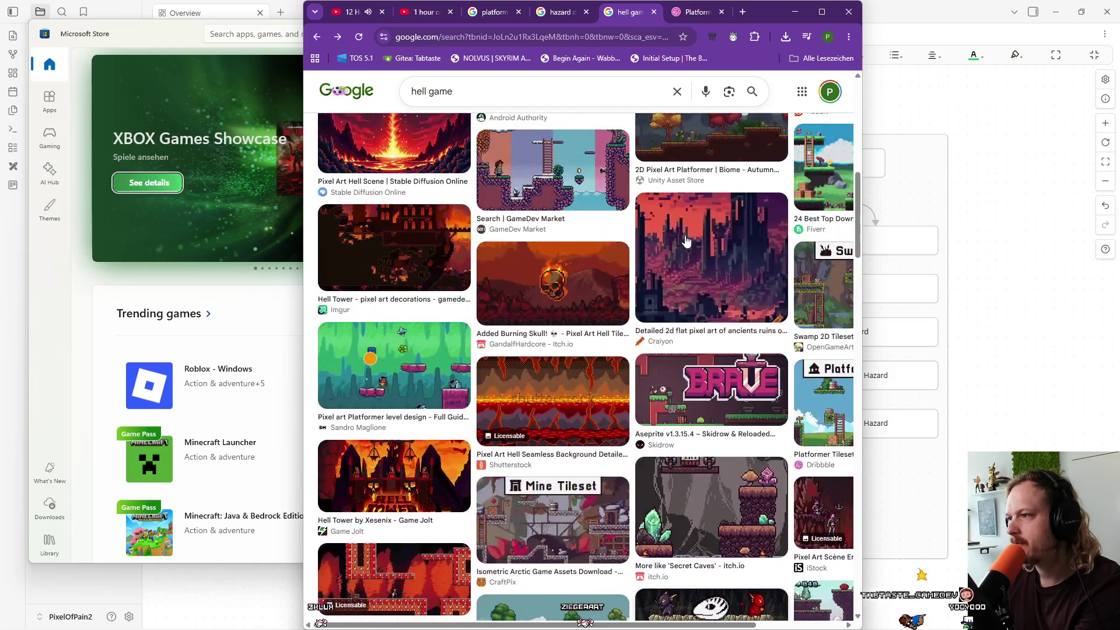
{"action": "scroll", "coordinate": [686, 241], "scroll_direction": "up", "scroll_amount": 5}
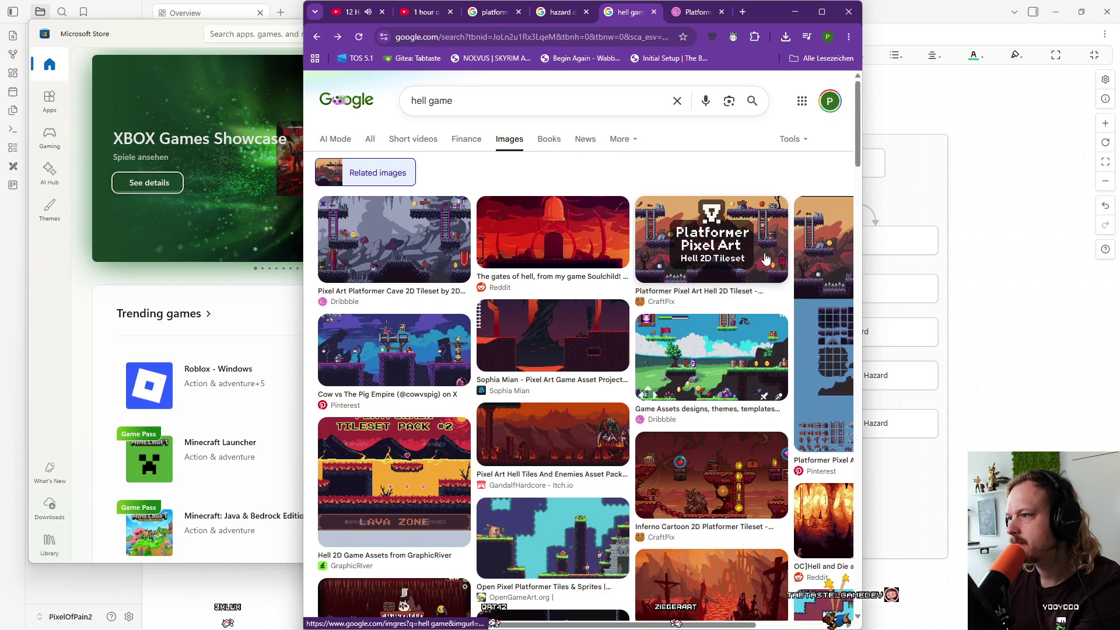
{"action": "scroll", "coordinate": [687, 375], "scroll_direction": "down", "scroll_amount": 4}
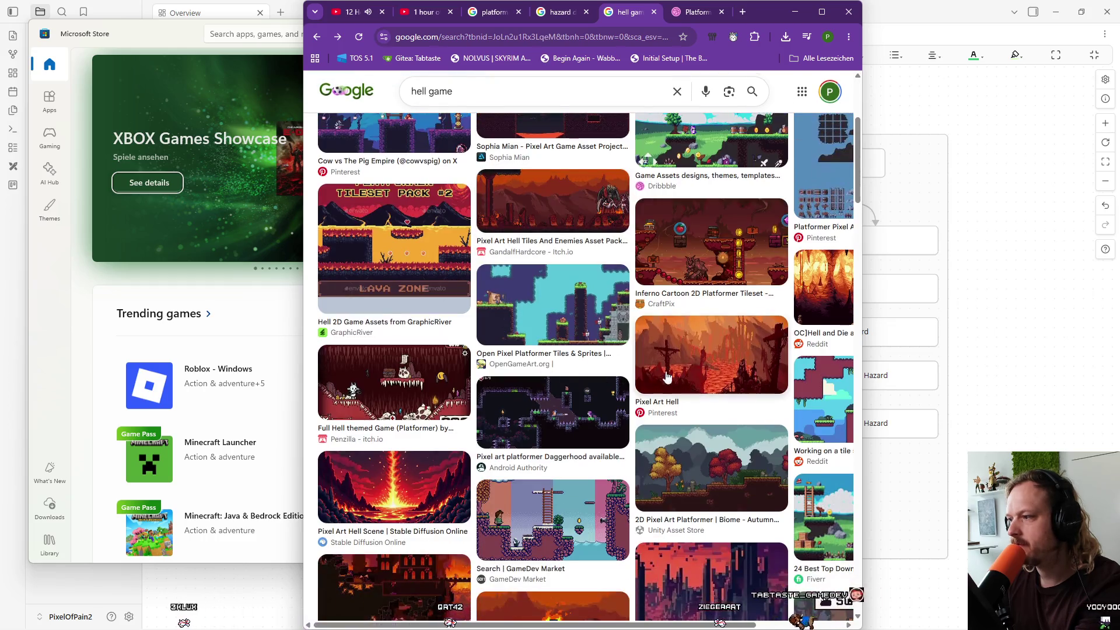
{"action": "scroll", "coordinate": [686, 376], "scroll_direction": "up", "scroll_amount": 3}
{"action": "scroll", "coordinate": [687, 376], "scroll_direction": "down", "scroll_amount": 4}
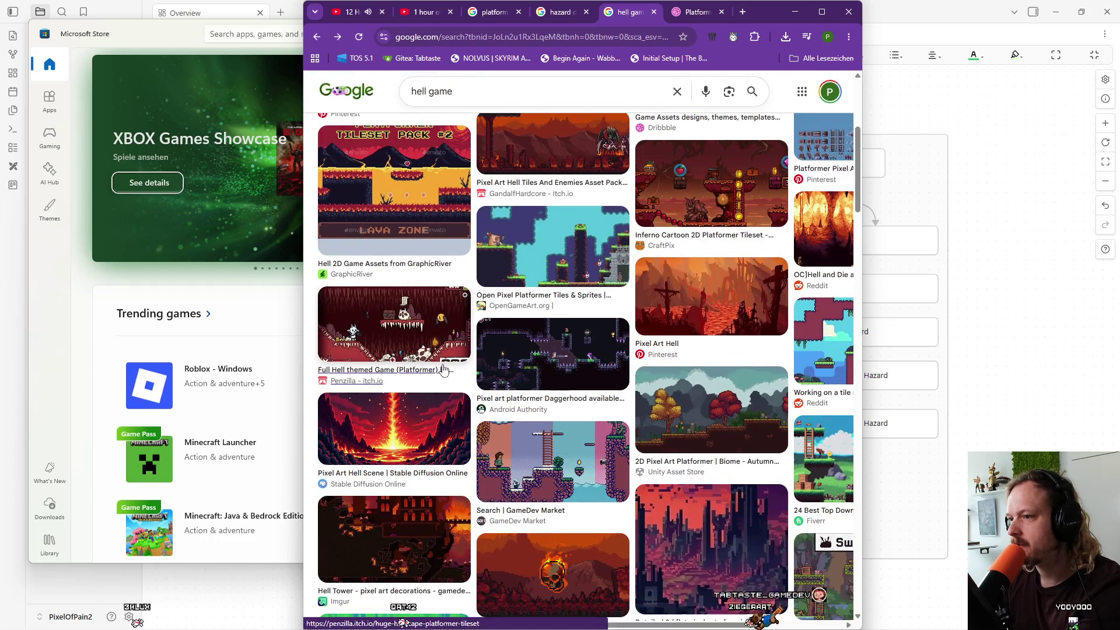
{"action": "left_click", "coordinate": [419, 343]}
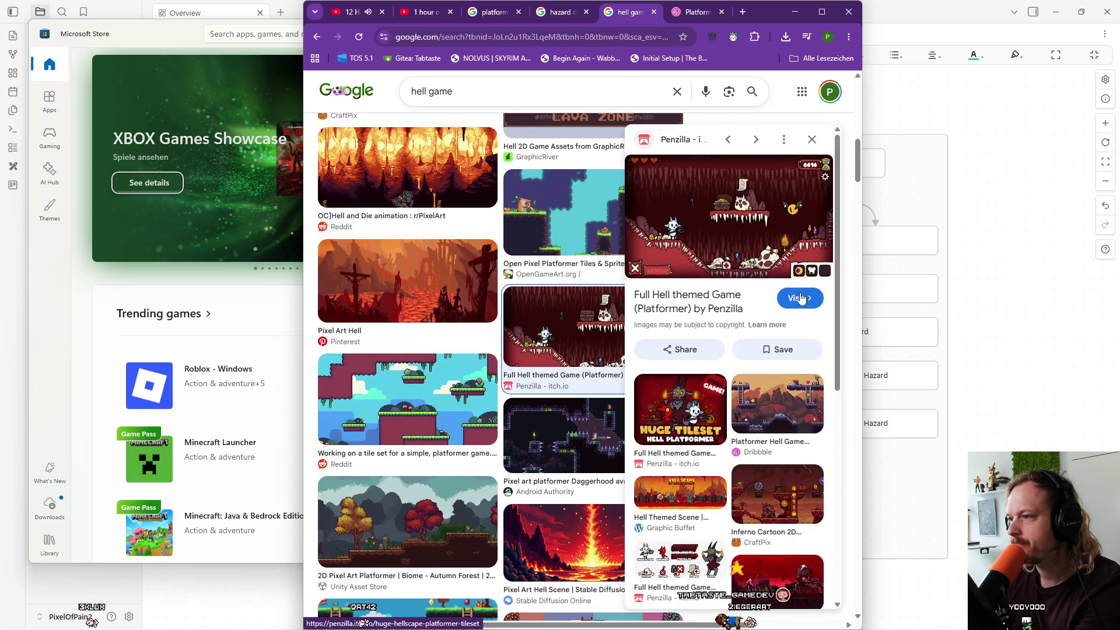
Open Penzilla's Hellscape Platformer itch.io page from the preview and scroll through it.
{"action": "left_click", "coordinate": [801, 298]}
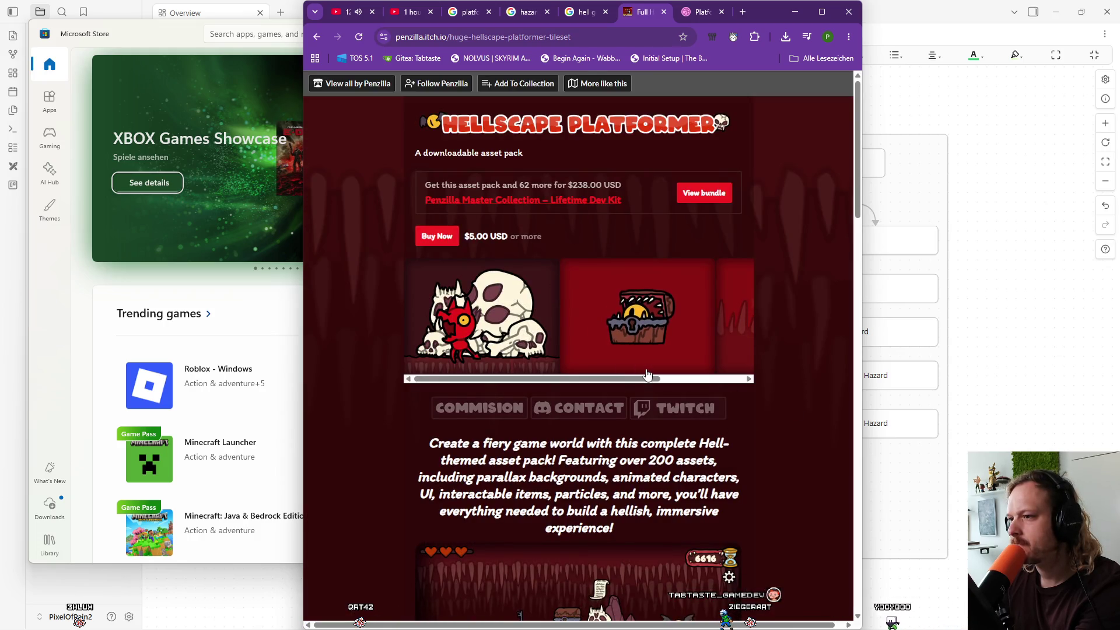
{"action": "scroll", "coordinate": [664, 466], "scroll_direction": "down", "scroll_amount": 2}
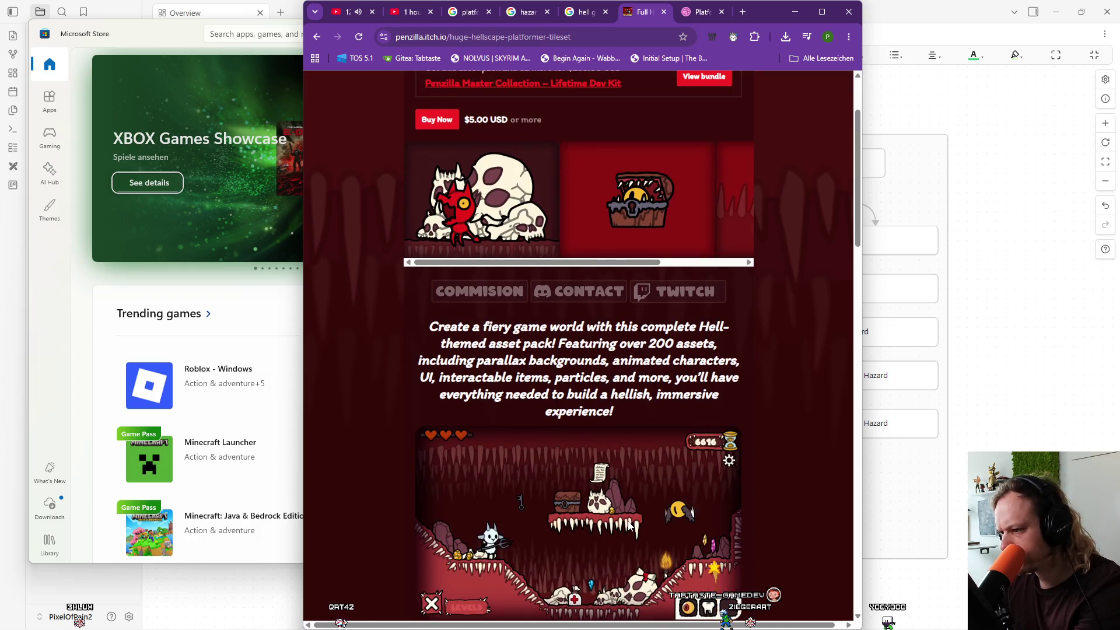
{"action": "scroll", "coordinate": [629, 526], "scroll_direction": "down", "scroll_amount": 4}
{"action": "scroll", "coordinate": [628, 520], "scroll_direction": "up", "scroll_amount": 6}
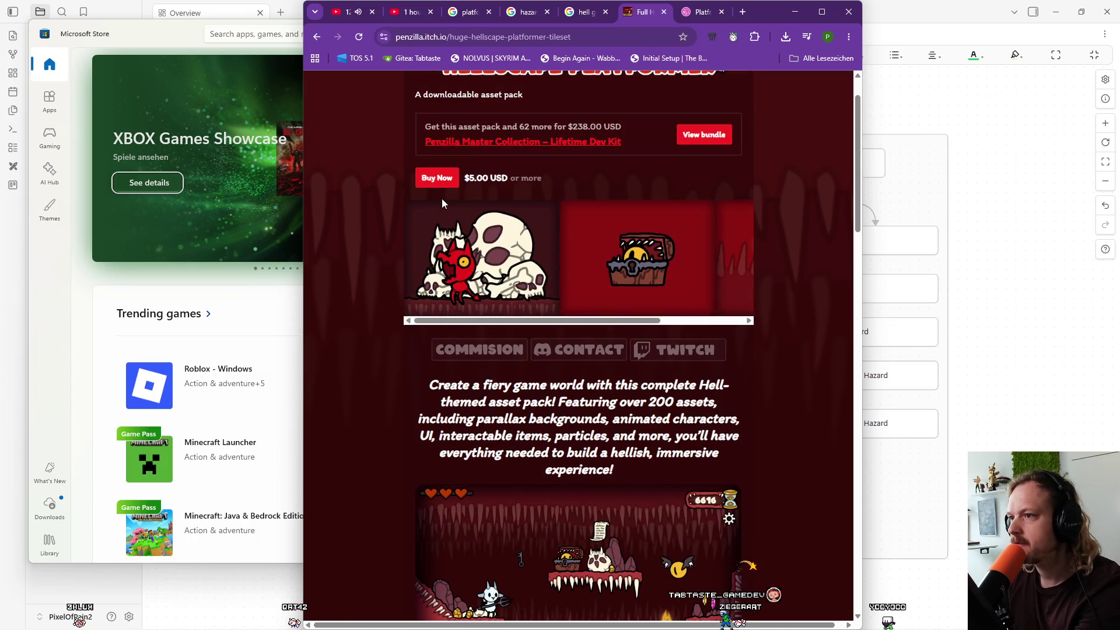
{"action": "scroll", "coordinate": [405, 334], "scroll_direction": "down", "scroll_amount": 13}
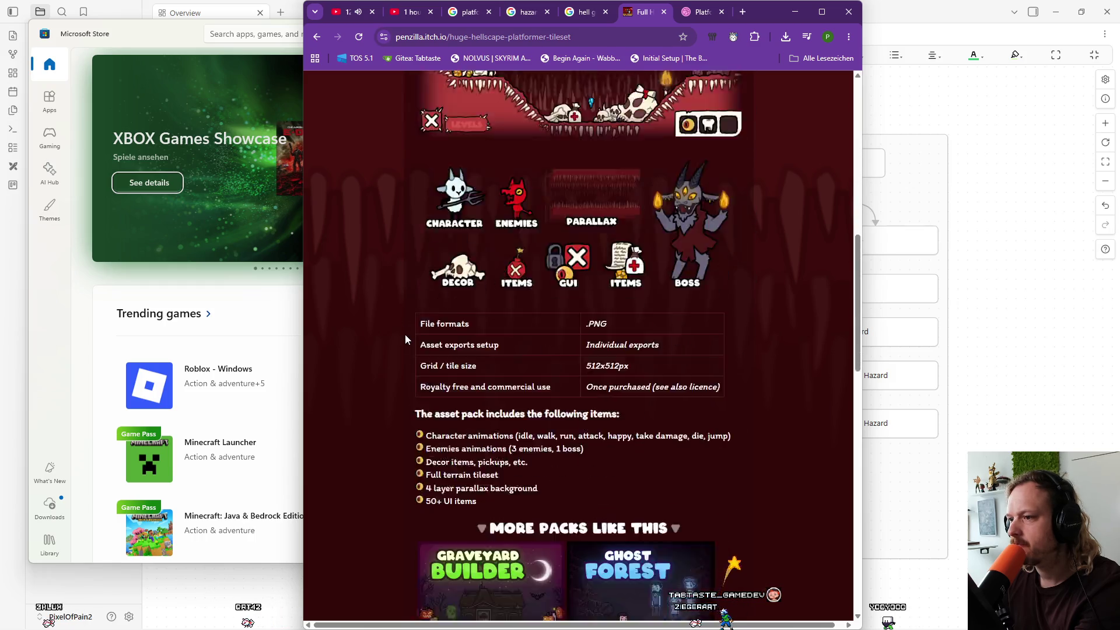
{"action": "scroll", "coordinate": [405, 334], "scroll_direction": "down", "scroll_amount": 14}
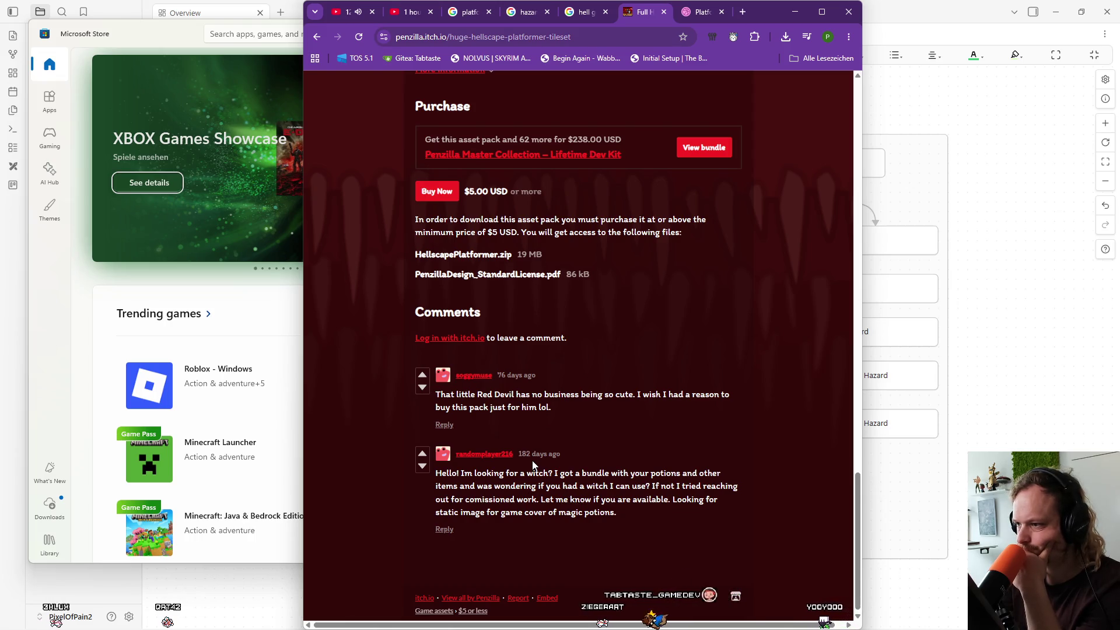
{"action": "scroll", "coordinate": [584, 464], "scroll_direction": "up", "scroll_amount": 4}
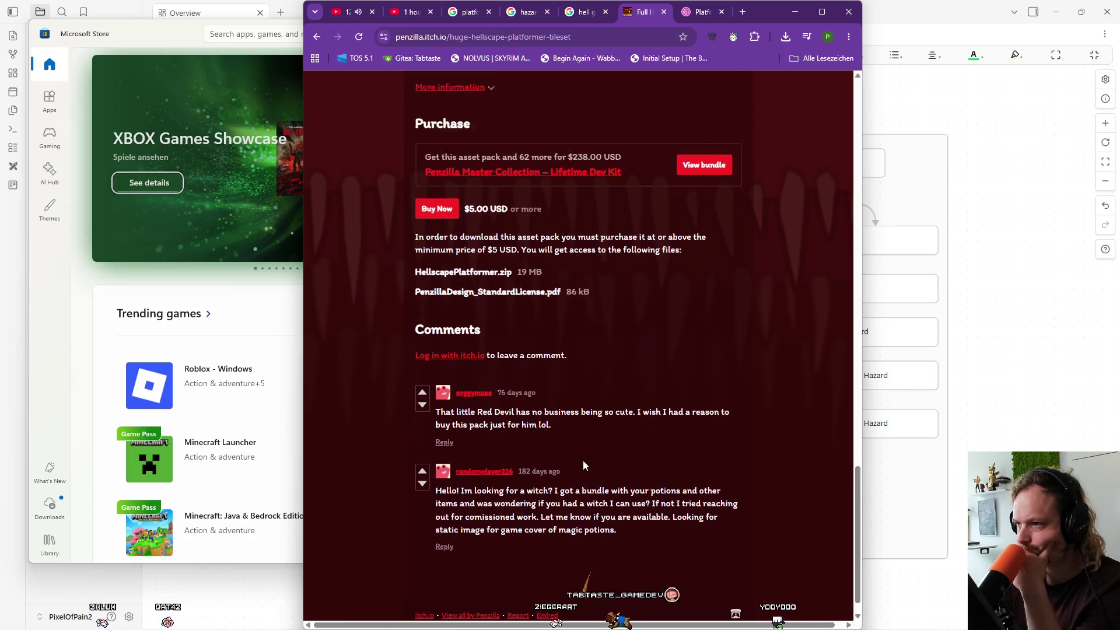
{"action": "scroll", "coordinate": [585, 461], "scroll_direction": "up", "scroll_amount": 3}
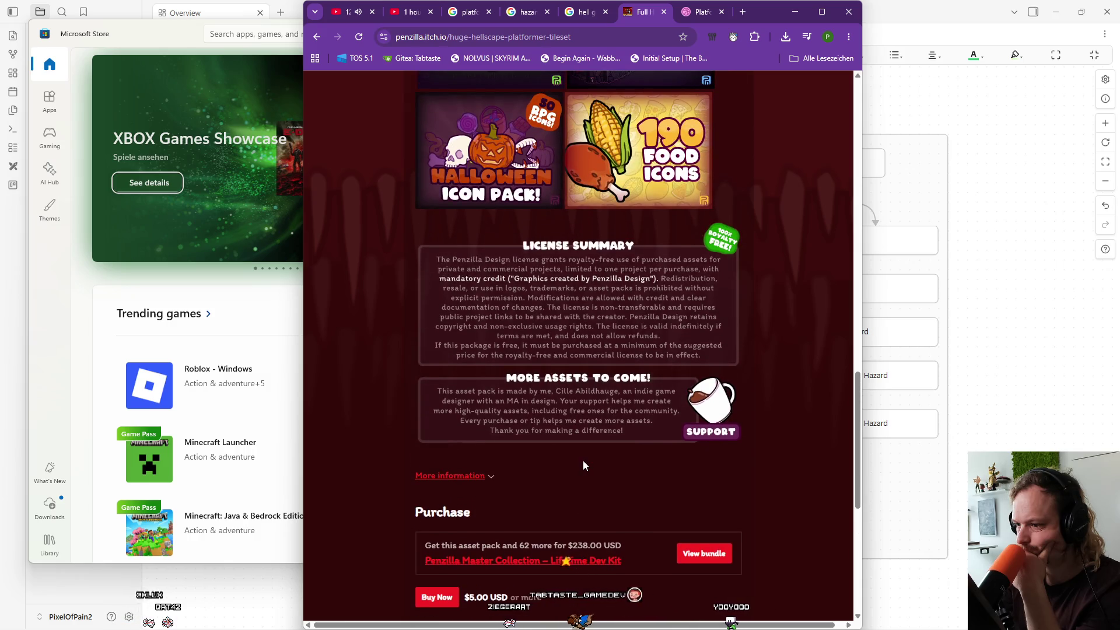
{"action": "scroll", "coordinate": [535, 481], "scroll_direction": "up", "scroll_amount": 1}
{"action": "scroll", "coordinate": [536, 482], "scroll_direction": "up", "scroll_amount": 4}
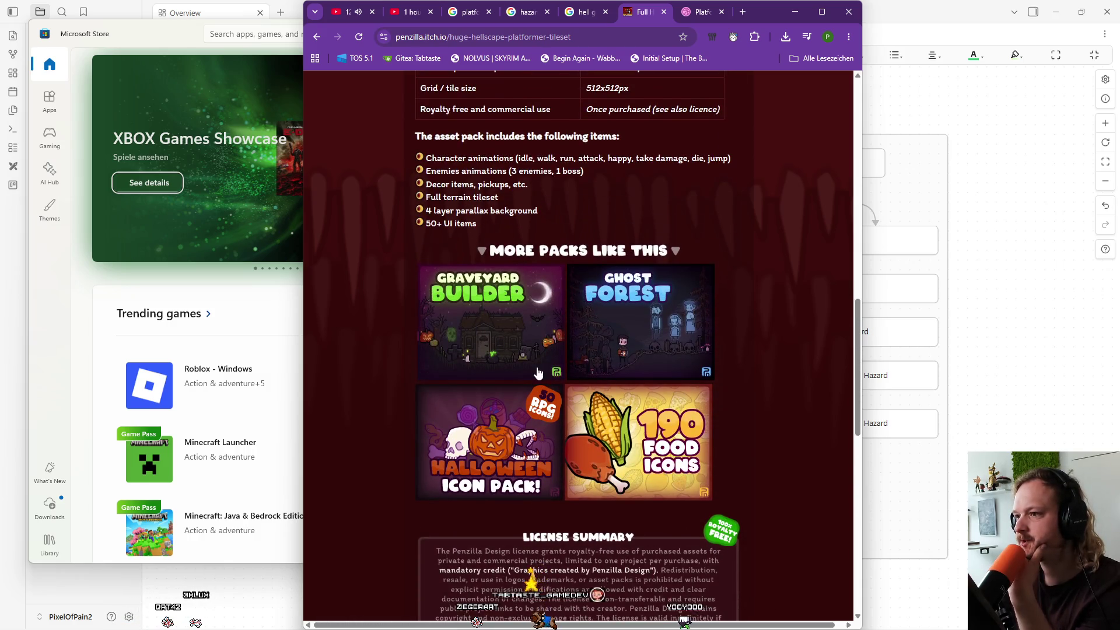
{"action": "scroll", "coordinate": [576, 443], "scroll_direction": "up", "scroll_amount": 5}
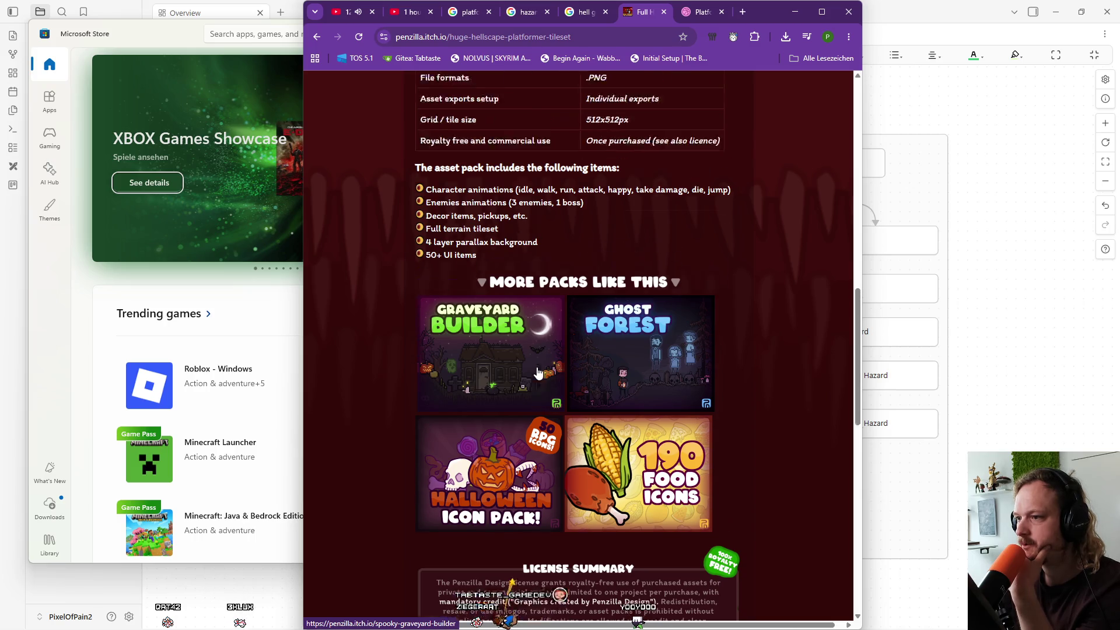
{"action": "scroll", "coordinate": [593, 510], "scroll_direction": "up", "scroll_amount": 3}
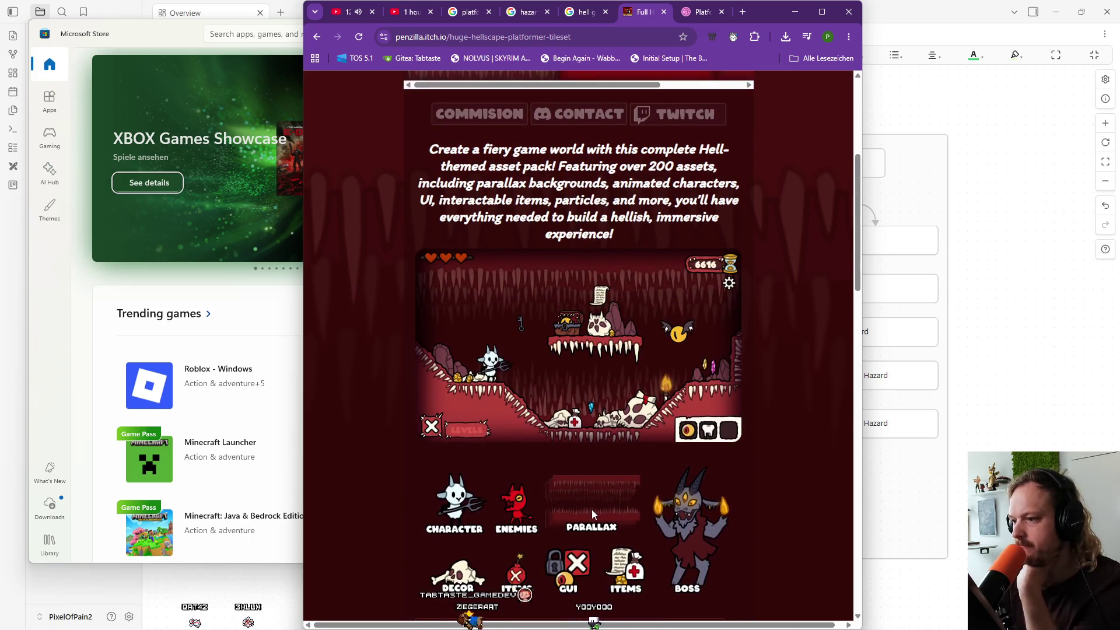
{"action": "scroll", "coordinate": [626, 514], "scroll_direction": "up", "scroll_amount": 5}
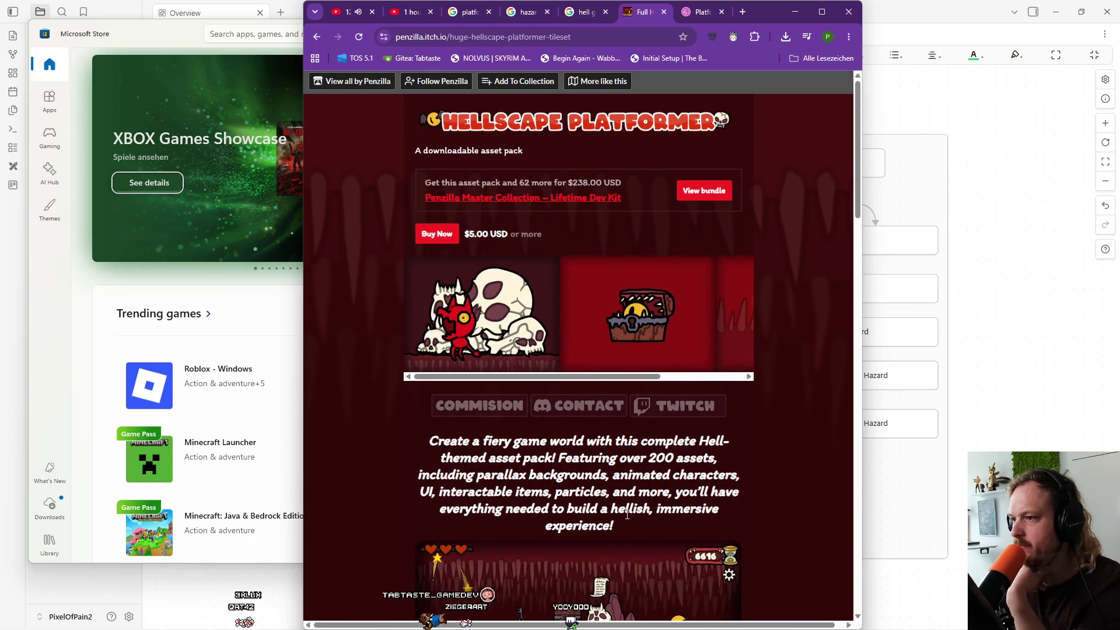
Slide the screenshot carousel, review the $5 pack details, and minimize the browser.
{"action": "mouse_move", "coordinate": [584, 377]}
{"action": "left_mouse_down"}
{"action": "mouse_move", "coordinate": [671, 378]}
{"action": "mouse_move", "coordinate": [739, 429]}
{"action": "left_mouse_up"}
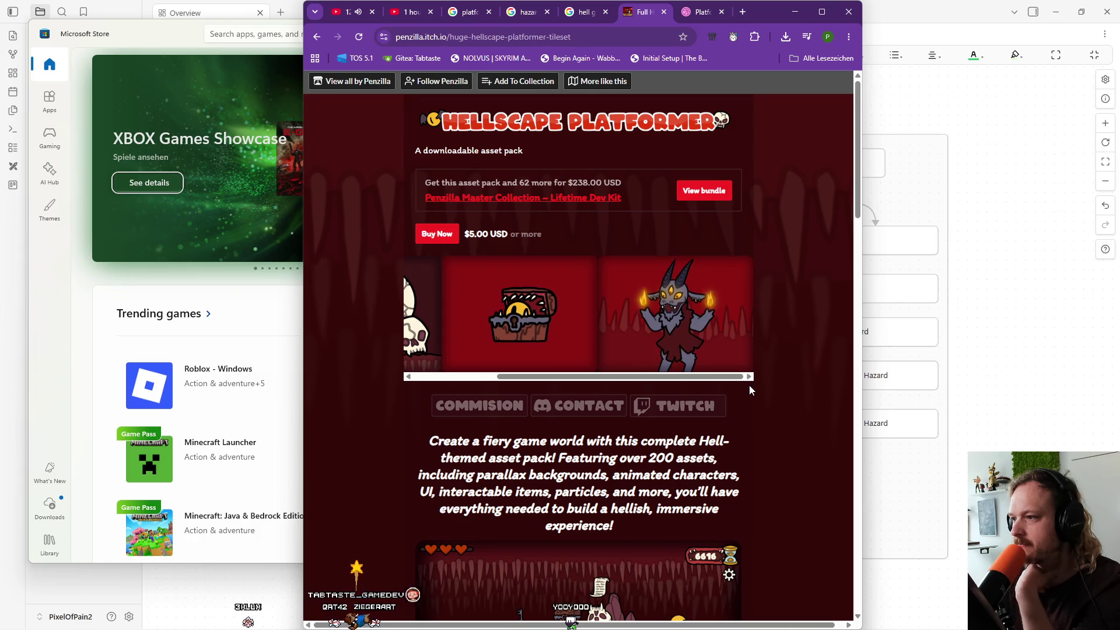
{"action": "scroll", "coordinate": [749, 386], "scroll_direction": "down", "scroll_amount": 4}
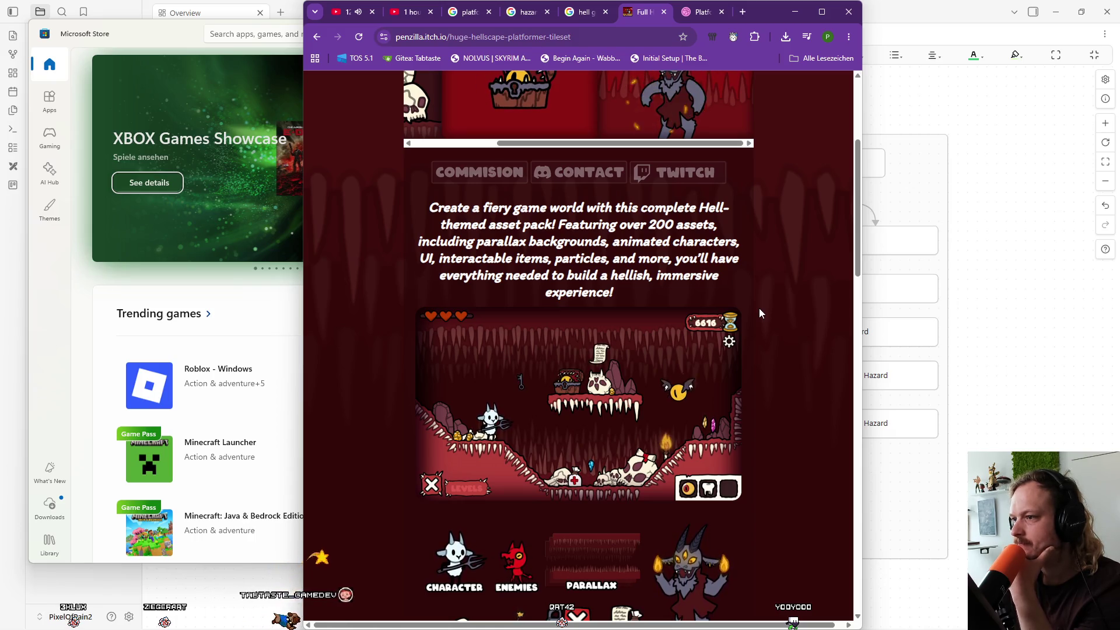
{"action": "scroll", "coordinate": [760, 309], "scroll_direction": "down", "scroll_amount": 1}
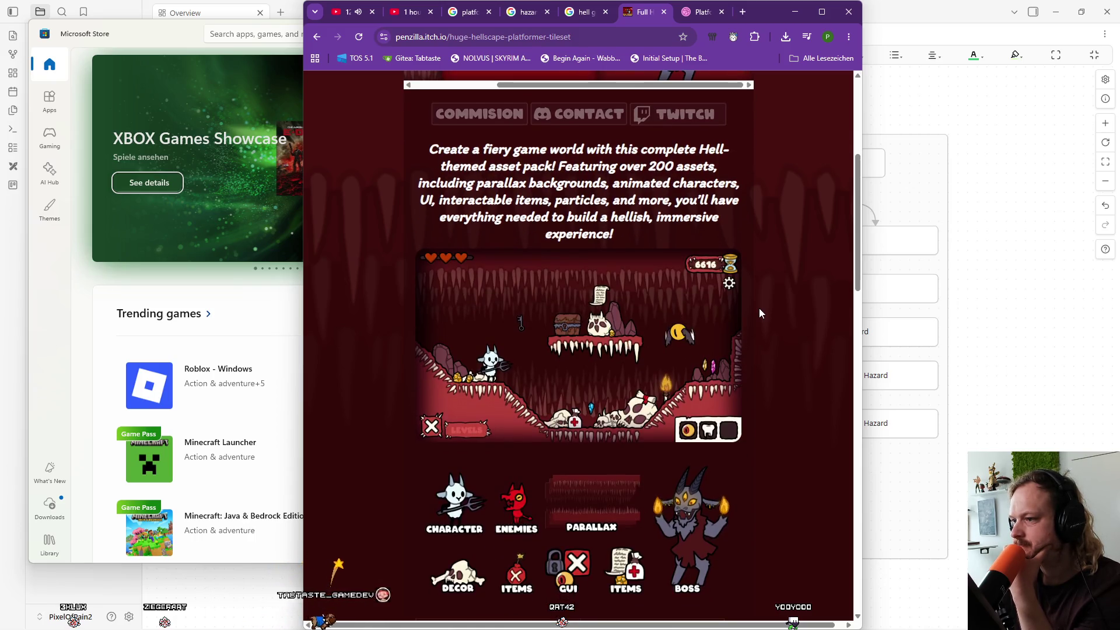
{"action": "scroll", "coordinate": [762, 318], "scroll_direction": "down", "scroll_amount": 2}
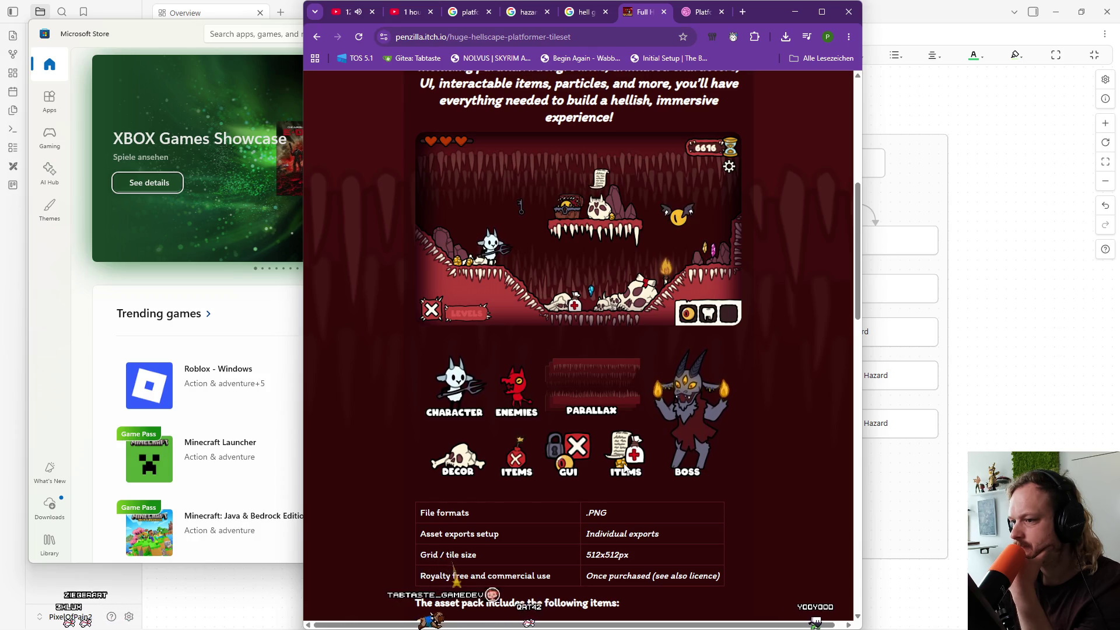
{"action": "scroll", "coordinate": [741, 444], "scroll_direction": "down", "scroll_amount": 2}
{"action": "scroll", "coordinate": [743, 448], "scroll_direction": "down", "scroll_amount": 10}
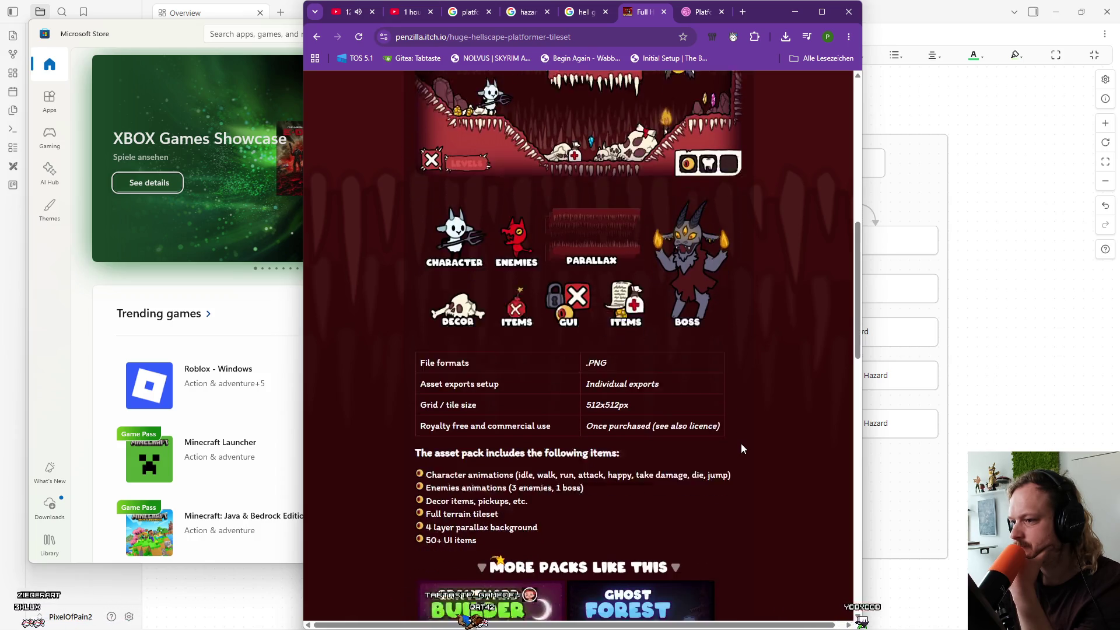
{"action": "scroll", "coordinate": [741, 449], "scroll_direction": "up", "scroll_amount": 15}
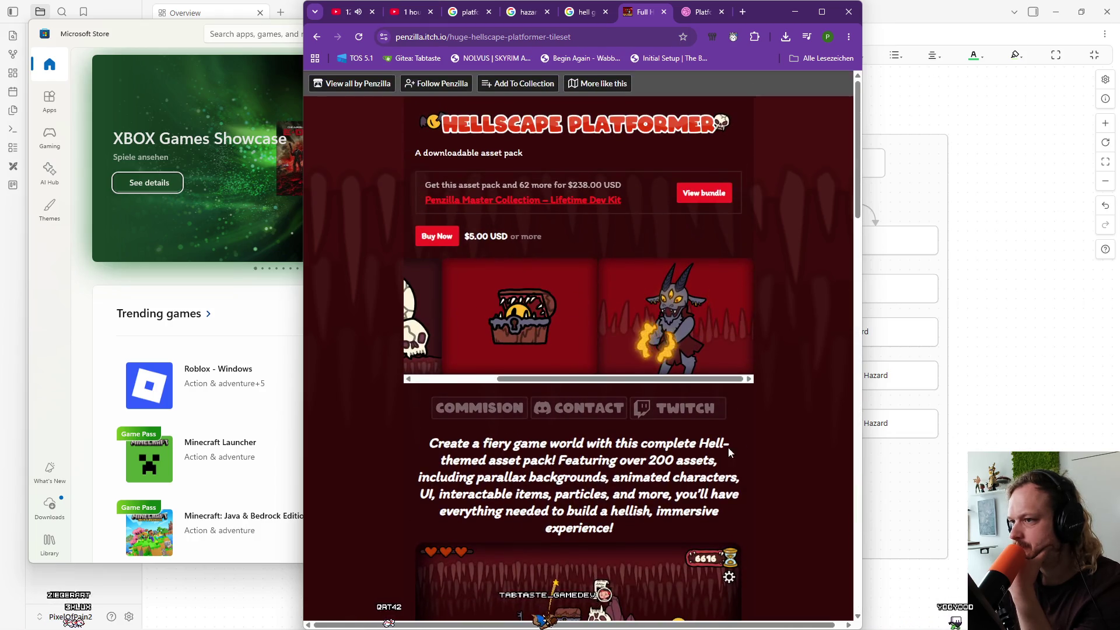
{"action": "left_click", "coordinate": [797, 14]}
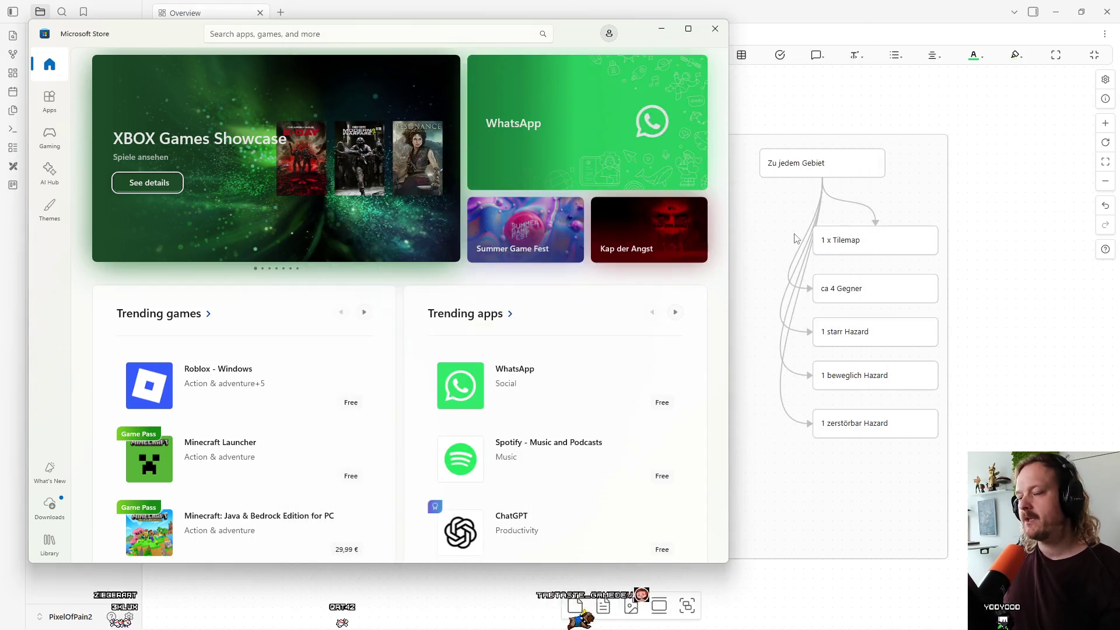
Close Microsoft Store and switch to the PixelOfPain2 Unity editor showing StartScene.
{"action": "left_click", "coordinate": [714, 30]}
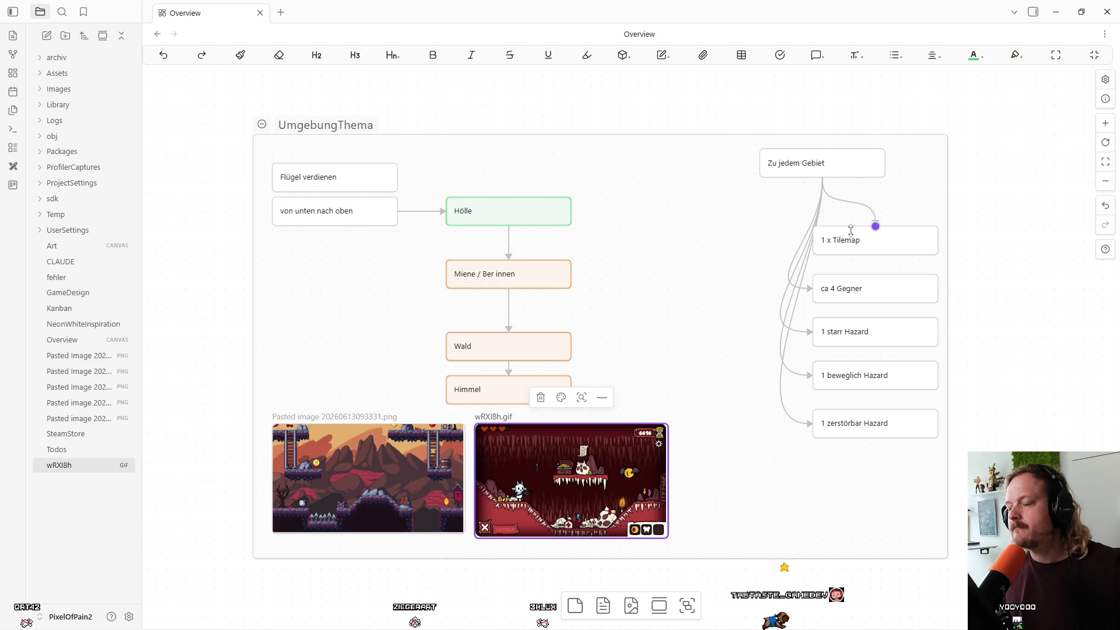
{"action": "mouse_move", "coordinate": [835, 629]}
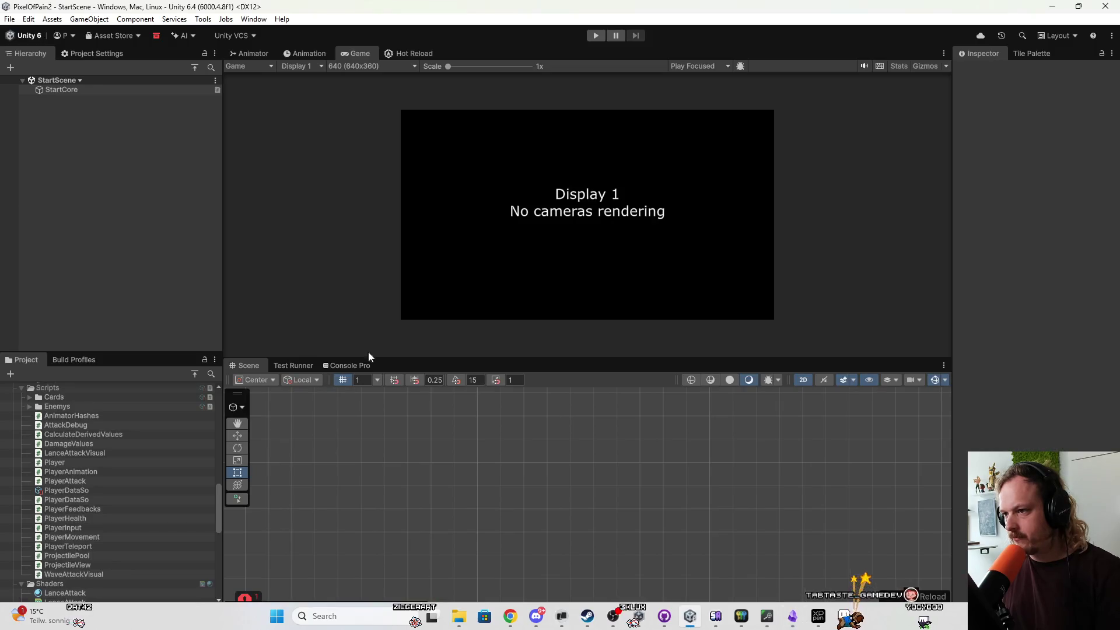
{"action": "left_click", "coordinate": [691, 616]}
{"action": "scroll", "coordinate": [32, 417], "scroll_direction": "down", "scroll_amount": 5}
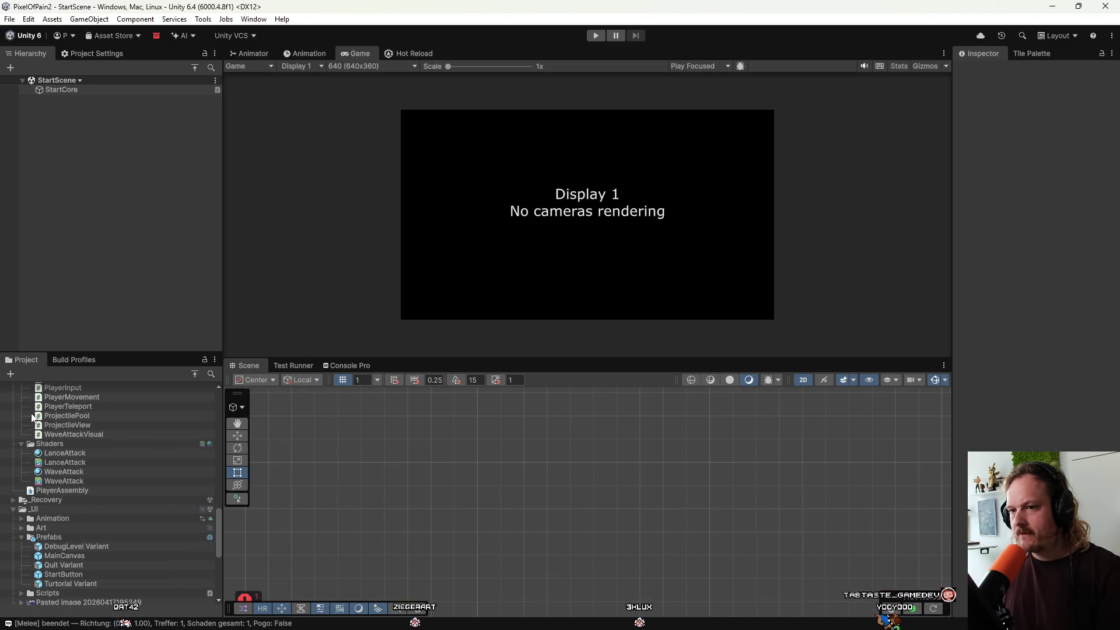
{"action": "scroll", "coordinate": [77, 552], "scroll_direction": "up", "scroll_amount": 15}
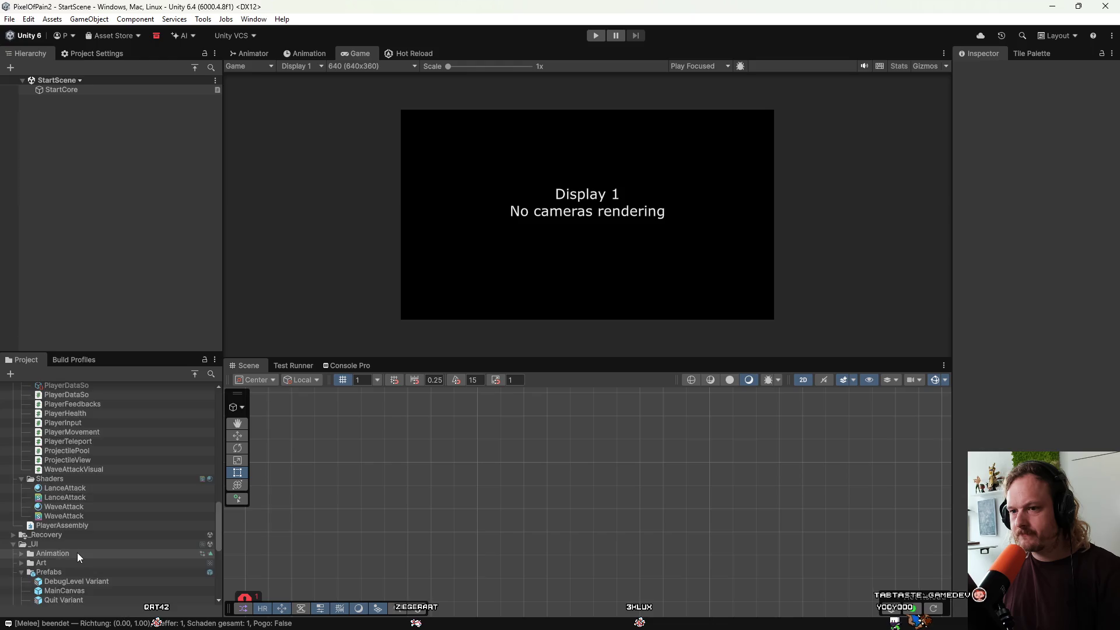
Open the 0TestLevel prefab and deactivate all four HazardNonDestroyable objects.
{"action": "scroll", "coordinate": [77, 552], "scroll_direction": "up", "scroll_amount": 4}
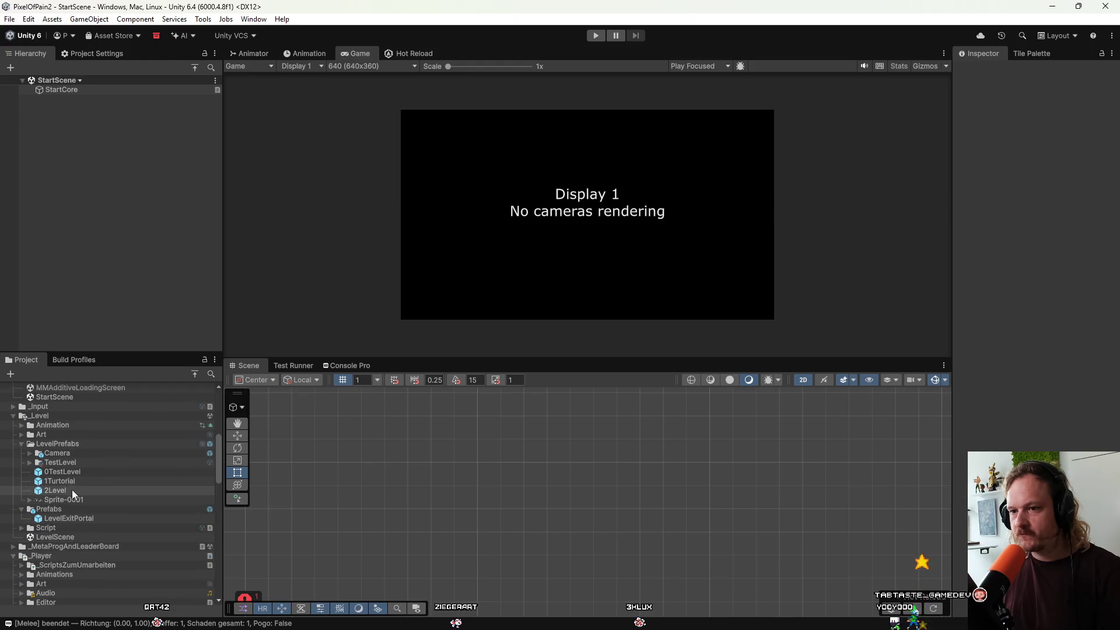
{"action": "double_click", "coordinate": [82, 472]}
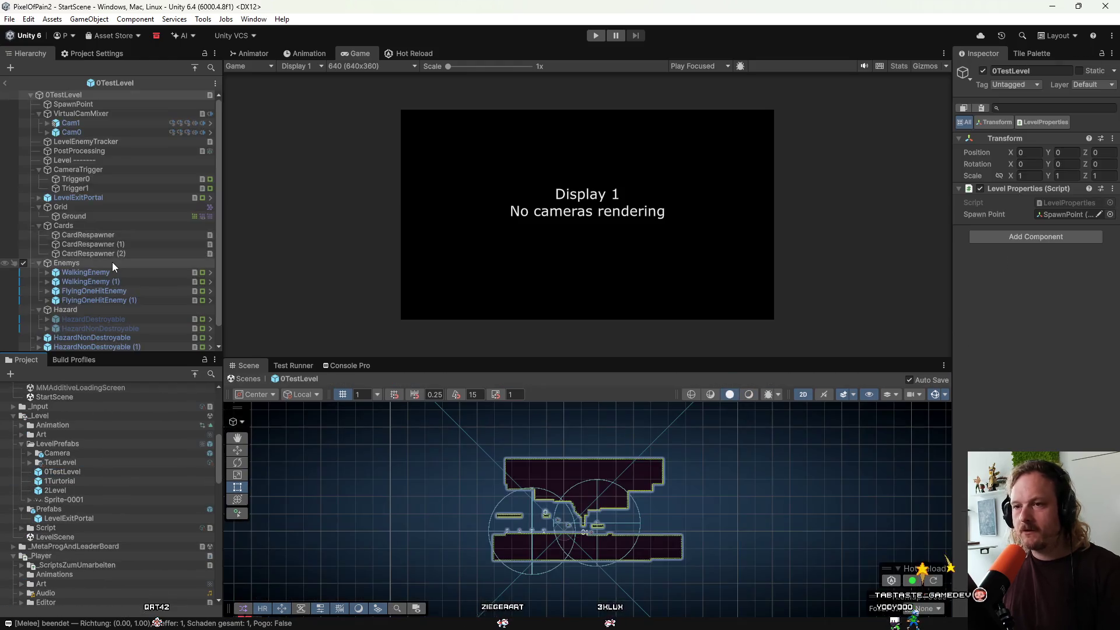
{"action": "left_click", "coordinate": [25, 319]}
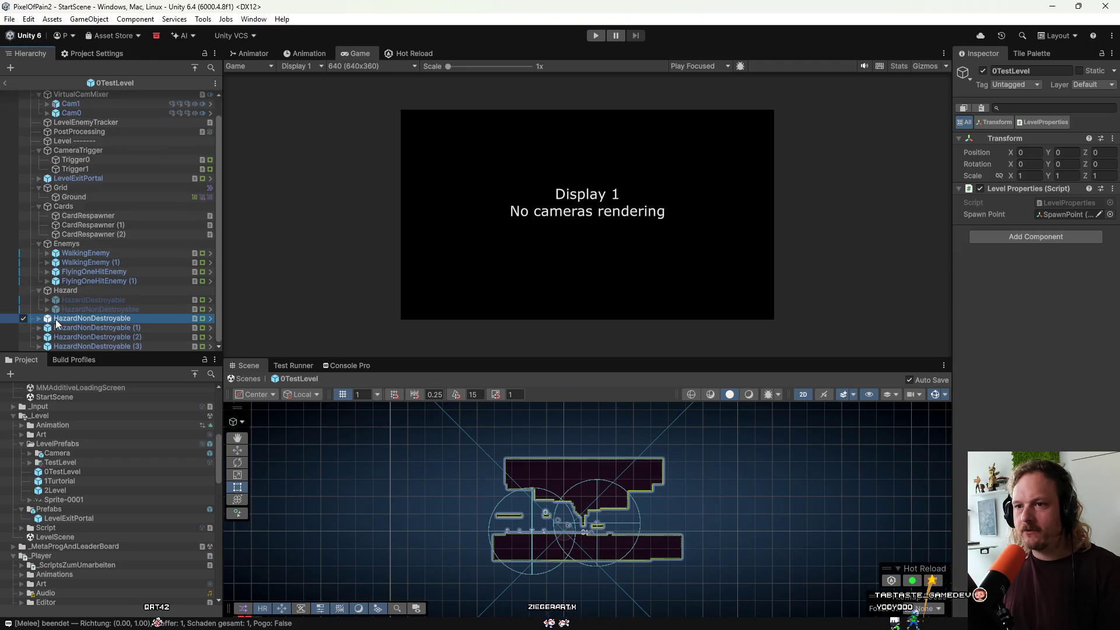
{"action": "left_click", "coordinate": [72, 348], "text": "shift"}
{"action": "left_click", "coordinate": [23, 346]}
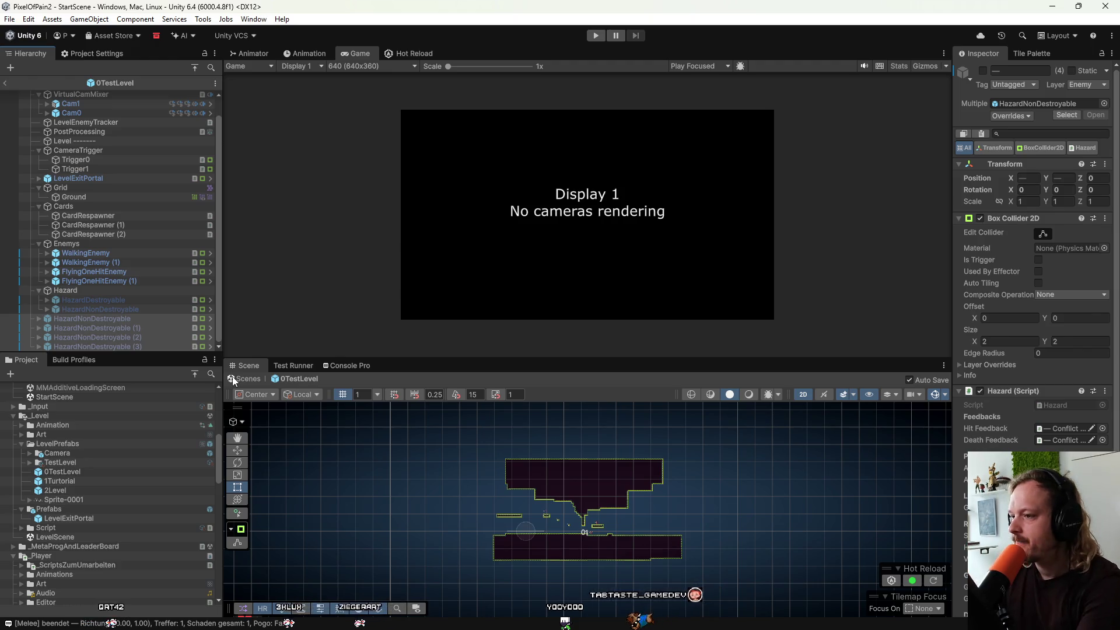
Narrow the selection to one HazardNonDestroyable object, then exit the prefab to StartScene.
{"action": "scroll", "coordinate": [552, 516], "scroll_direction": "up", "scroll_amount": 5}
{"action": "scroll", "coordinate": [541, 509], "scroll_direction": "up", "scroll_amount": 2}
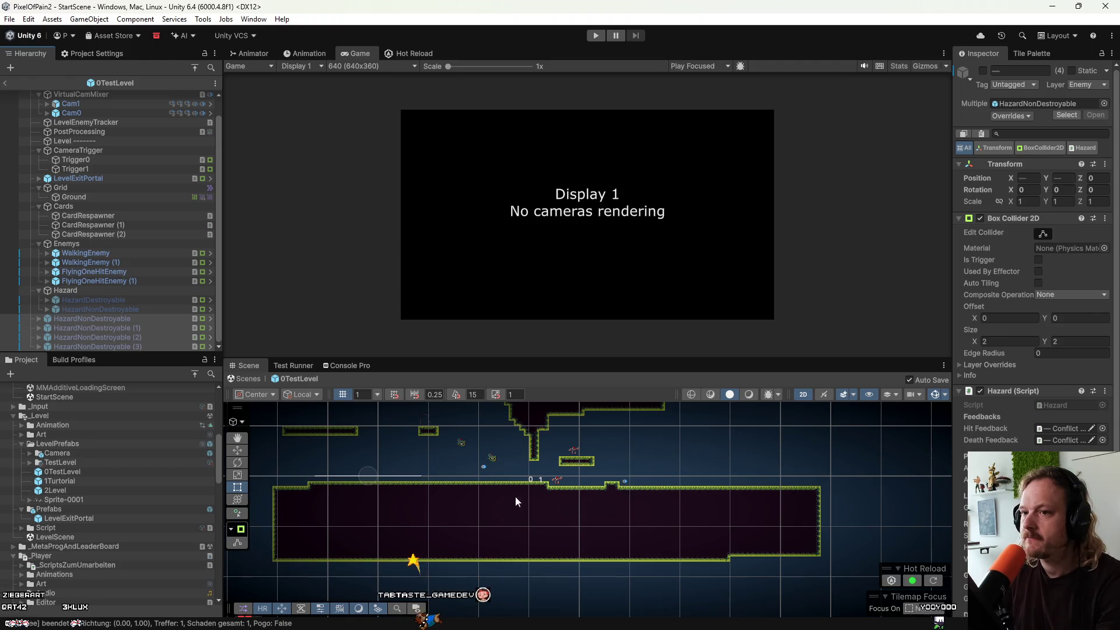
{"action": "left_click", "coordinate": [102, 319]}
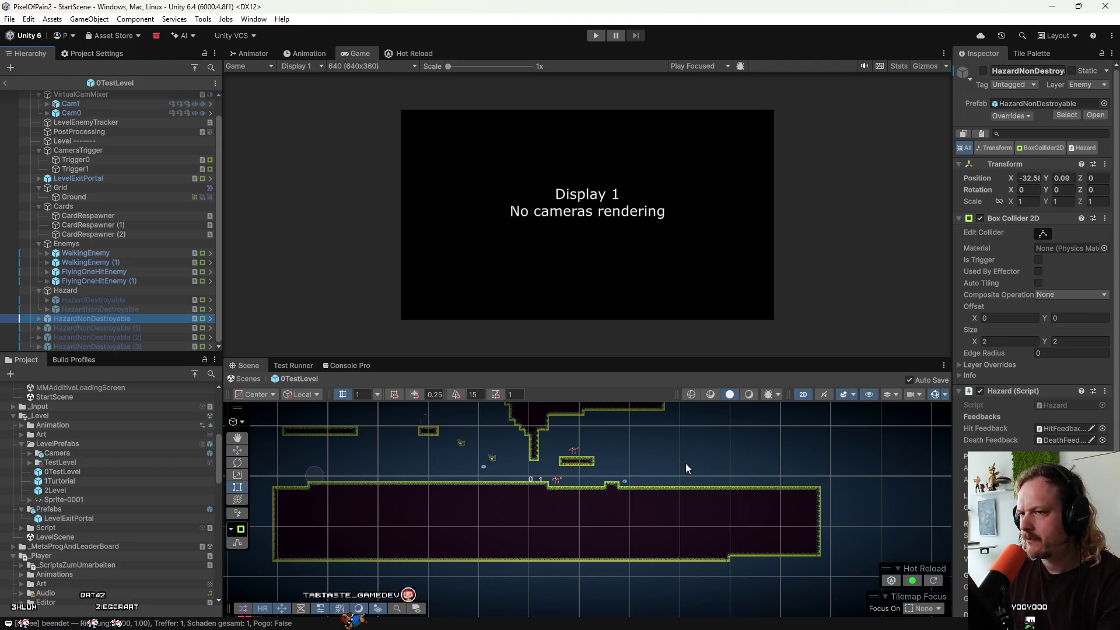
{"action": "scroll", "coordinate": [58, 175], "scroll_direction": "up", "scroll_amount": 2}
{"action": "left_click", "coordinate": [4, 84]}
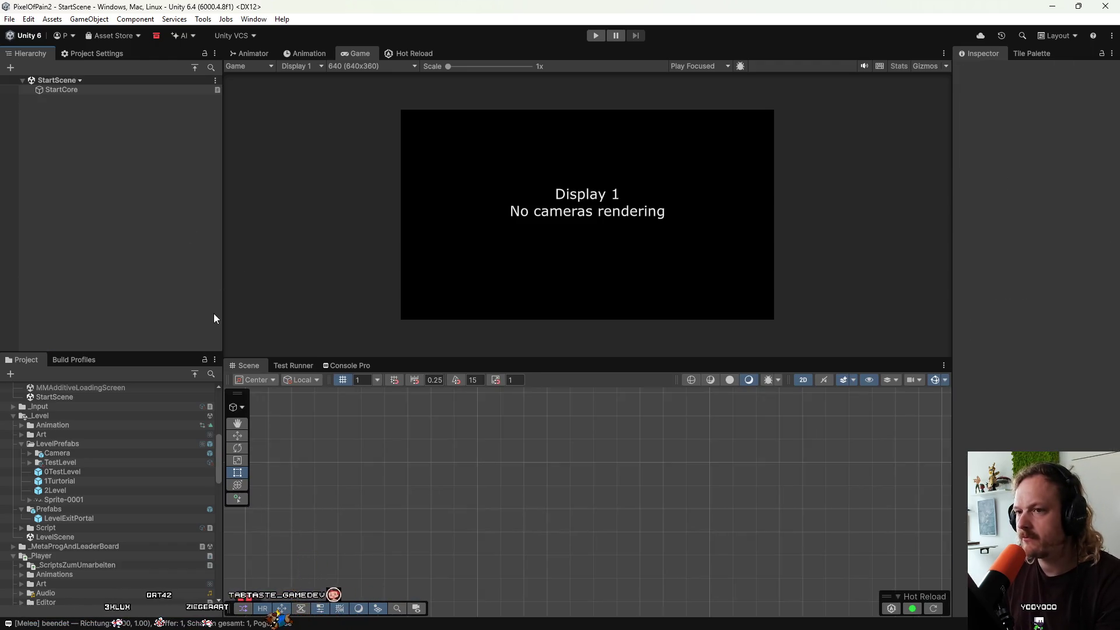
{"action": "scroll", "coordinate": [127, 520], "scroll_direction": "down", "scroll_amount": 9}
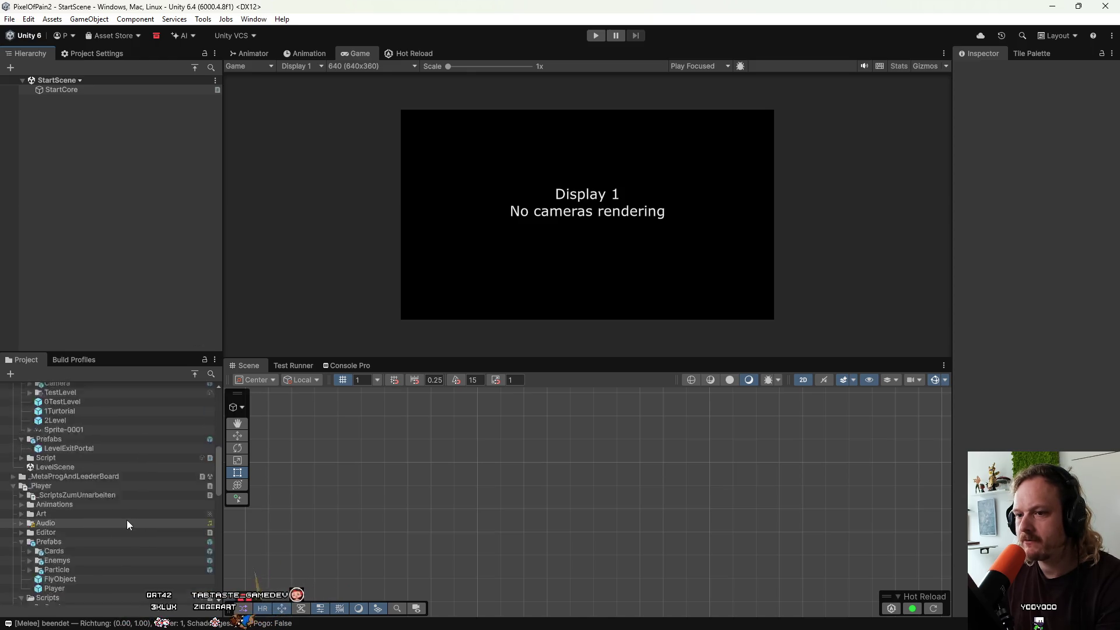
Open the Player prefab, expand PlayerFeedbacks, and inspect DeathFeedback in a widened Inspector.
{"action": "left_click", "coordinate": [65, 449]}
{"action": "double_click", "coordinate": [65, 449]}
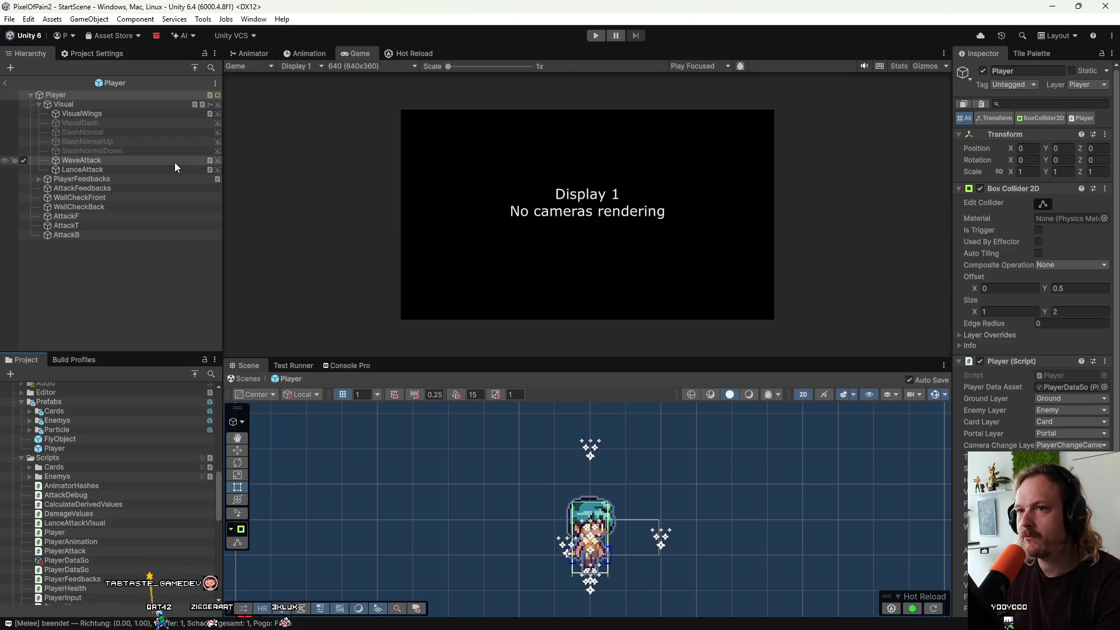
{"action": "left_click", "coordinate": [39, 179]}
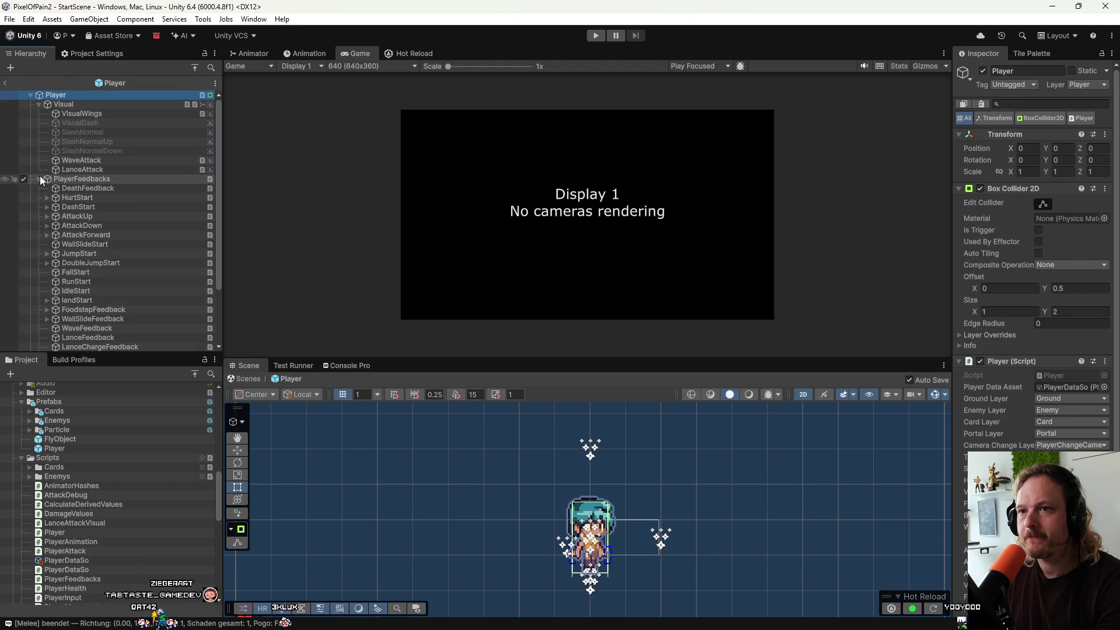
{"action": "left_click", "coordinate": [126, 191]}
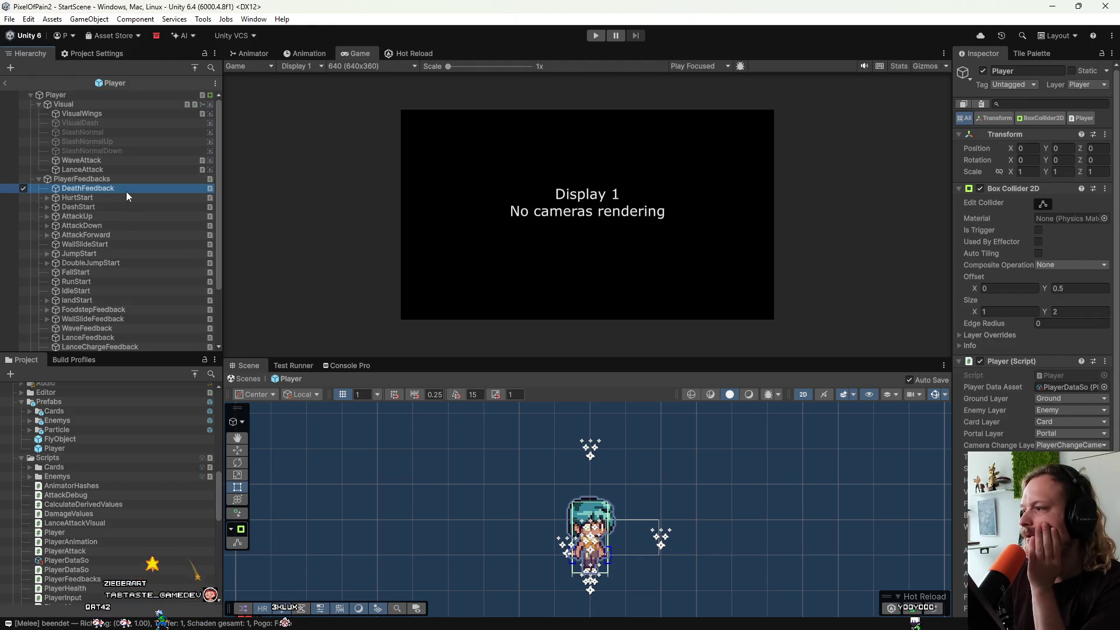
{"action": "left_click_drag", "start_coordinate": [951, 141], "coordinate": [744, 142]}
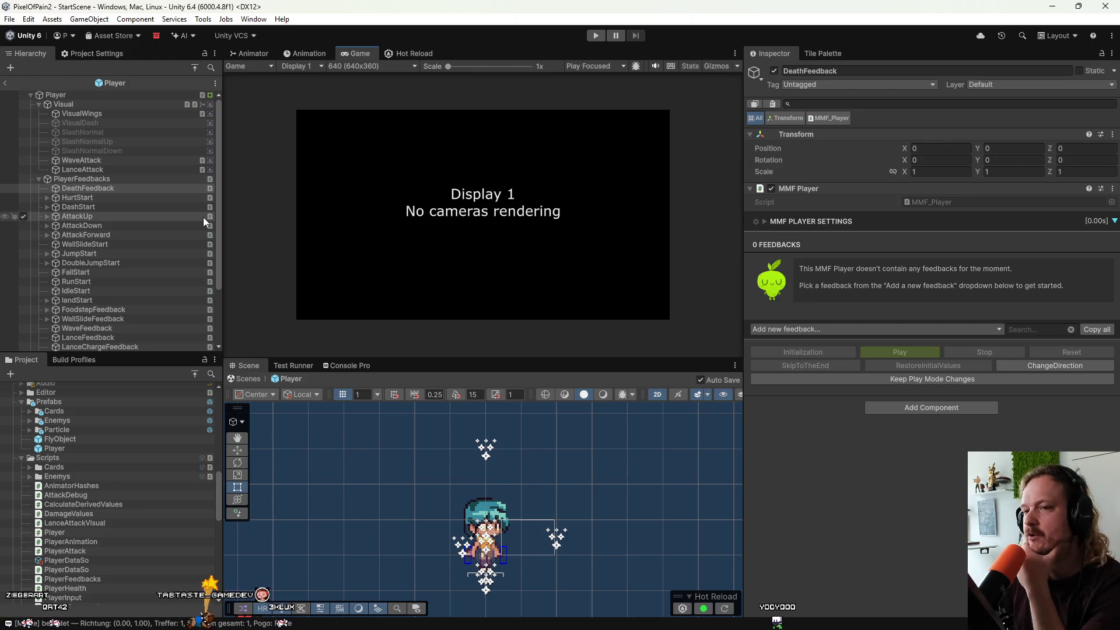
Inspect WallSlideStart and WallSlideFeedback with its Leaf child, then exit the Player prefab.
{"action": "left_click", "coordinate": [83, 248]}
{"action": "scroll", "coordinate": [93, 265], "scroll_direction": "down", "scroll_amount": 3}
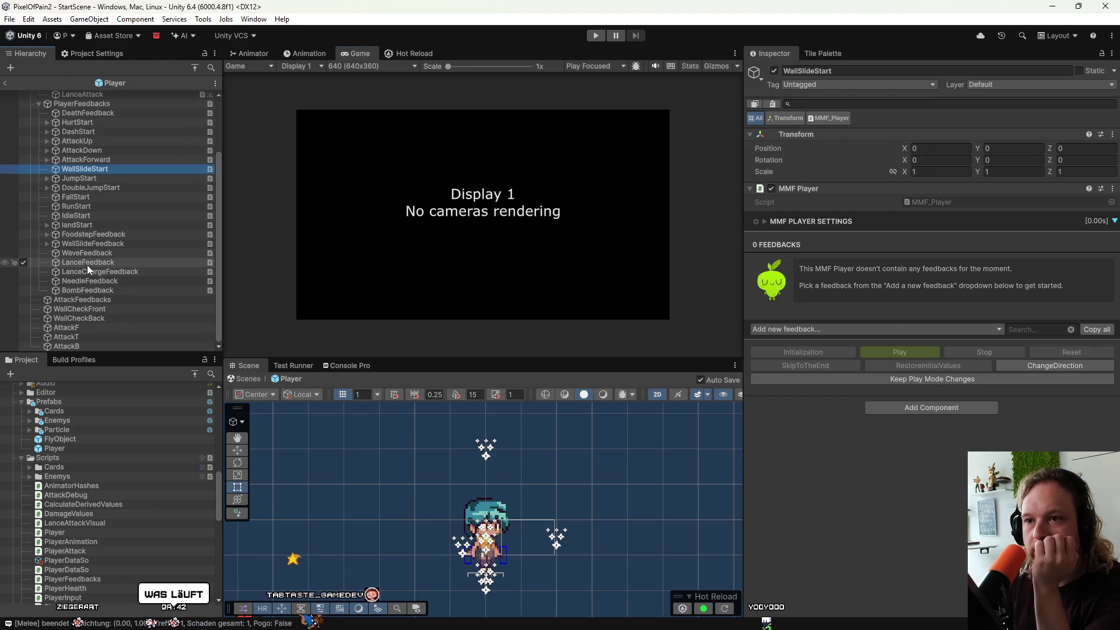
{"action": "scroll", "coordinate": [85, 316], "scroll_direction": "up", "scroll_amount": 3}
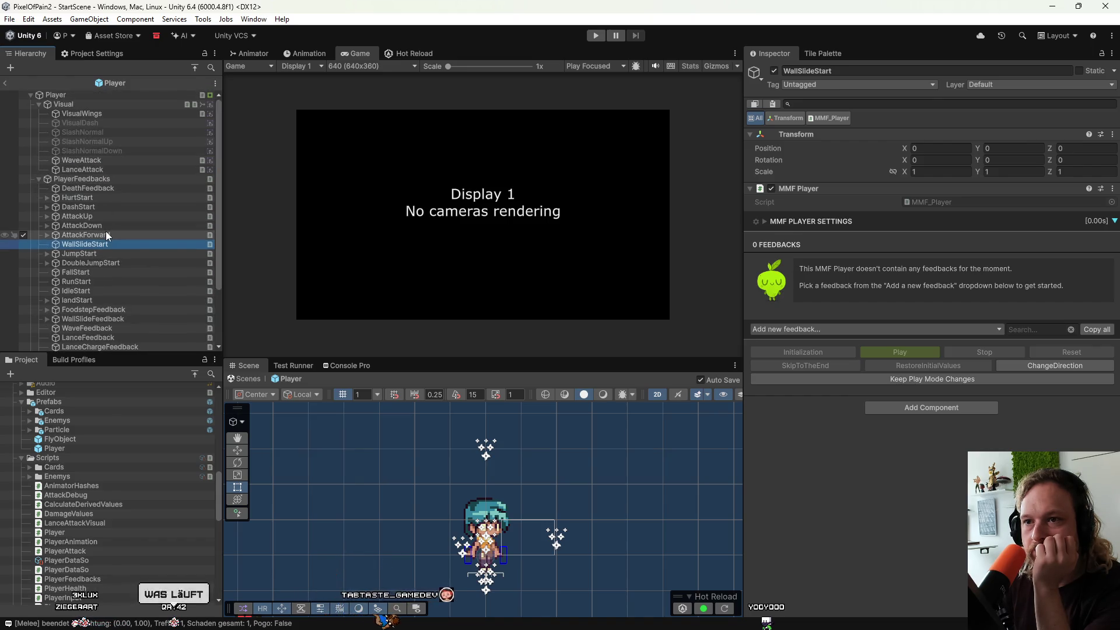
{"action": "scroll", "coordinate": [106, 231], "scroll_direction": "down", "scroll_amount": 1}
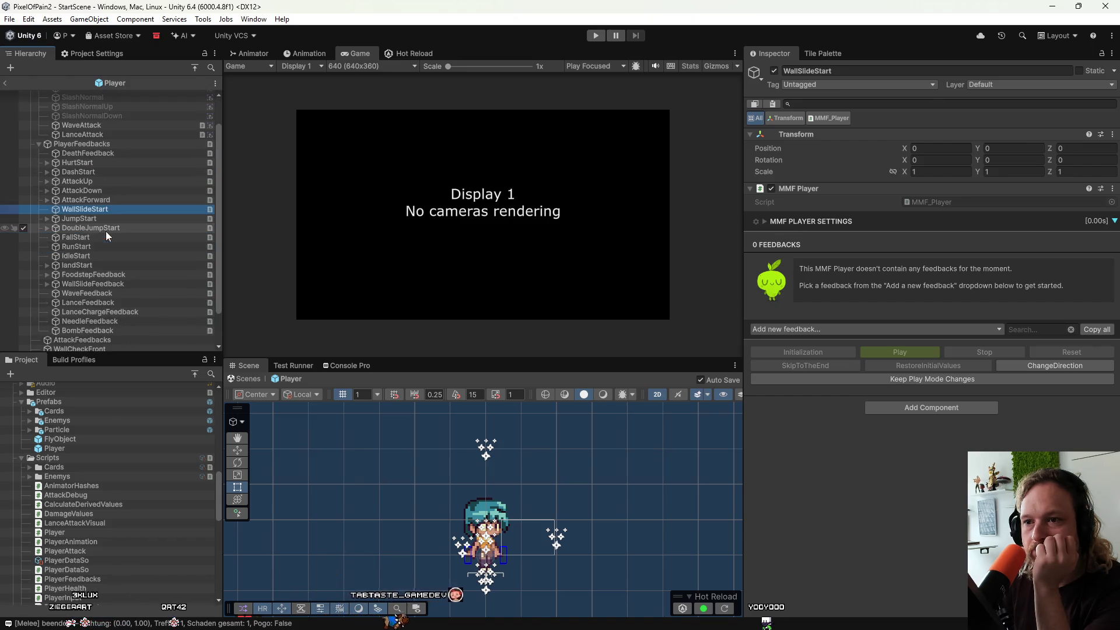
{"action": "left_click", "coordinate": [39, 284]}
{"action": "left_click", "coordinate": [47, 285]}
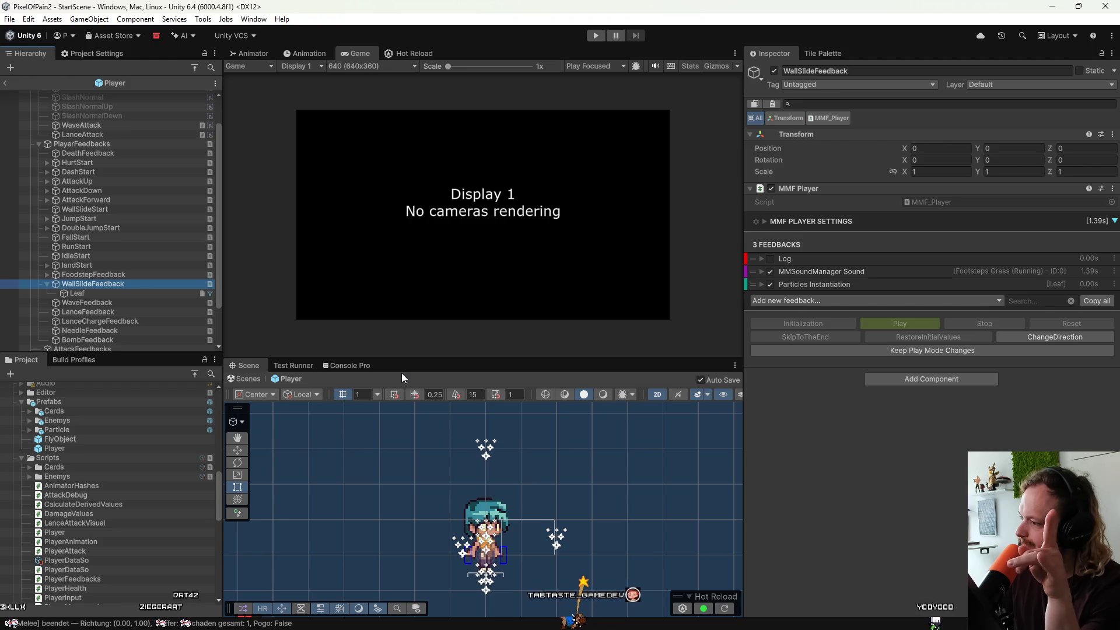
{"action": "left_click", "coordinate": [5, 84]}
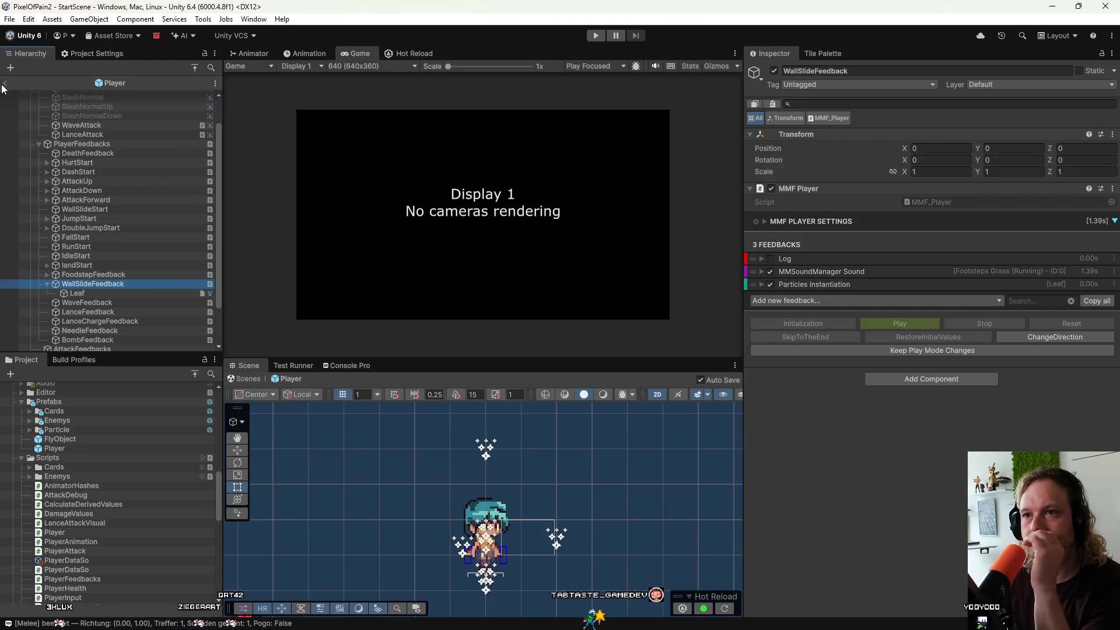
{"action": "left_click_drag", "start_coordinate": [460, 357], "coordinate": [460, 345]}
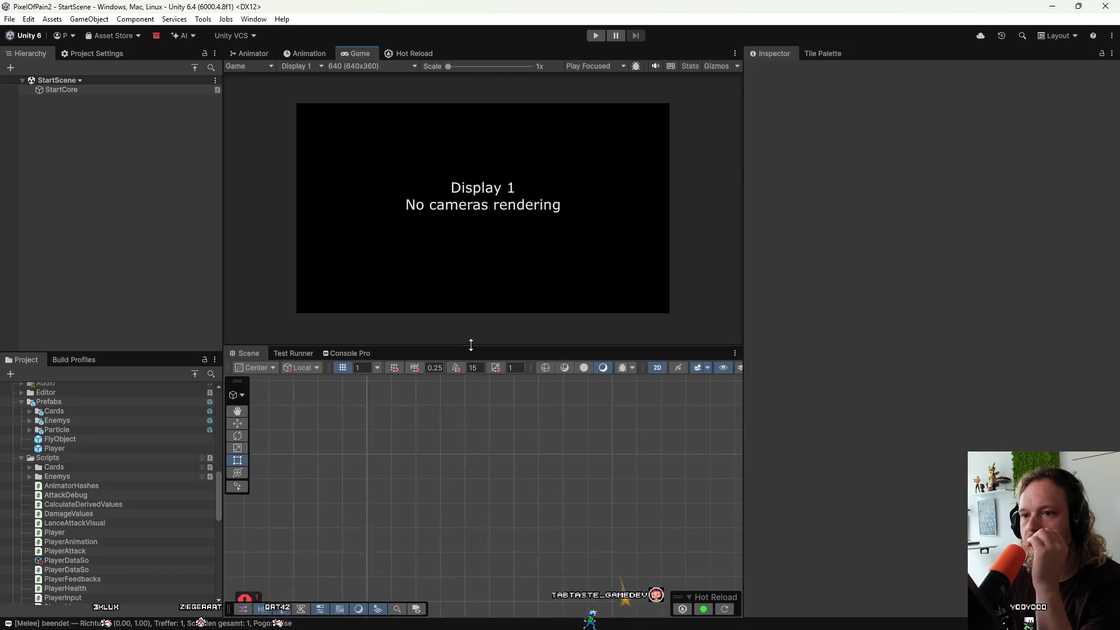
Open the 0TestLevel prefab, frame the lower-left ground, and bring up the Tile Palette.
{"action": "scroll", "coordinate": [88, 428], "scroll_direction": "down", "scroll_amount": 10}
{"action": "scroll", "coordinate": [56, 537], "scroll_direction": "up", "scroll_amount": 15}
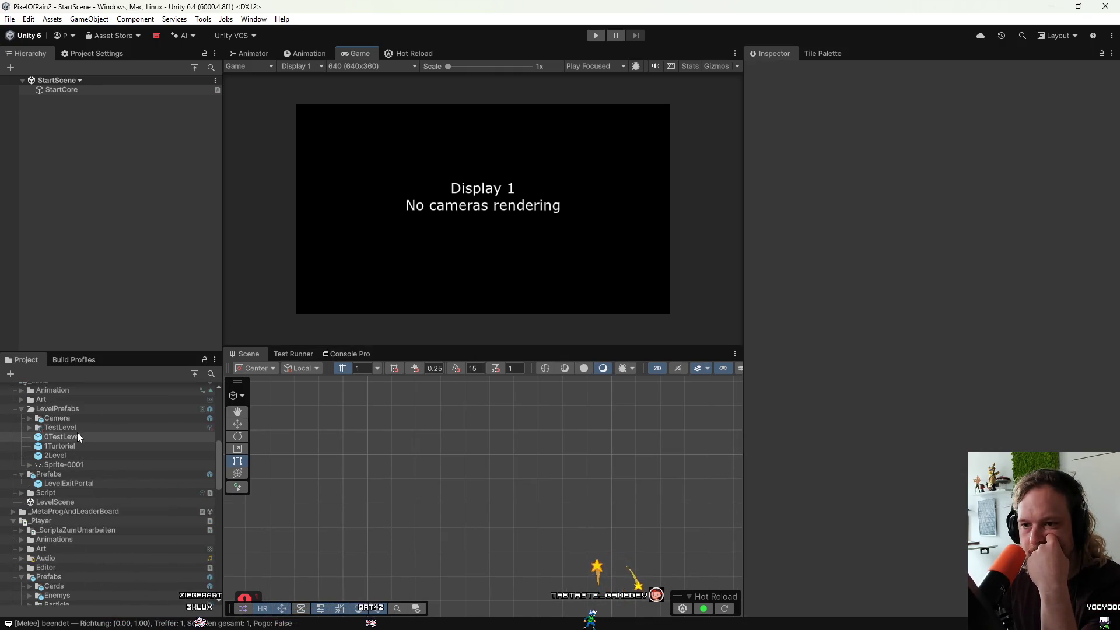
{"action": "double_click", "coordinate": [76, 436]}
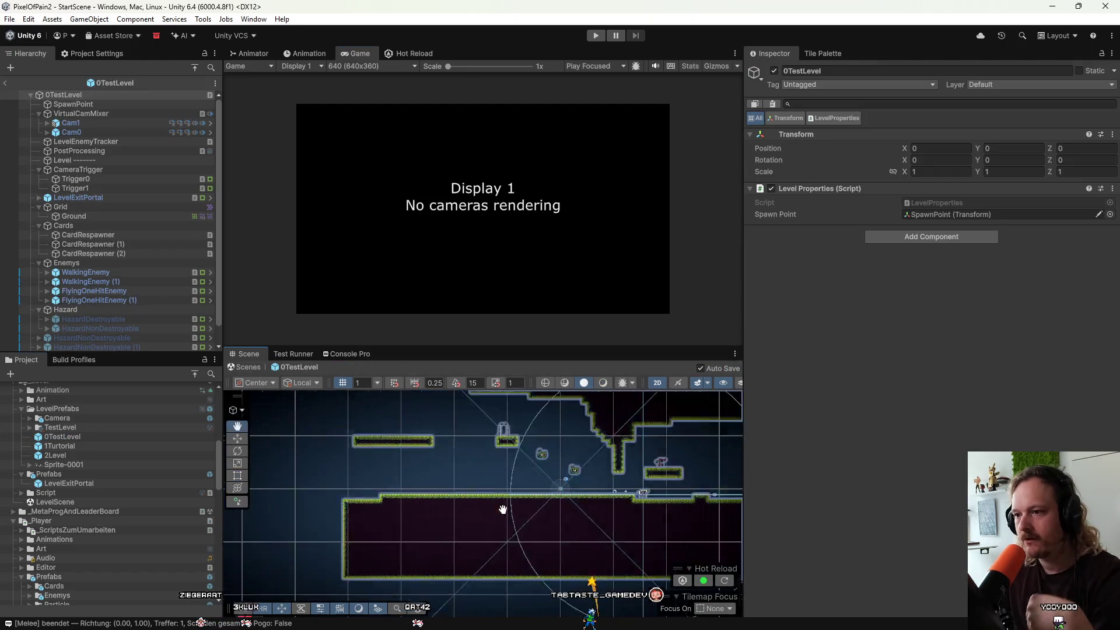
{"action": "scroll", "coordinate": [547, 517], "scroll_direction": "up", "scroll_amount": 3}
{"action": "scroll", "coordinate": [534, 503], "scroll_direction": "up", "scroll_amount": 3}
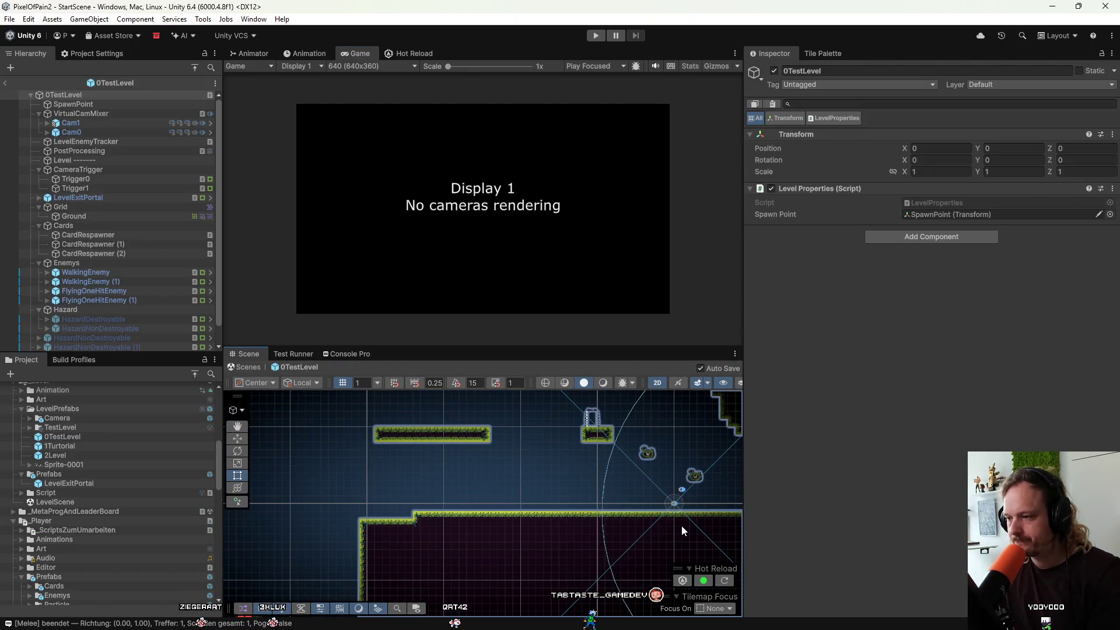
{"action": "mouse_move", "coordinate": [681, 525]}
{"action": "left_mouse_down"}
{"action": "mouse_move", "coordinate": [560, 449]}
{"action": "mouse_move", "coordinate": [526, 464]}
{"action": "left_mouse_up"}
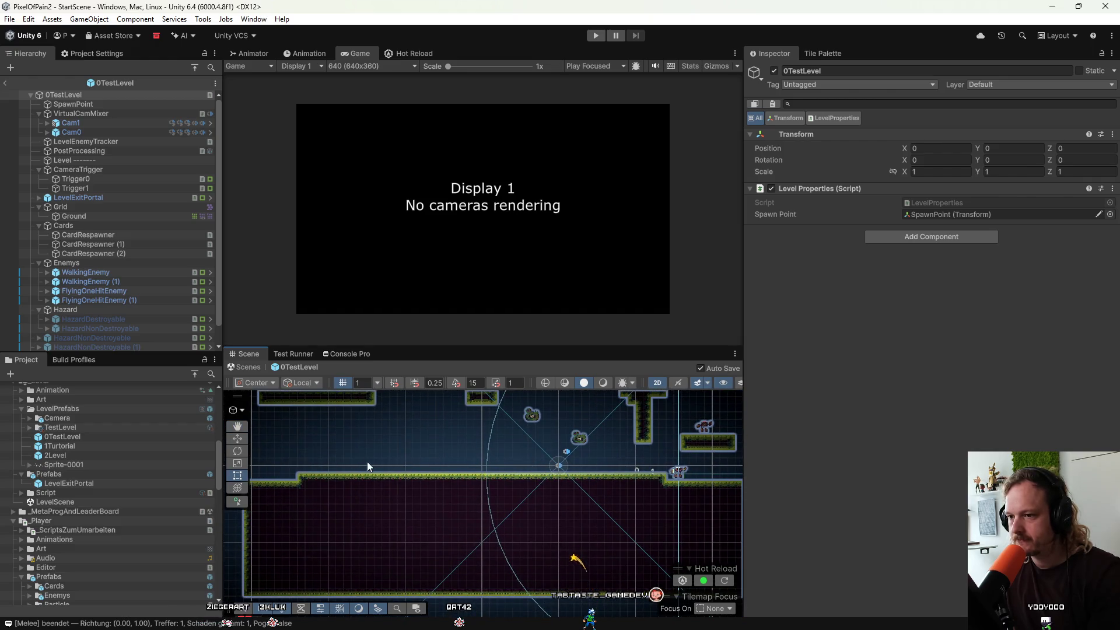
{"action": "left_click_drag", "start_coordinate": [366, 461], "coordinate": [389, 486]}
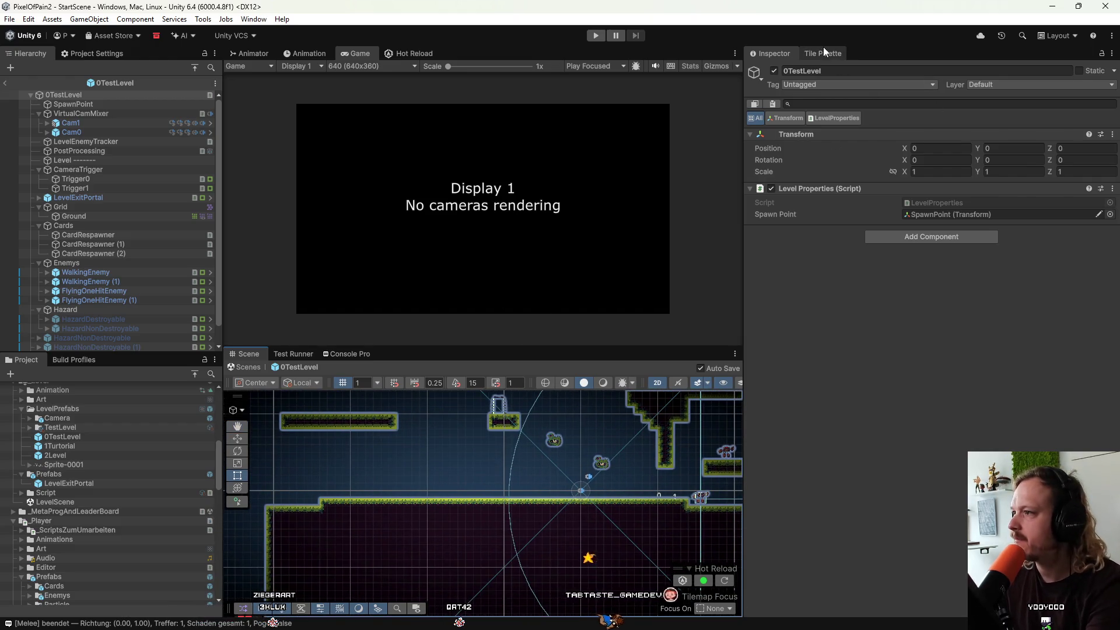
{"action": "left_click", "coordinate": [824, 52]}
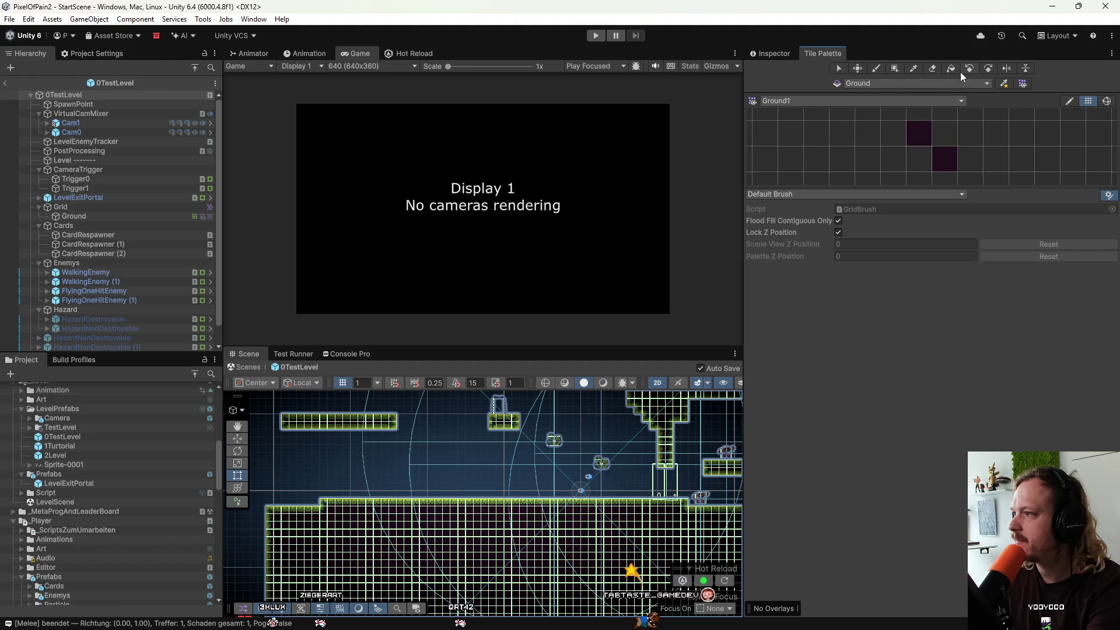
{"action": "scroll", "coordinate": [443, 505], "scroll_direction": "down", "scroll_amount": 2}
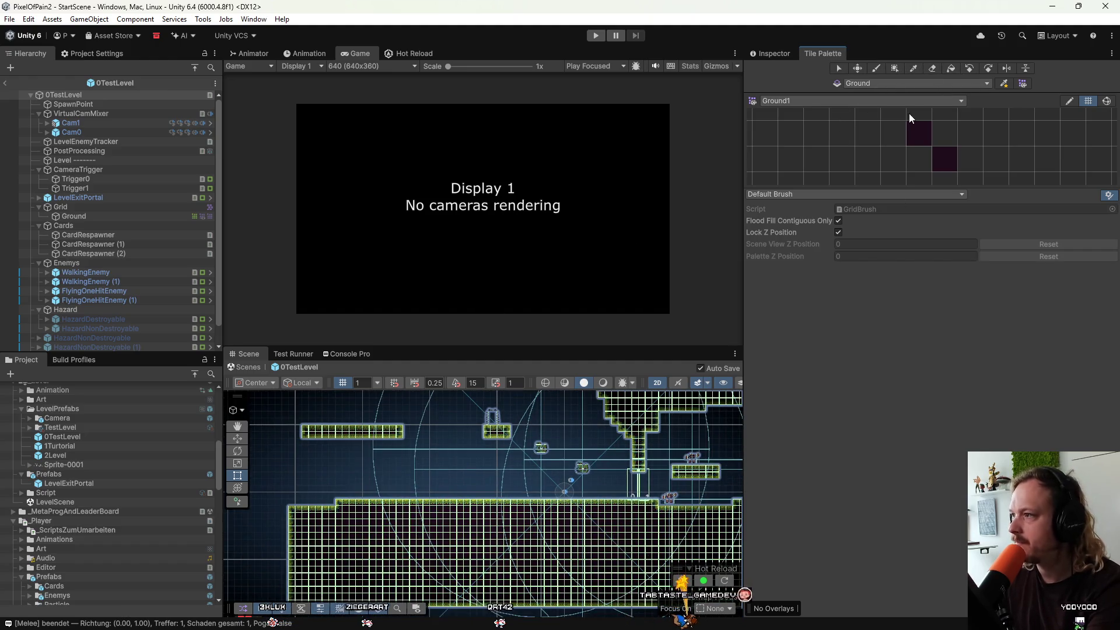
Erase a vertical strip of ground tiles and flood-clear the left ground block.
{"action": "left_click", "coordinate": [935, 69]}
{"action": "left_click_drag", "start_coordinate": [493, 493], "coordinate": [477, 598]}
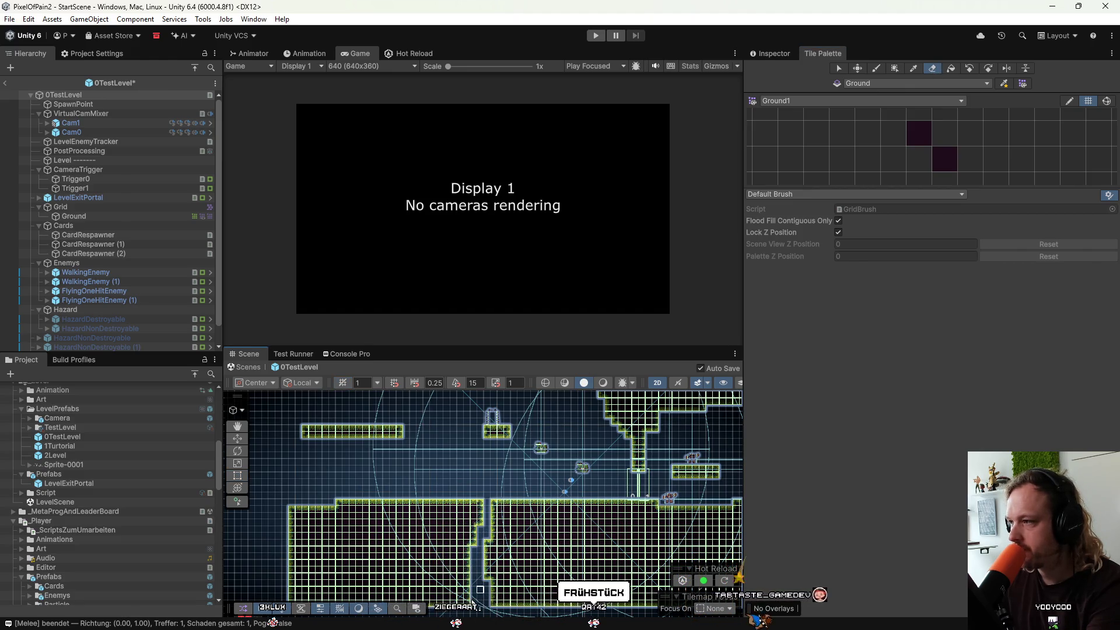
{"action": "left_click", "coordinate": [898, 118]}
{"action": "left_click", "coordinate": [949, 69]}
{"action": "left_click", "coordinate": [385, 554]}
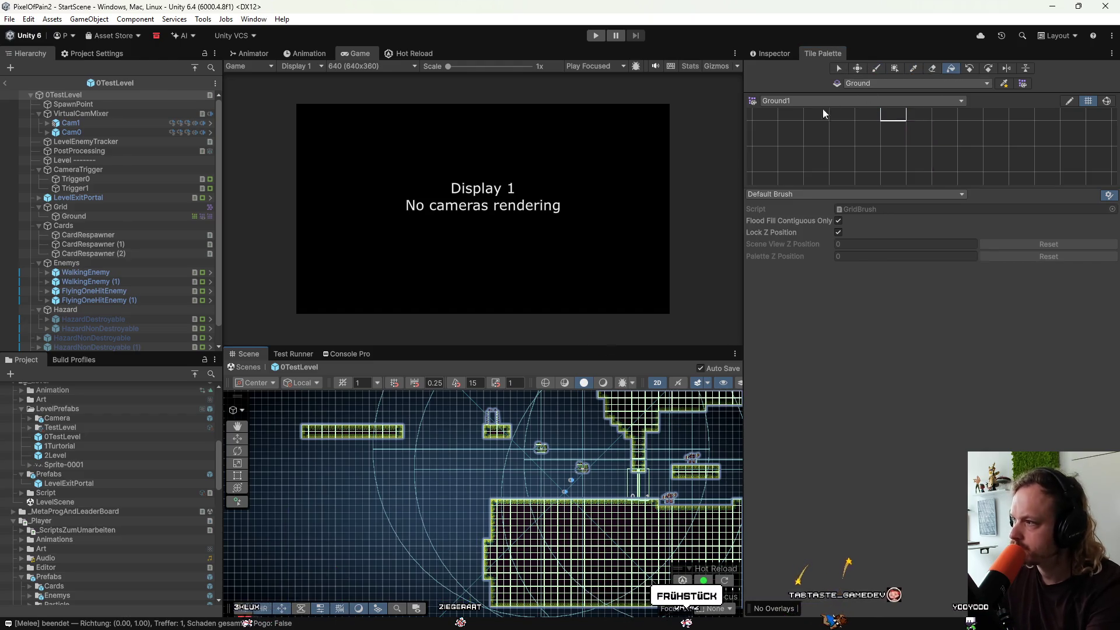
Box-fill several dark ground rectangles to rebuild the lower-left ground blocks.
{"action": "left_click", "coordinate": [895, 67]}
{"action": "left_click", "coordinate": [922, 128]}
{"action": "scroll", "coordinate": [484, 540], "scroll_direction": "up", "scroll_amount": 3}
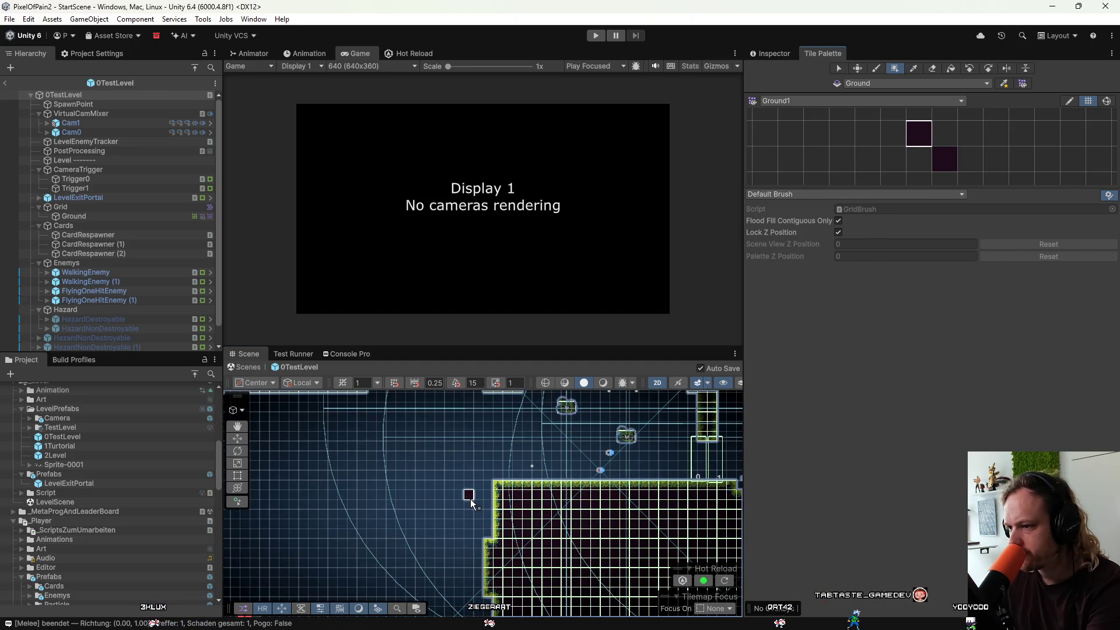
{"action": "left_click_drag", "start_coordinate": [397, 500], "coordinate": [329, 500]}
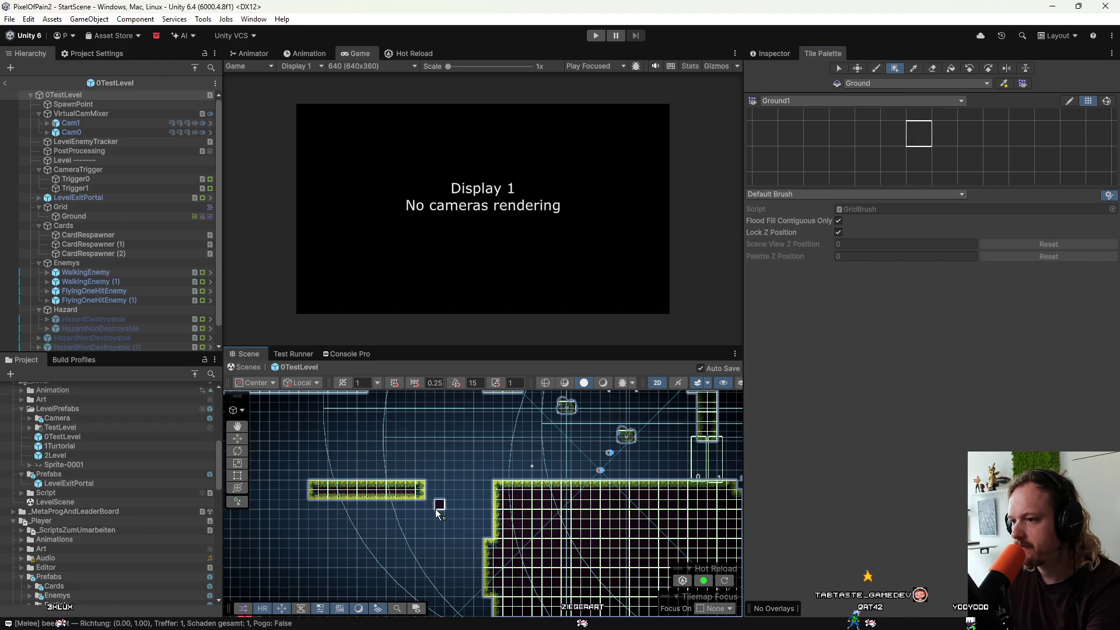
{"action": "mouse_move", "coordinate": [418, 503]}
{"action": "left_mouse_down"}
{"action": "mouse_move", "coordinate": [316, 541]}
{"action": "mouse_move", "coordinate": [322, 591]}
{"action": "left_mouse_up"}
{"action": "scroll", "coordinate": [414, 518], "scroll_direction": "down", "scroll_amount": 2}
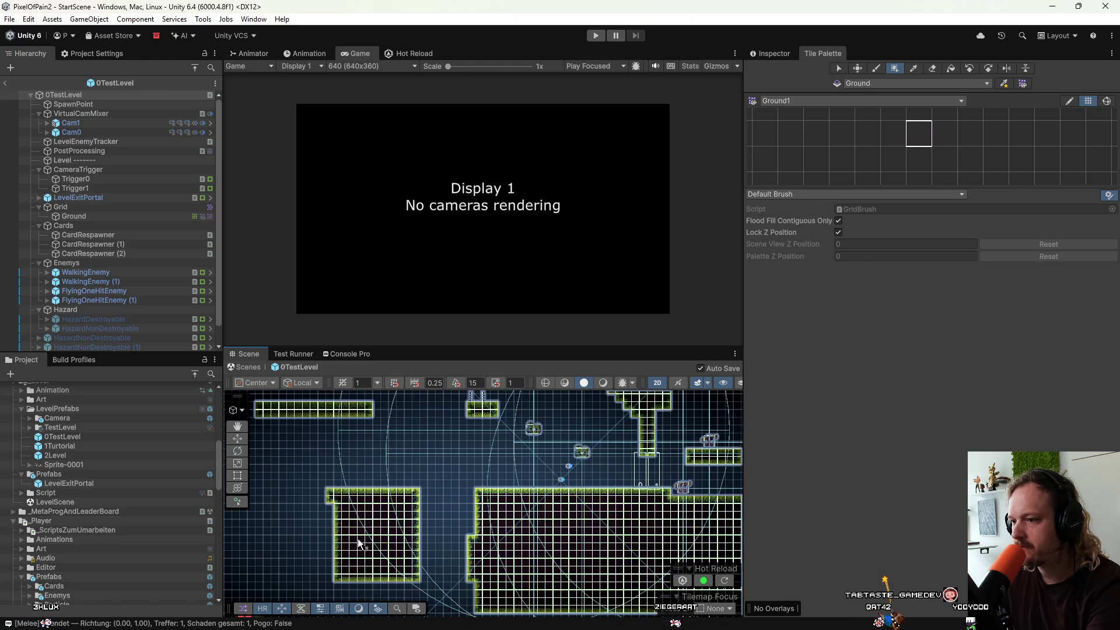
{"action": "scroll", "coordinate": [451, 519], "scroll_direction": "down", "scroll_amount": 1}
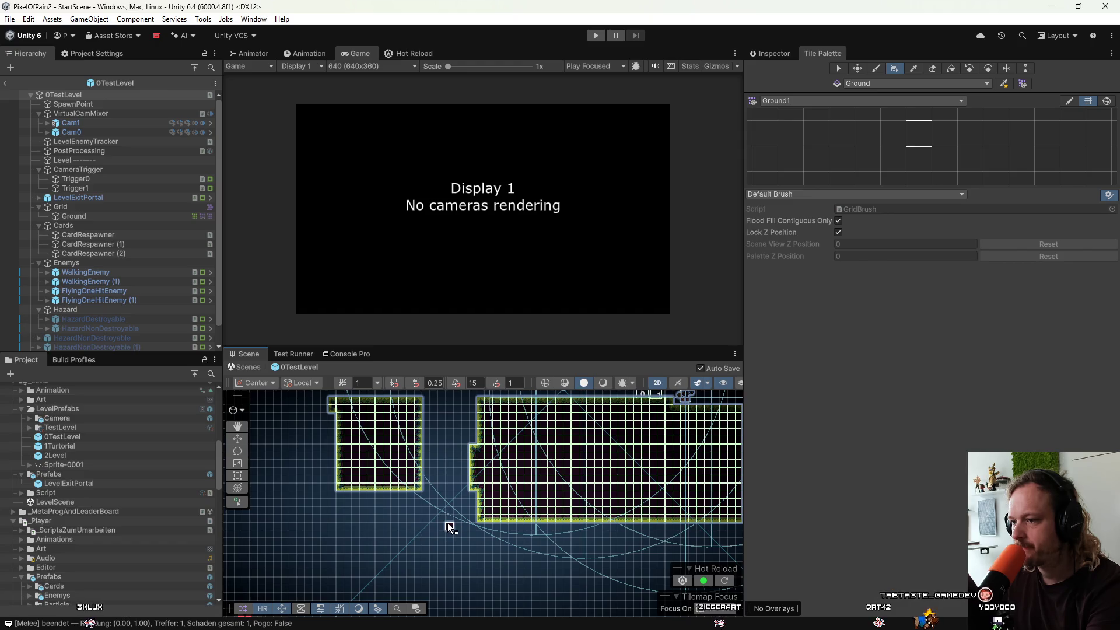
{"action": "mouse_move", "coordinate": [480, 518]}
{"action": "left_mouse_down"}
{"action": "mouse_move", "coordinate": [340, 559]}
{"action": "mouse_move", "coordinate": [314, 555]}
{"action": "left_mouse_up"}
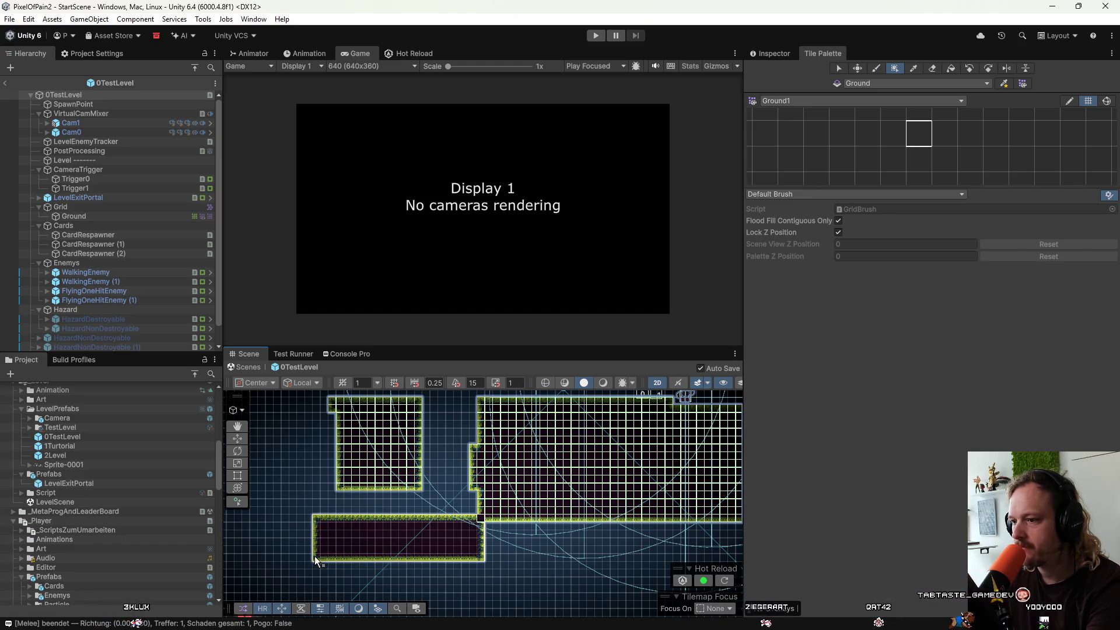
{"action": "left_click_drag", "start_coordinate": [478, 516], "coordinate": [562, 566]}
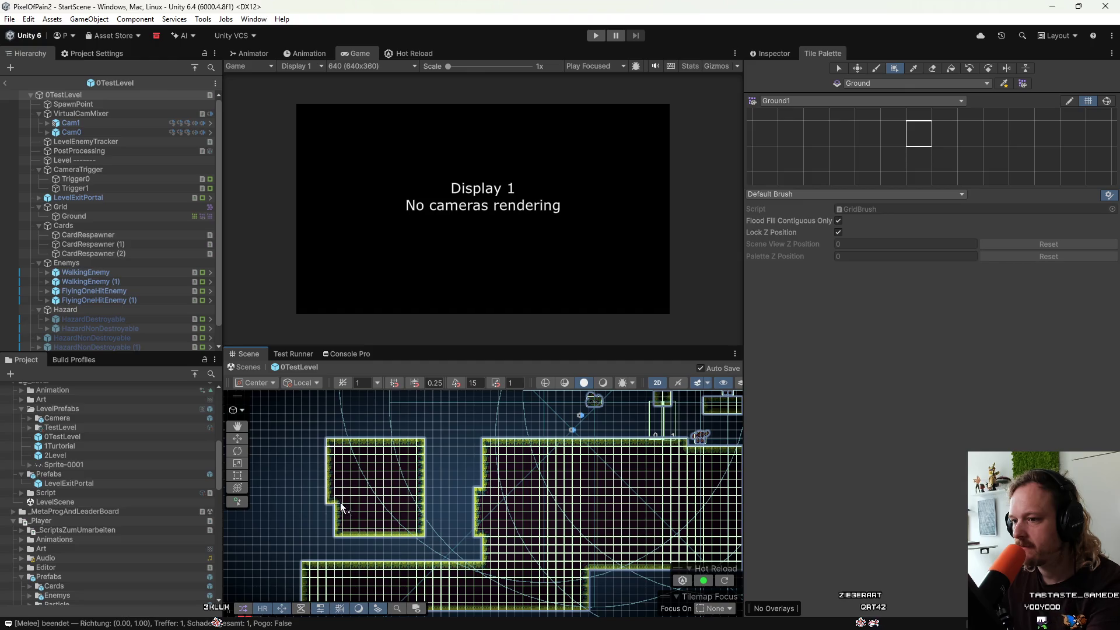
Paint the small floating platform, flatten the bottom floor's edge, and return to StartScene.
{"action": "scroll", "coordinate": [350, 514], "scroll_direction": "left", "scroll_amount": 4}
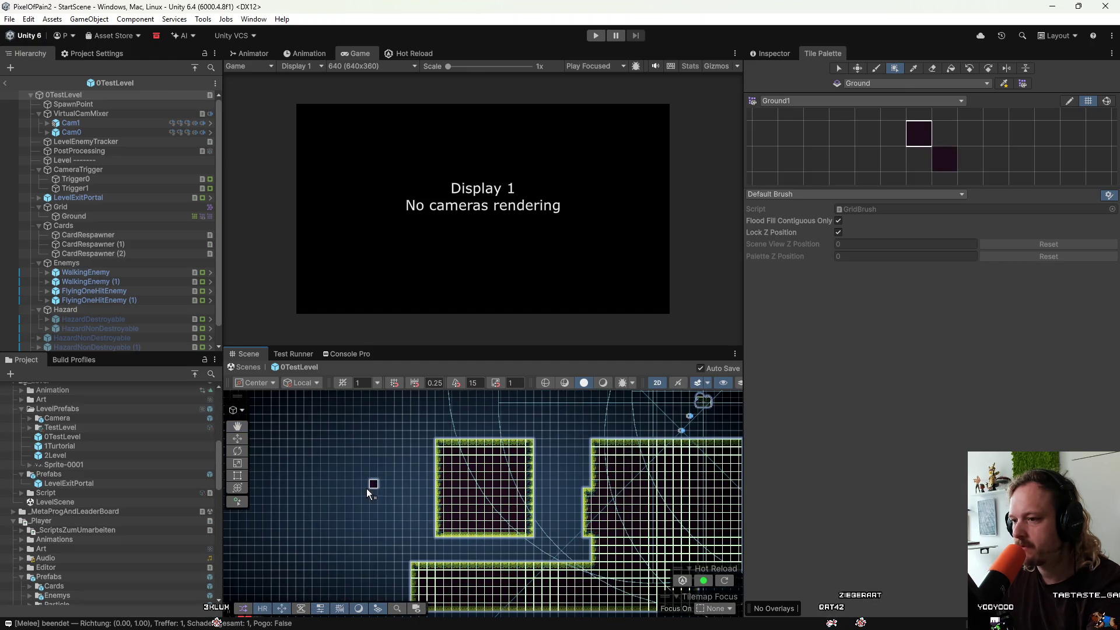
{"action": "left_click_drag", "start_coordinate": [388, 507], "coordinate": [387, 507]}
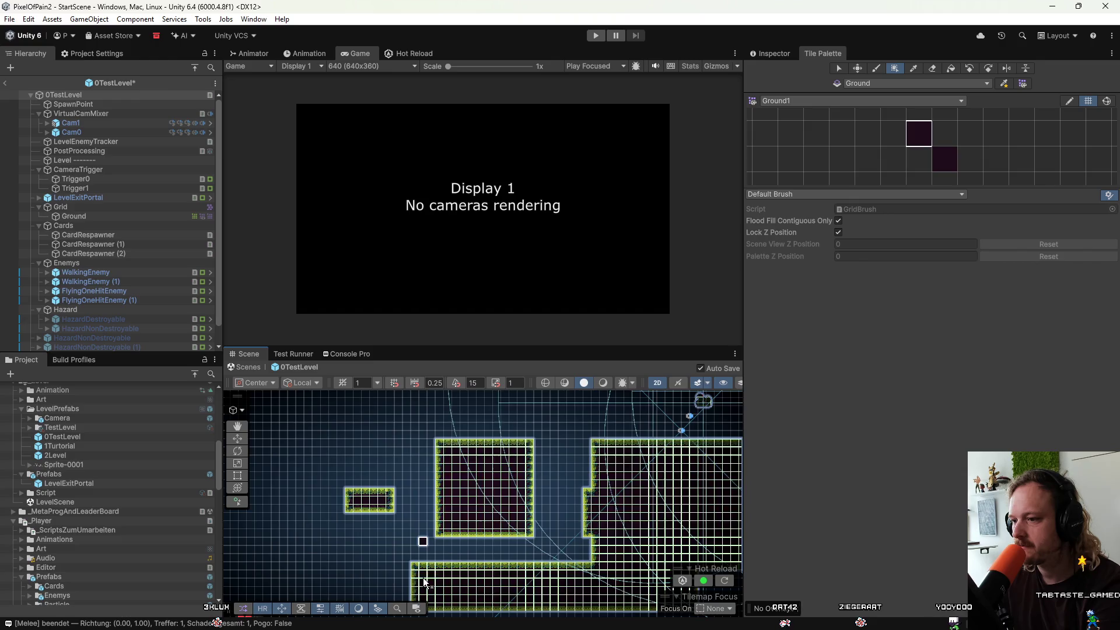
{"action": "left_click_drag", "start_coordinate": [392, 579], "coordinate": [355, 573]}
{"action": "left_click_drag", "start_coordinate": [360, 575], "coordinate": [402, 571]}
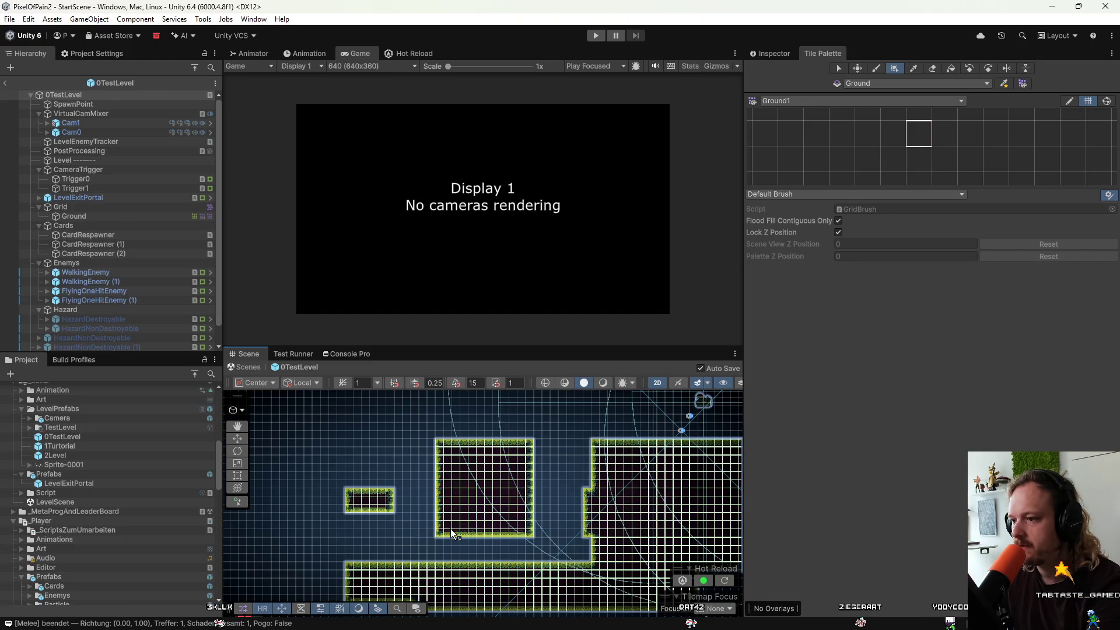
{"action": "left_click_drag", "start_coordinate": [452, 533], "coordinate": [420, 553]}
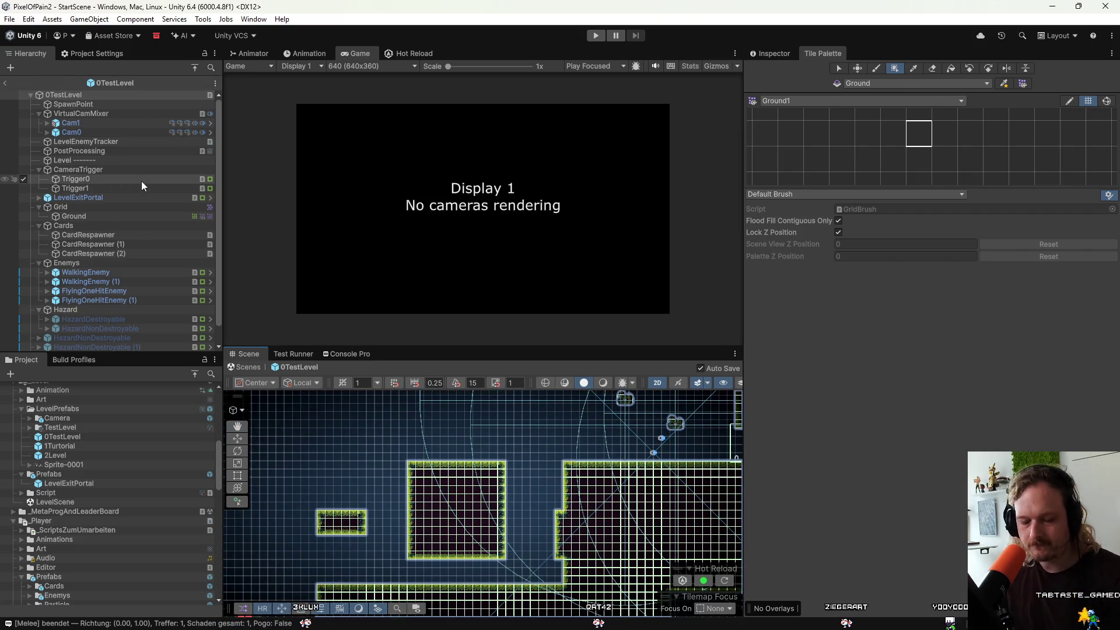
{"action": "left_click", "coordinate": [4, 84]}
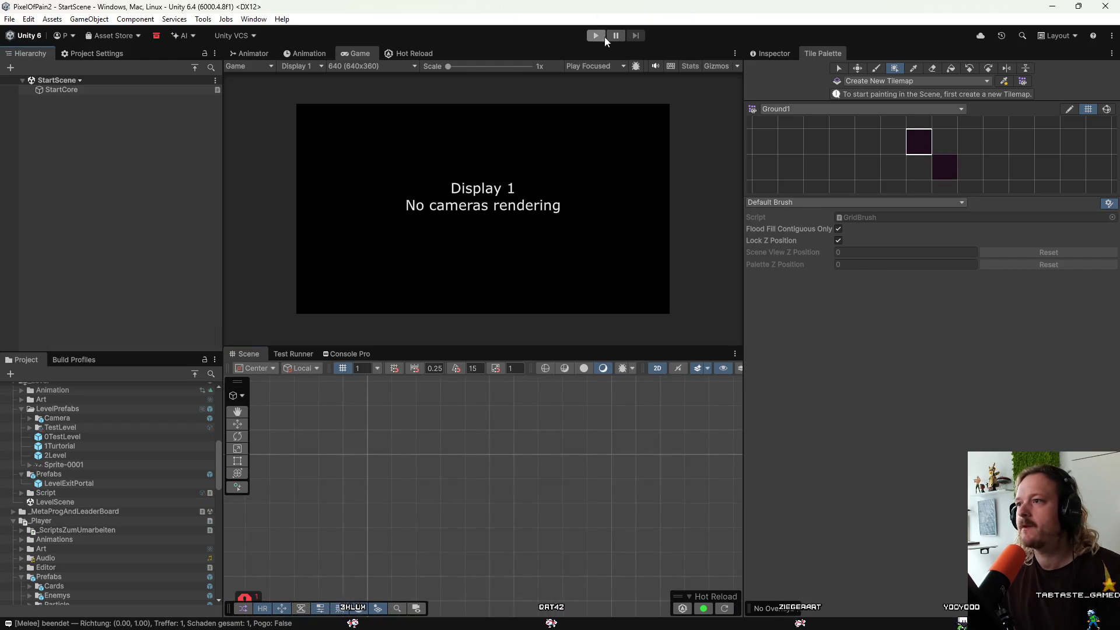
{"action": "left_click", "coordinate": [604, 36]}
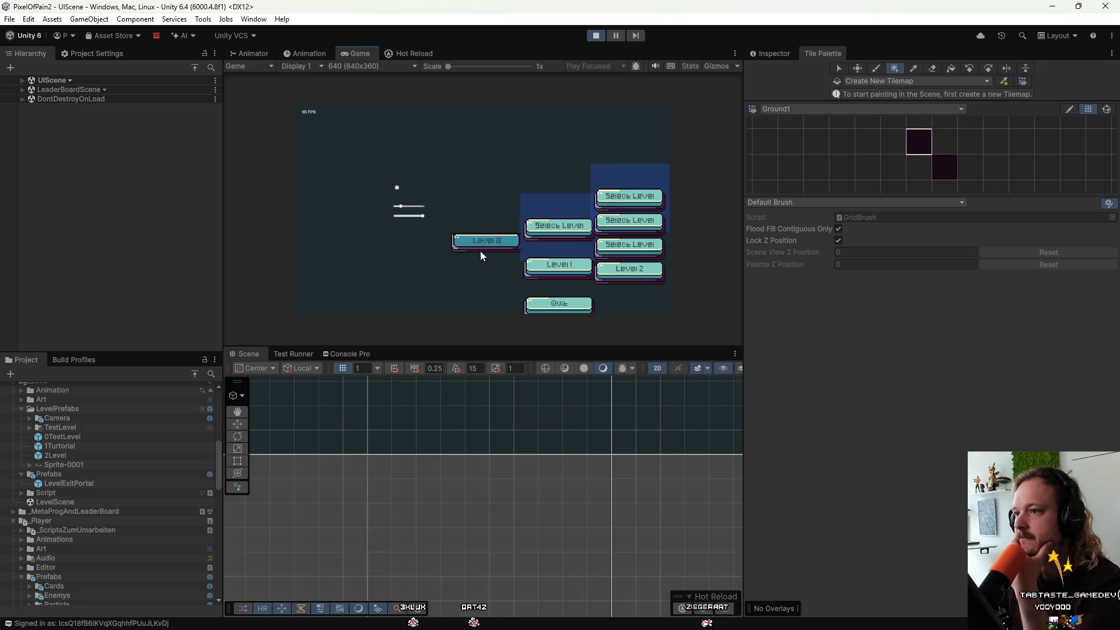
{"action": "left_click", "coordinate": [481, 251]}
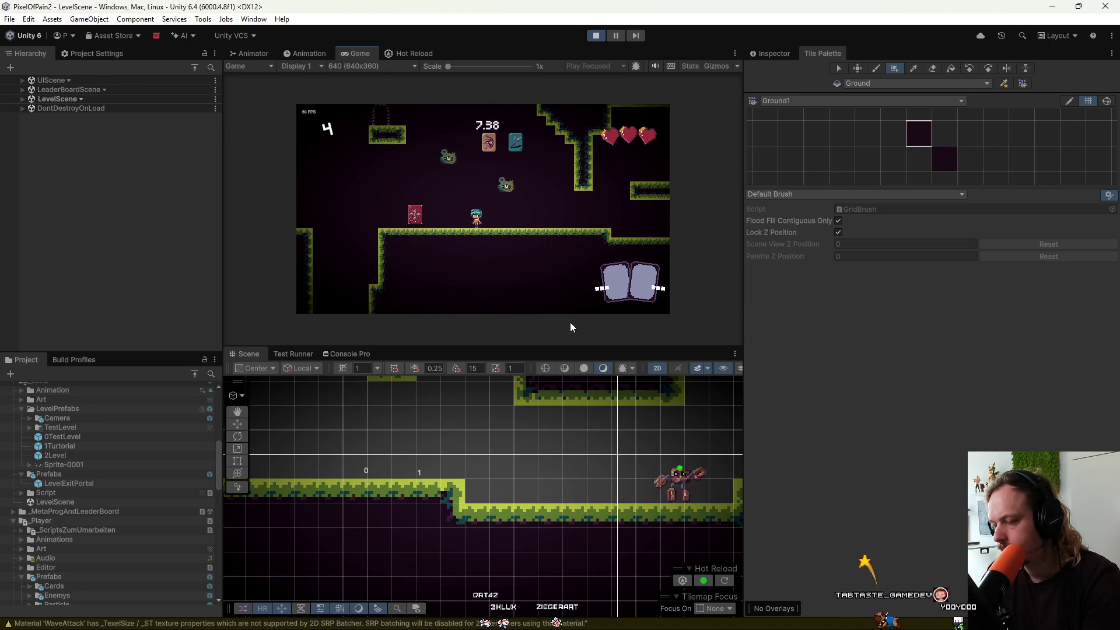
{"action": "key", "text": "x"}
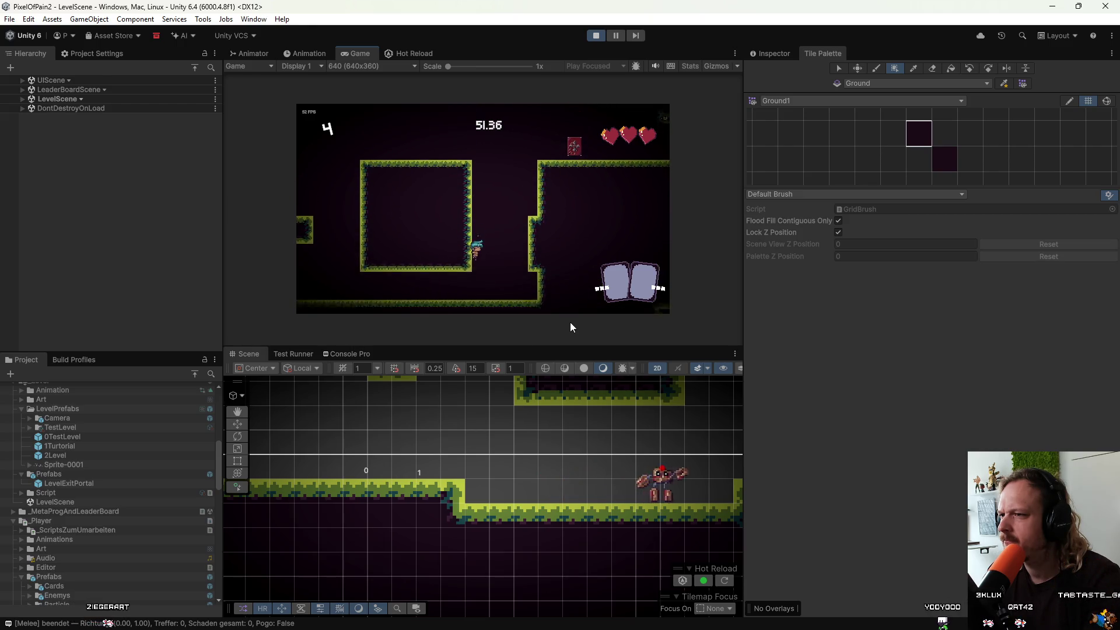
{"action": "left_click", "coordinate": [597, 36]}
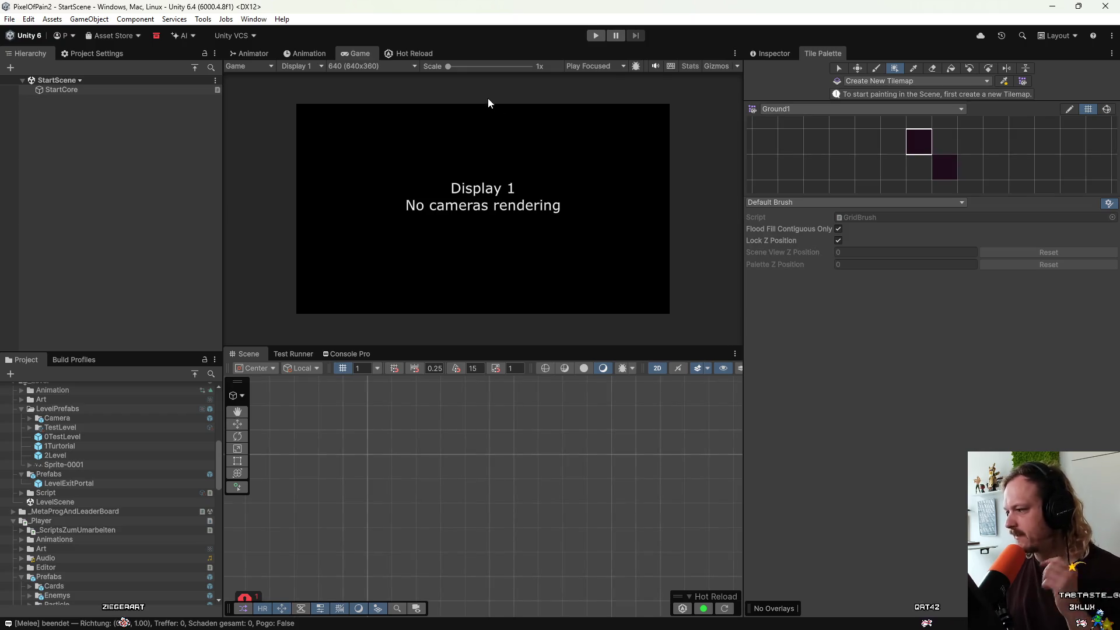
Open the Player prefab and select its WallSlideFeedback object.
{"action": "scroll", "coordinate": [56, 512], "scroll_direction": "down", "scroll_amount": 5}
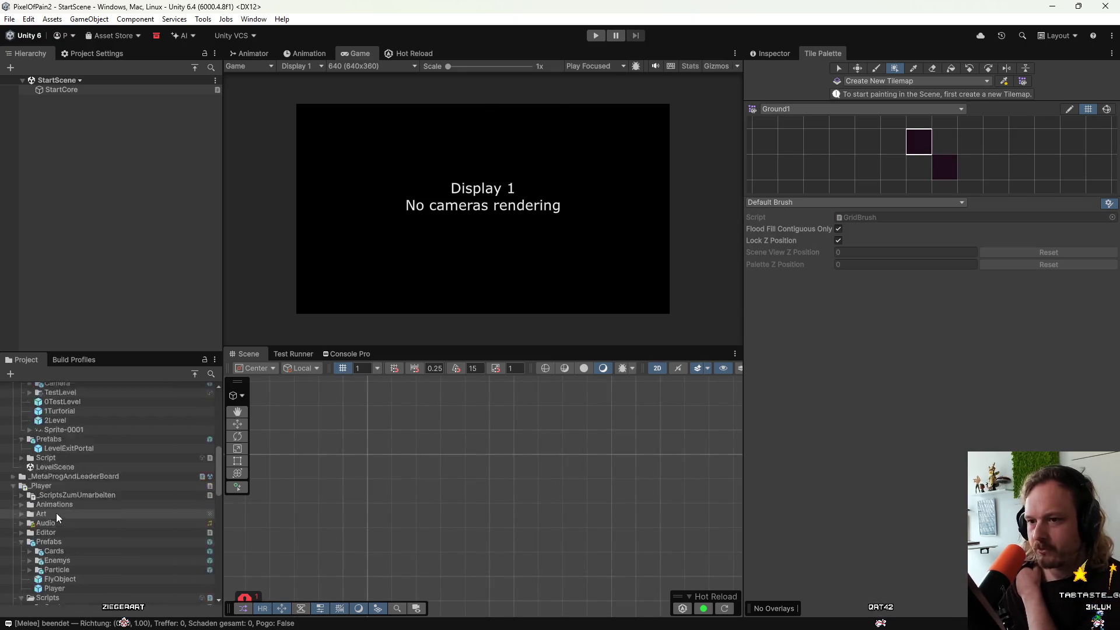
{"action": "double_click", "coordinate": [63, 447]}
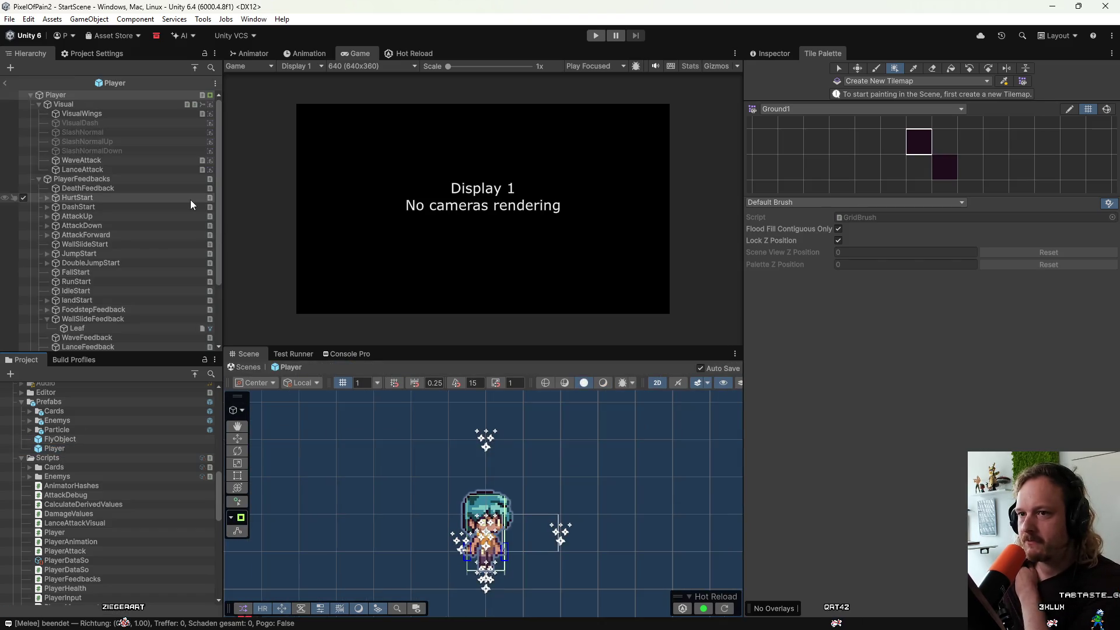
{"action": "scroll", "coordinate": [104, 291], "scroll_direction": "down", "scroll_amount": 2}
{"action": "scroll", "coordinate": [104, 291], "scroll_direction": "down", "scroll_amount": 2}
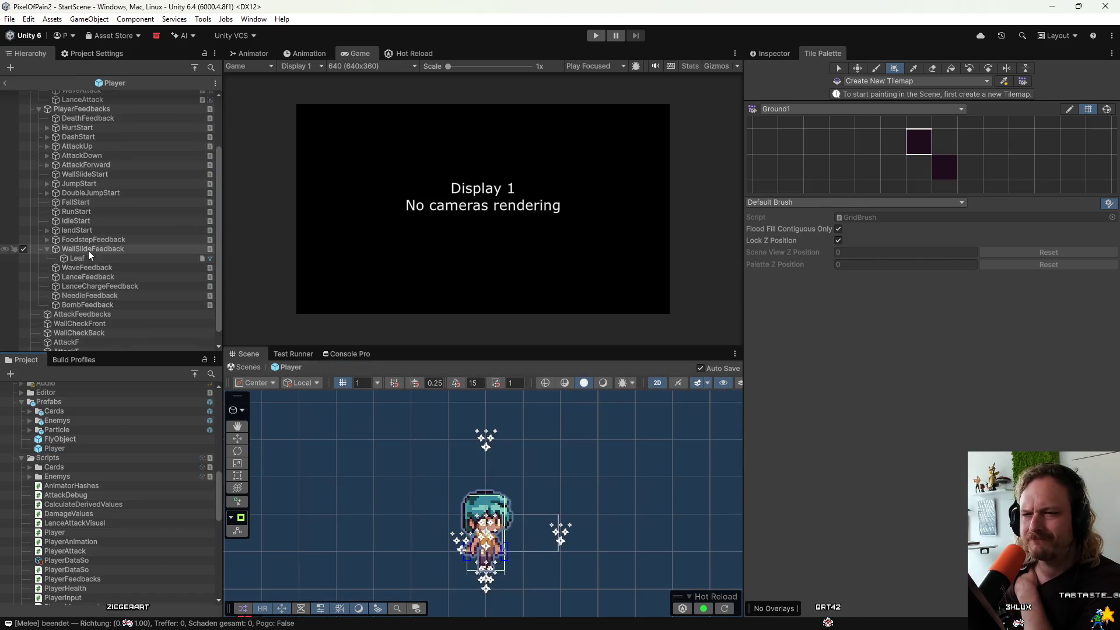
{"action": "left_click", "coordinate": [89, 249]}
Locate the MMSoundManager Sound's Footsteps Grass (Running) clip, then show the Animation window.
{"action": "left_click", "coordinate": [759, 50]}
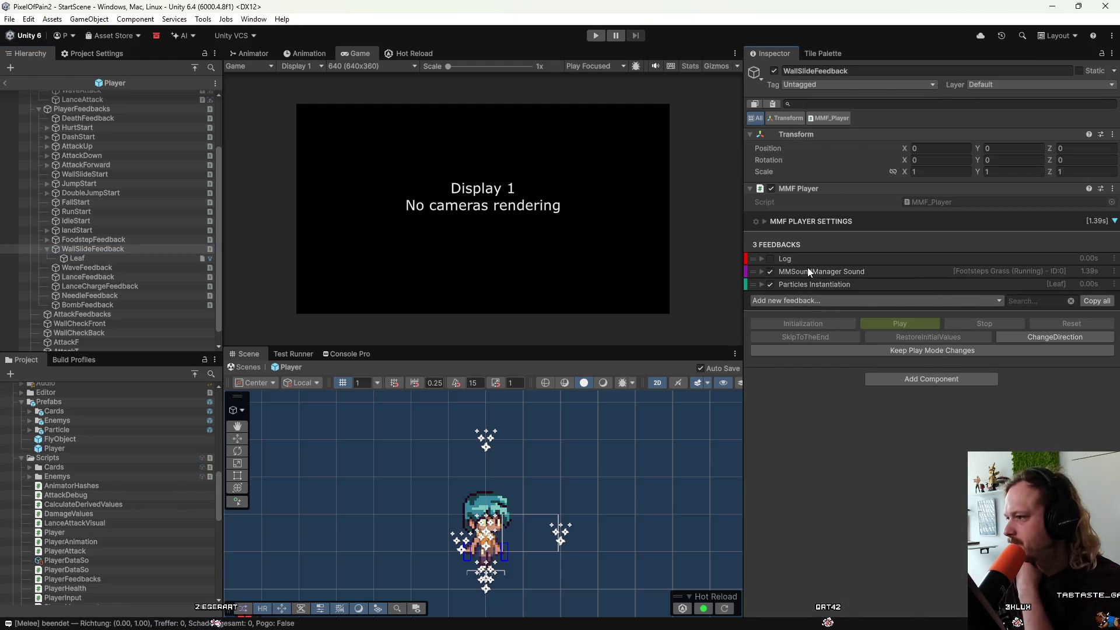
{"action": "left_click", "coordinate": [807, 269]}
{"action": "left_click", "coordinate": [924, 392]}
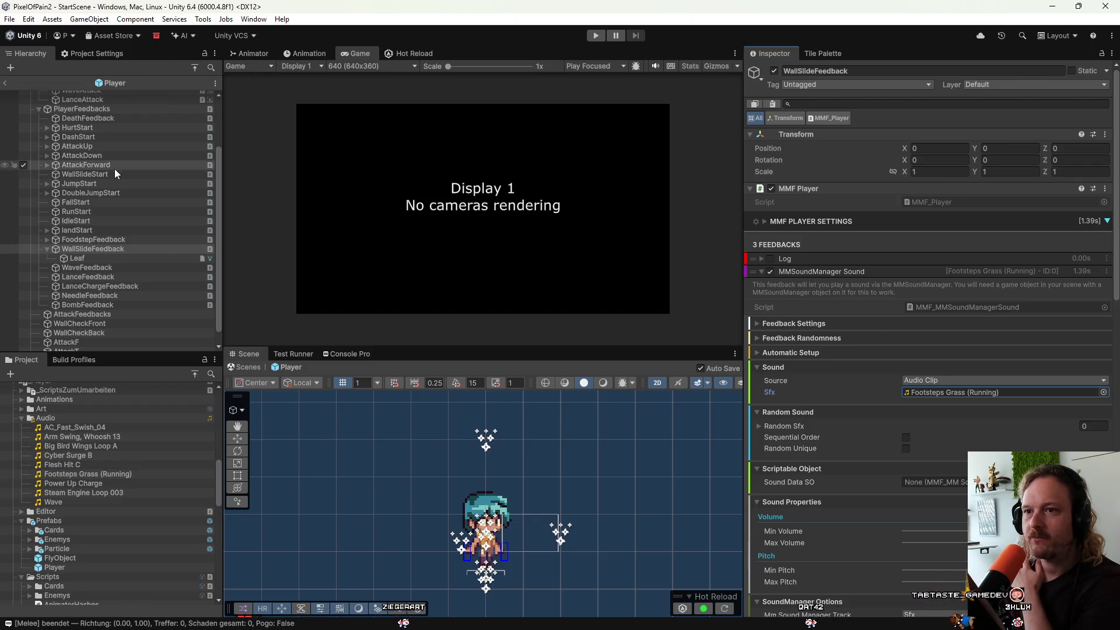
{"action": "left_click", "coordinate": [301, 51]}
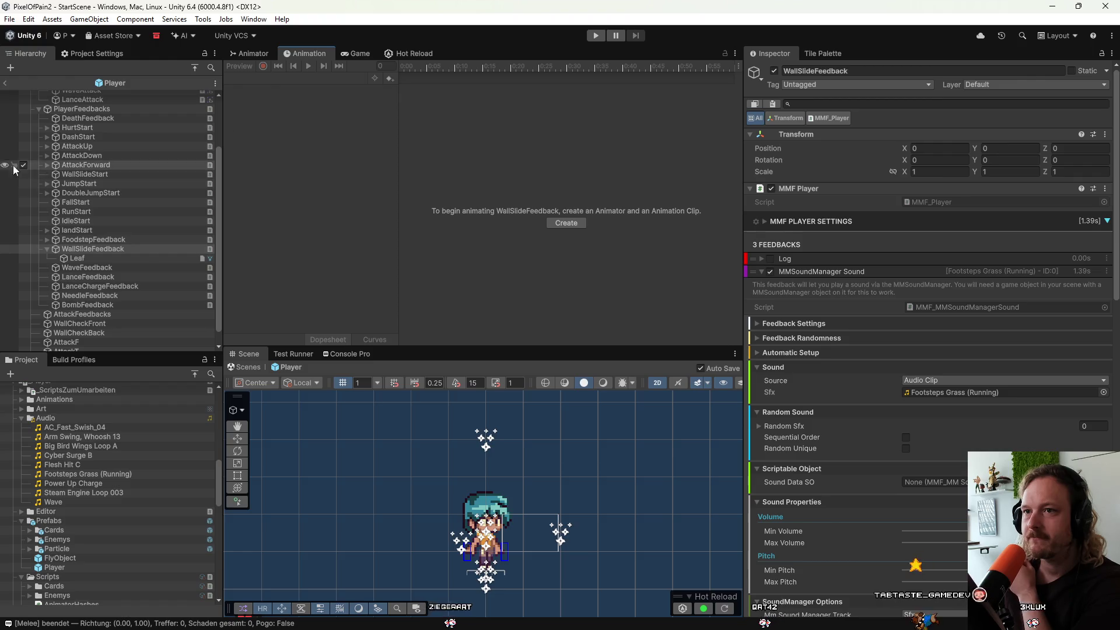
{"action": "scroll", "coordinate": [70, 134], "scroll_direction": "up", "scroll_amount": 3}
Load the Visual object's WallSlide clip, preview it and inspect its PlayWallSlideFeedback event.
{"action": "left_click", "coordinate": [117, 104]}
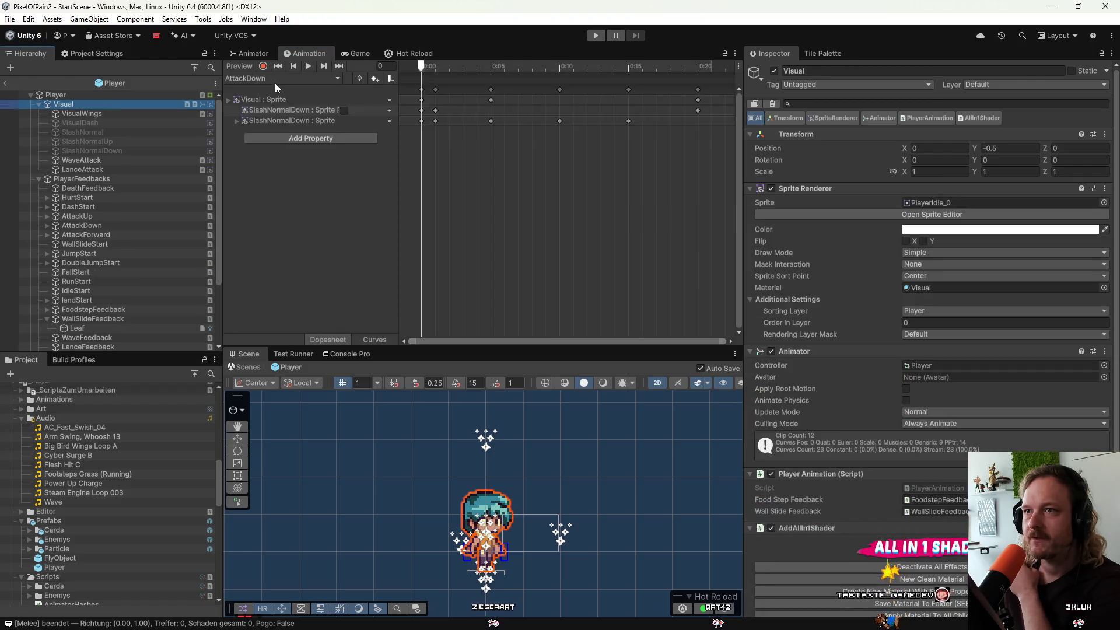
{"action": "left_click", "coordinate": [274, 80]}
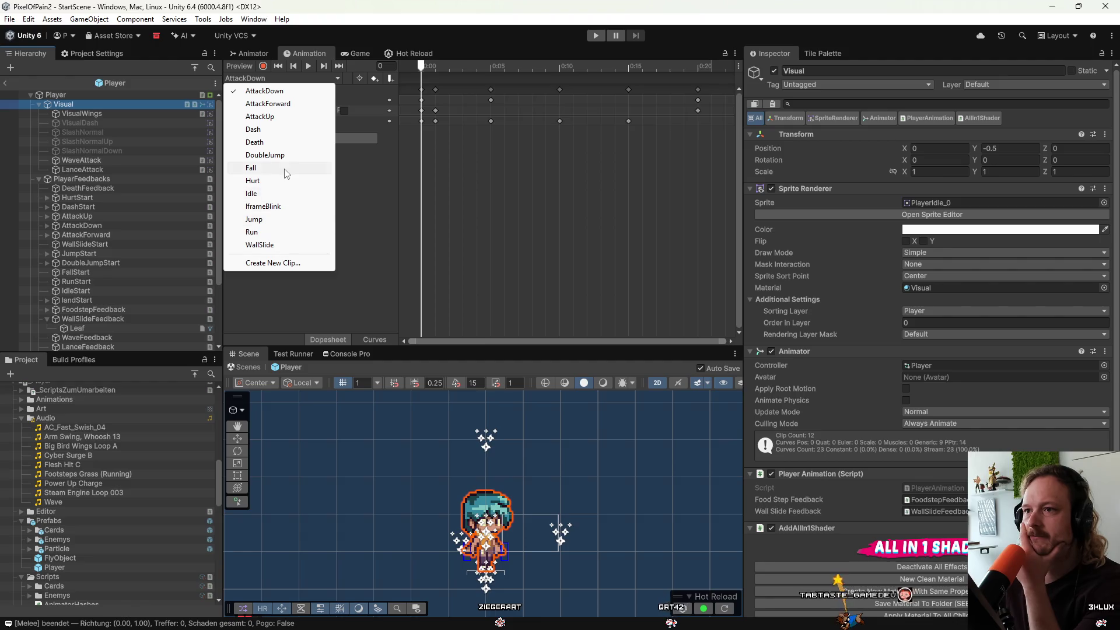
{"action": "left_click", "coordinate": [280, 244]}
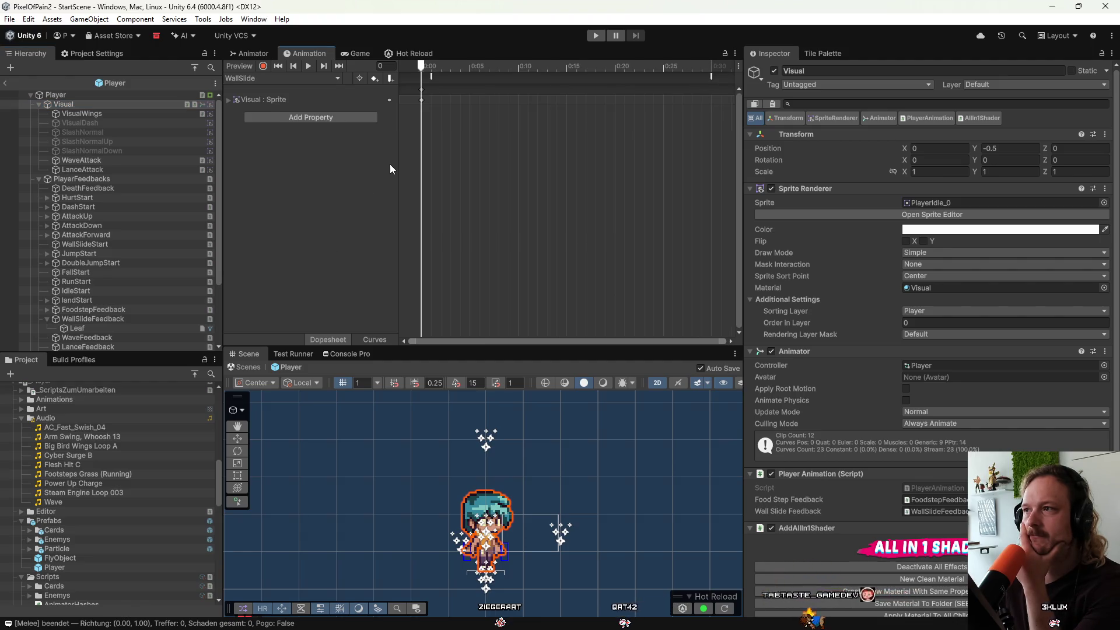
{"action": "left_click", "coordinate": [311, 66]}
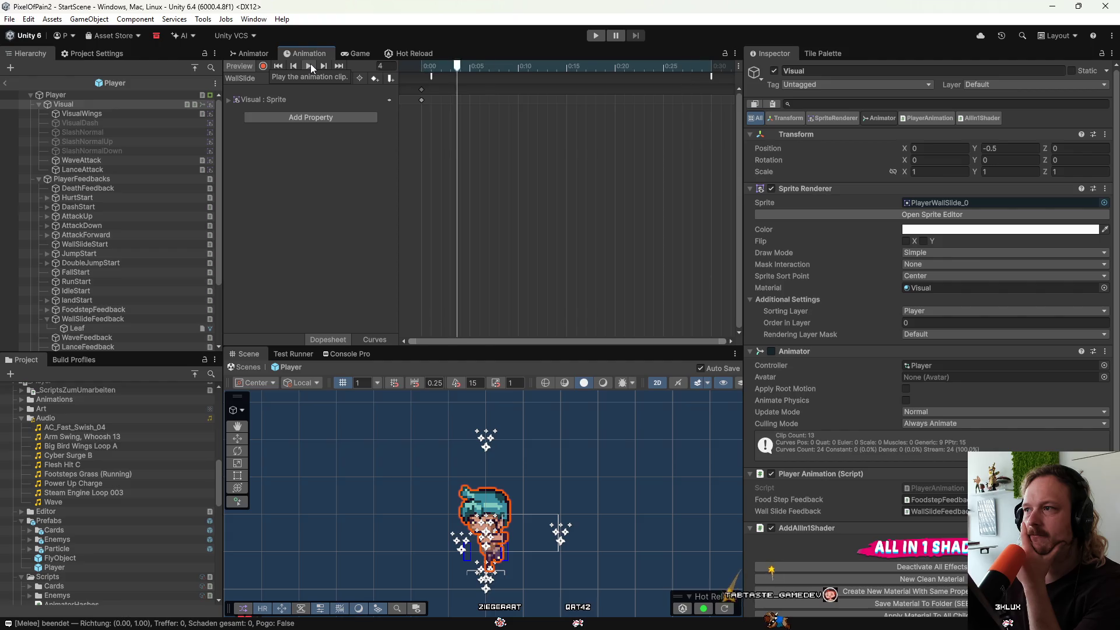
{"action": "left_click", "coordinate": [432, 78]}
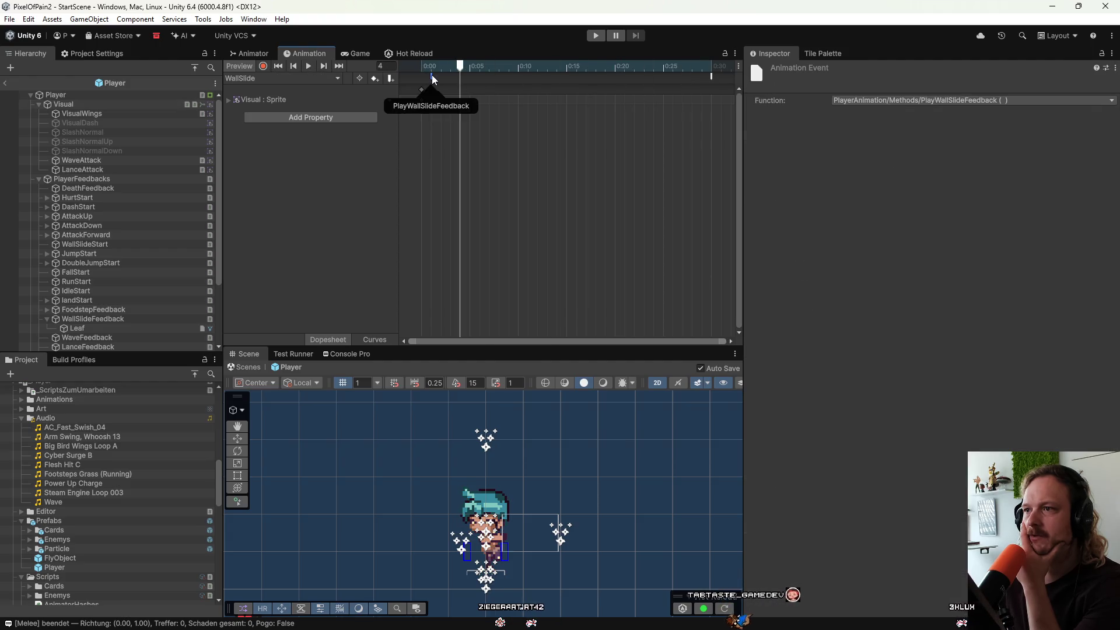
Add another event to the WallSlide clip, then select WallSlideFeedback in the Hierarchy.
{"action": "double_click", "coordinate": [711, 78]}
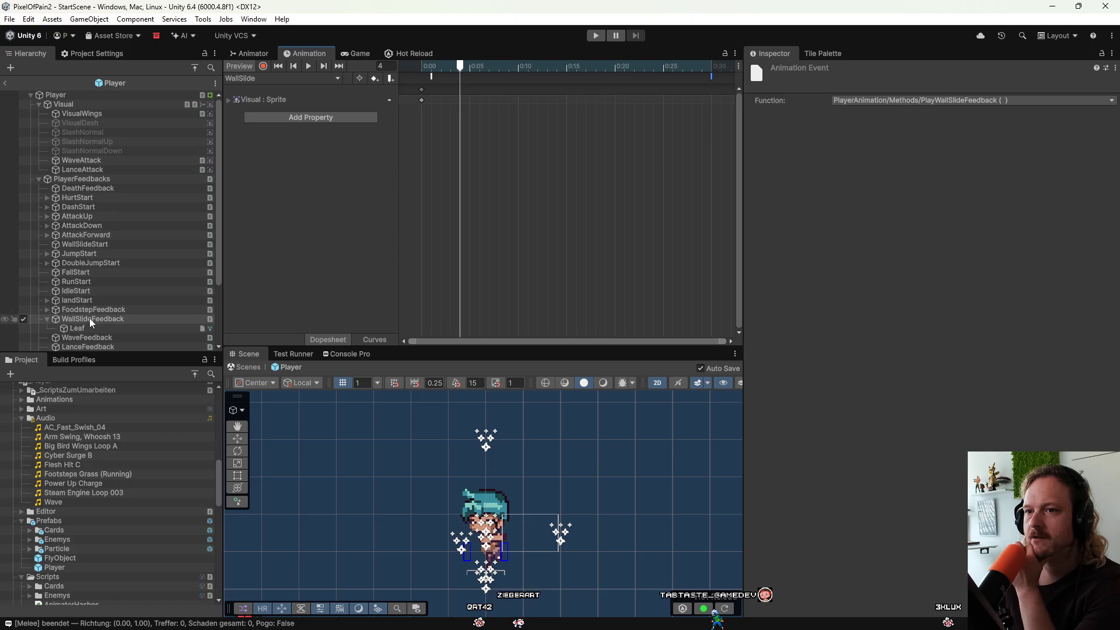
{"action": "scroll", "coordinate": [89, 318], "scroll_direction": "down", "scroll_amount": 3}
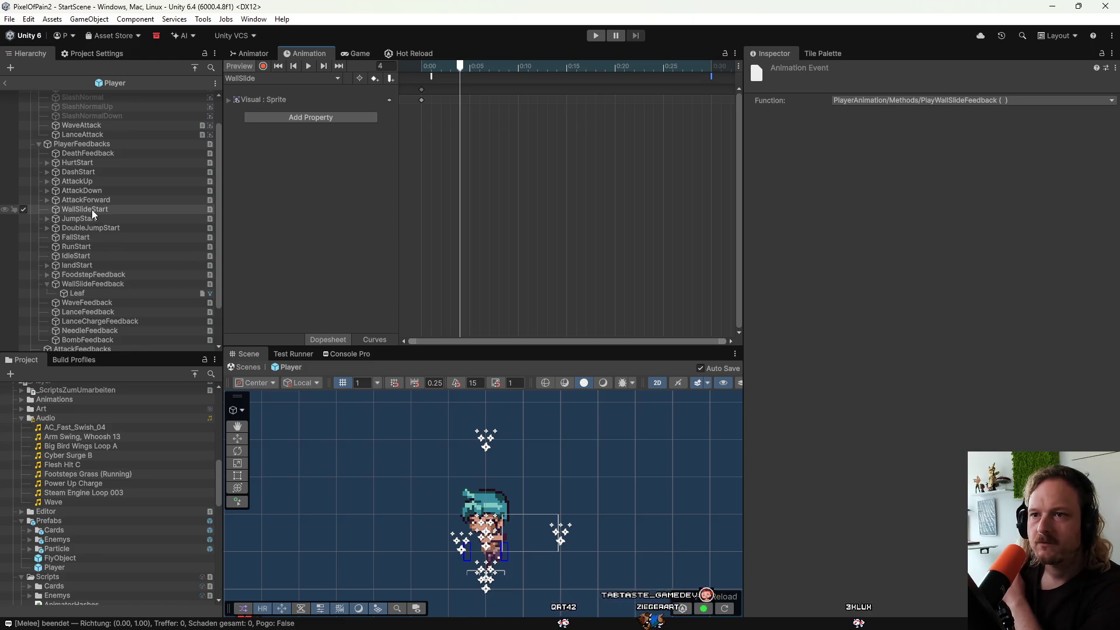
{"action": "left_click", "coordinate": [101, 285]}
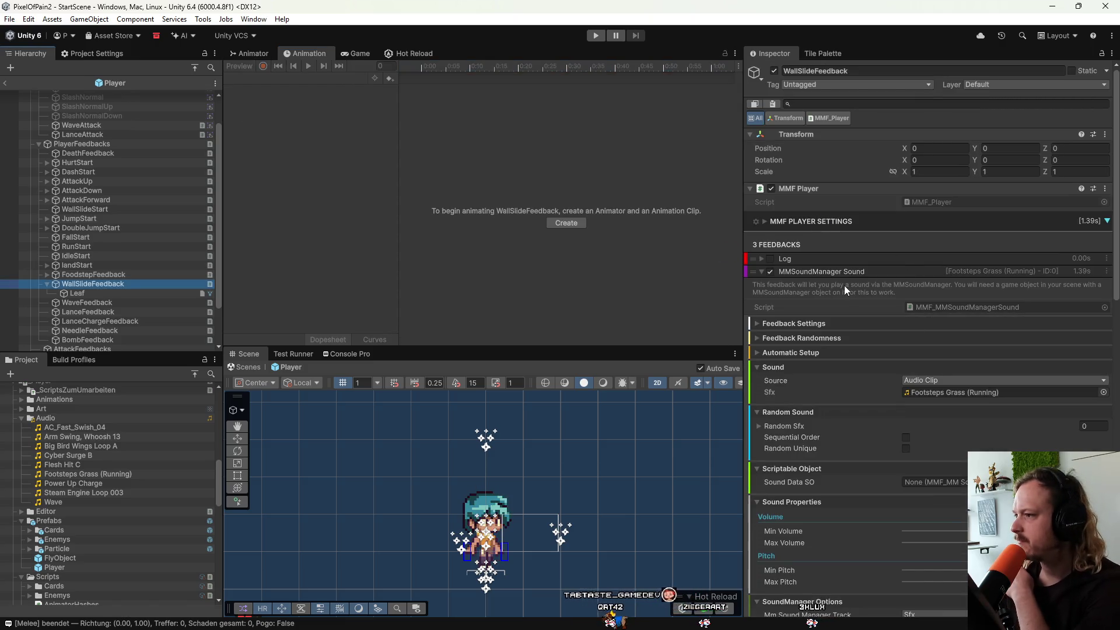
Fold the MMSoundManager Sound feedback and switch over to the sound library browser.
{"action": "left_click", "coordinate": [758, 271]}
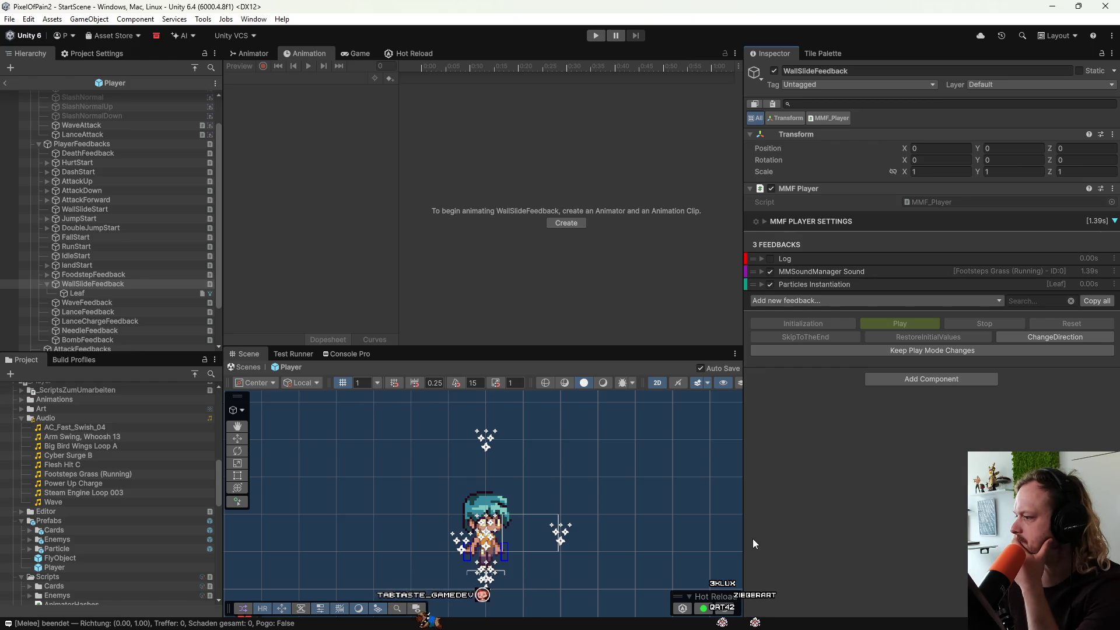
{"action": "mouse_move", "coordinate": [688, 628]}
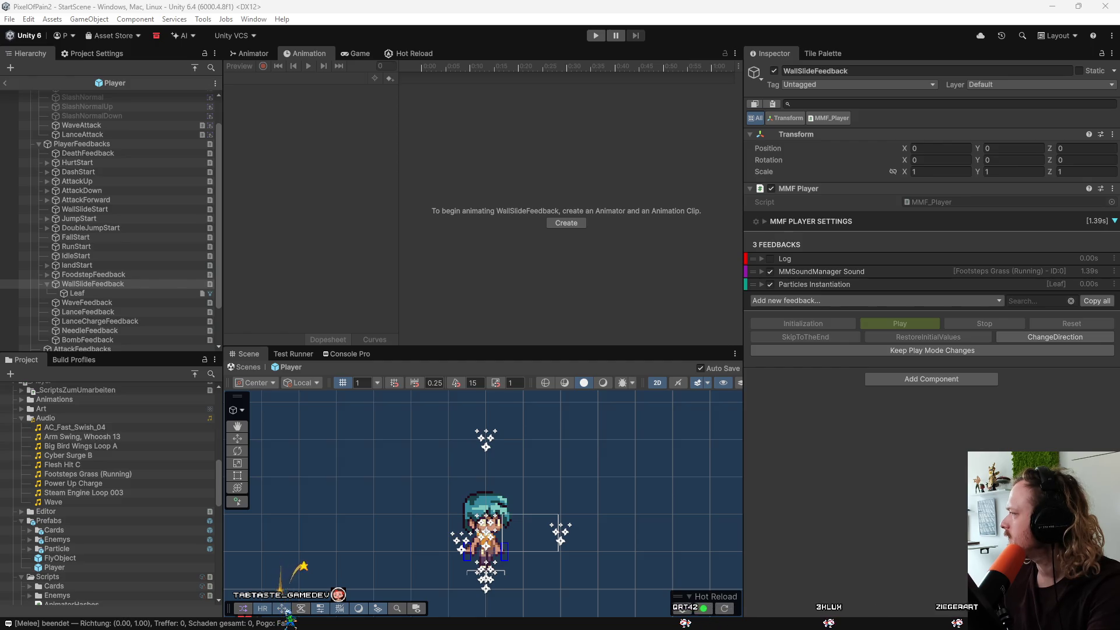
{"action": "key", "text": "alt+Tab"}
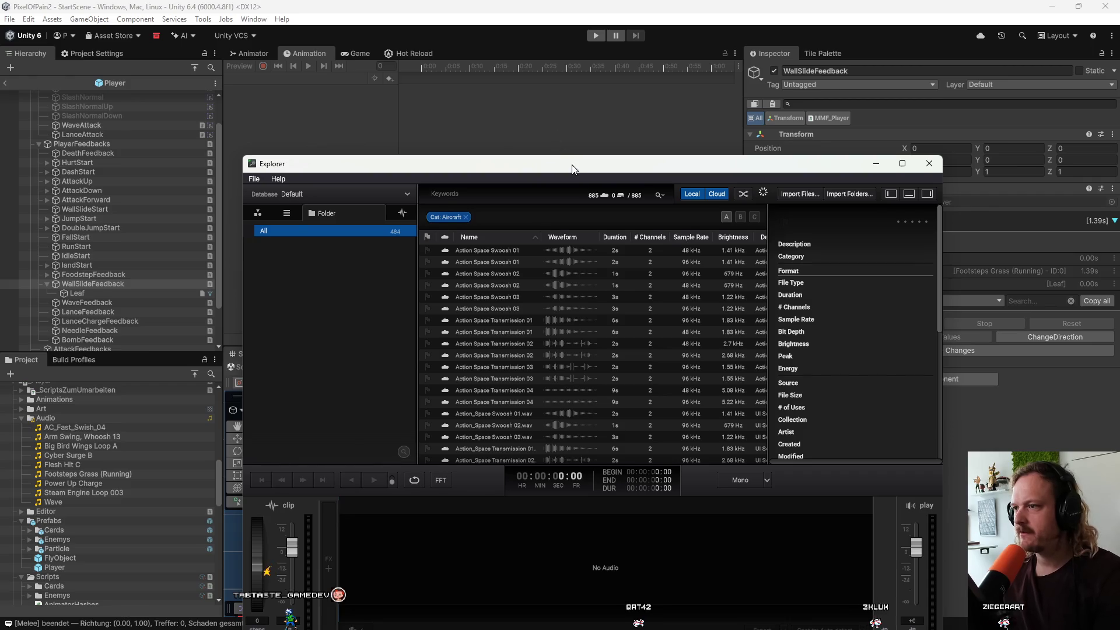
Search the sound library for gravel and preview Gravel Debris 01.
{"action": "left_click_drag", "start_coordinate": [572, 169], "coordinate": [566, 140]}
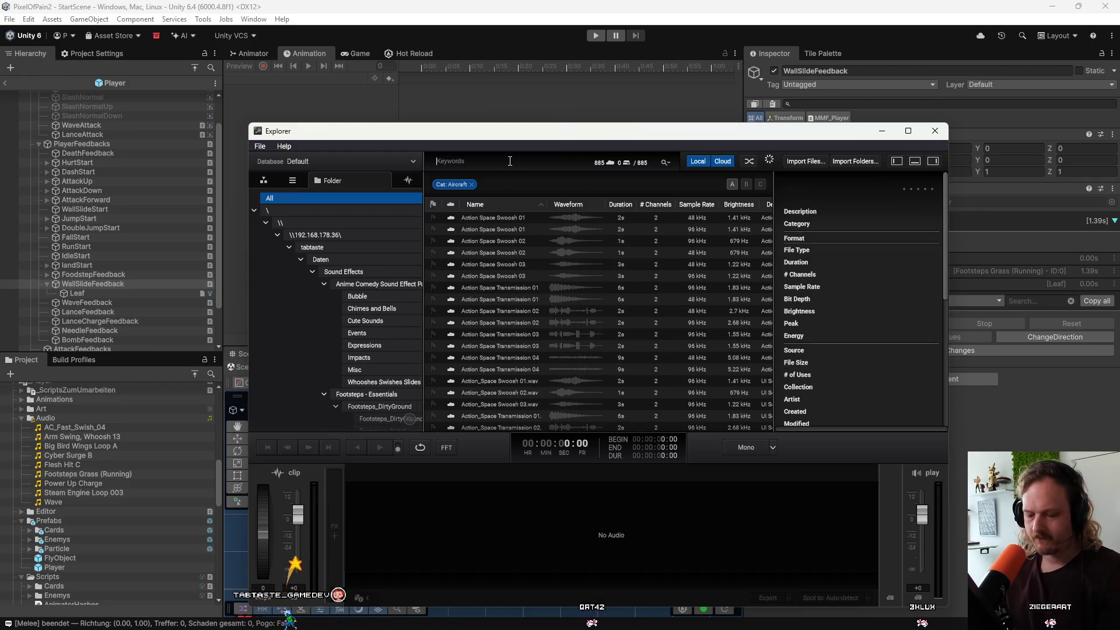
{"action": "type", "text": "gravel"}
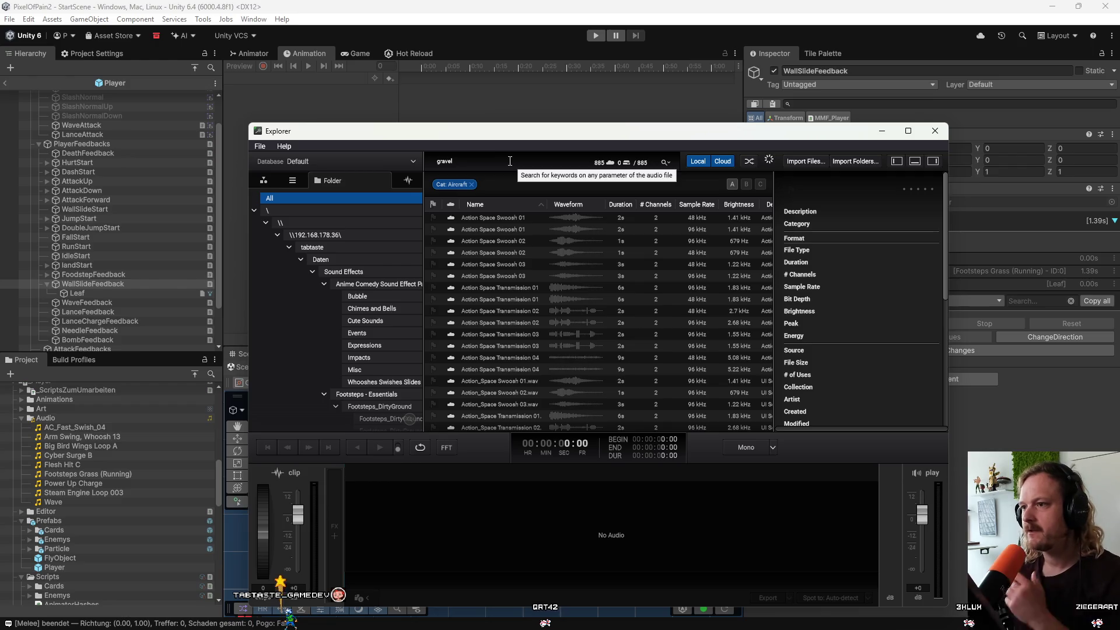
{"action": "key", "text": "Return"}
{"action": "left_click", "coordinate": [521, 225]}
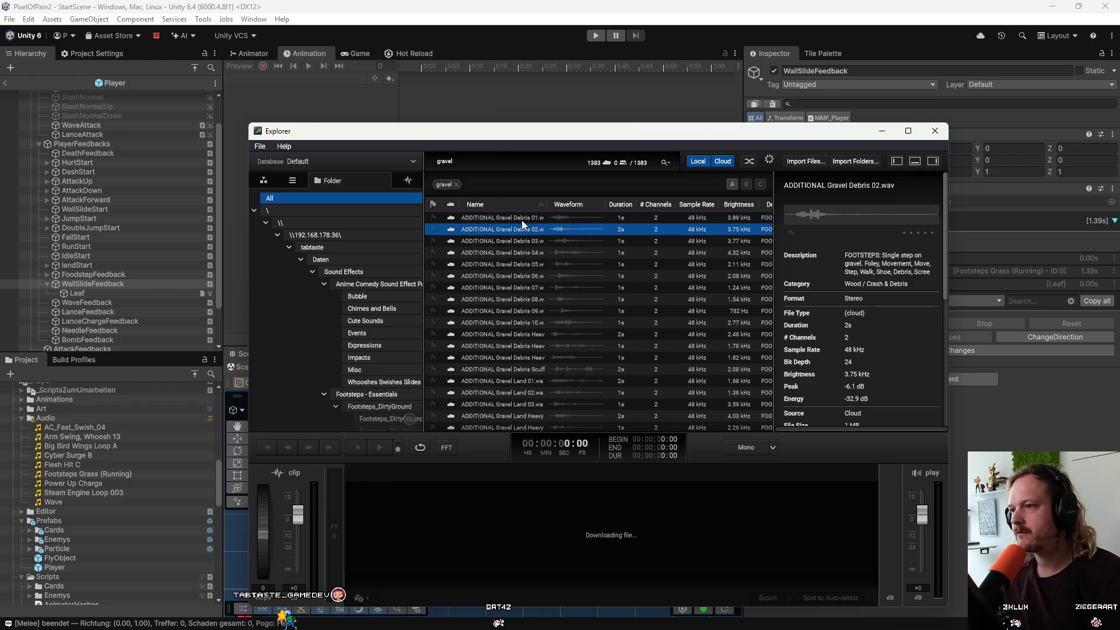
{"action": "left_click", "coordinate": [497, 217]}
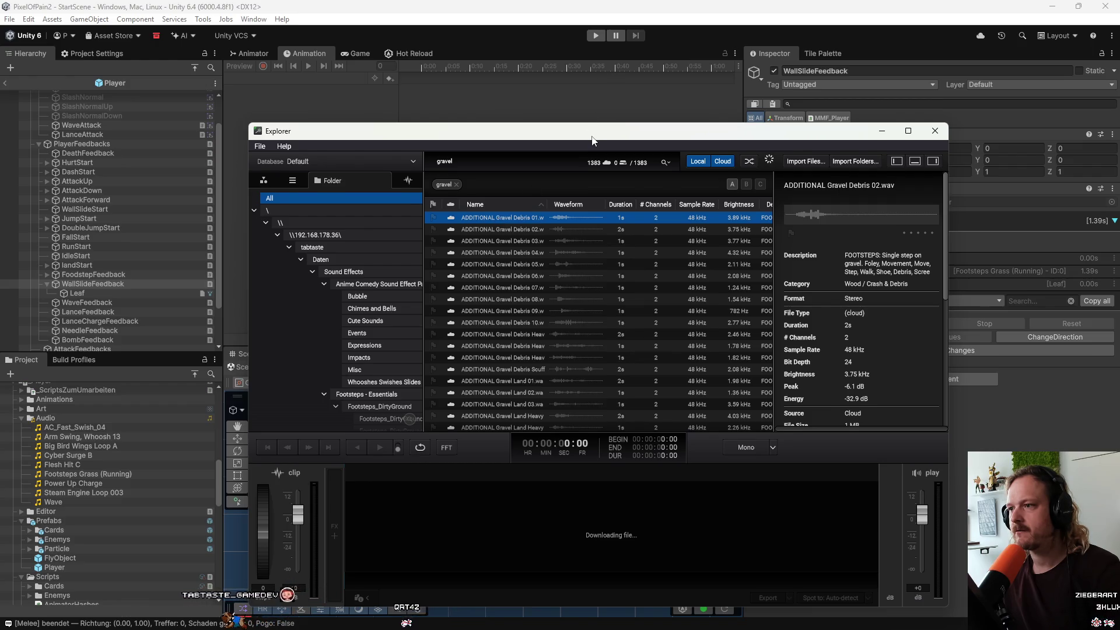
Audition Gravel Debris 07, 08 and 06, then filter the library to the root folder.
{"action": "left_click_drag", "start_coordinate": [593, 137], "coordinate": [600, 110]}
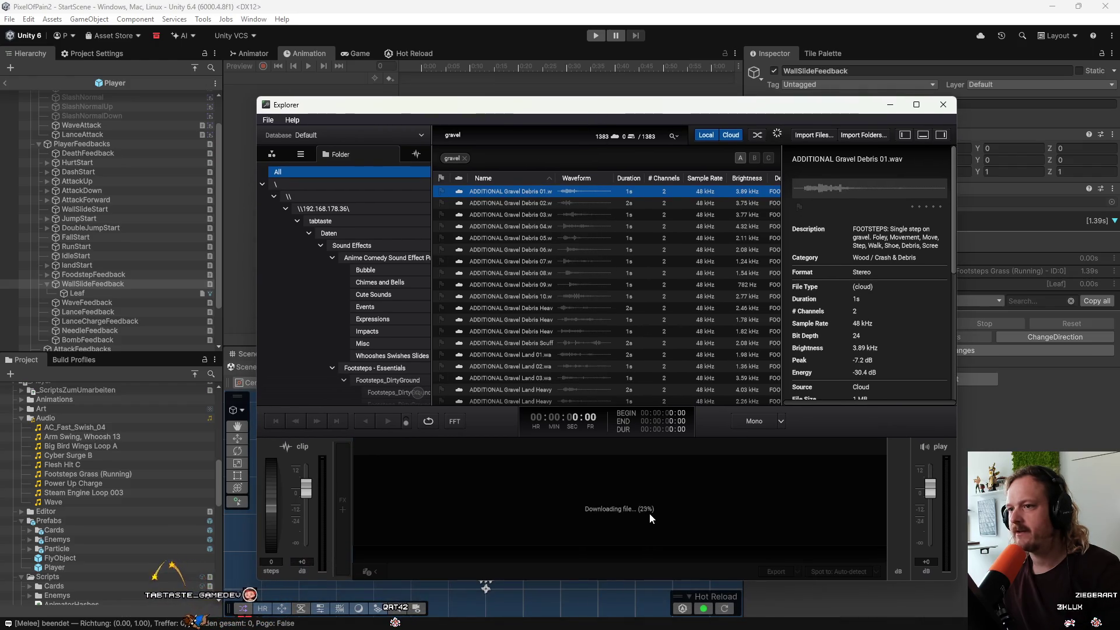
{"action": "left_click", "coordinate": [520, 261]}
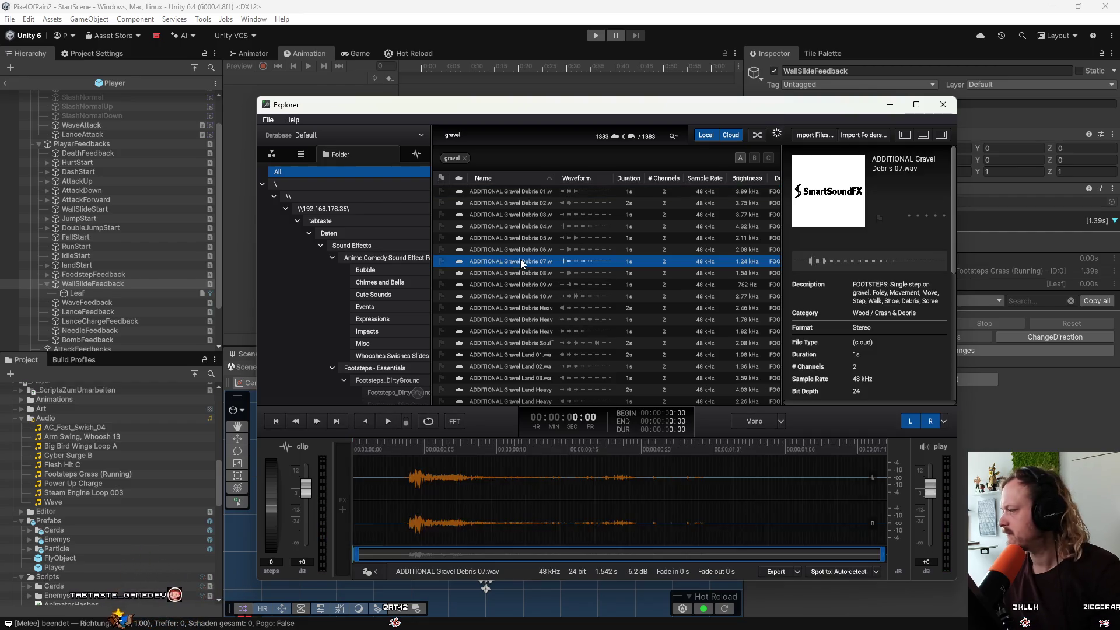
{"action": "left_click", "coordinate": [520, 273]}
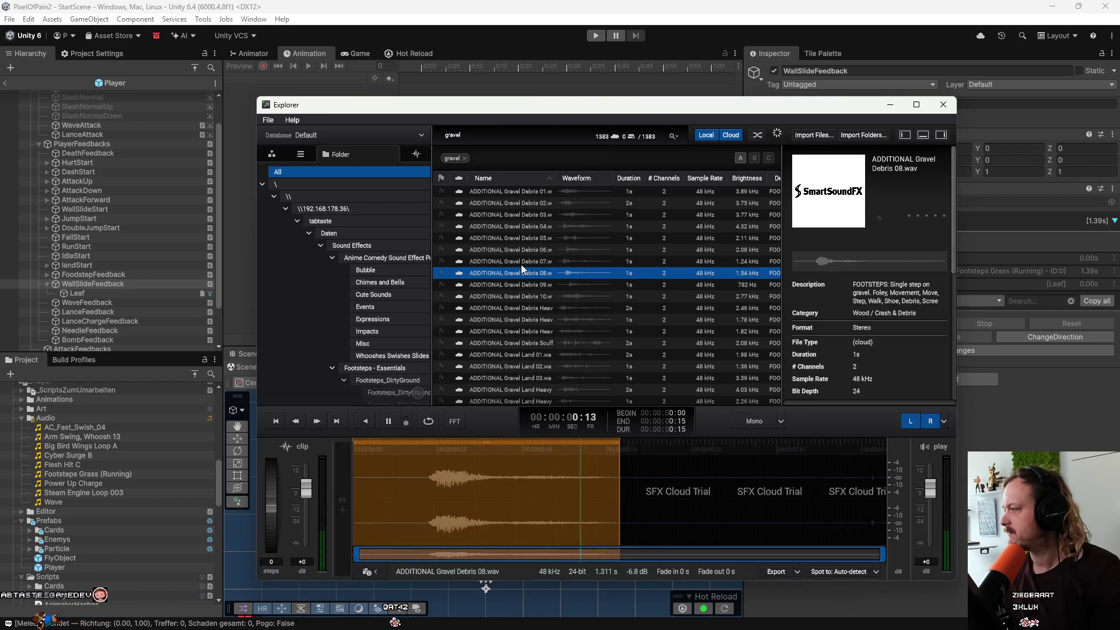
{"action": "left_click", "coordinate": [526, 250]}
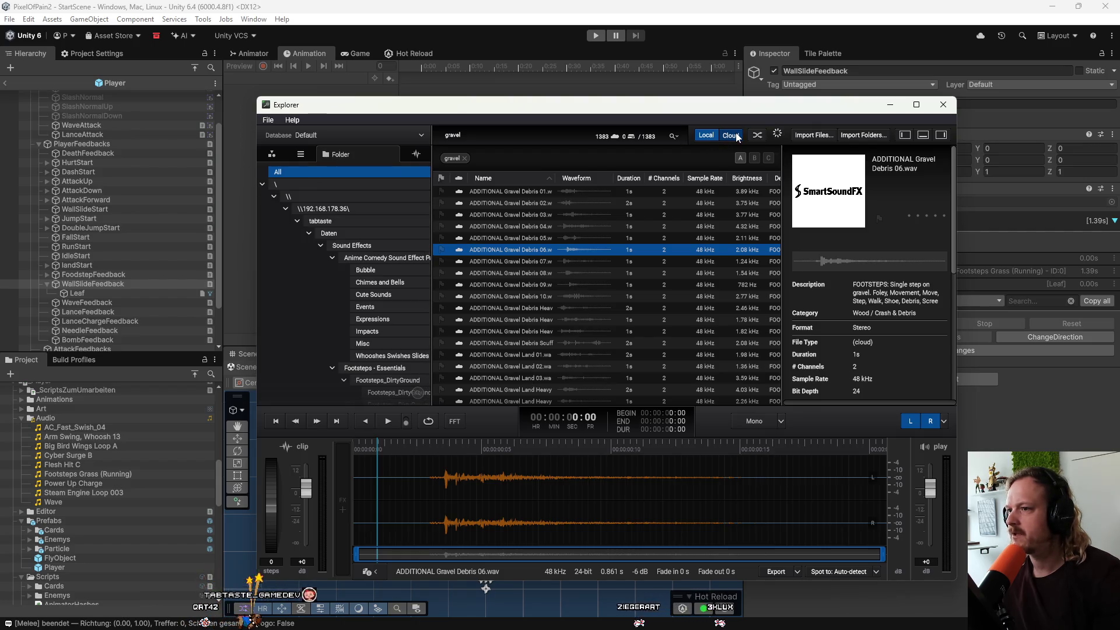
{"action": "left_click", "coordinate": [262, 184]}
Remove the Folder and gravel filters to list all 26693 sounds, then play and stop 01 Anubis.
{"action": "left_click", "coordinate": [262, 185]}
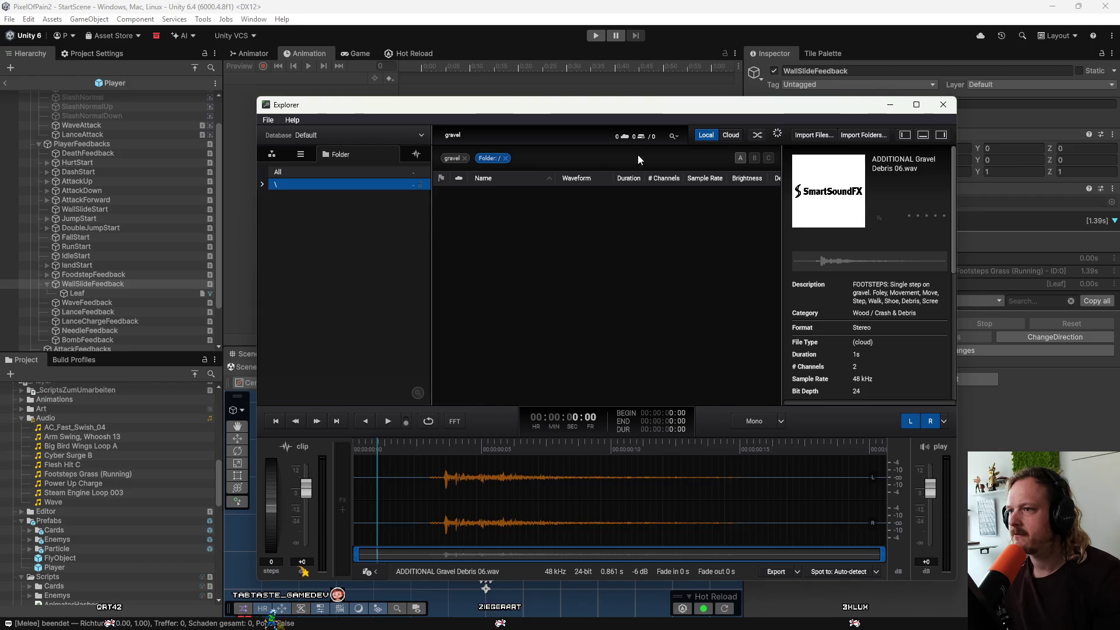
{"action": "left_click", "coordinate": [505, 158]}
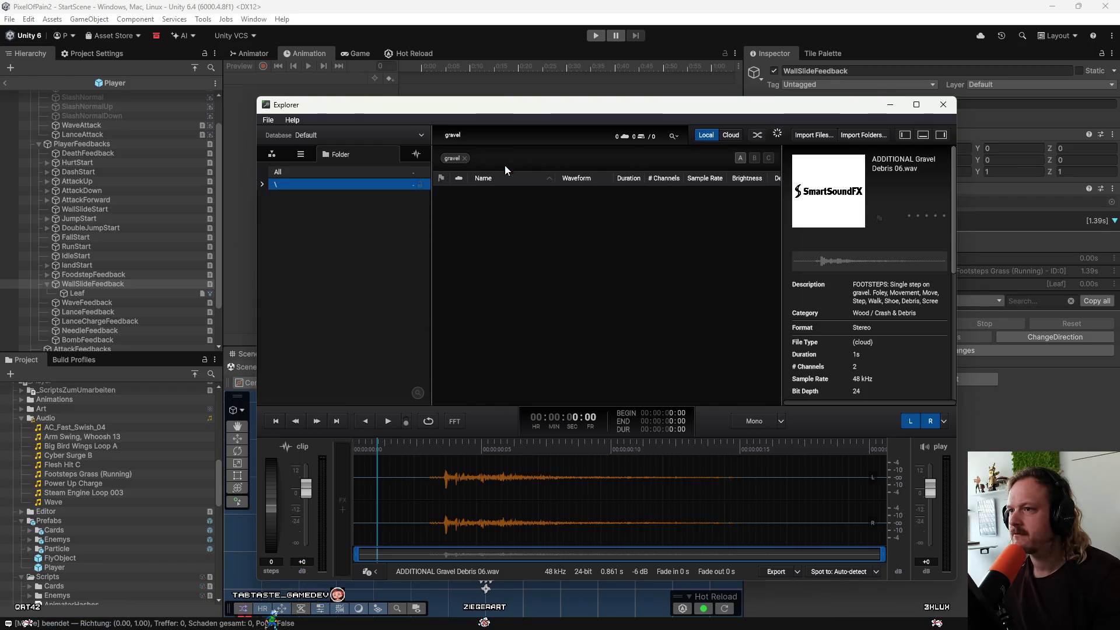
{"action": "left_click", "coordinate": [464, 158]}
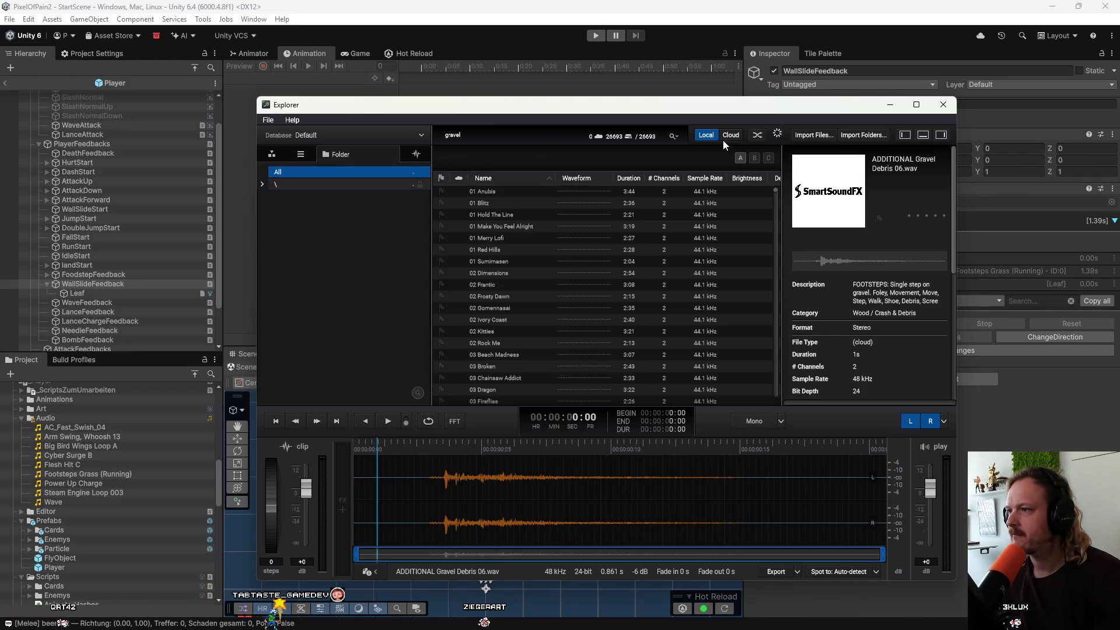
{"action": "left_click", "coordinate": [501, 195]}
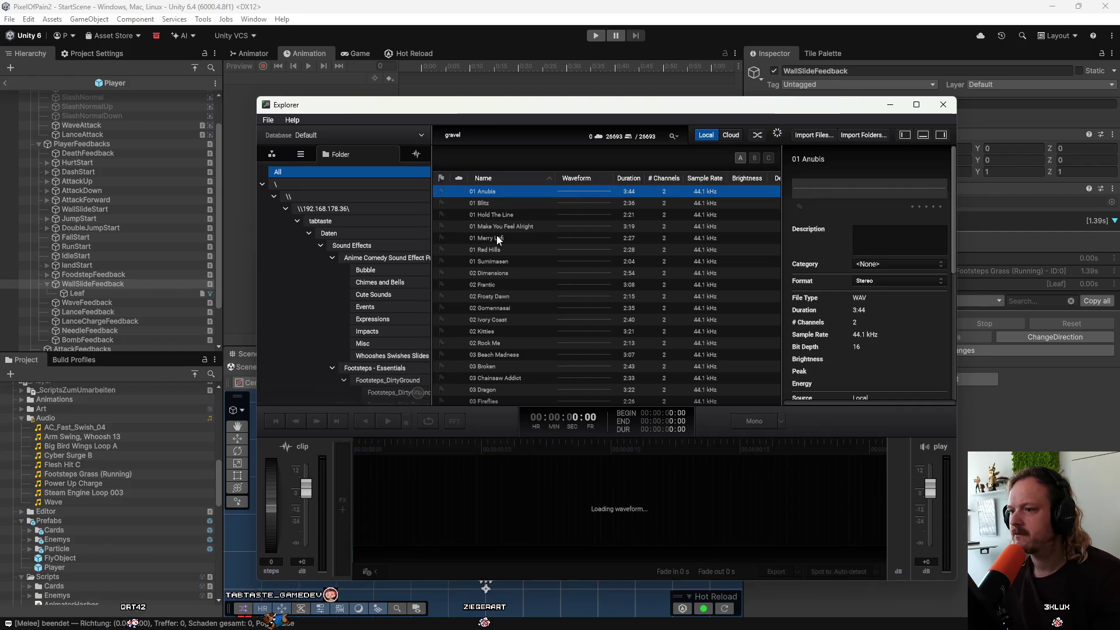
{"action": "key", "text": "space"}
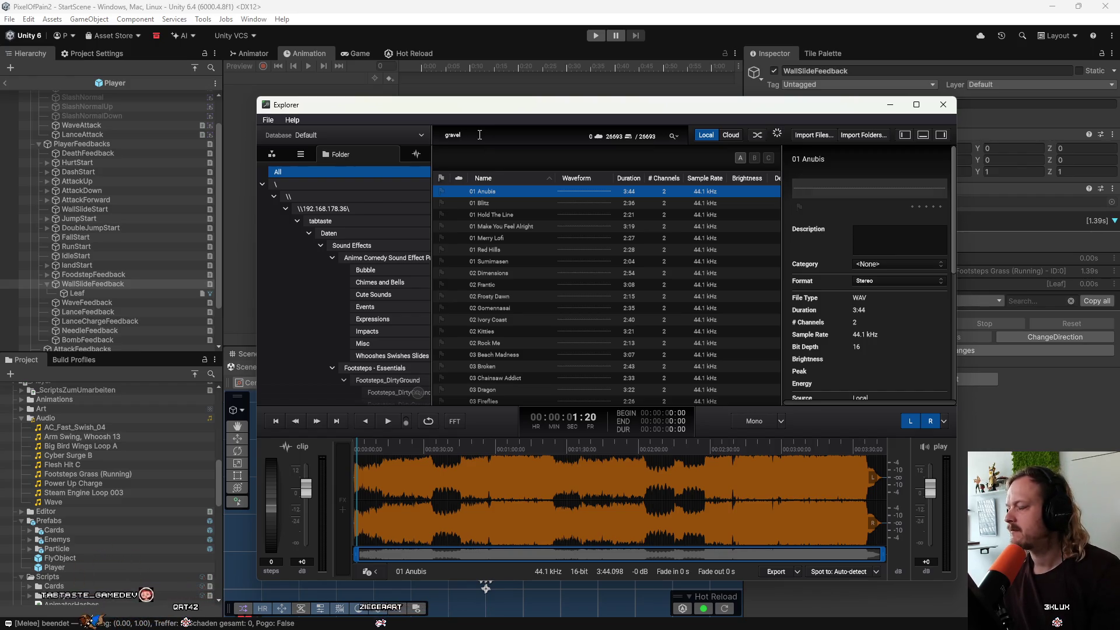
{"action": "left_click", "coordinate": [277, 616]}
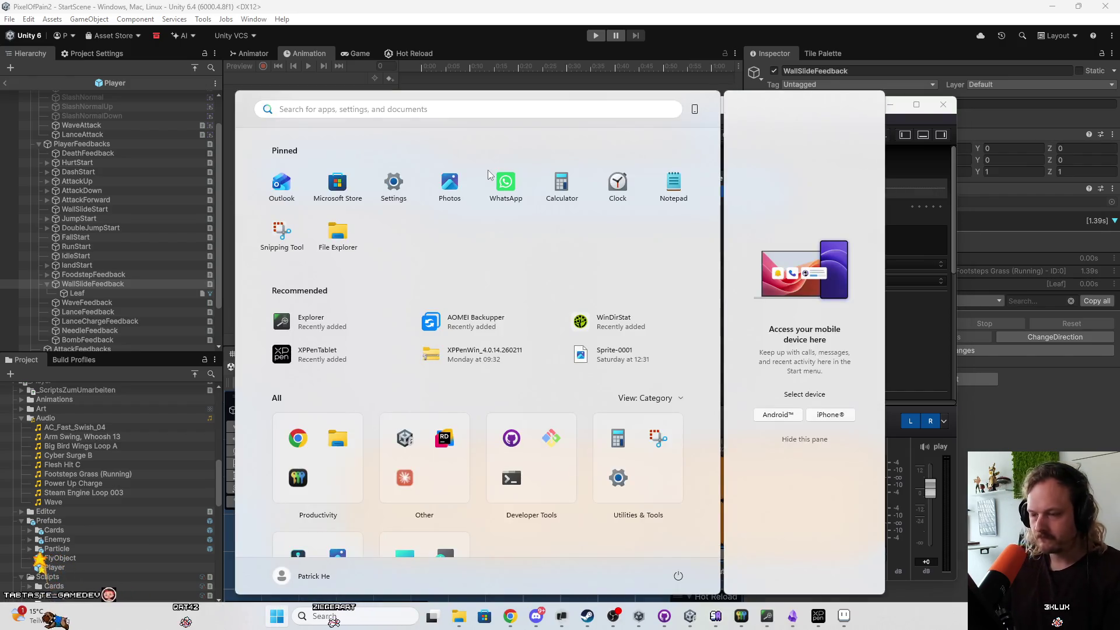
In the Volume mixer, set Explorer's output device to MUSIC (BRIDGE CAST V2).
{"action": "key", "text": "super+a"}
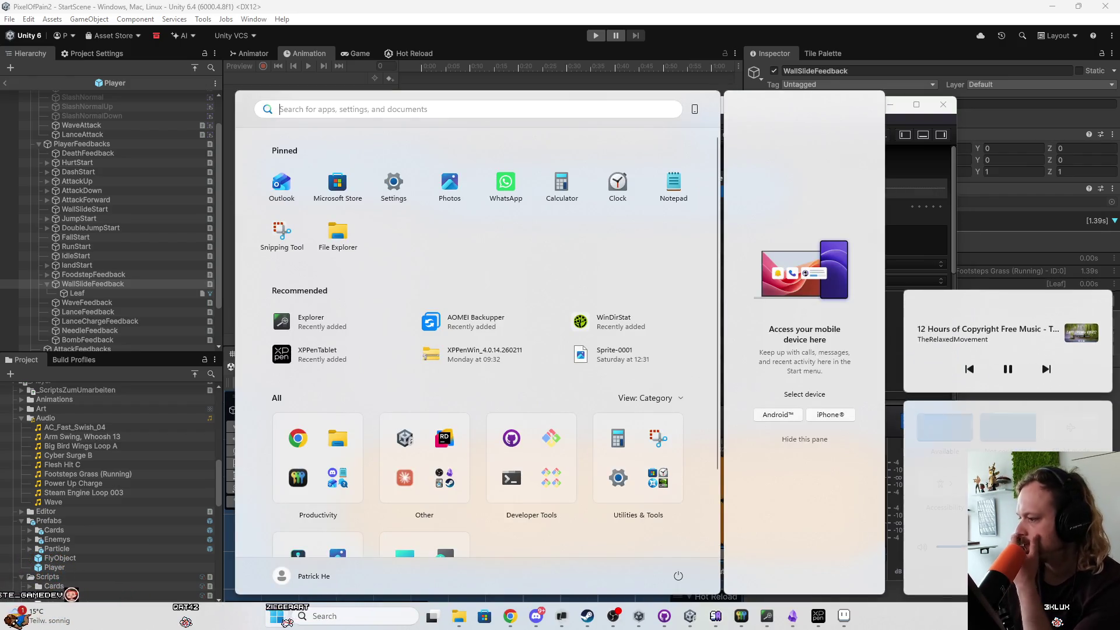
{"action": "key", "text": "super+ctrl+v"}
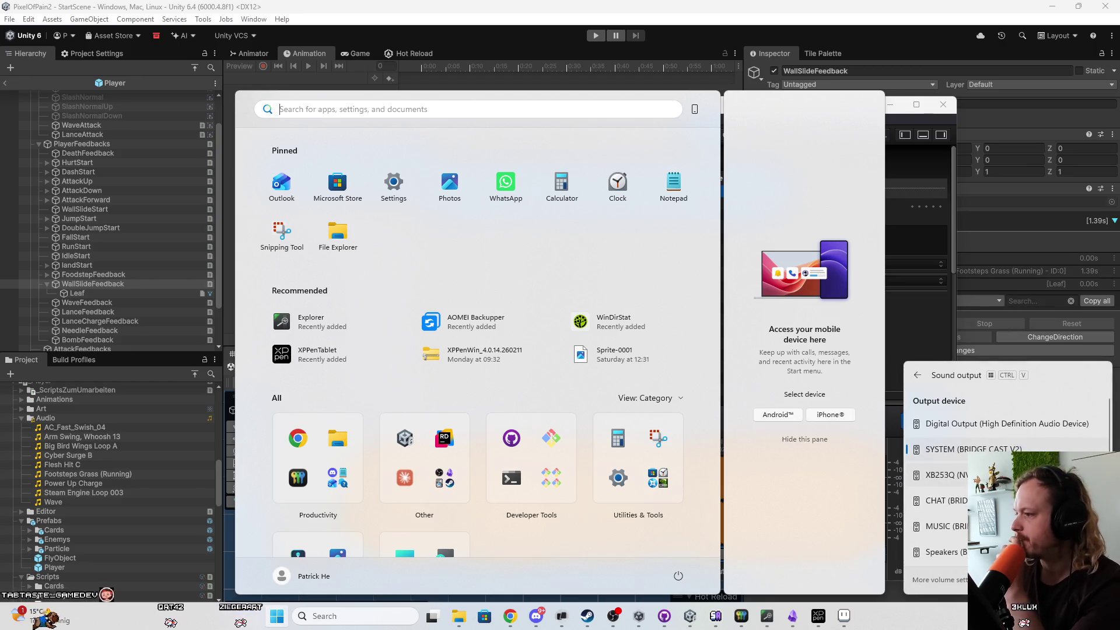
{"action": "left_click", "coordinate": [963, 580]}
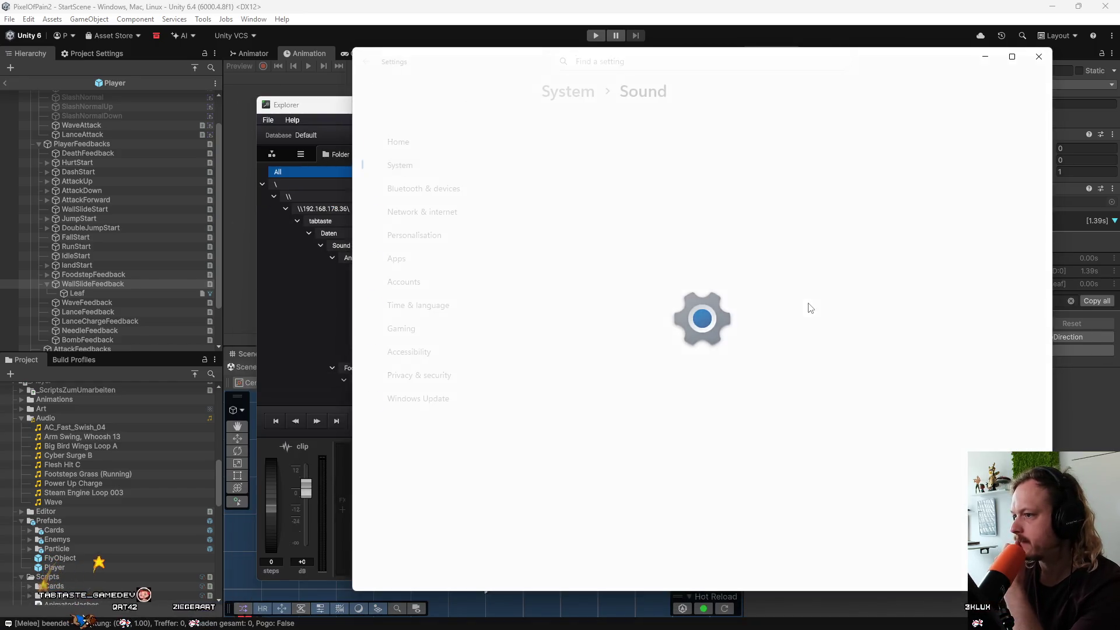
{"action": "scroll", "coordinate": [726, 448], "scroll_direction": "down", "scroll_amount": 2}
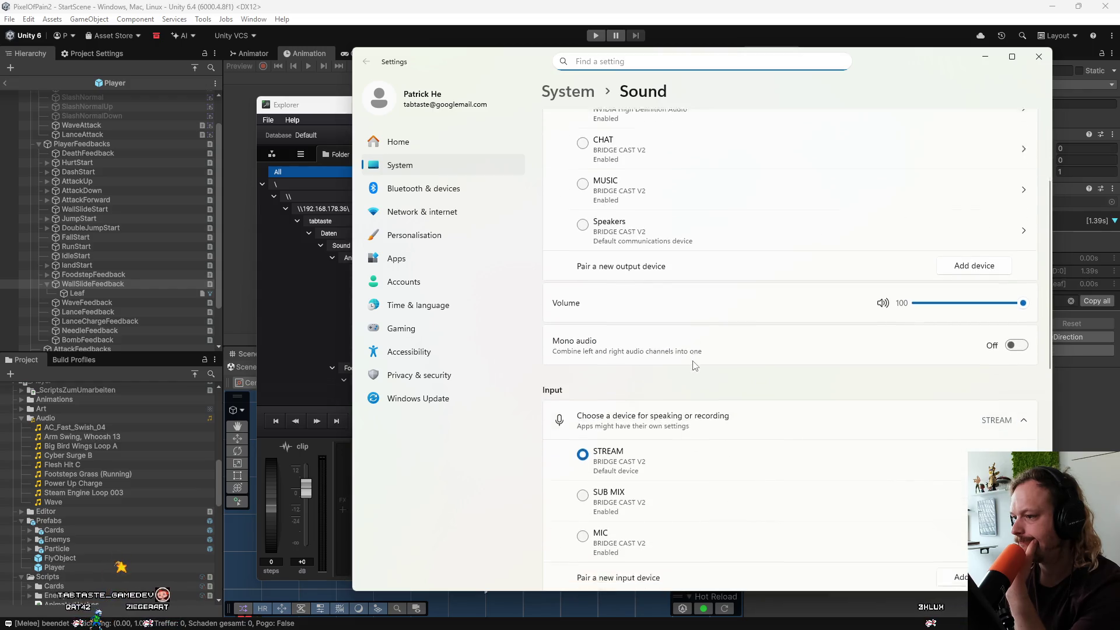
{"action": "scroll", "coordinate": [675, 368], "scroll_direction": "down", "scroll_amount": 5}
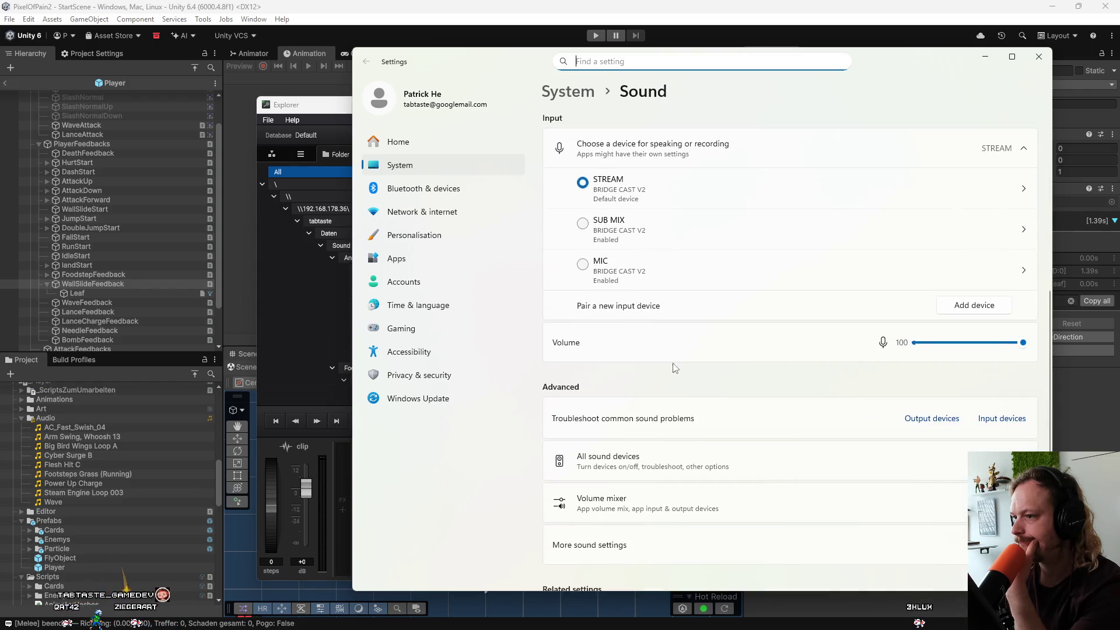
{"action": "left_click", "coordinate": [665, 510]}
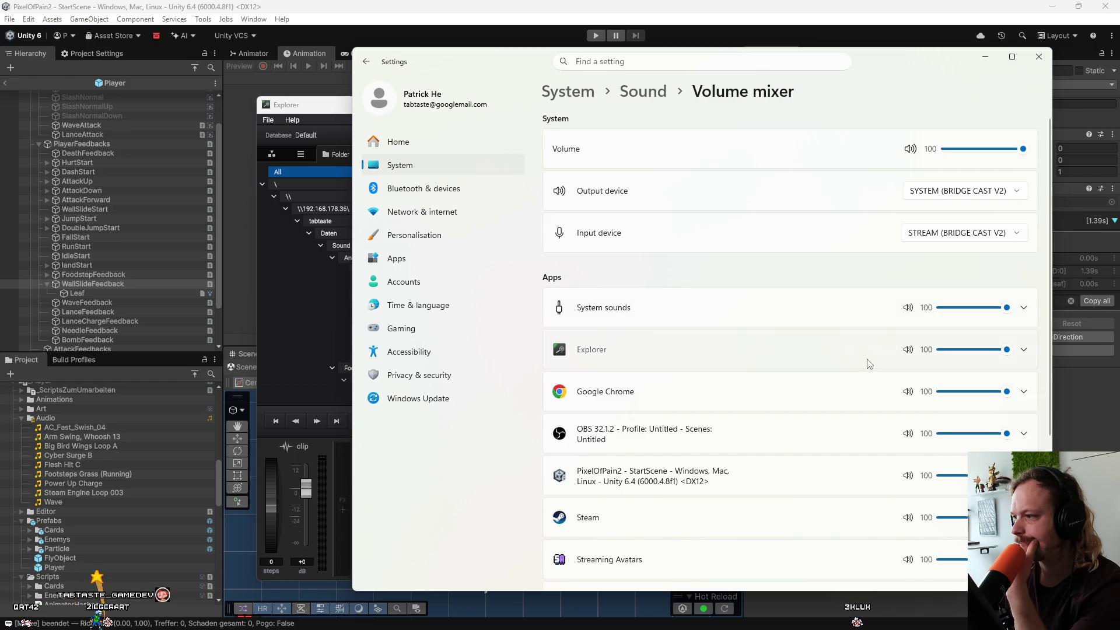
{"action": "left_click", "coordinate": [868, 362]}
{"action": "left_click", "coordinate": [965, 385]}
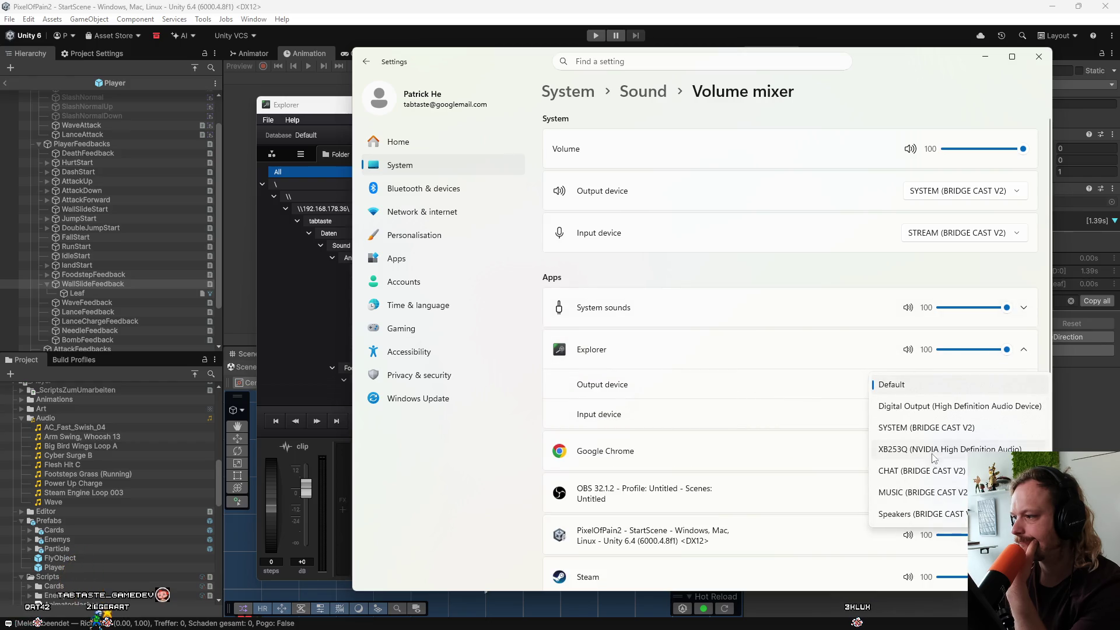
{"action": "left_click", "coordinate": [927, 493]}
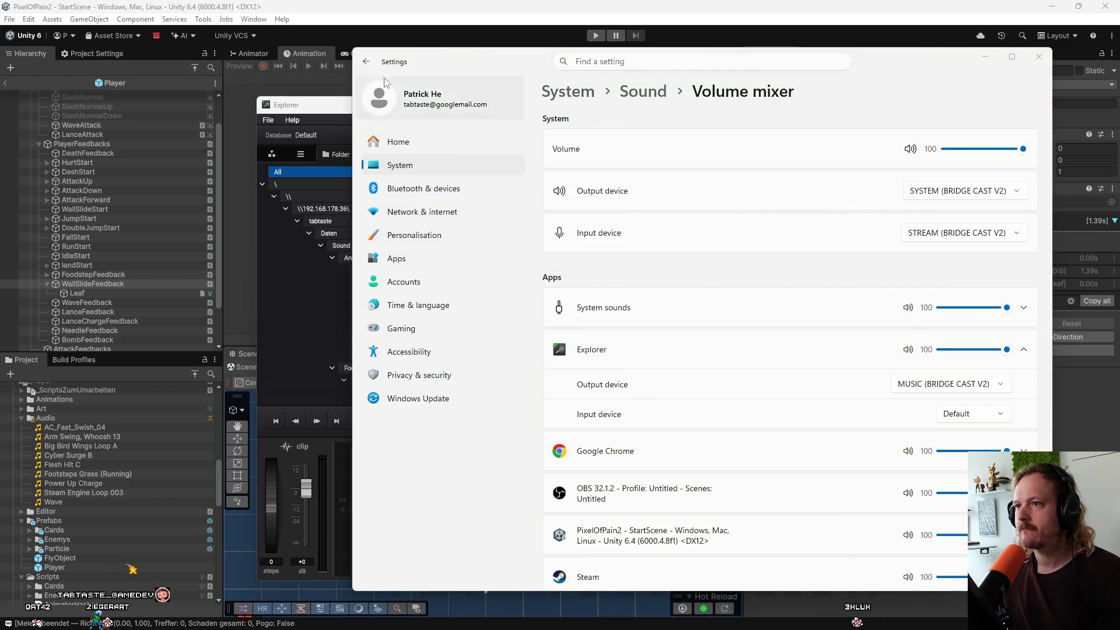
{"action": "left_click", "coordinate": [336, 107]}
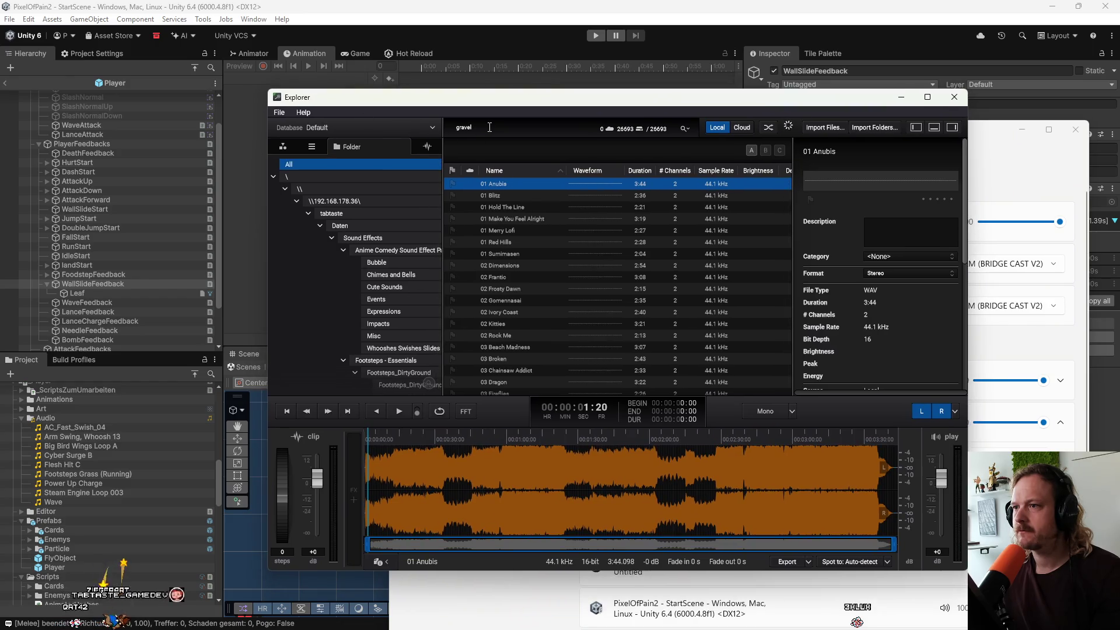
Browse the Anime Comedy Sound Effects' Cute Sounds folder and audition AC Cute 01v2 through Chirpy 07.
{"action": "left_click", "coordinate": [506, 194]}
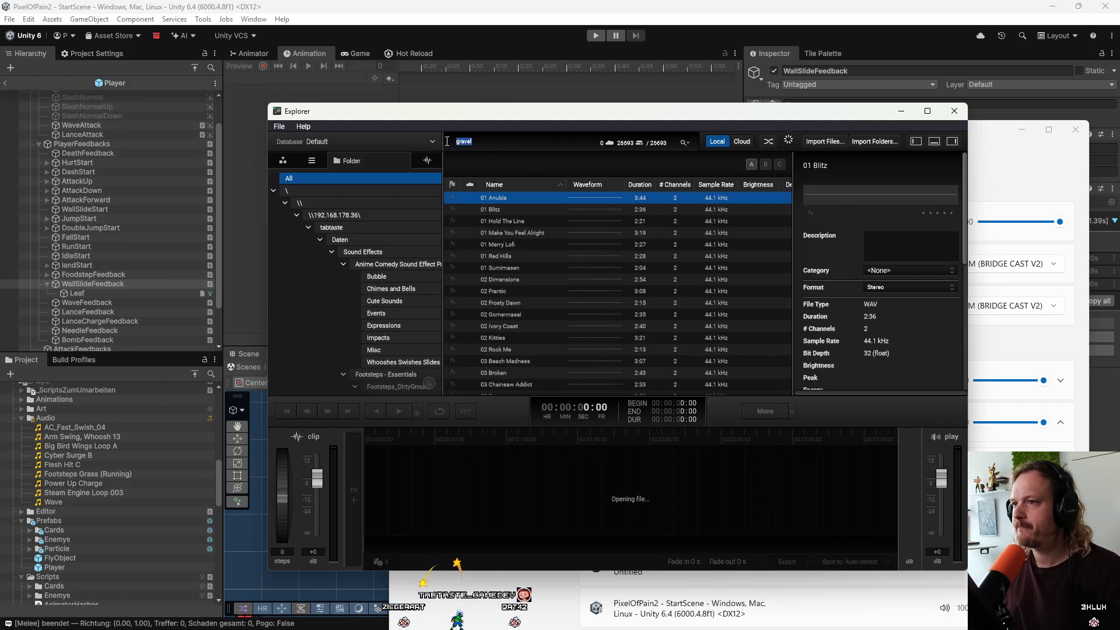
{"action": "left_click", "coordinate": [382, 264]}
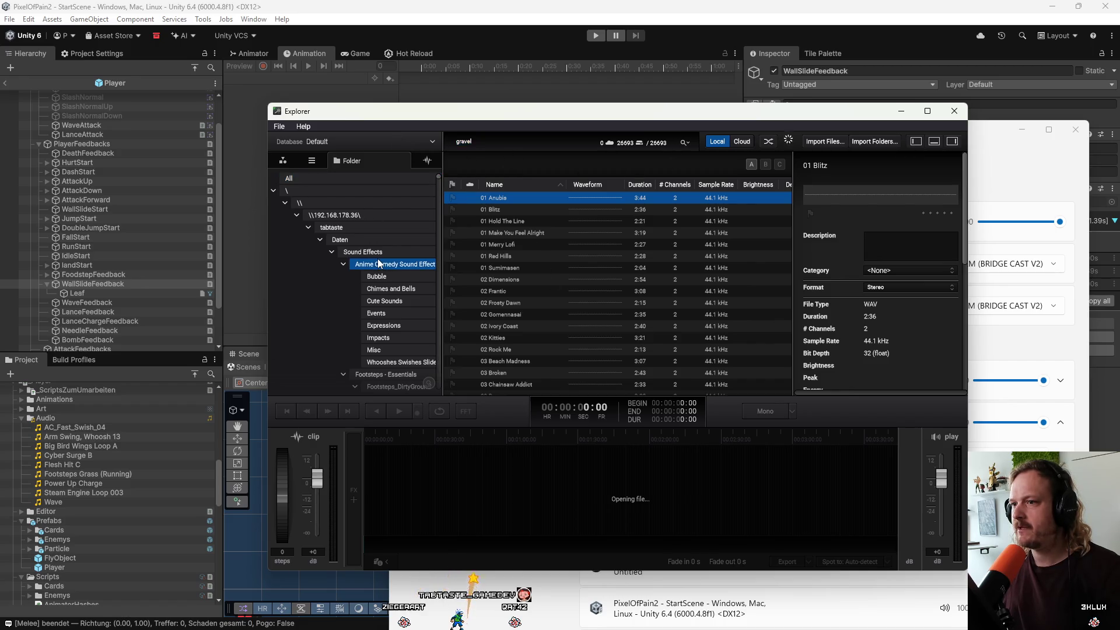
{"action": "left_click", "coordinate": [383, 253]}
{"action": "left_click", "coordinate": [387, 301]}
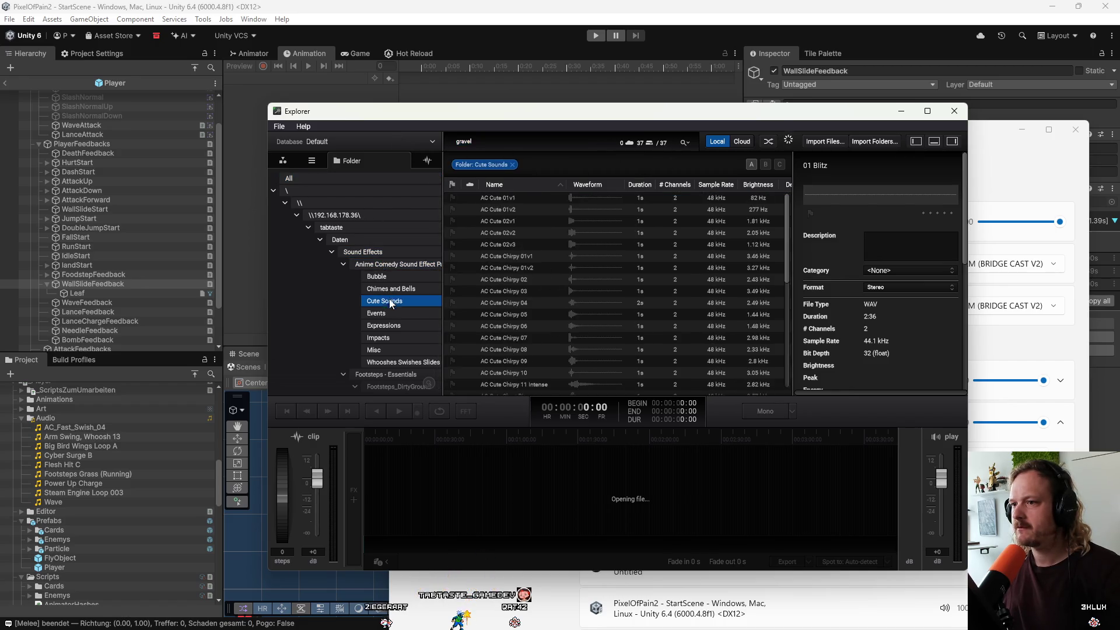
{"action": "left_click", "coordinate": [507, 209]}
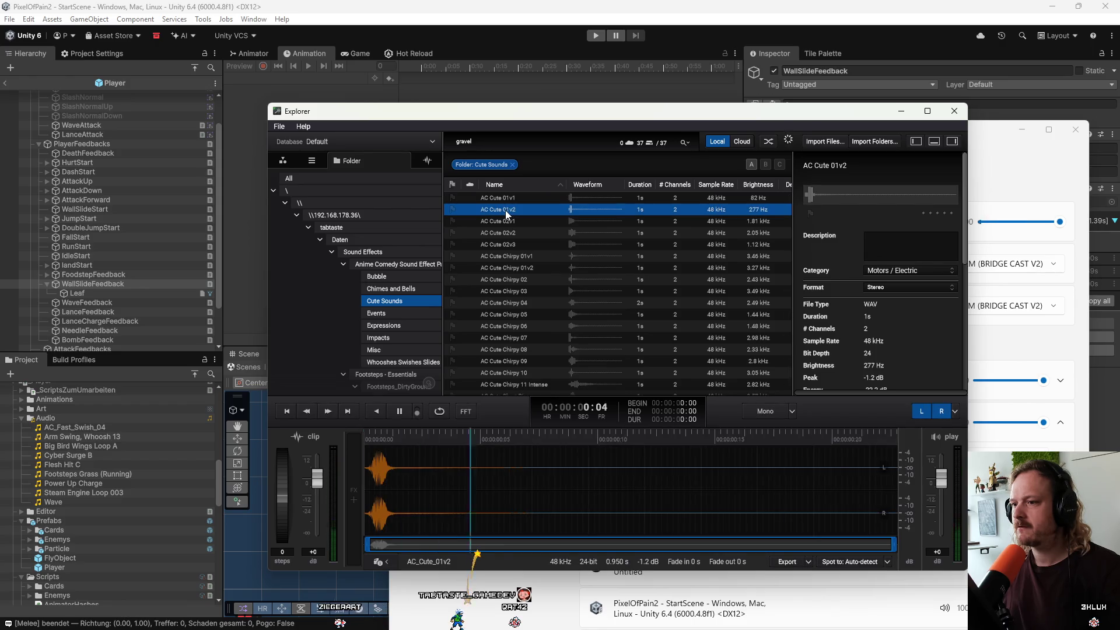
{"action": "left_click", "coordinate": [505, 221]}
{"action": "left_click", "coordinate": [502, 266]}
{"action": "left_click", "coordinate": [512, 292]}
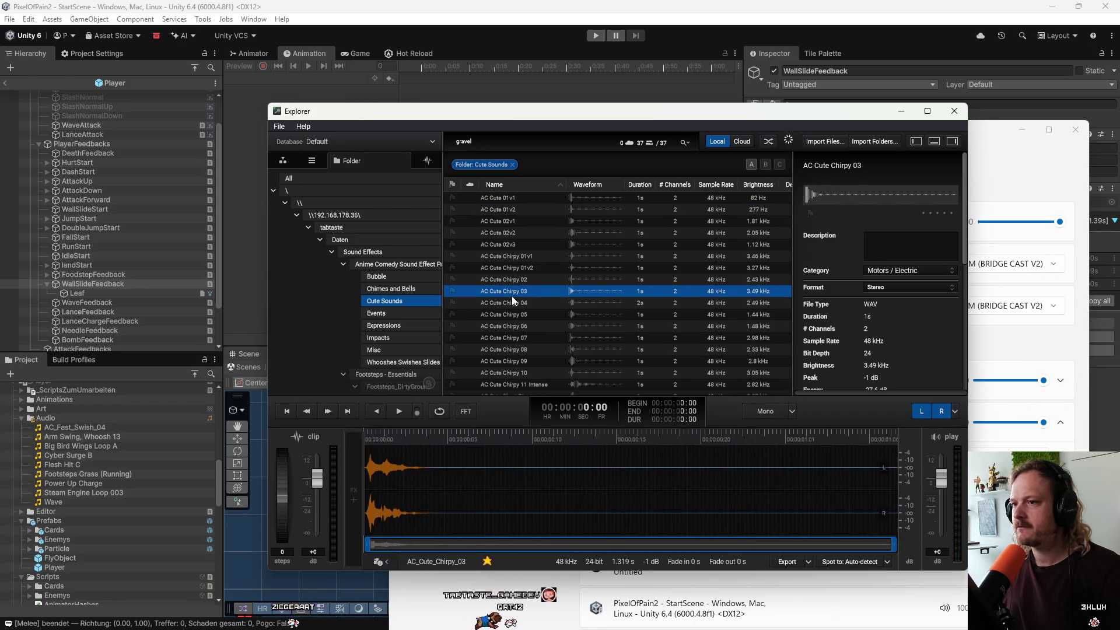
{"action": "left_click", "coordinate": [517, 326]}
{"action": "left_click", "coordinate": [523, 361]}
{"action": "left_click", "coordinate": [527, 338]}
Search the whole library for gravel, then remove the gravel filter from the results.
{"action": "double_click", "coordinate": [464, 141]}
{"action": "type", "text": "gra"}
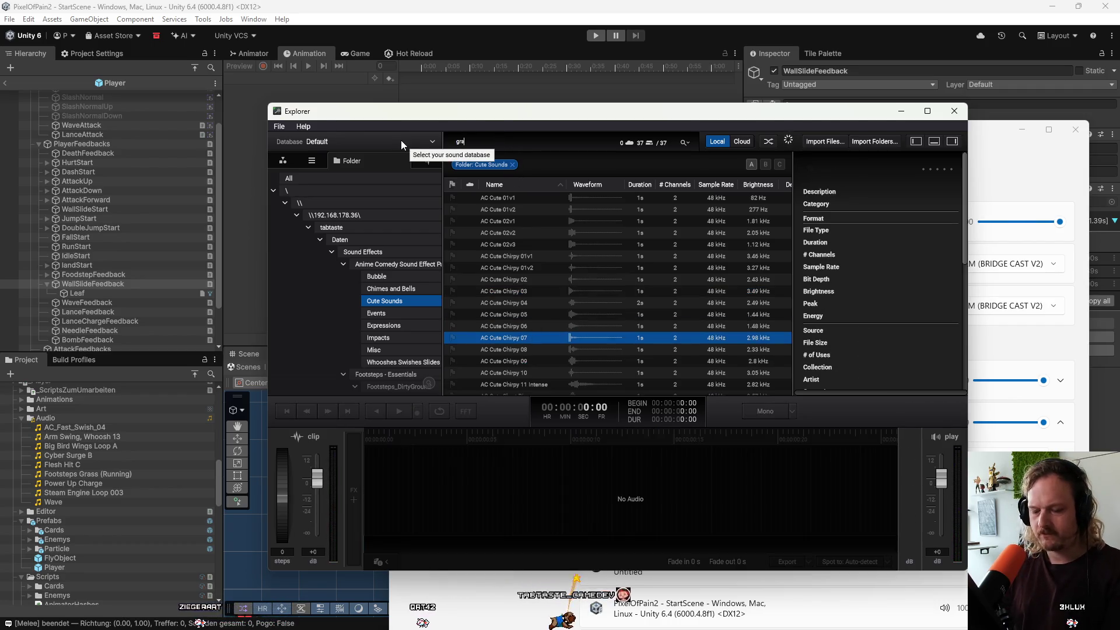
{"action": "type", "text": "vel"}
{"action": "key", "text": "Return"}
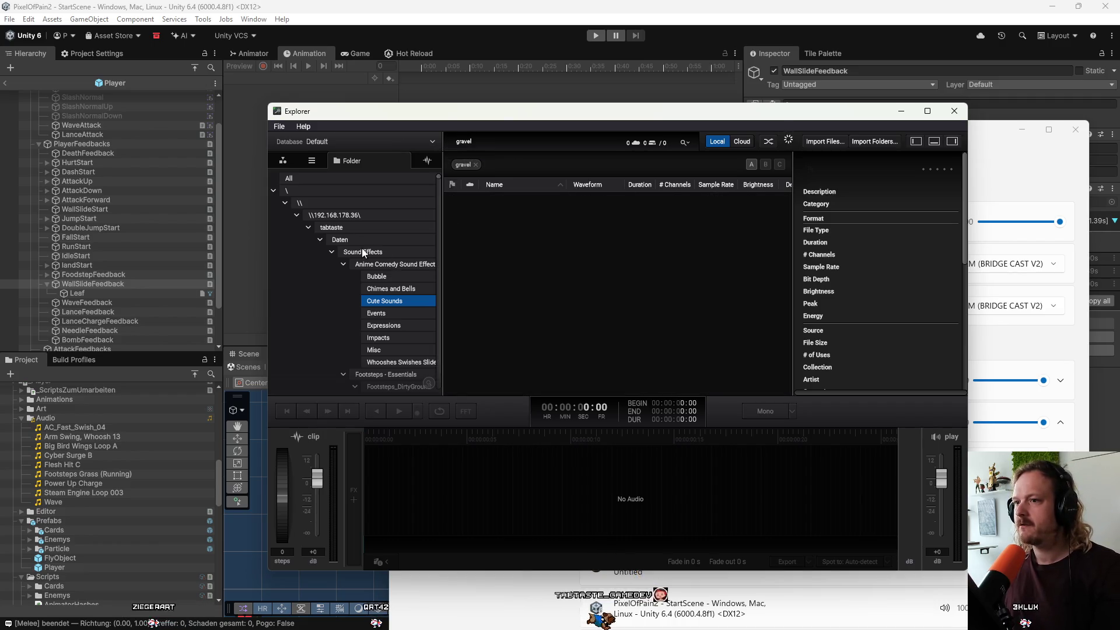
{"action": "left_click", "coordinate": [388, 227]}
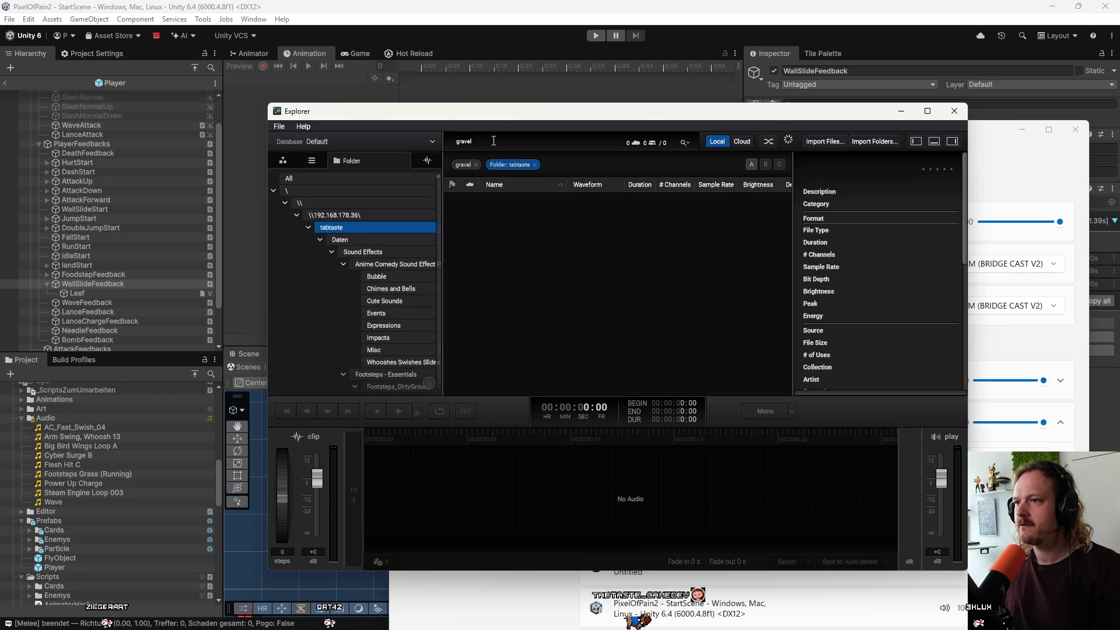
{"action": "left_click", "coordinate": [685, 142]}
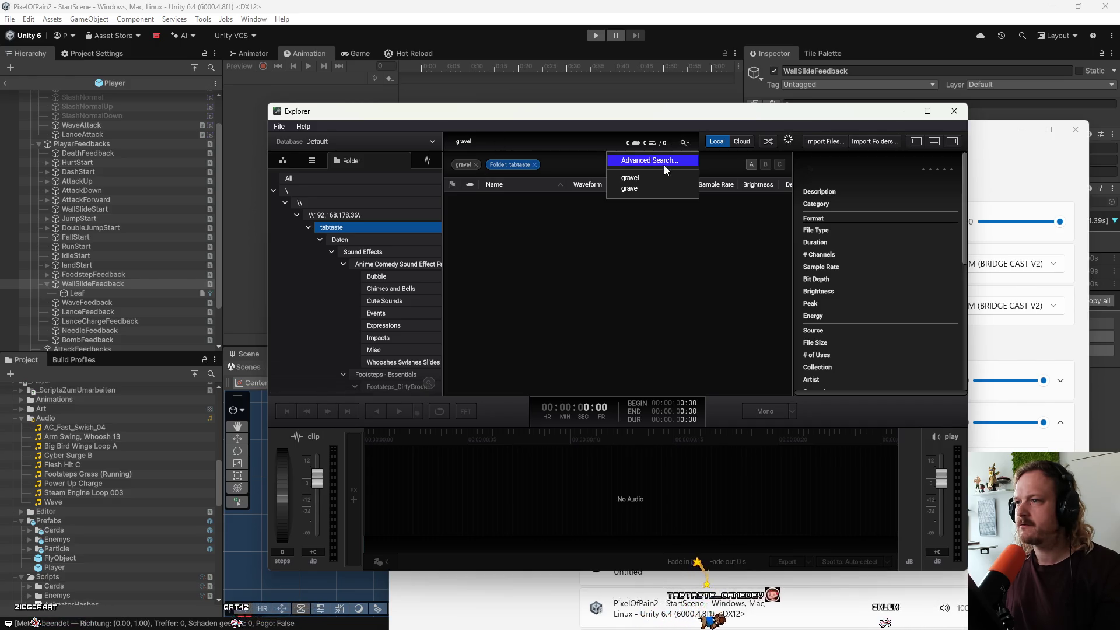
{"action": "left_click", "coordinate": [659, 179]}
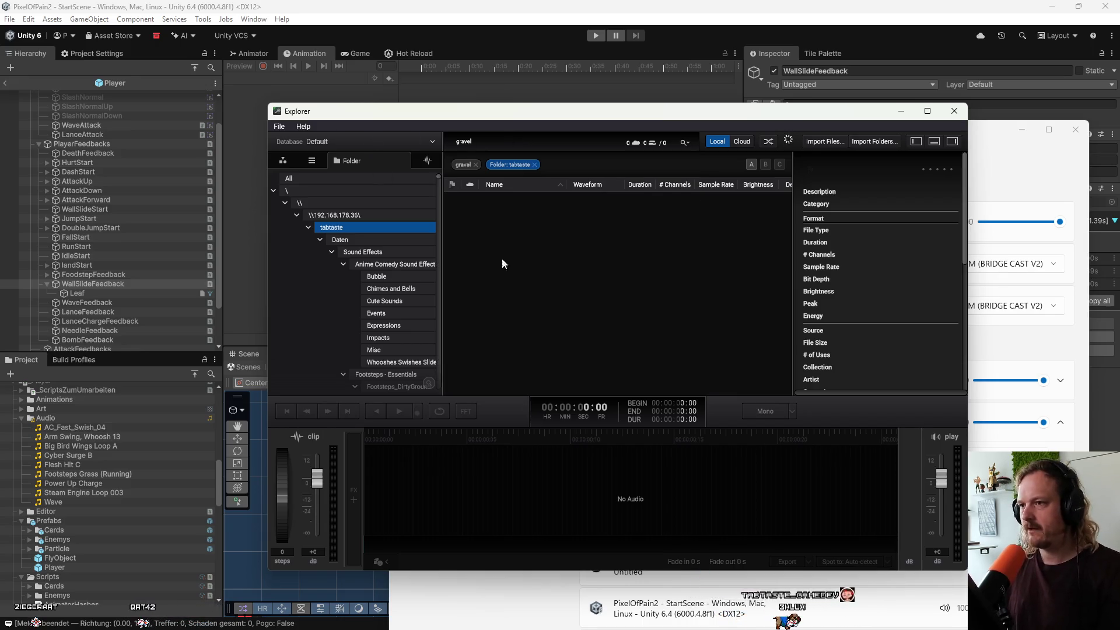
{"action": "left_click", "coordinate": [475, 164]}
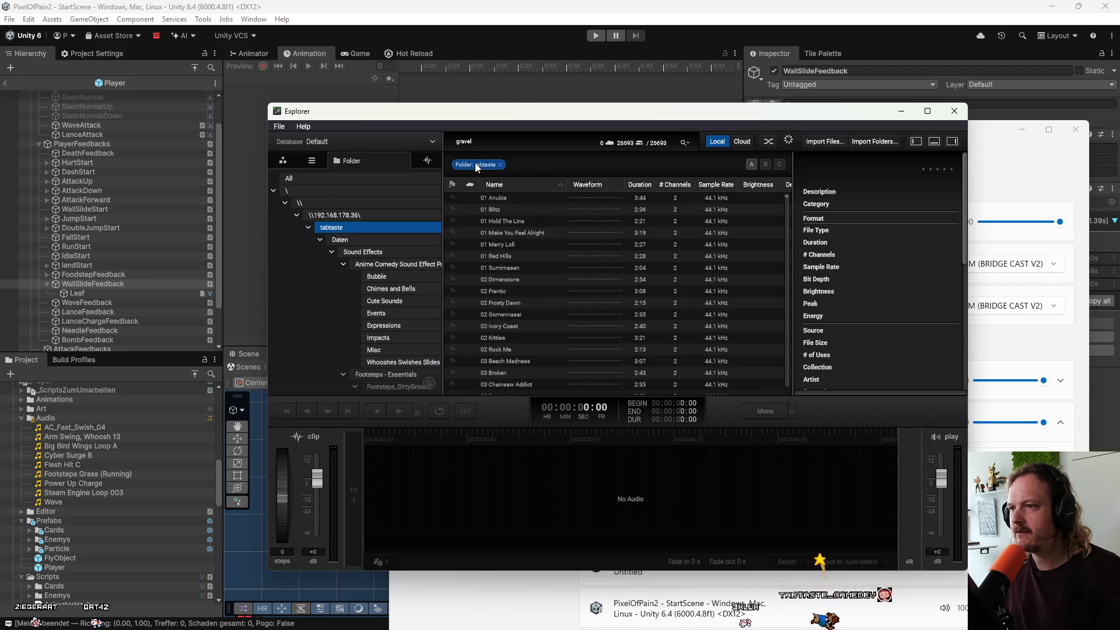
Audition Impacts clips like AC Normal Impact 01v1, AC Punch 01 and AC Retro Explosion 01, then close the library.
{"action": "scroll", "coordinate": [512, 261], "scroll_direction": "down", "scroll_amount": 4}
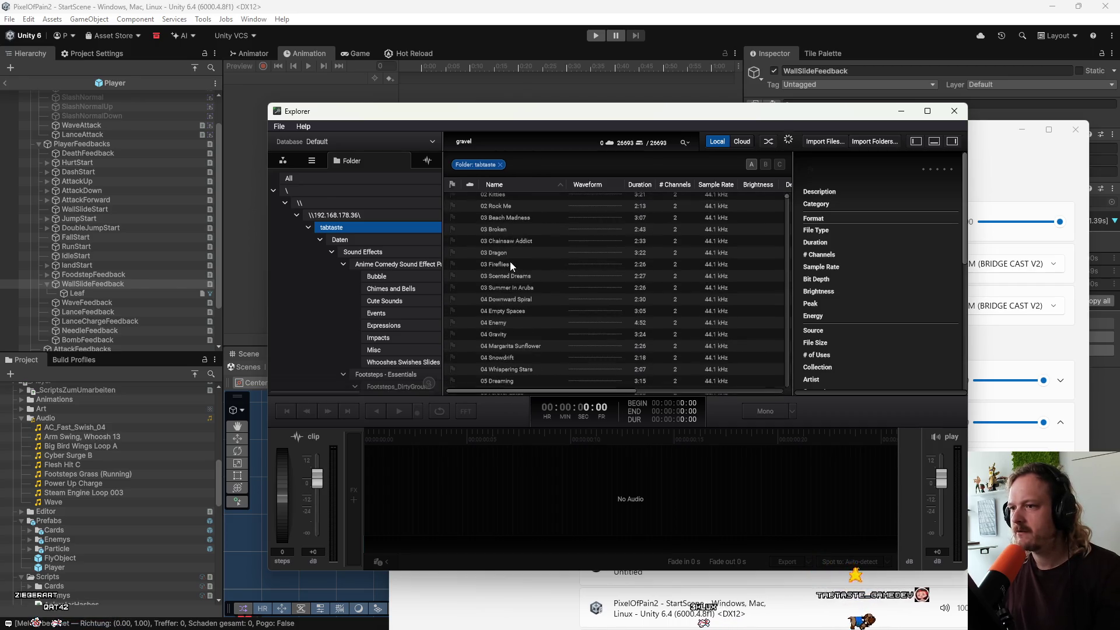
{"action": "scroll", "coordinate": [380, 304], "scroll_direction": "down", "scroll_amount": 1}
{"action": "scroll", "coordinate": [380, 304], "scroll_direction": "down", "scroll_amount": 2}
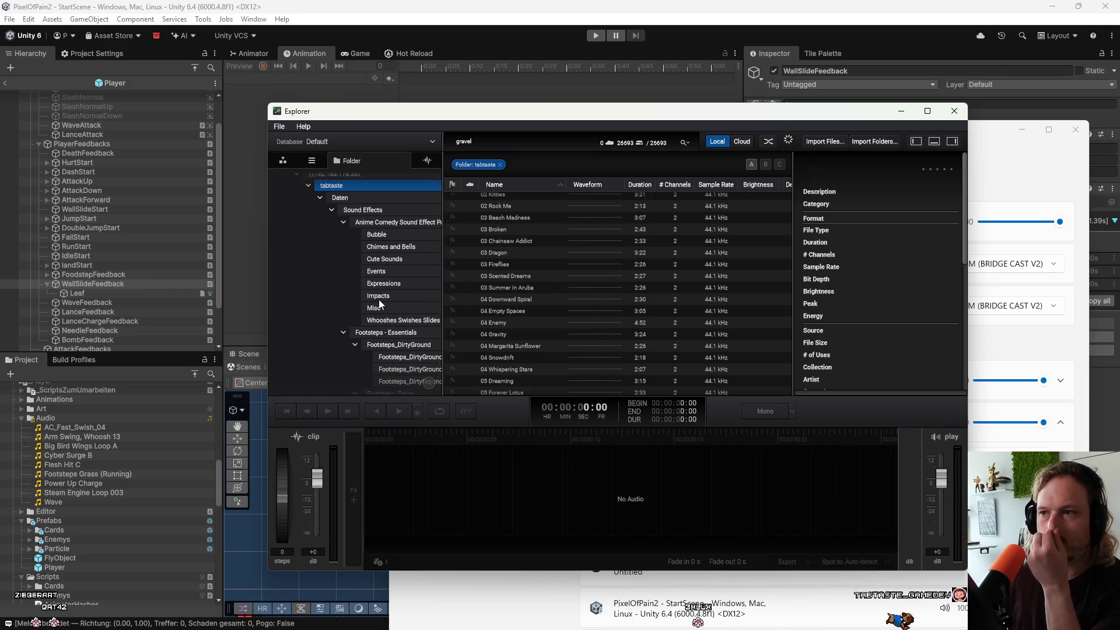
{"action": "left_click", "coordinate": [398, 282]}
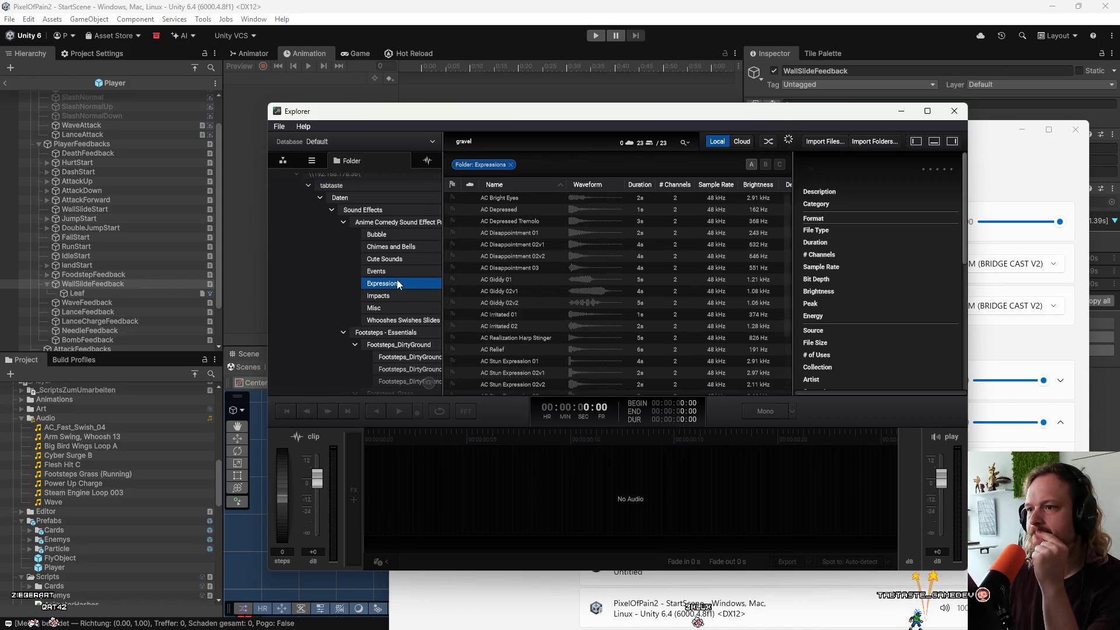
{"action": "left_click", "coordinate": [394, 294]}
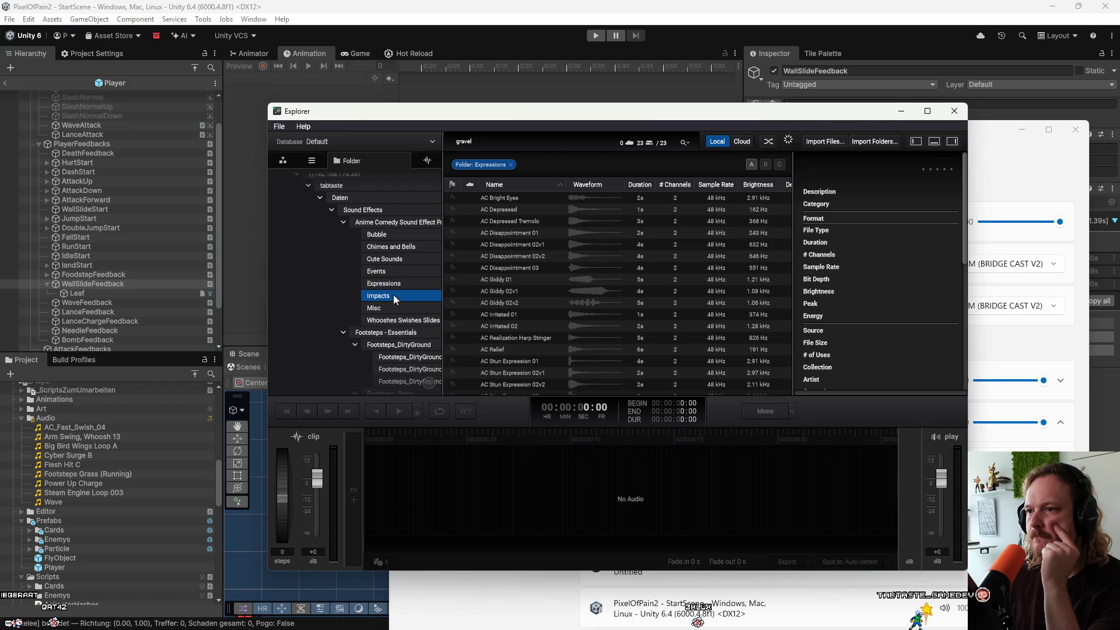
{"action": "left_click", "coordinate": [505, 257]}
{"action": "left_click", "coordinate": [513, 292]}
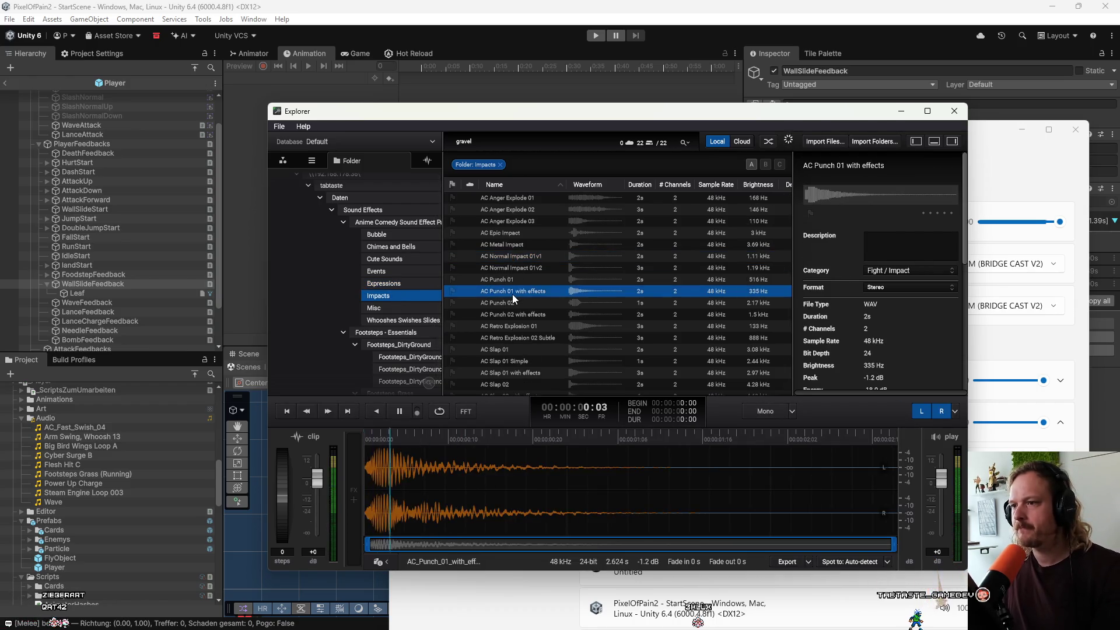
{"action": "left_click", "coordinate": [518, 328]}
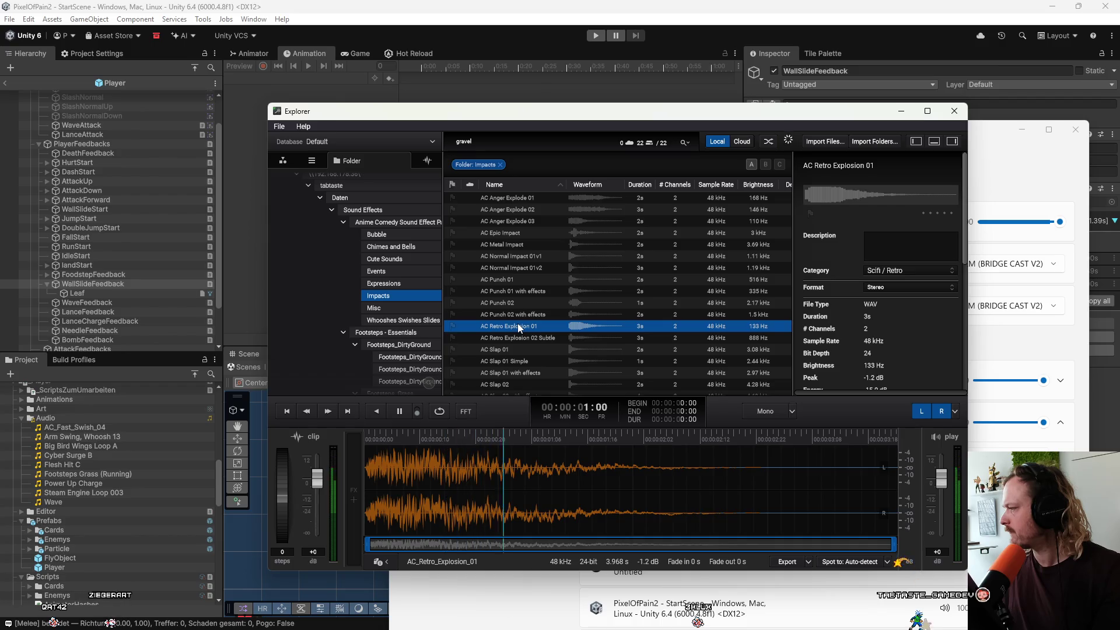
{"action": "left_click", "coordinate": [958, 112]}
{"action": "left_click_drag", "start_coordinate": [949, 129], "coordinate": [865, 93]}
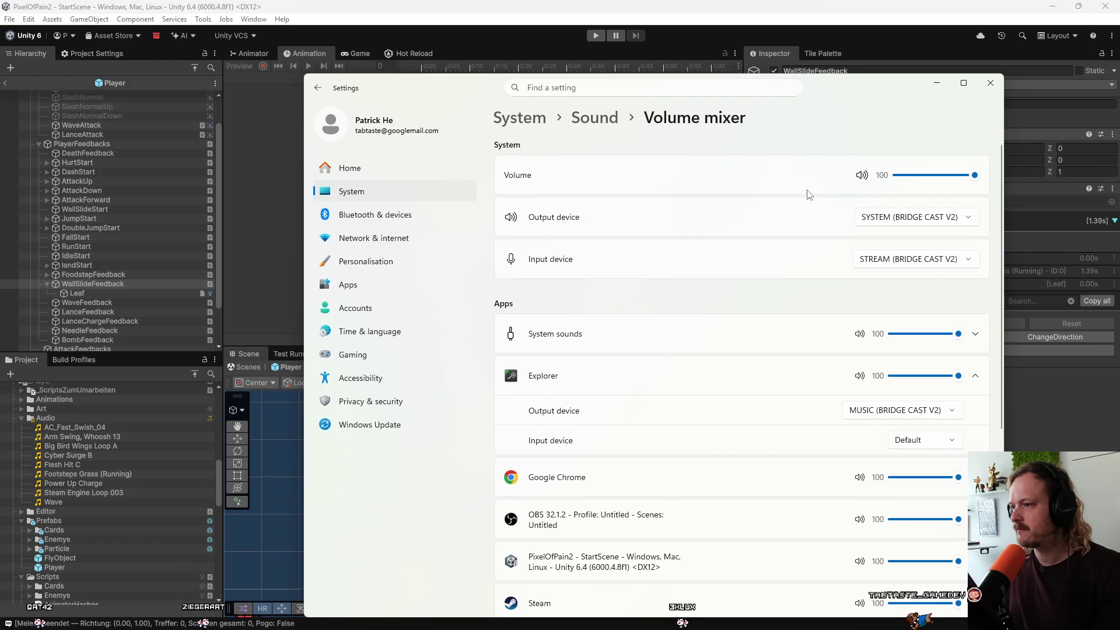
{"action": "key", "text": "super"}
{"action": "type", "text": "explorer"}
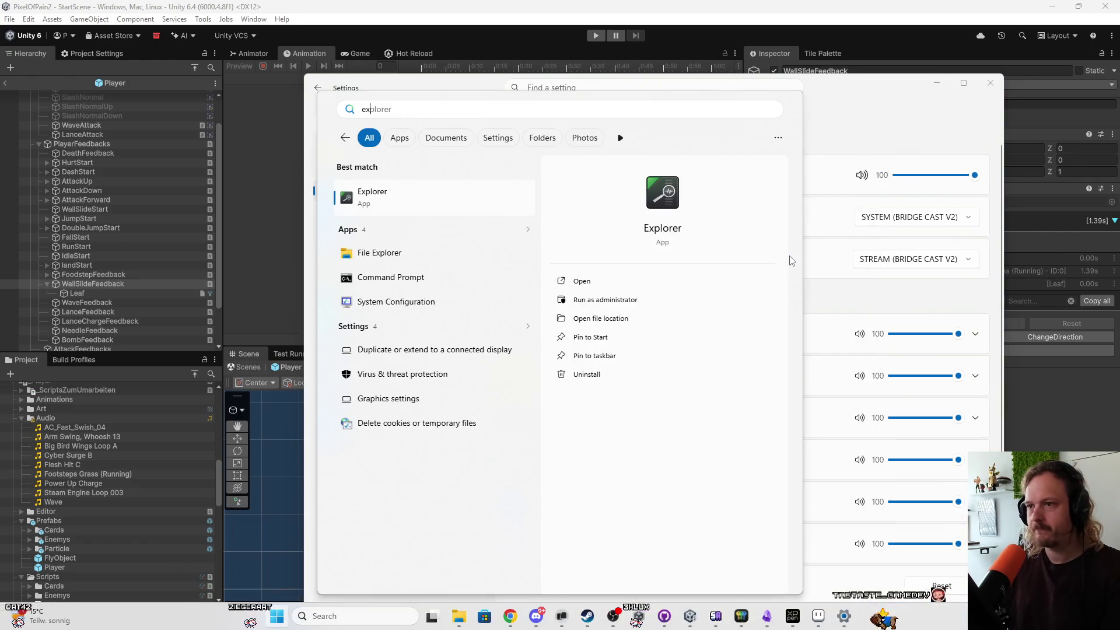
{"action": "key", "text": "Return"}
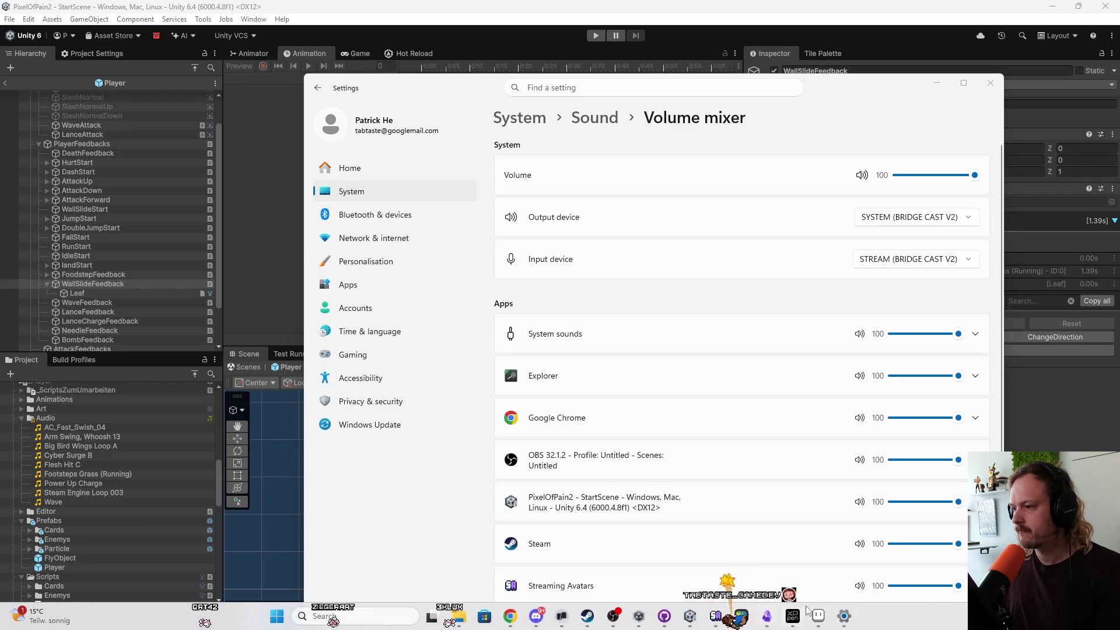
{"action": "right_click", "coordinate": [747, 624]}
{"action": "left_click", "coordinate": [741, 590]}
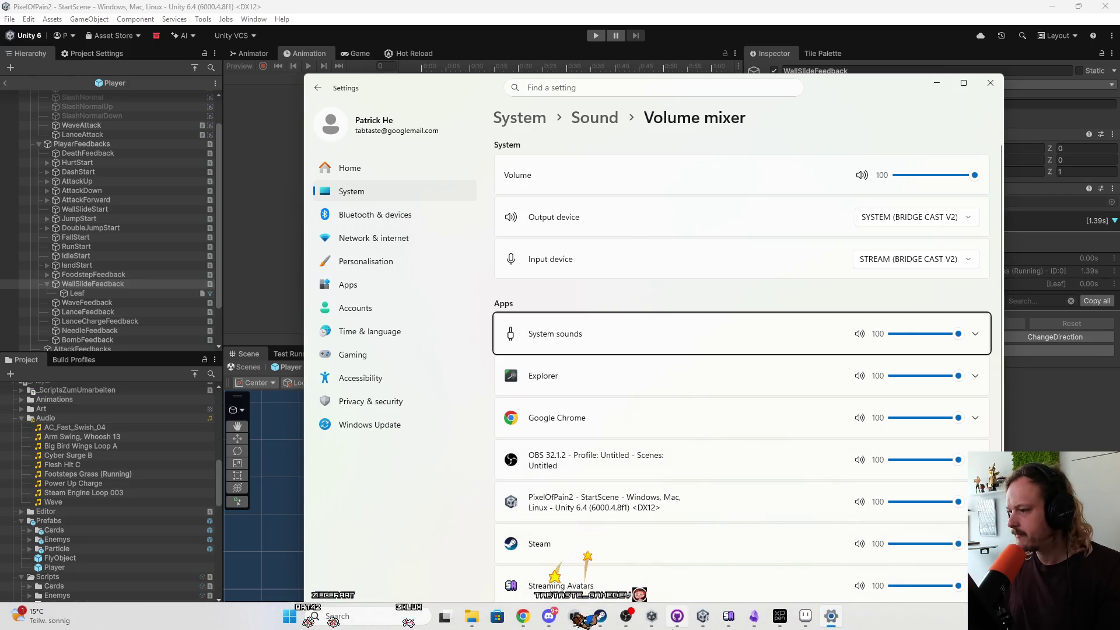
{"action": "mouse_move", "coordinate": [676, 625]}
{"action": "key", "text": "super"}
{"action": "type", "text": "ex"}
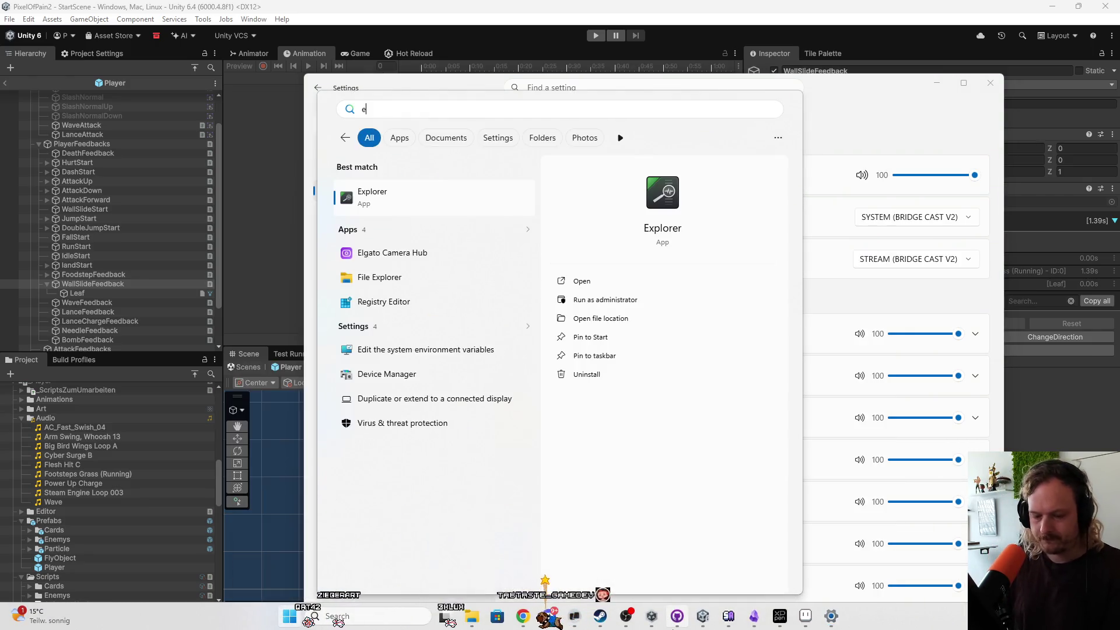
{"action": "key", "text": "Escape"}
{"action": "mouse_move", "coordinate": [756, 622]}
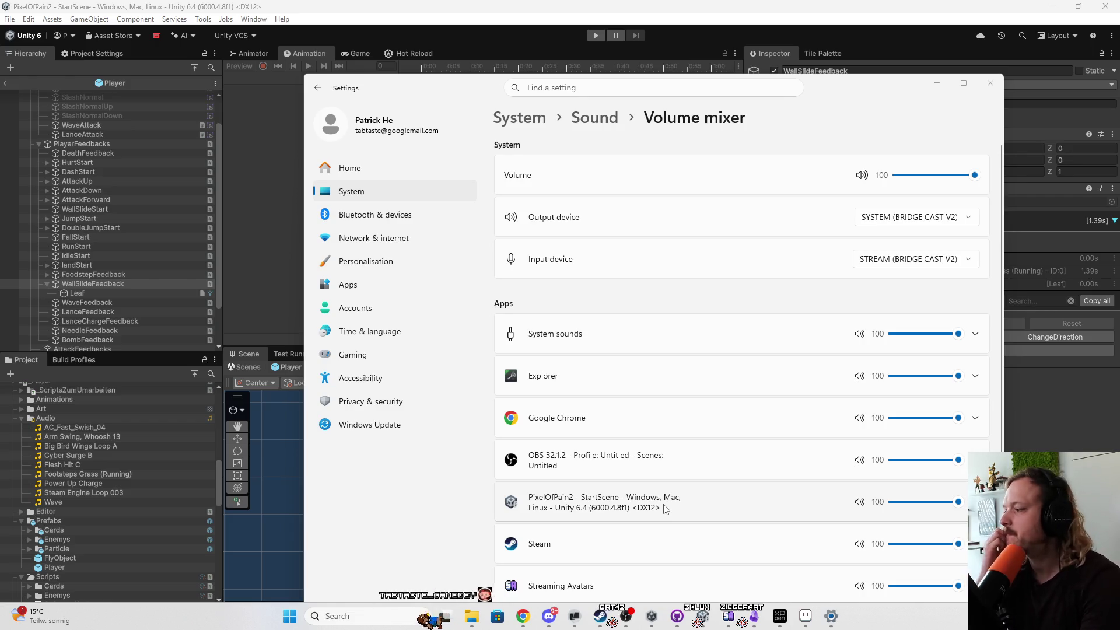
{"action": "key", "text": "super"}
{"action": "type", "text": "ex"}
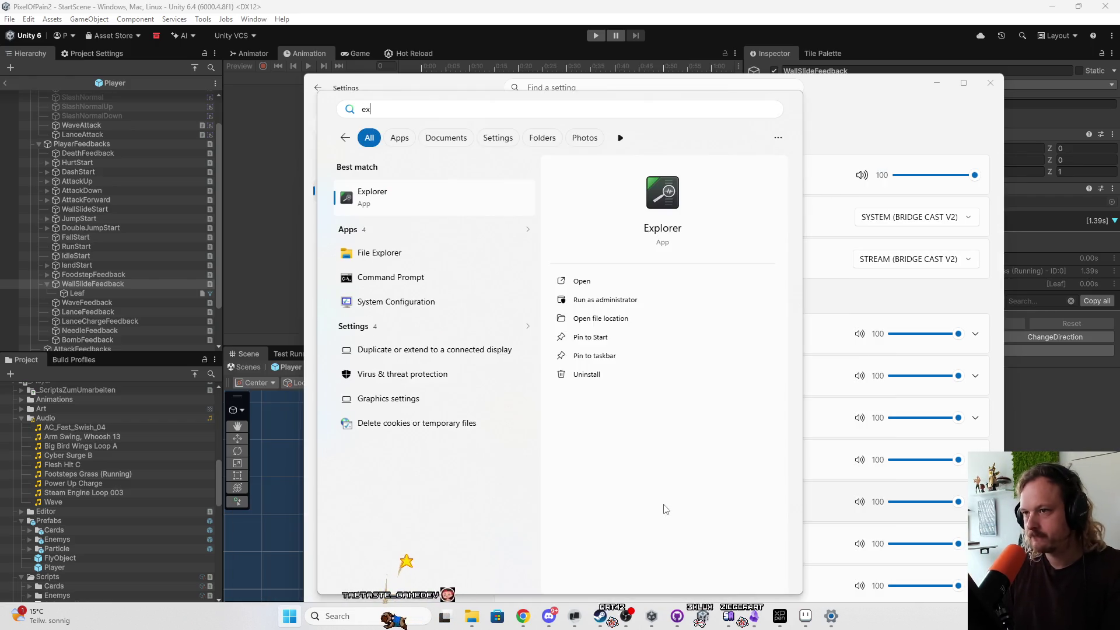
{"action": "key", "text": "Escape"}
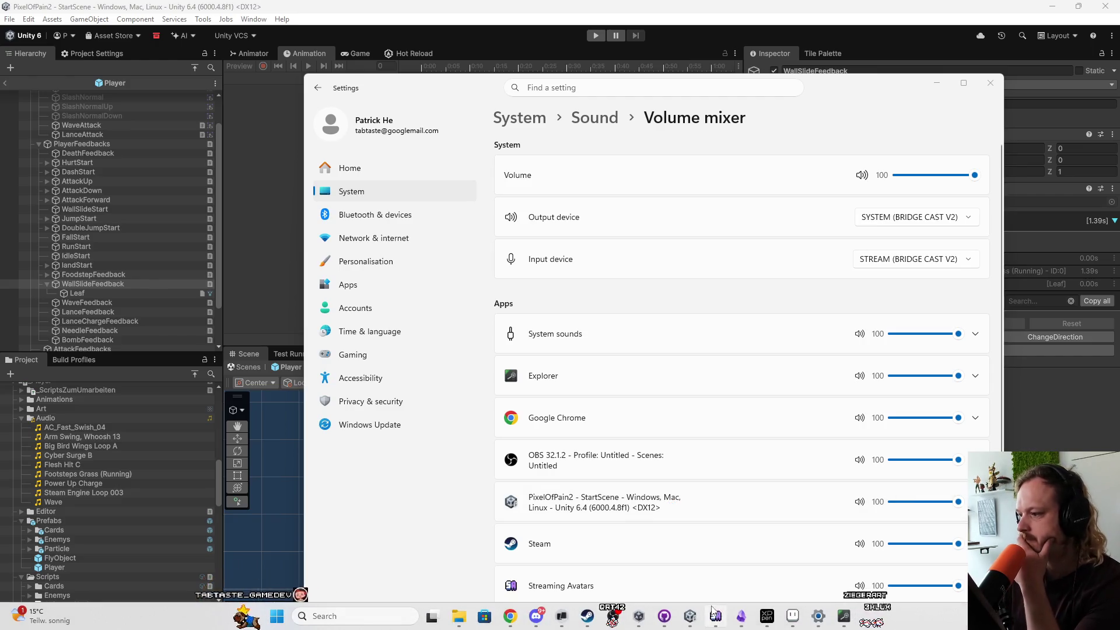
{"action": "left_click", "coordinate": [844, 618]}
Preview the AC Normal Impact 01v1, AC Punch 01 and AC Punch 02 sounds.
{"action": "left_click", "coordinate": [447, 230]}
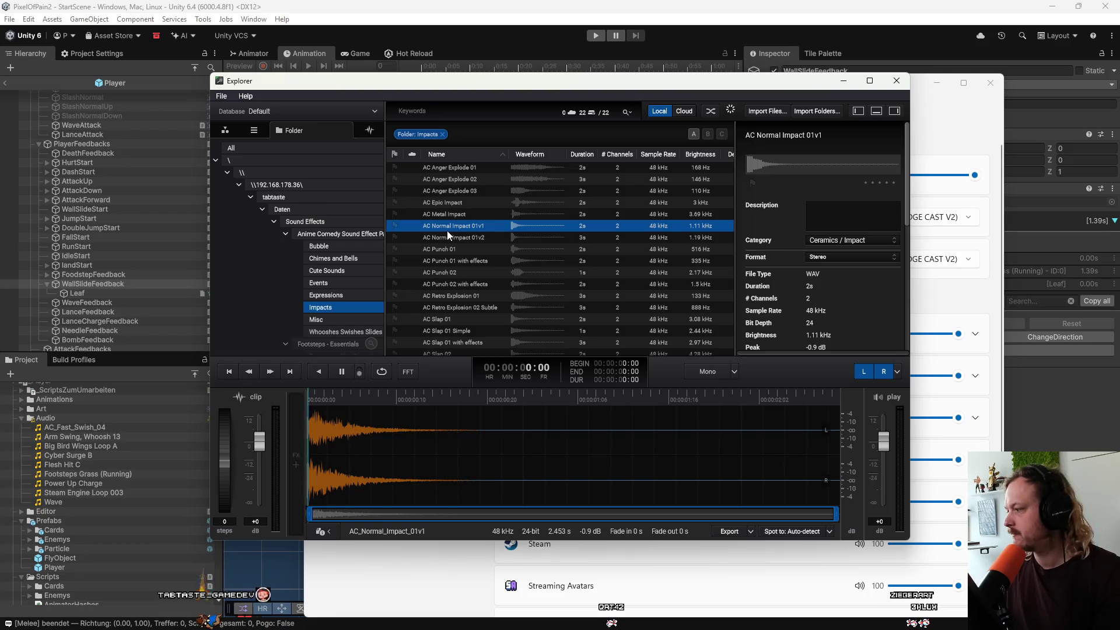
{"action": "left_click", "coordinate": [454, 275]}
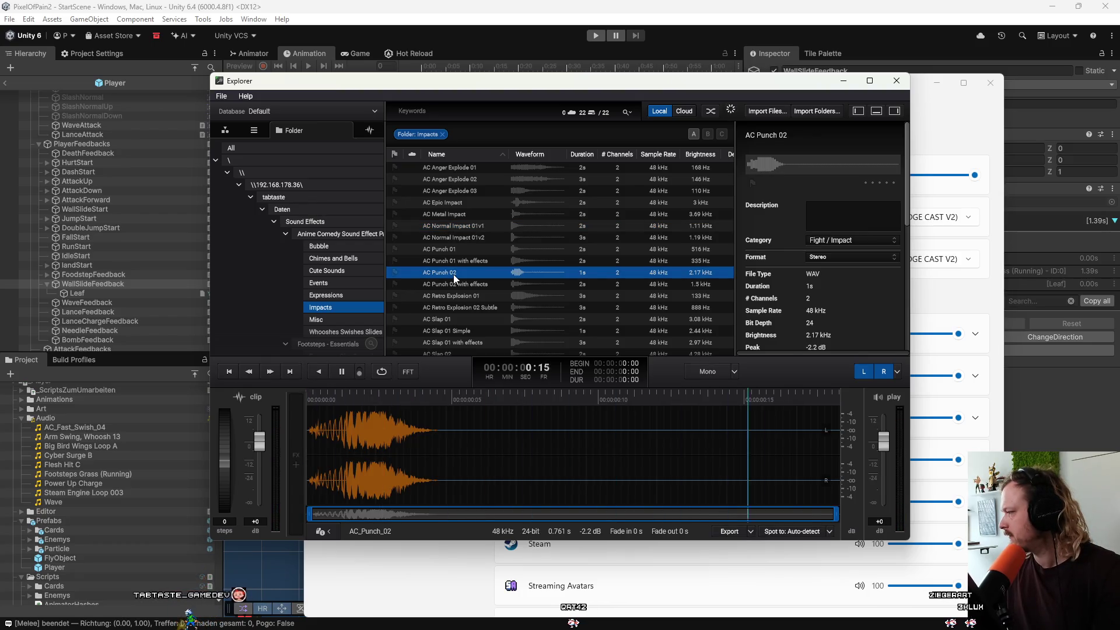
{"action": "left_click", "coordinate": [460, 227]}
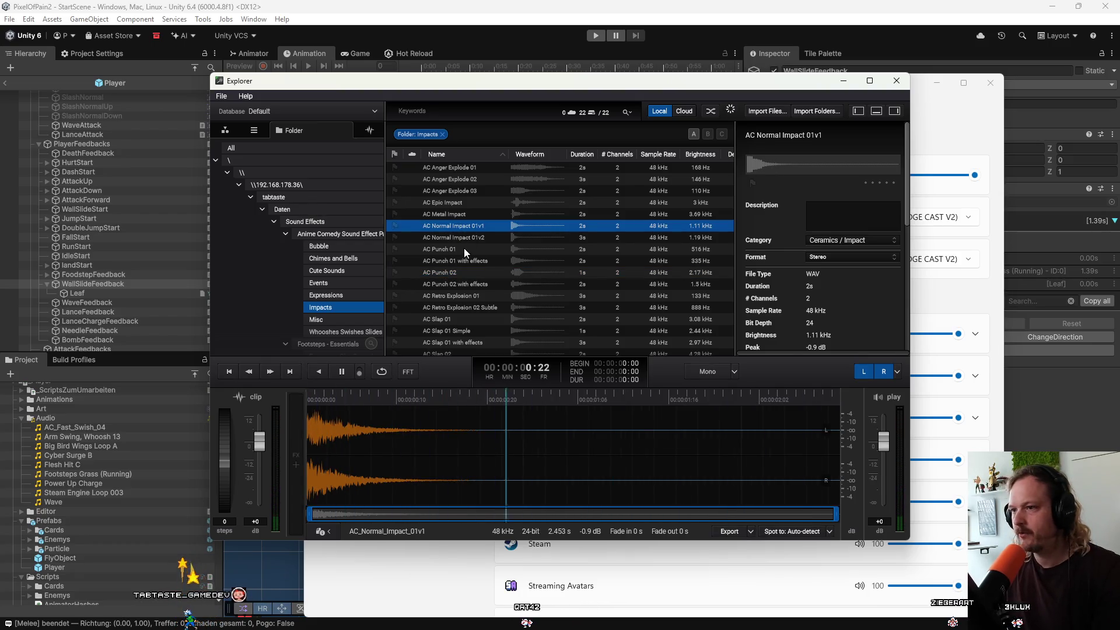
{"action": "left_click", "coordinate": [464, 249]}
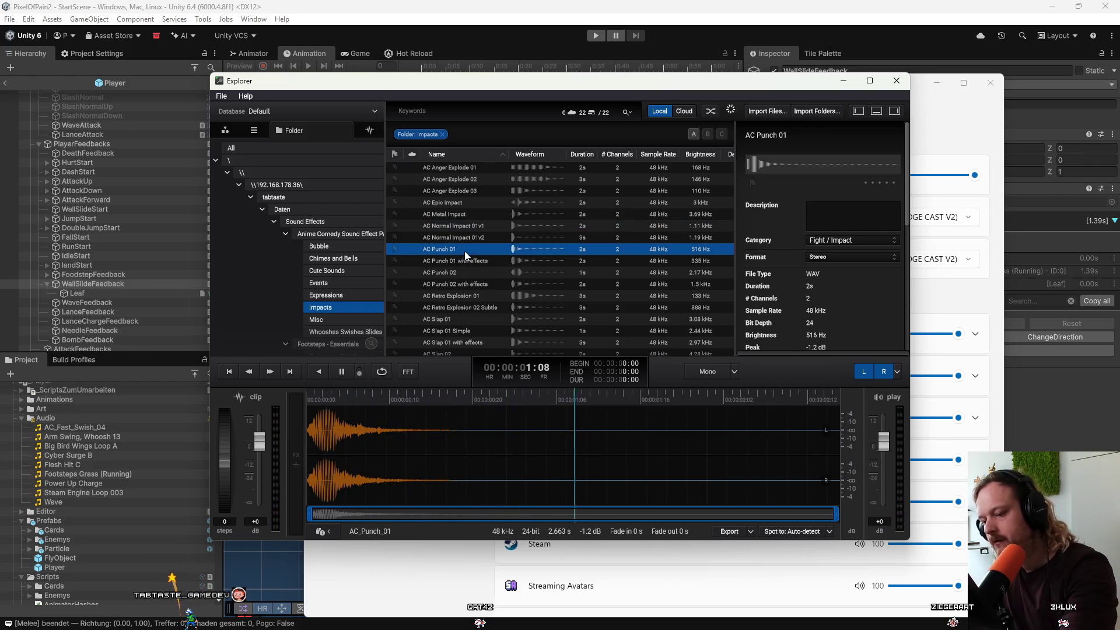
Pause the YouTube music video in Chrome and return to the sound library.
{"action": "mouse_move", "coordinate": [409, 625]}
{"action": "left_click", "coordinate": [510, 616]}
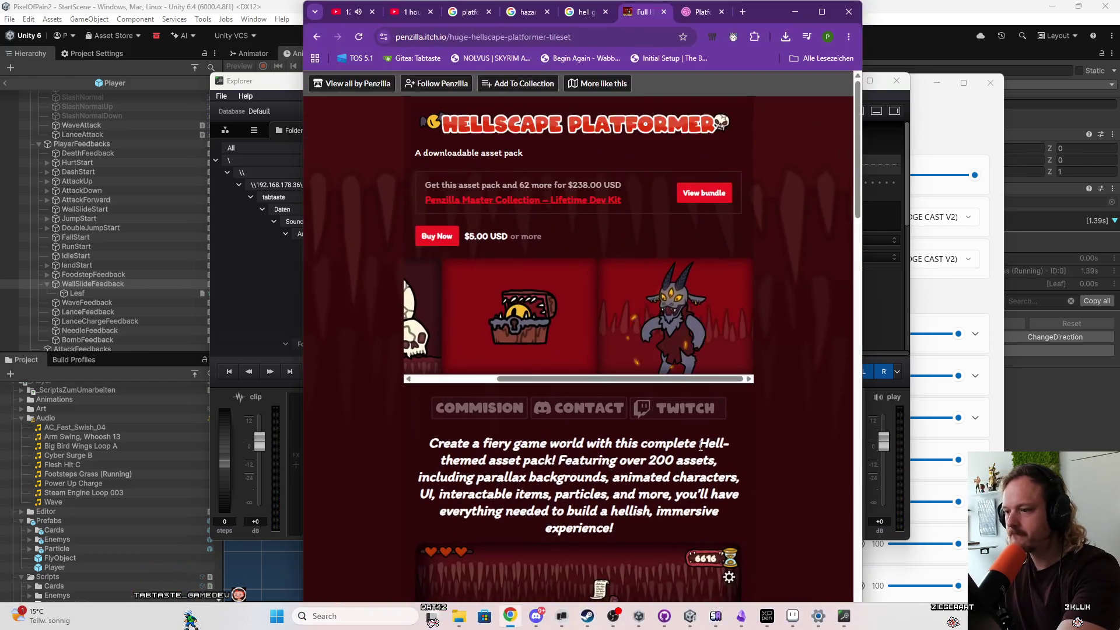
{"action": "left_click", "coordinate": [350, 11]}
{"action": "left_click", "coordinate": [417, 168]}
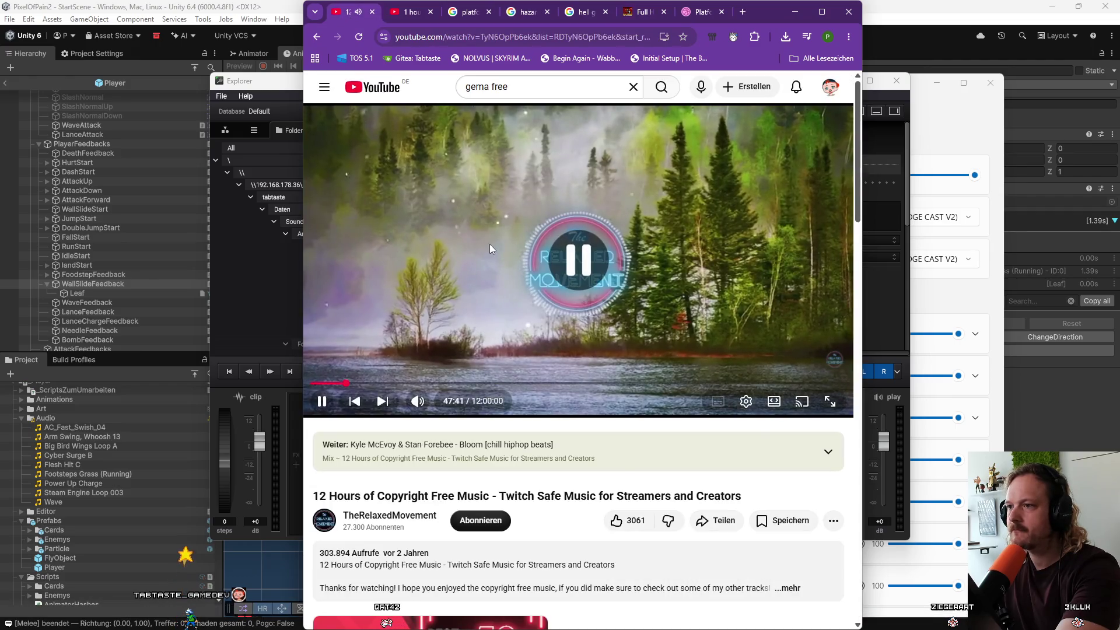
{"action": "left_click", "coordinate": [285, 280]}
Preview the punch-with-effects clips, then open the Whooshes Swishes Slides Transitions folder sorted by name.
{"action": "left_click", "coordinate": [538, 262]}
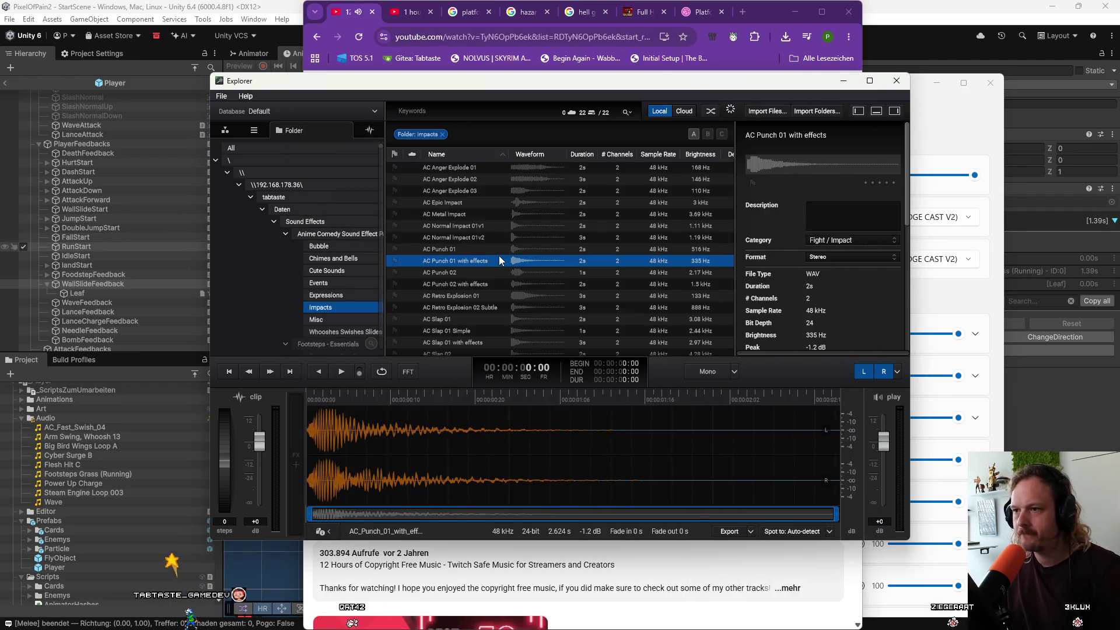
{"action": "left_click", "coordinate": [464, 286]}
{"action": "key", "text": "Down"}
{"action": "key", "text": "Down"}
{"action": "key", "text": "Down"}
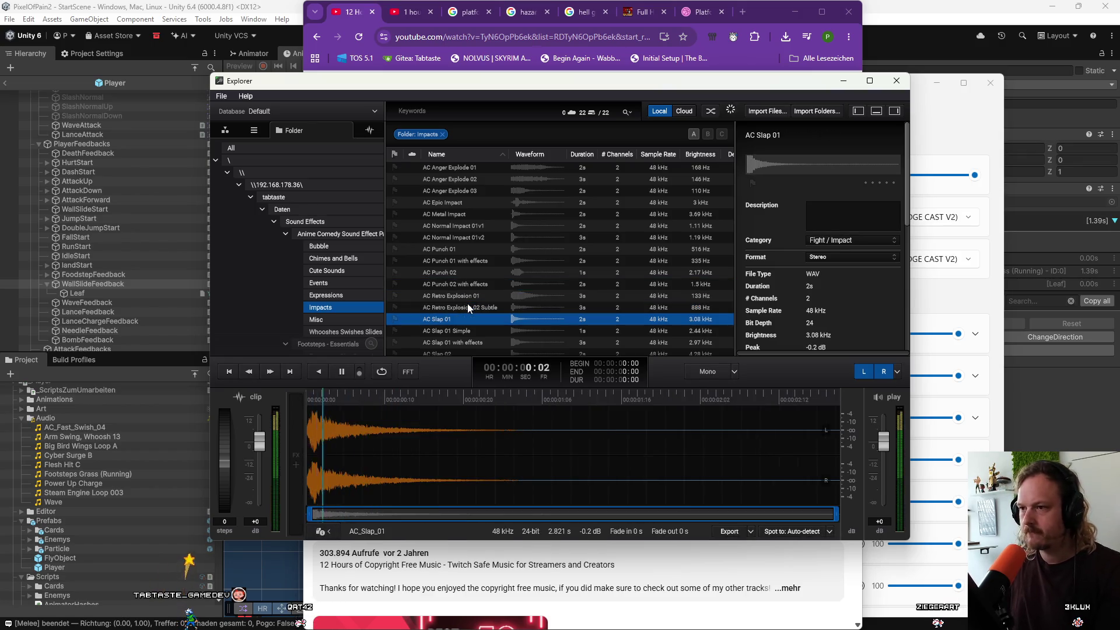
{"action": "left_click", "coordinate": [360, 331]}
{"action": "left_click", "coordinate": [481, 156]}
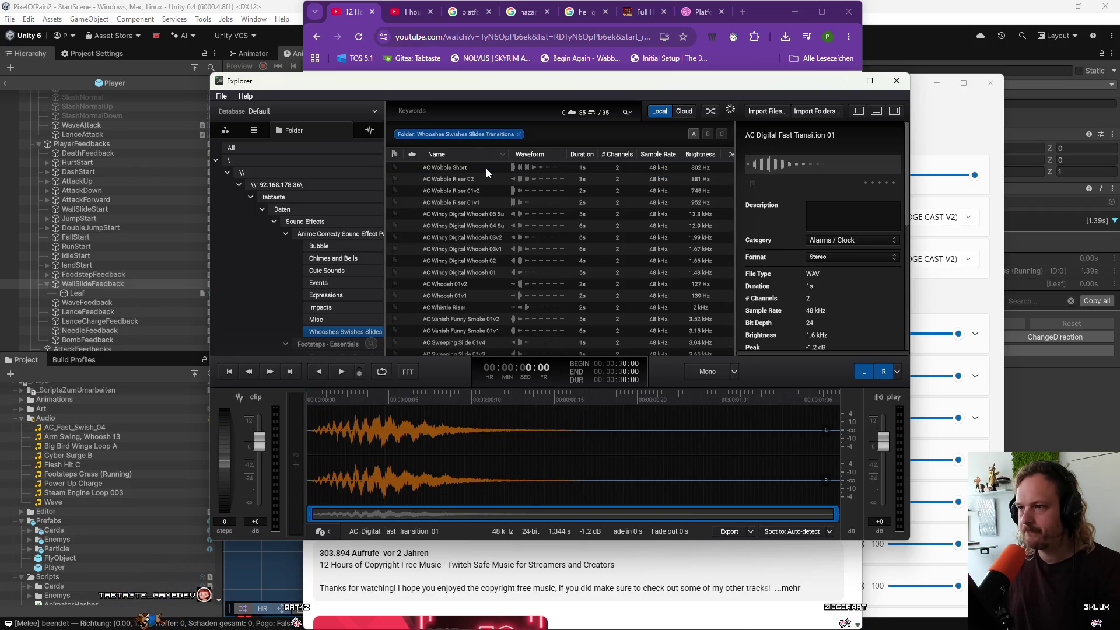
Sort clips A–Z and audition the Digital Fast Transition, Fast Swish and Light Whoosh clips.
{"action": "left_click", "coordinate": [485, 154]}
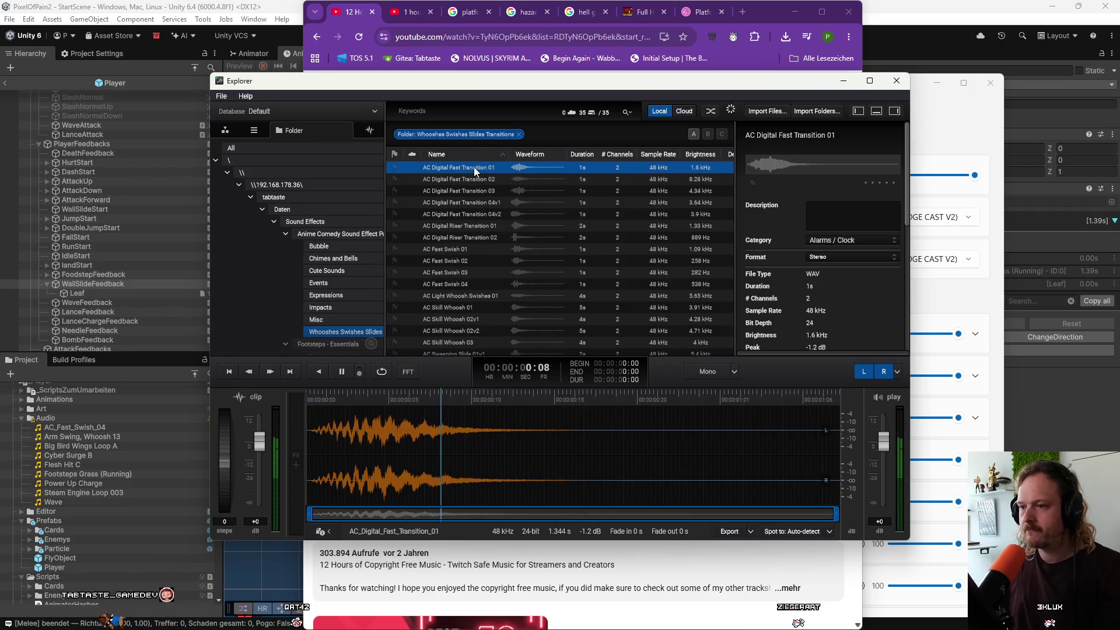
{"action": "key", "text": "Down"}
{"action": "key", "text": "Down"}
{"action": "key", "text": "Down"}
{"action": "key", "text": "Up"}
{"action": "key", "text": "Down"}
{"action": "key", "text": "Down"}
{"action": "key", "text": "Down"}
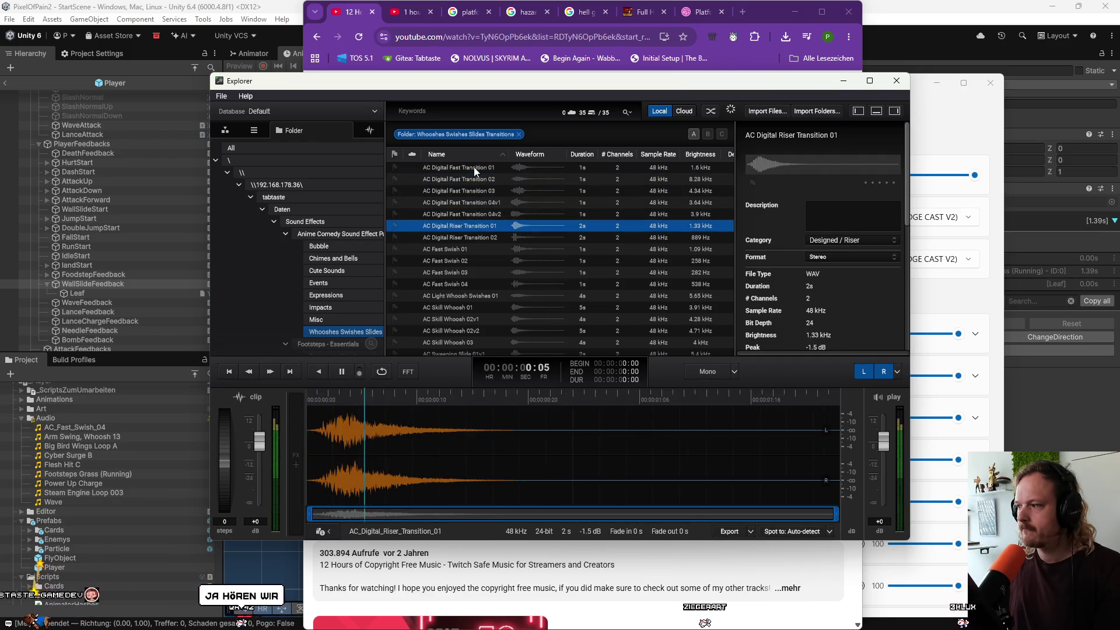
{"action": "key", "text": "Down"}
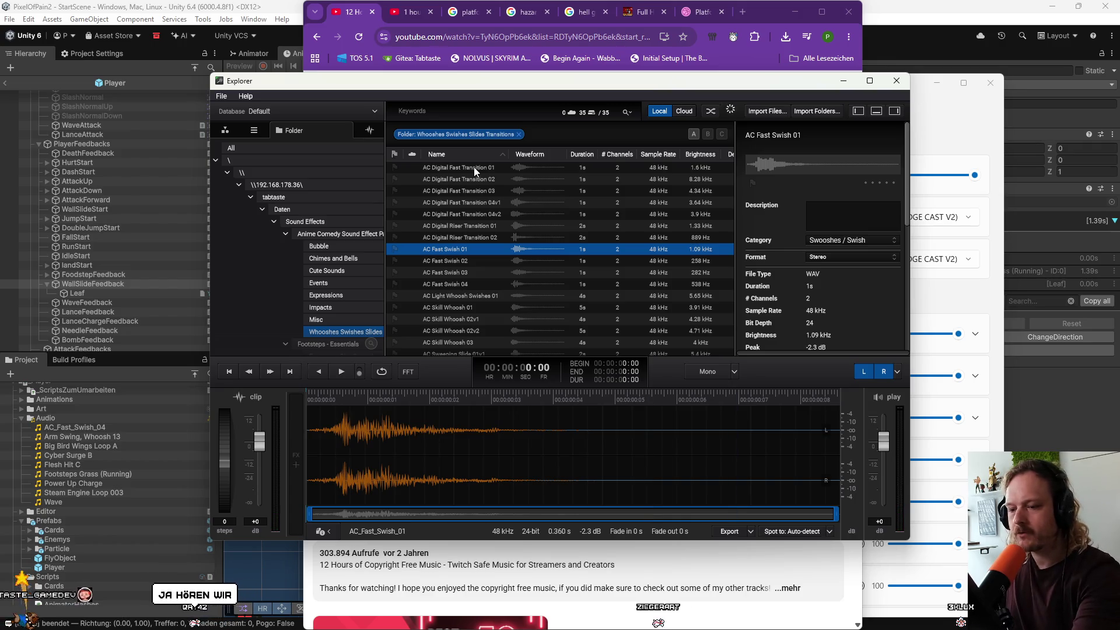
{"action": "key", "text": "Down"}
{"action": "key", "text": "Down"}
{"action": "key", "text": "Down"}
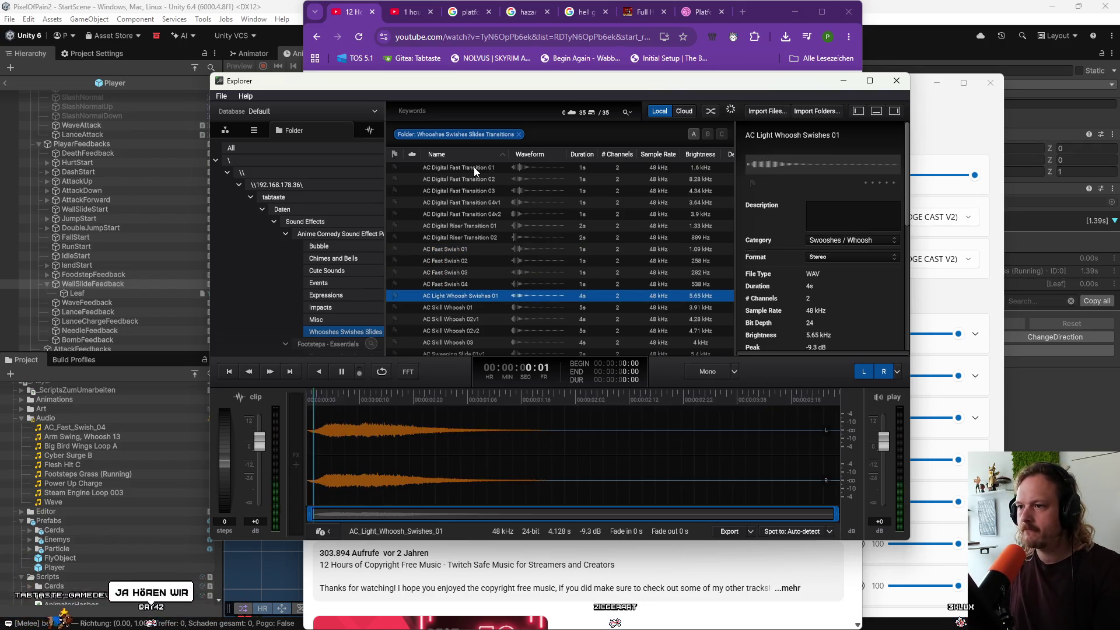
{"action": "key", "text": "space"}
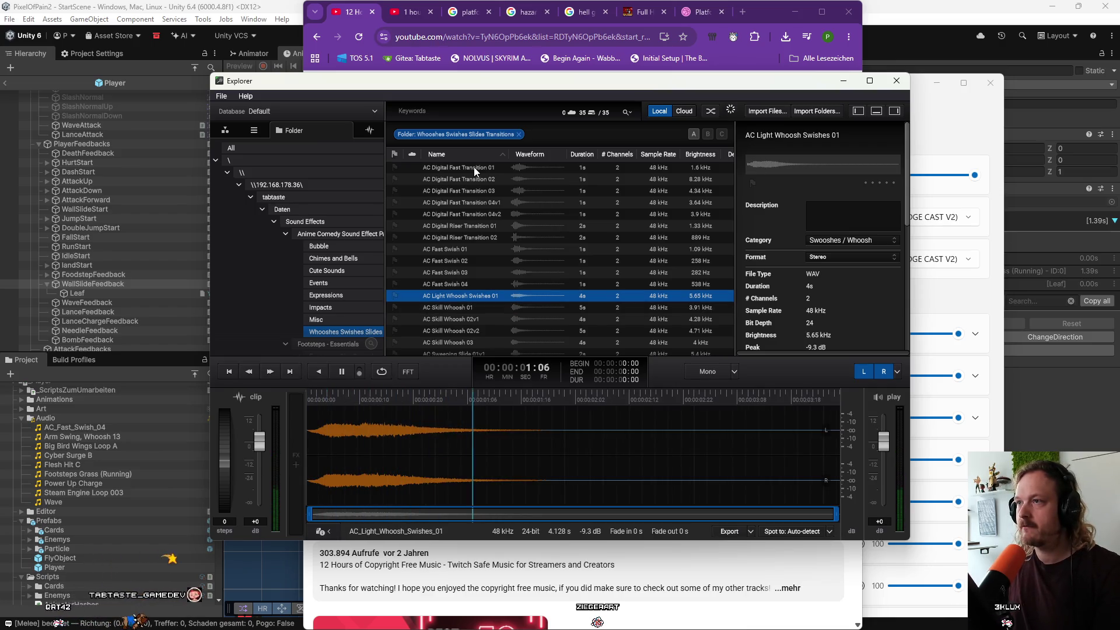
Compare AC Skill Whoosh 02v1 and the Sweeping Slide 01v1–01v4 variations, ending on 01v2.
{"action": "key", "text": "Down"}
{"action": "key", "text": "Down"}
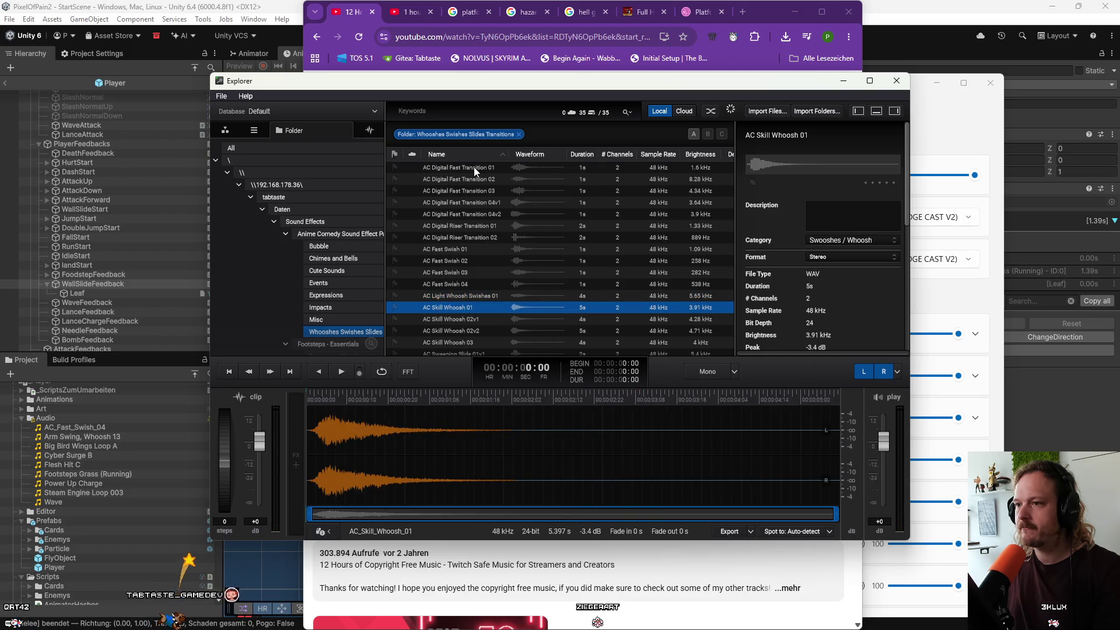
{"action": "key", "text": "Down"}
{"action": "key", "text": "Down"}
{"action": "key", "text": "Down"}
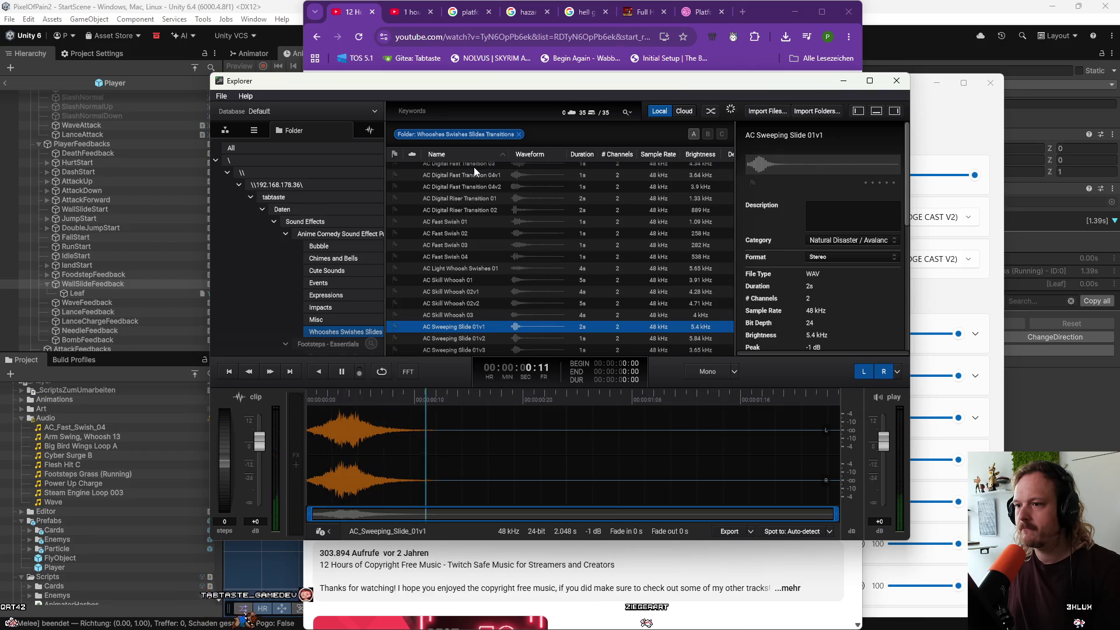
{"action": "key", "text": "Up"}
{"action": "key", "text": "Down"}
{"action": "key", "text": "Down"}
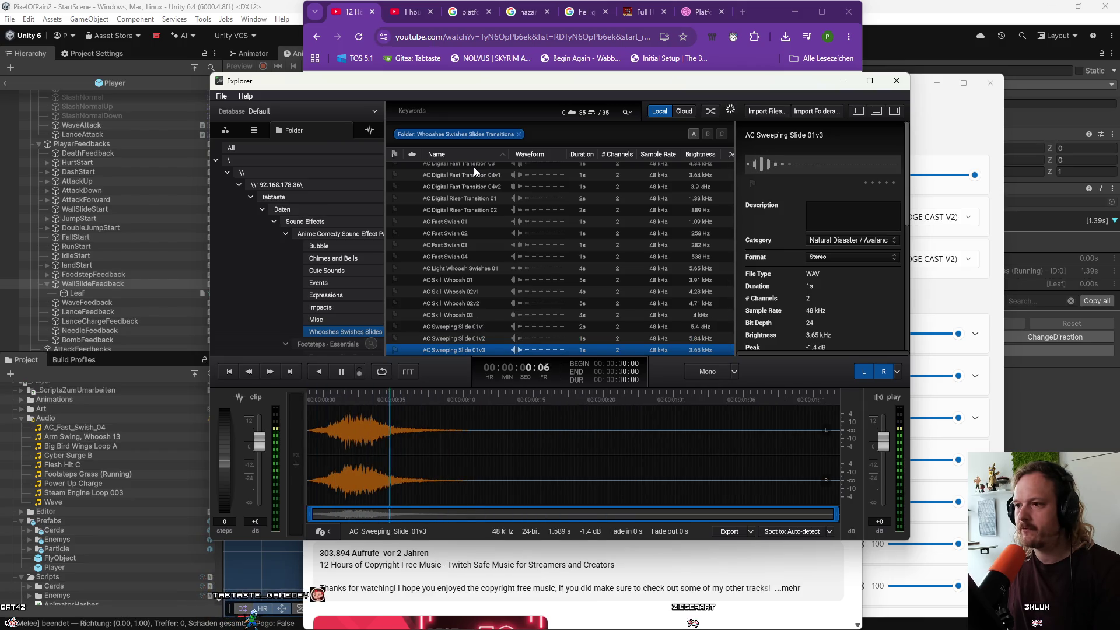
{"action": "key", "text": "Up"}
{"action": "key", "text": "Up"}
{"action": "key", "text": "Up"}
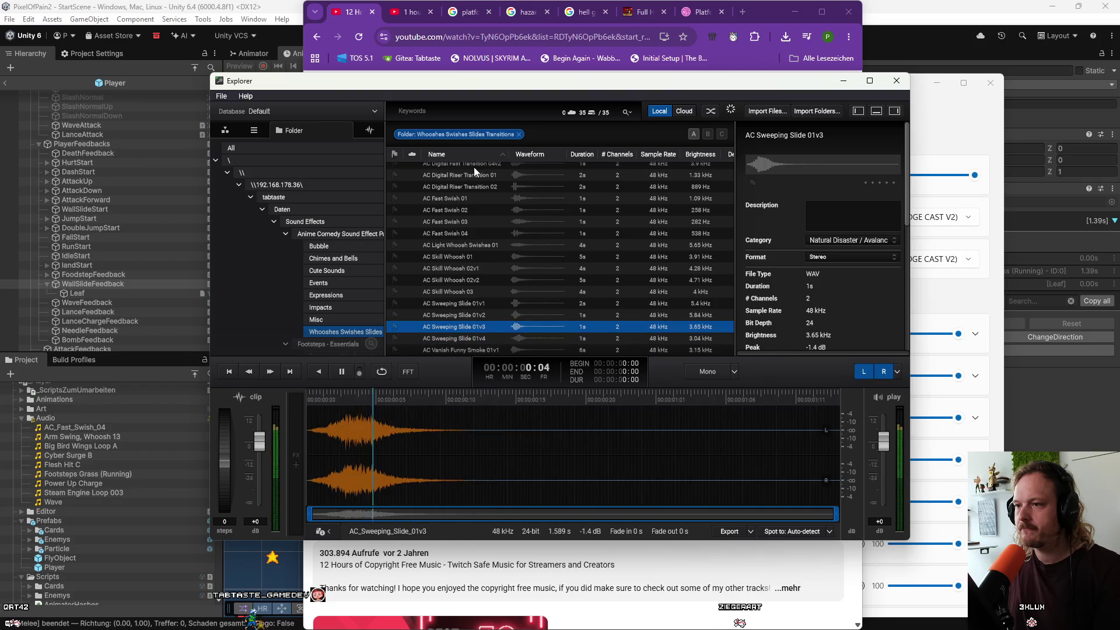
{"action": "key", "text": "Down"}
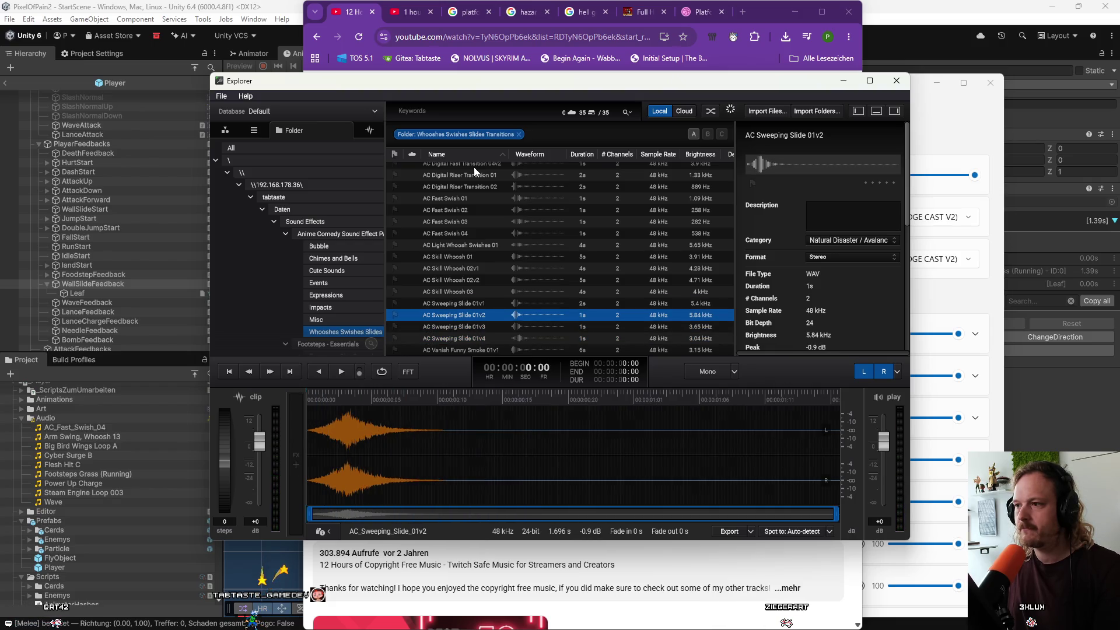
{"action": "key", "text": "Up"}
{"action": "key", "text": "Down"}
{"action": "key", "text": "Up"}
{"action": "key", "text": "Down"}
{"action": "key", "text": "Up"}
{"action": "key", "text": "Down"}
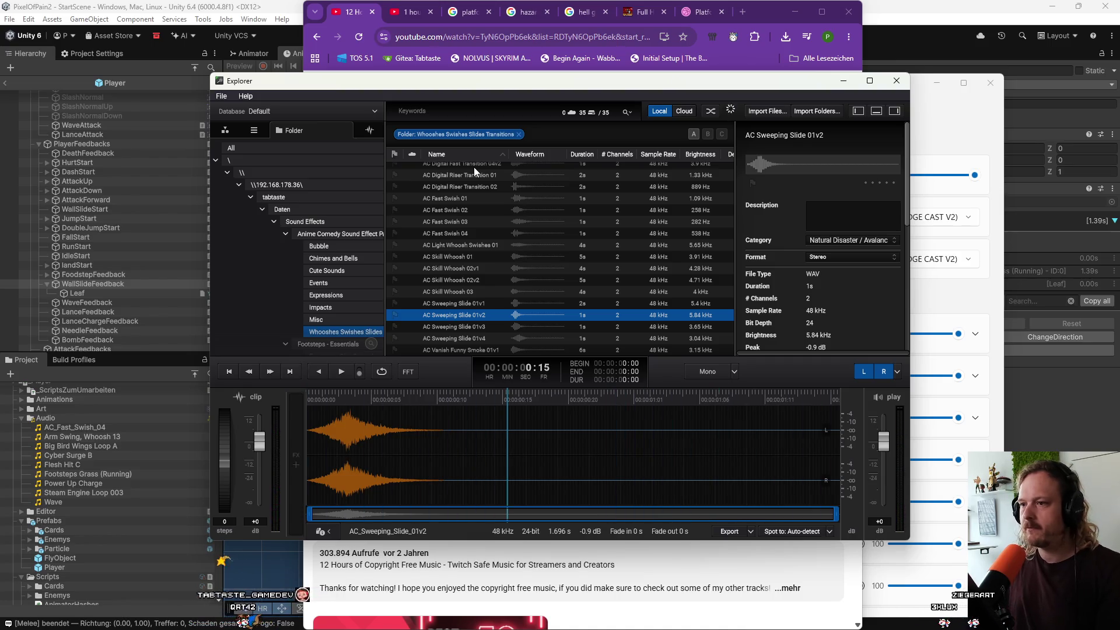
Reveal AC Sweeping Slide 01v2 in the file manager and import it into Unity's Audio folder.
{"action": "right_click", "coordinate": [468, 314]}
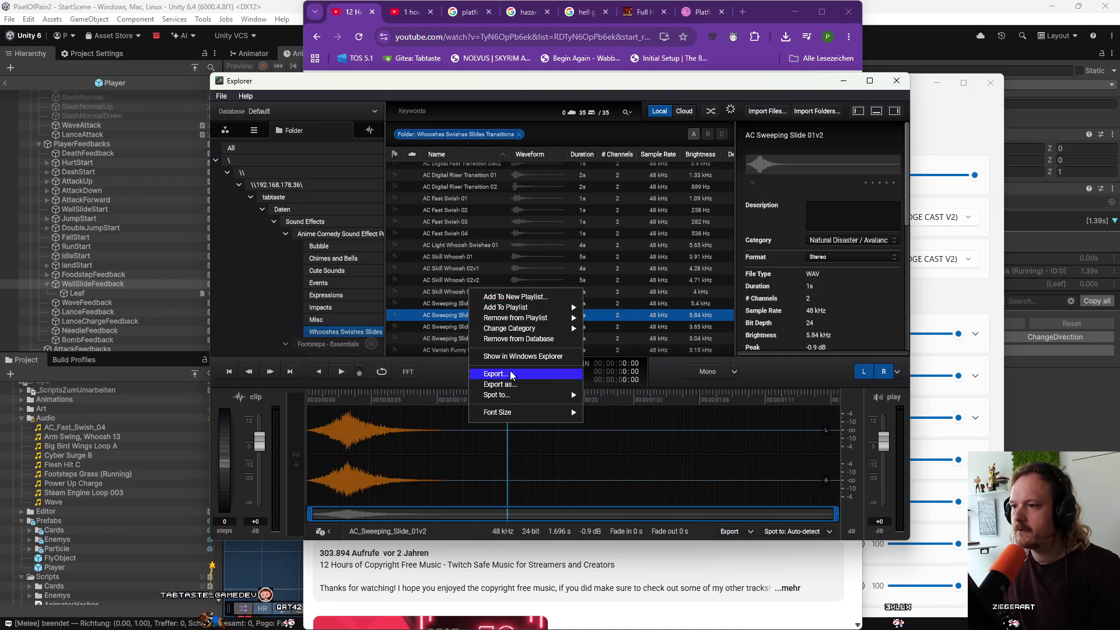
{"action": "left_click", "coordinate": [523, 356]}
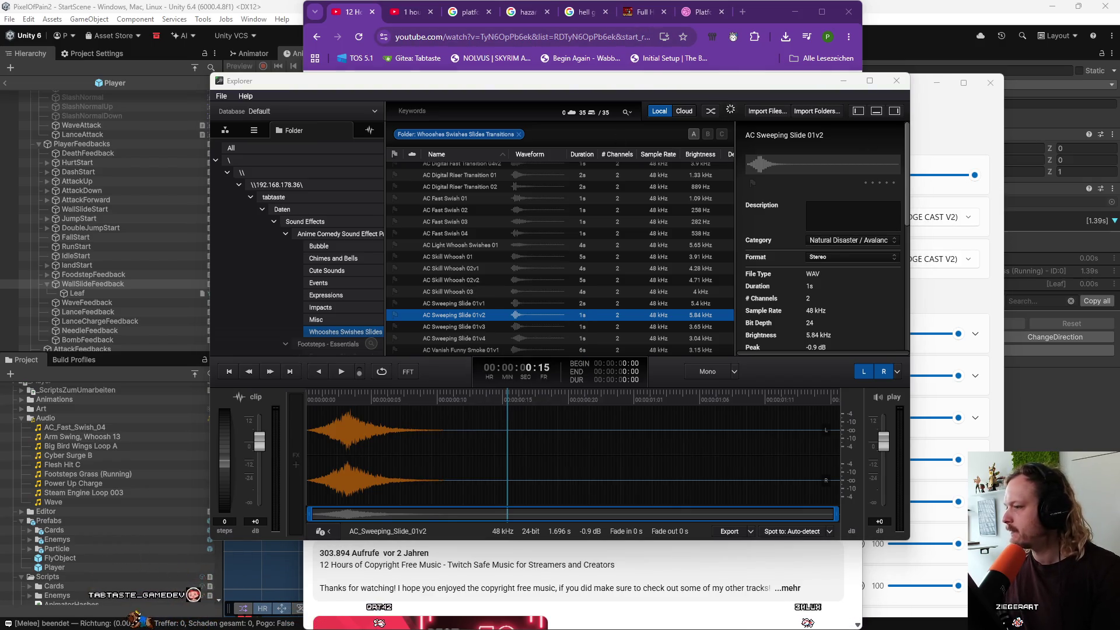
{"action": "left_click", "coordinate": [192, 446]}
{"action": "mouse_move", "coordinate": [195, 402]}
{"action": "left_mouse_down"}
{"action": "mouse_move", "coordinate": [167, 474]}
{"action": "mouse_move", "coordinate": [72, 419]}
{"action": "left_mouse_up"}
{"action": "left_click", "coordinate": [116, 435]}
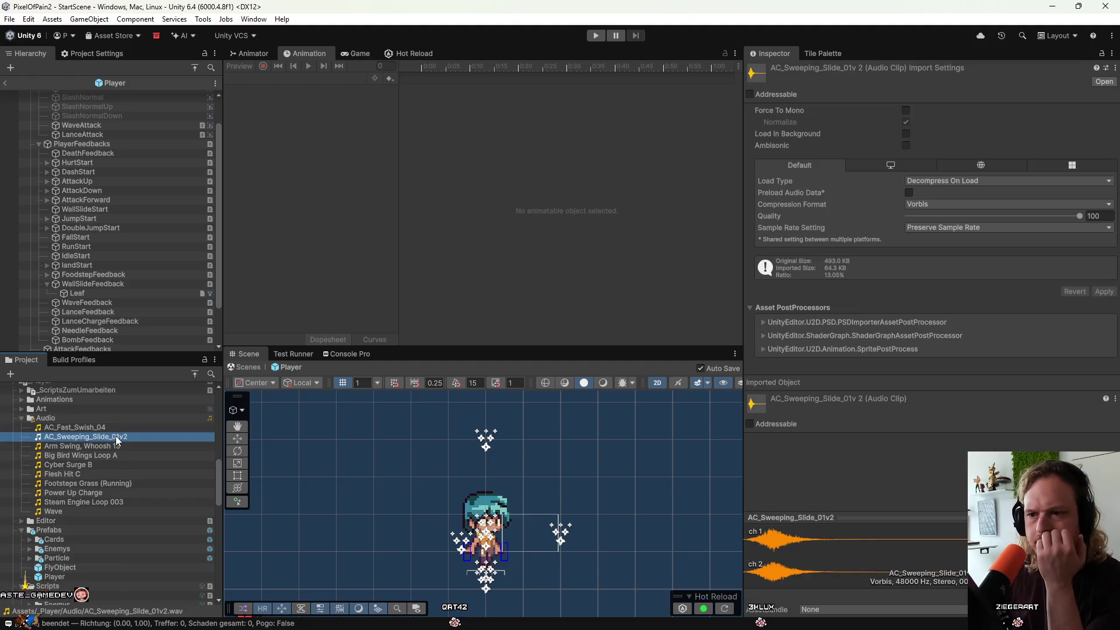
Assign AC_Sweeping_Slide_01v2 as the Sfx of WallSlideFeedback's MMSoundManager Sound feedback.
{"action": "left_click", "coordinate": [96, 285]}
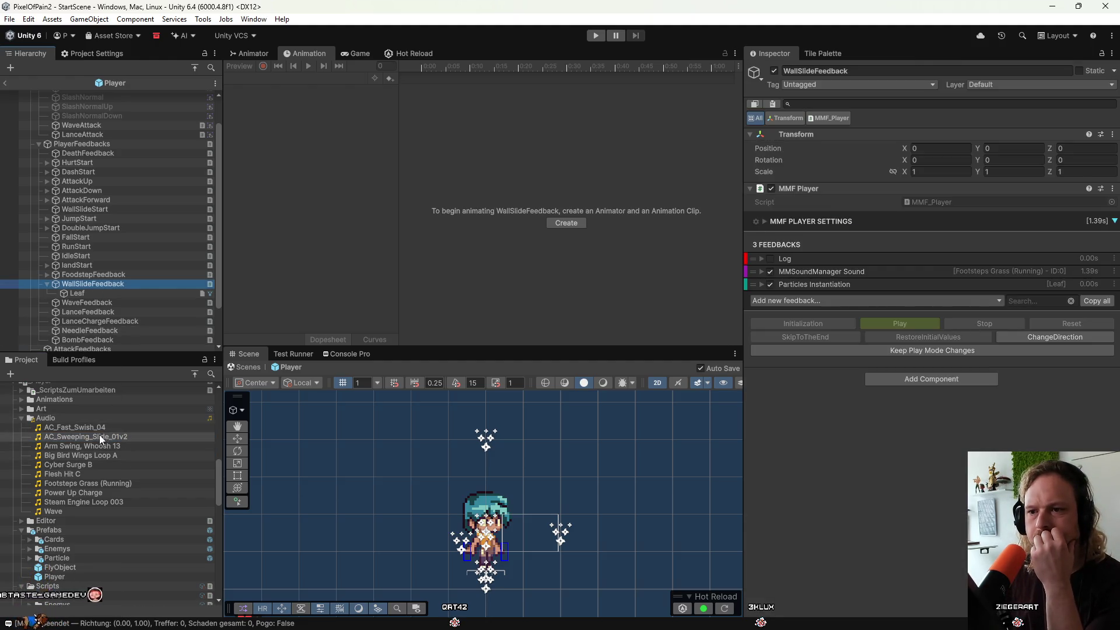
{"action": "left_click", "coordinate": [820, 272]}
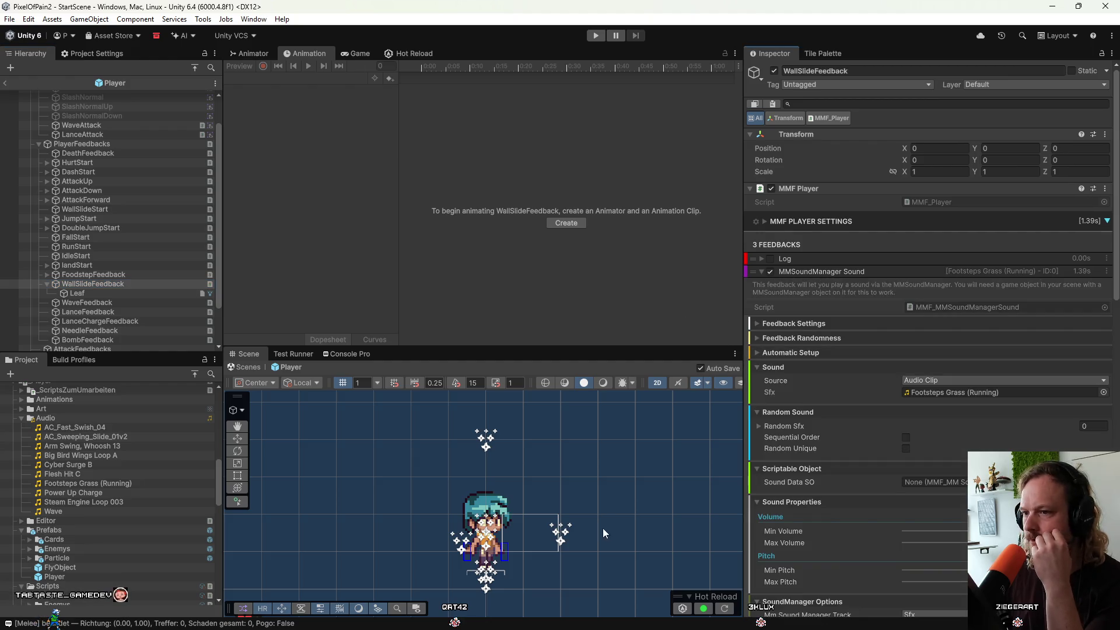
{"action": "mouse_move", "coordinate": [114, 437]}
{"action": "left_mouse_down"}
{"action": "mouse_move", "coordinate": [865, 450]}
{"action": "mouse_move", "coordinate": [979, 385]}
{"action": "mouse_move", "coordinate": [978, 397]}
{"action": "left_mouse_up"}
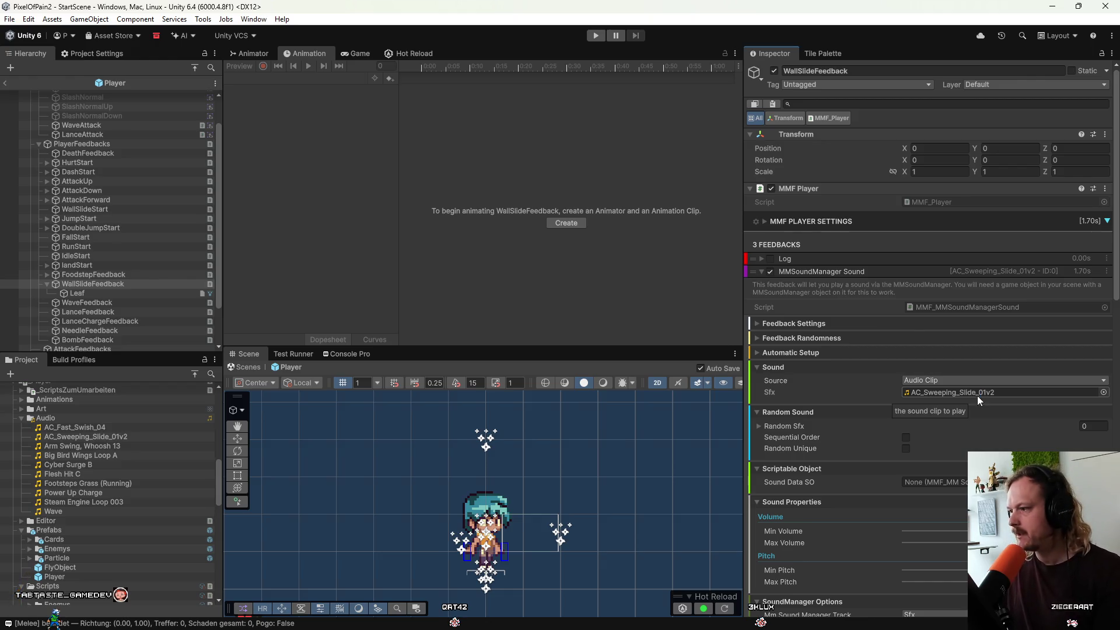
{"action": "scroll", "coordinate": [35, 187], "scroll_direction": "up", "scroll_amount": 3}
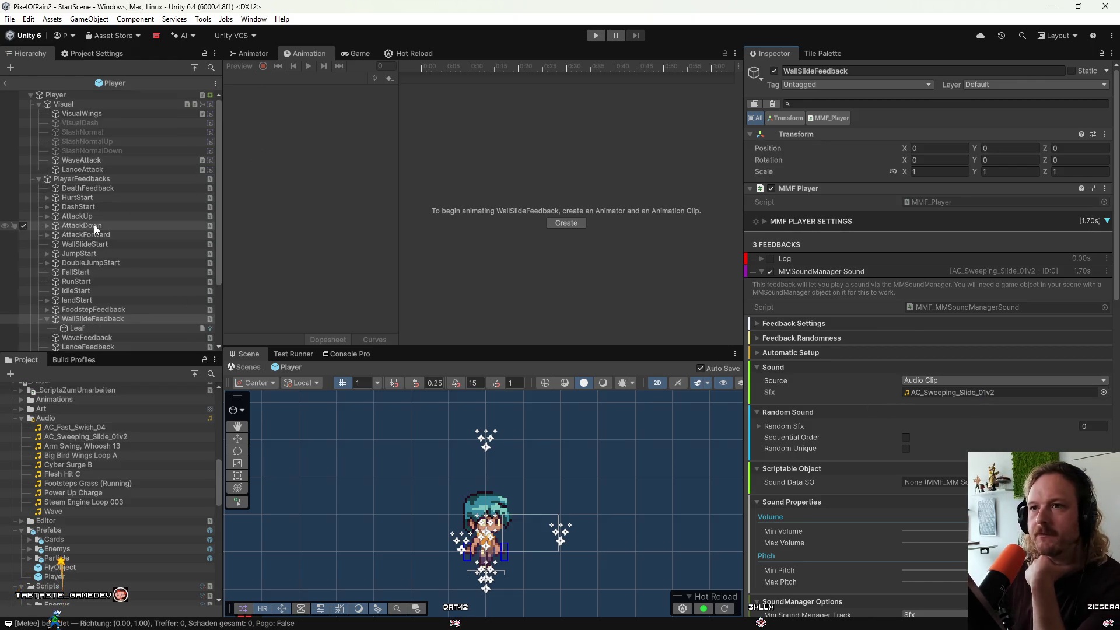
Select Player's Visual object and switch the Animation window from AttackDown to WallSlide.
{"action": "left_click", "coordinate": [119, 105]}
{"action": "left_click", "coordinate": [119, 122]}
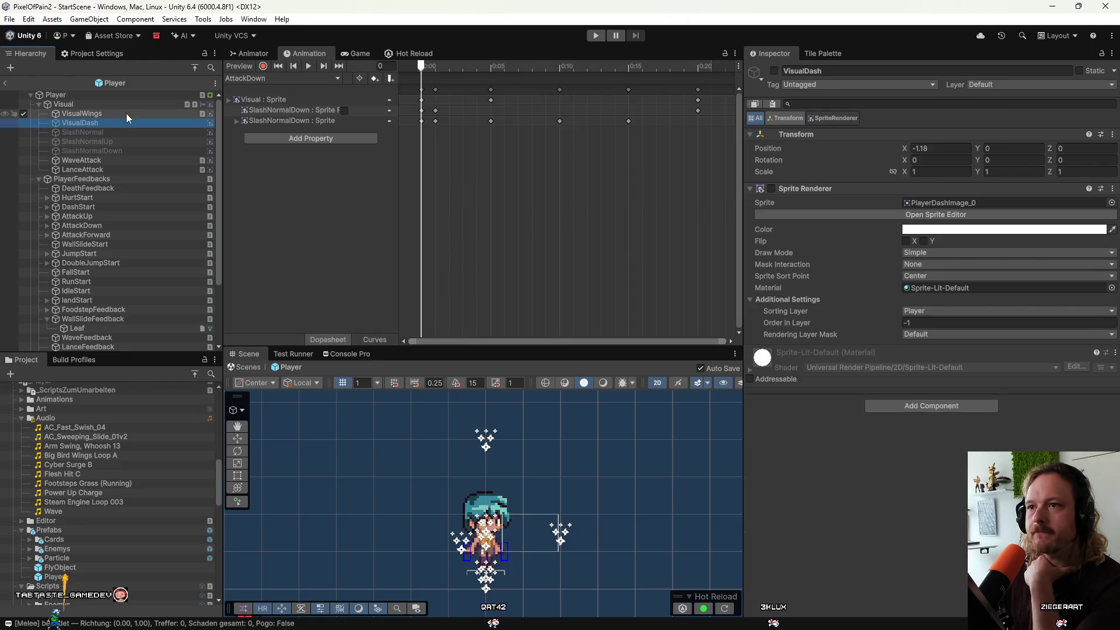
{"action": "left_click", "coordinate": [126, 114]}
{"action": "left_click", "coordinate": [125, 106]}
{"action": "left_click", "coordinate": [288, 78]}
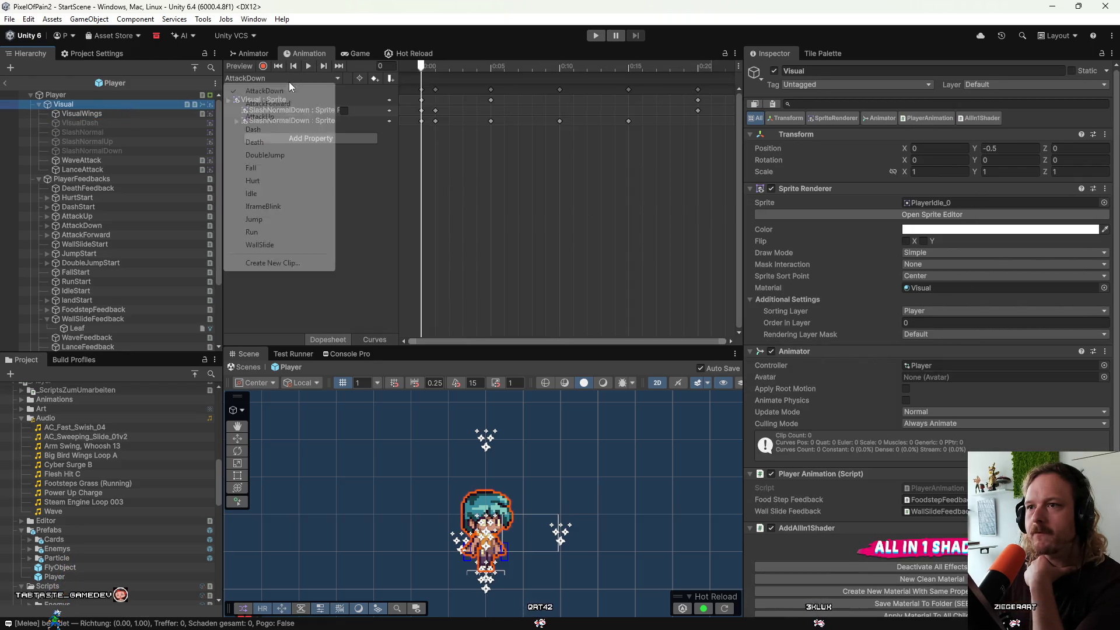
{"action": "left_click", "coordinate": [260, 244]}
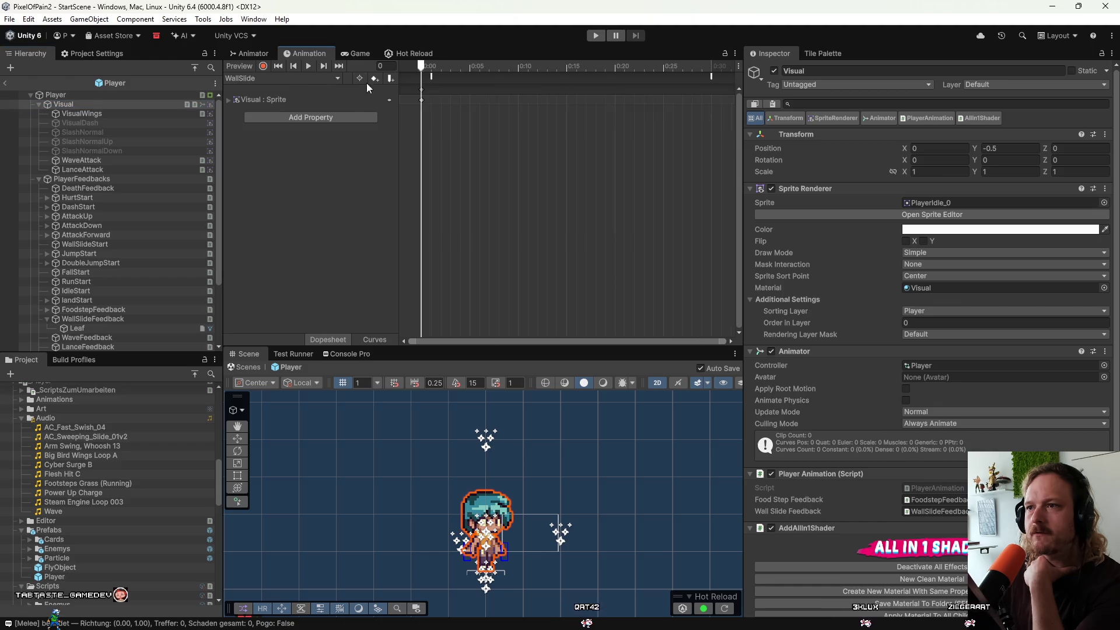
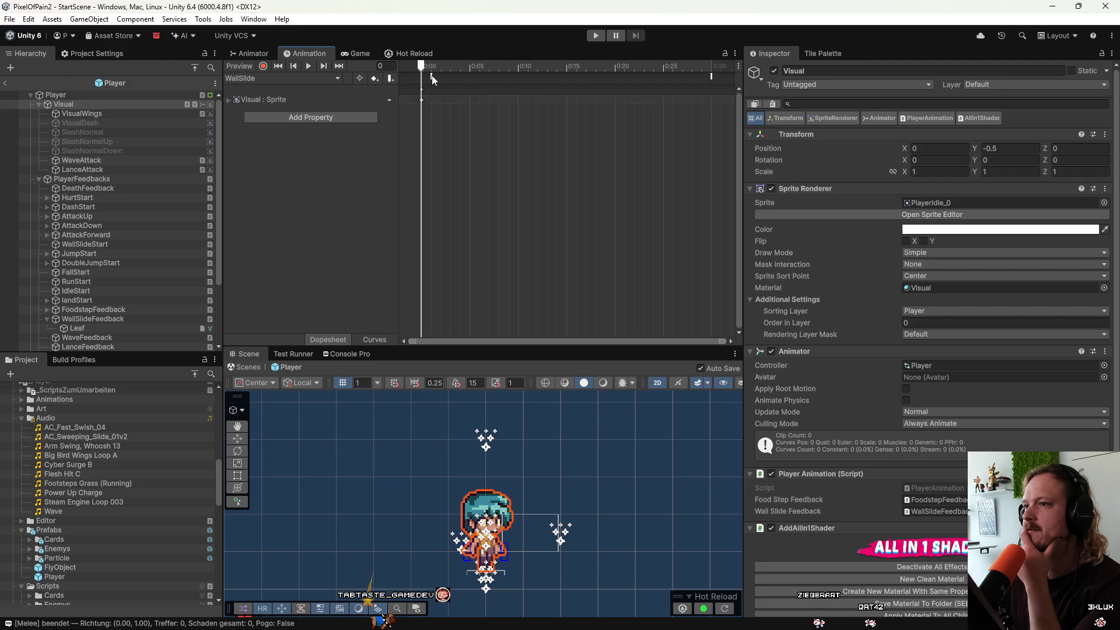
Drag the PlayWallSlideFeedback event later in the WallSlide clip, then select WallSlideFeedback.
{"action": "left_click_drag", "start_coordinate": [431, 76], "coordinate": [567, 80]}
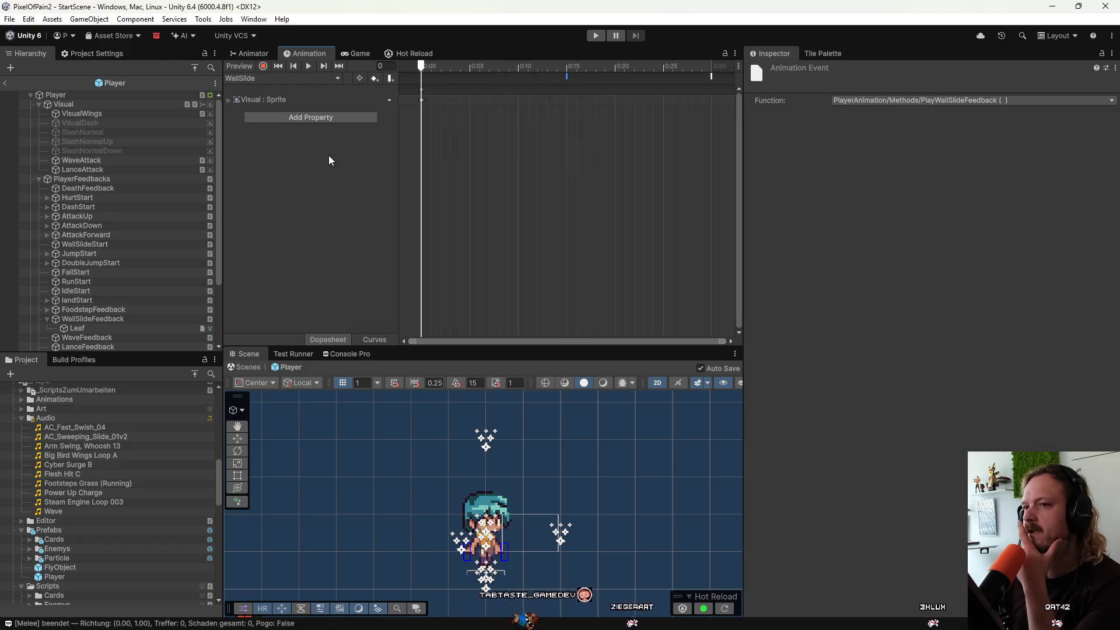
{"action": "left_click", "coordinate": [97, 319]}
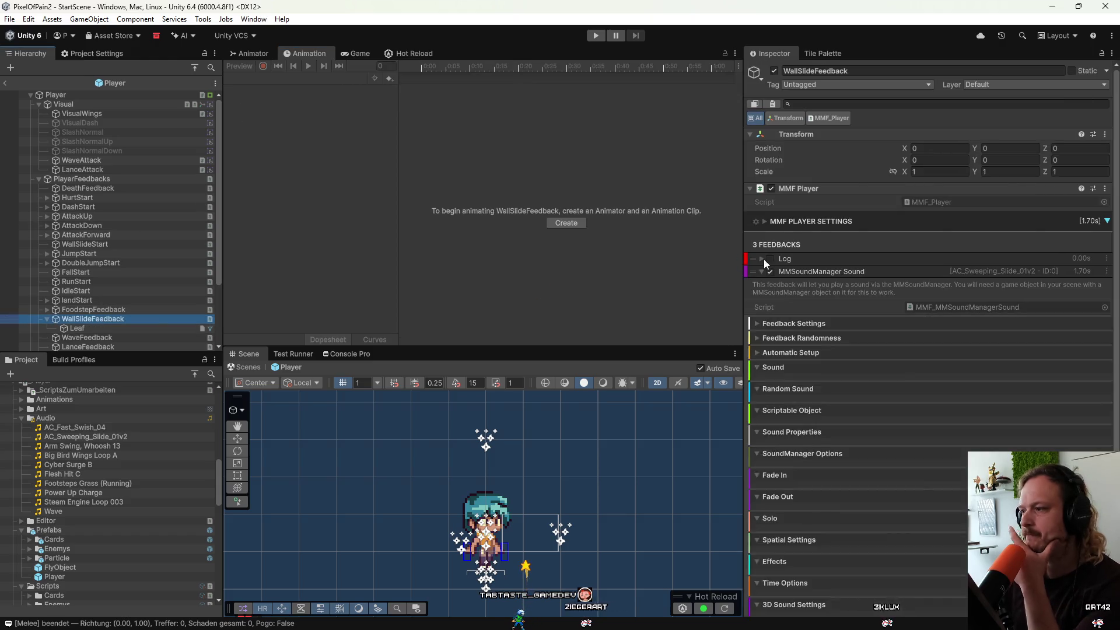
Lower the wall-slide sound's Min Volume slightly and preview the sound twice.
{"action": "scroll", "coordinate": [782, 396], "scroll_direction": "down", "scroll_amount": 5}
{"action": "scroll", "coordinate": [806, 467], "scroll_direction": "down", "scroll_amount": 3}
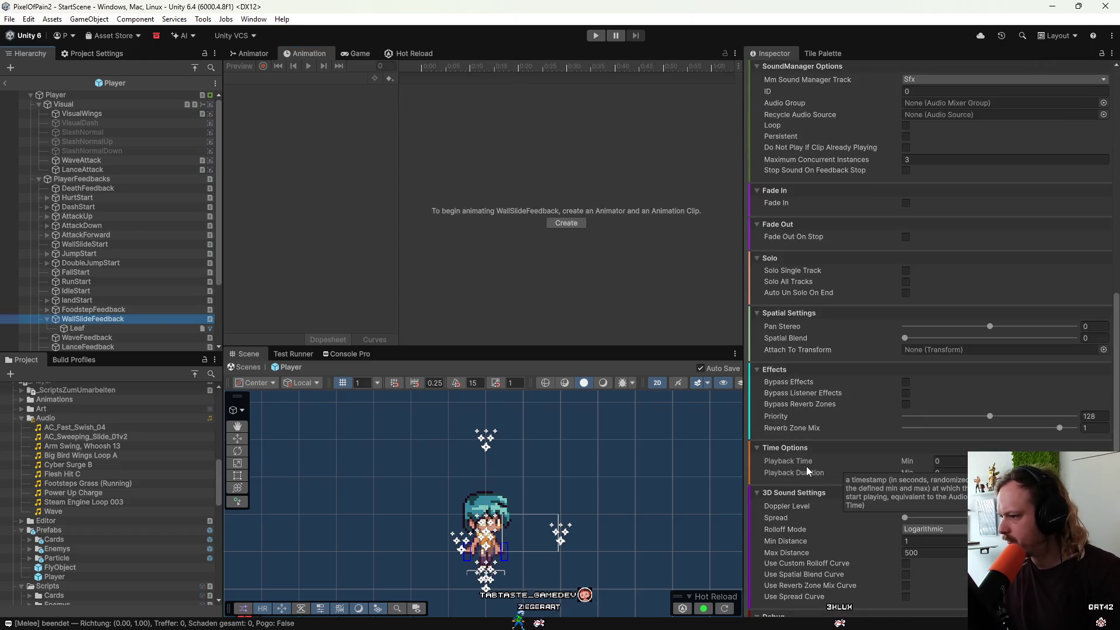
{"action": "scroll", "coordinate": [804, 464], "scroll_direction": "up", "scroll_amount": 5}
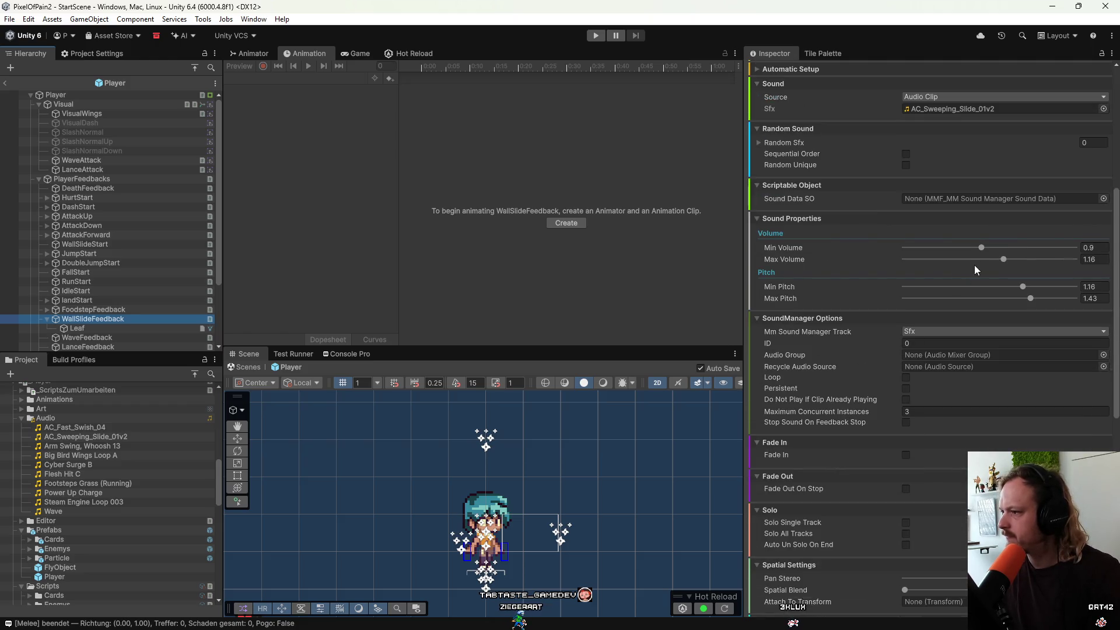
{"action": "scroll", "coordinate": [875, 467], "scroll_direction": "down", "scroll_amount": 5}
{"action": "scroll", "coordinate": [823, 320], "scroll_direction": "up", "scroll_amount": 6}
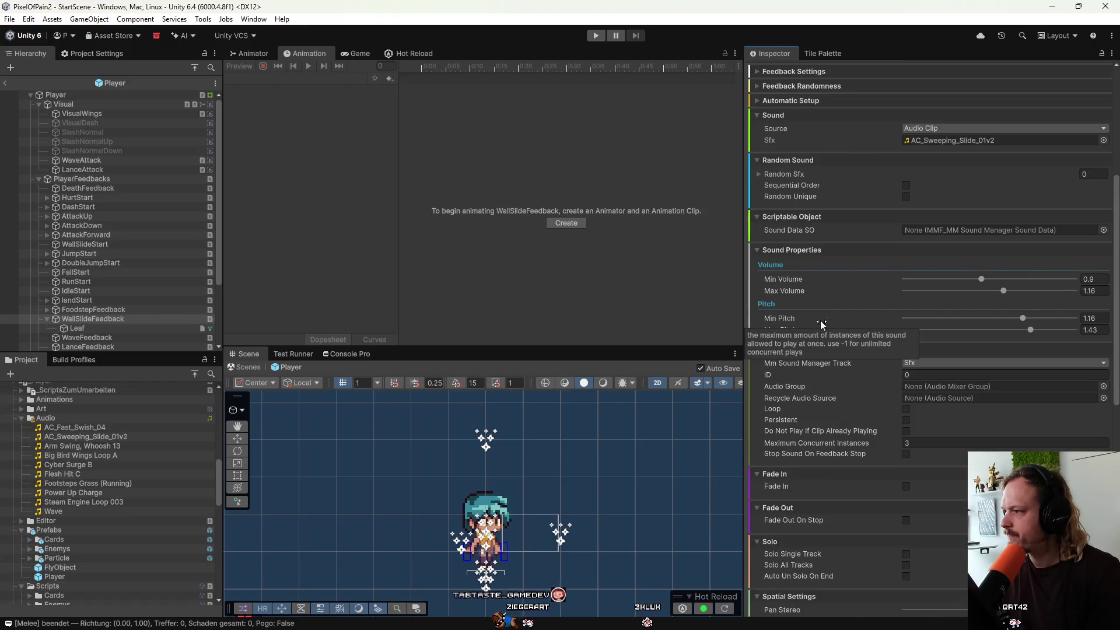
{"action": "left_click_drag", "start_coordinate": [982, 279], "coordinate": [960, 296]}
{"action": "scroll", "coordinate": [801, 367], "scroll_direction": "down", "scroll_amount": 10}
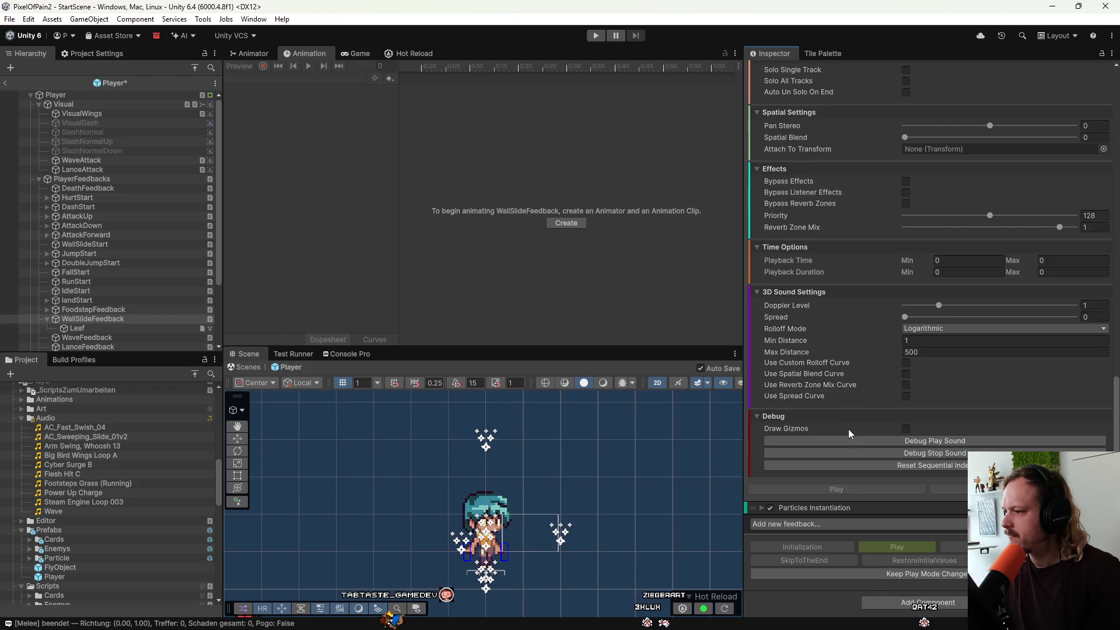
{"action": "left_click", "coordinate": [882, 441]}
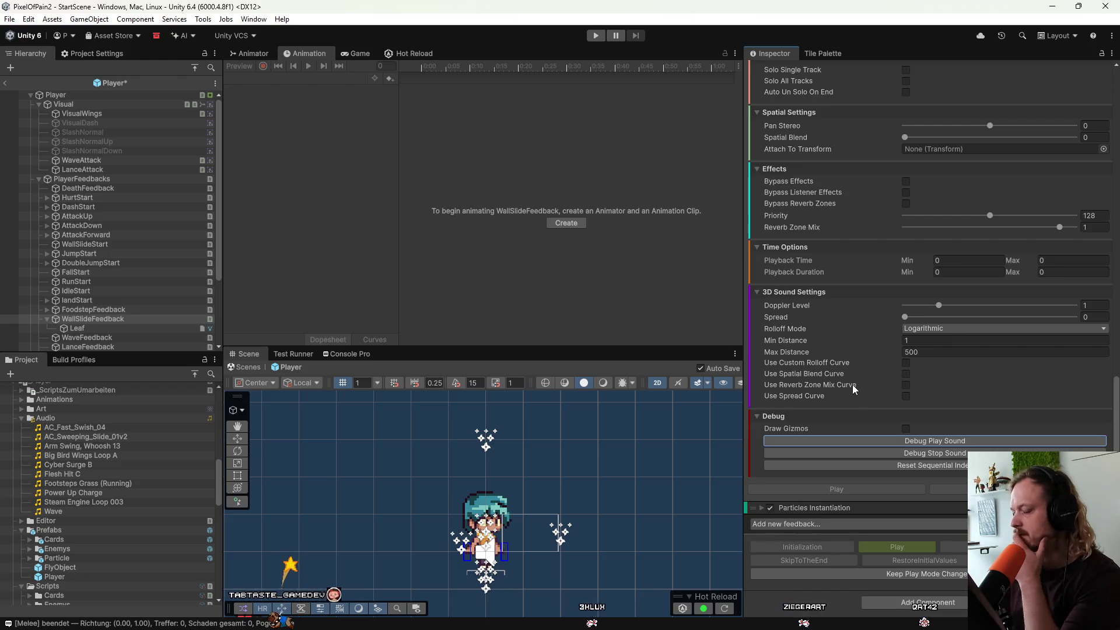
{"action": "left_click", "coordinate": [865, 439]}
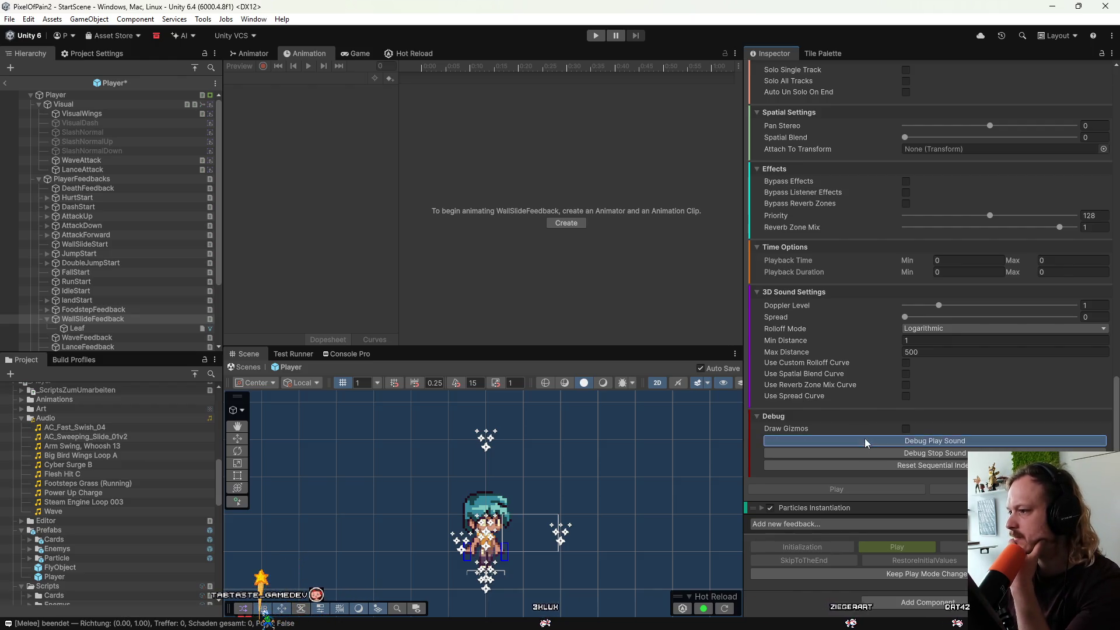
Set Playback Duration Min and Max to 0.5, test the shortened sound, and exit the prefab.
{"action": "scroll", "coordinate": [838, 371], "scroll_direction": "up", "scroll_amount": 2}
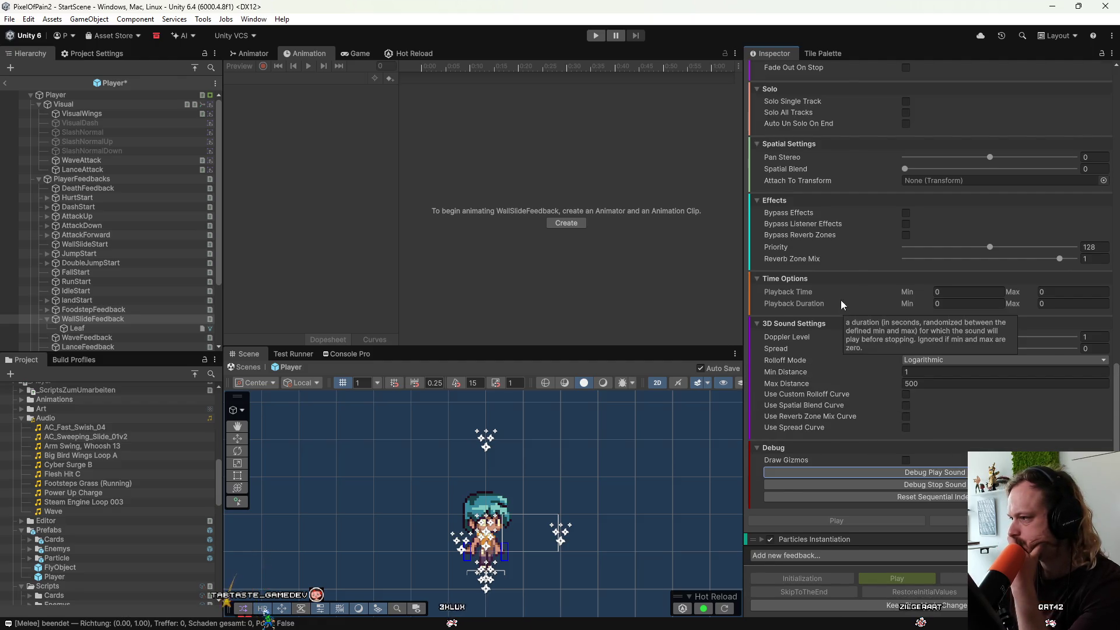
{"action": "left_click", "coordinate": [957, 303]}
{"action": "type", "text": "1"}
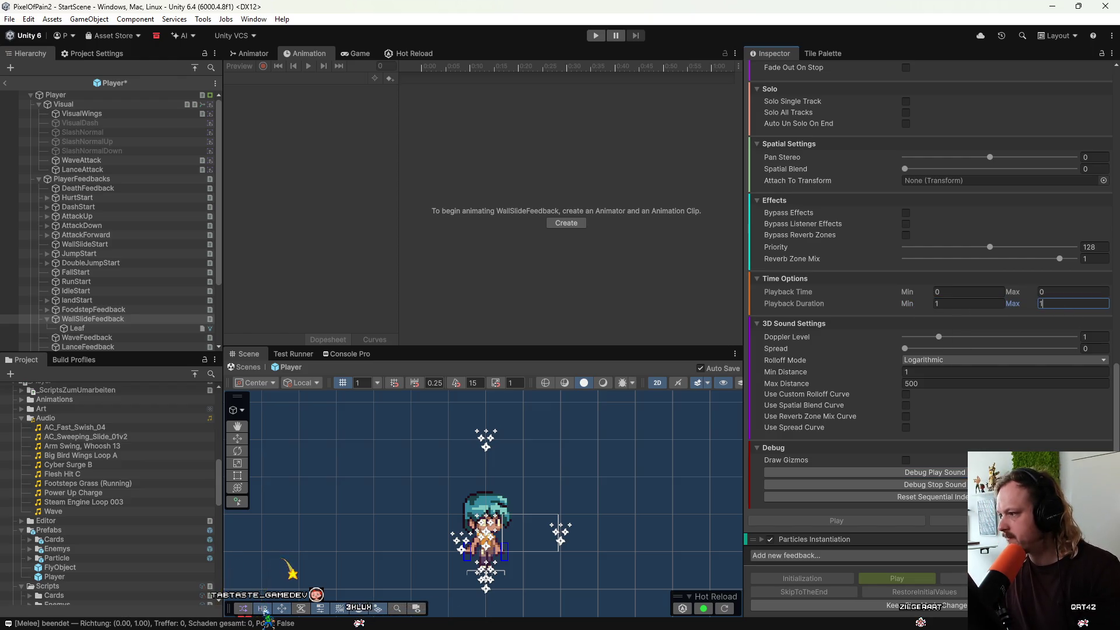
{"action": "left_click", "coordinate": [964, 473]}
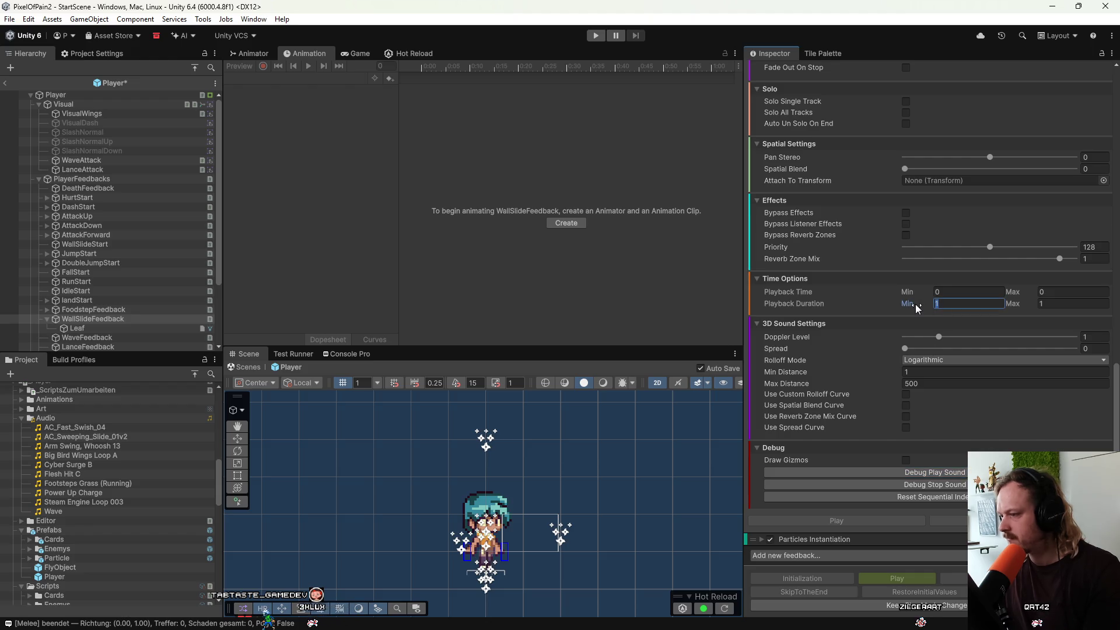
{"action": "left_click", "coordinate": [950, 307]}
{"action": "type", "text": "0.5"}
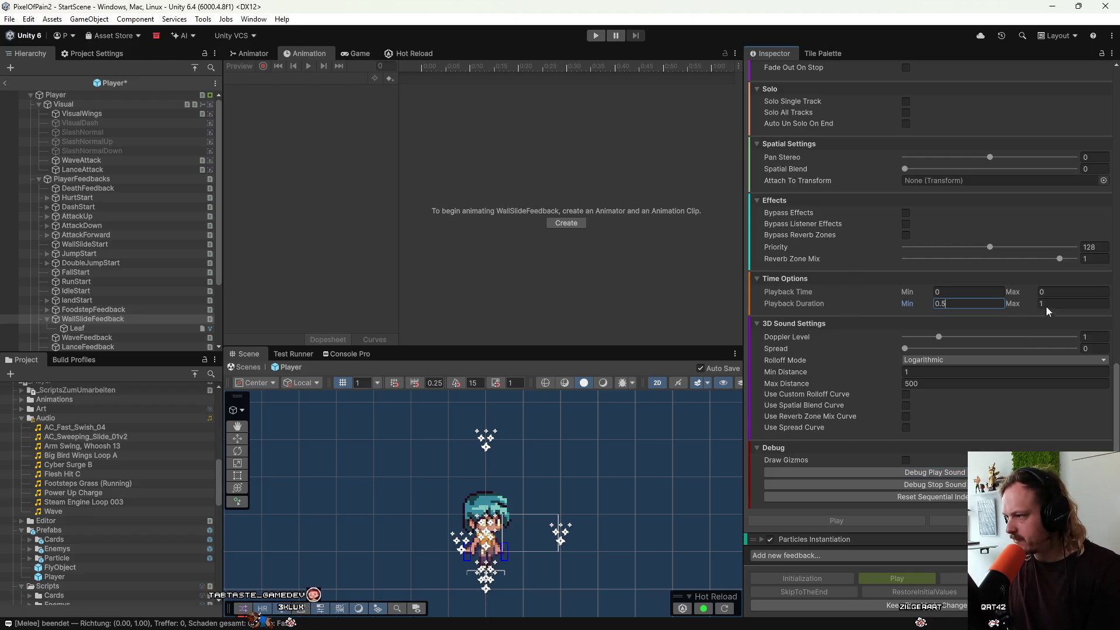
{"action": "key", "text": "Tab"}
{"action": "type", "text": "0.5"}
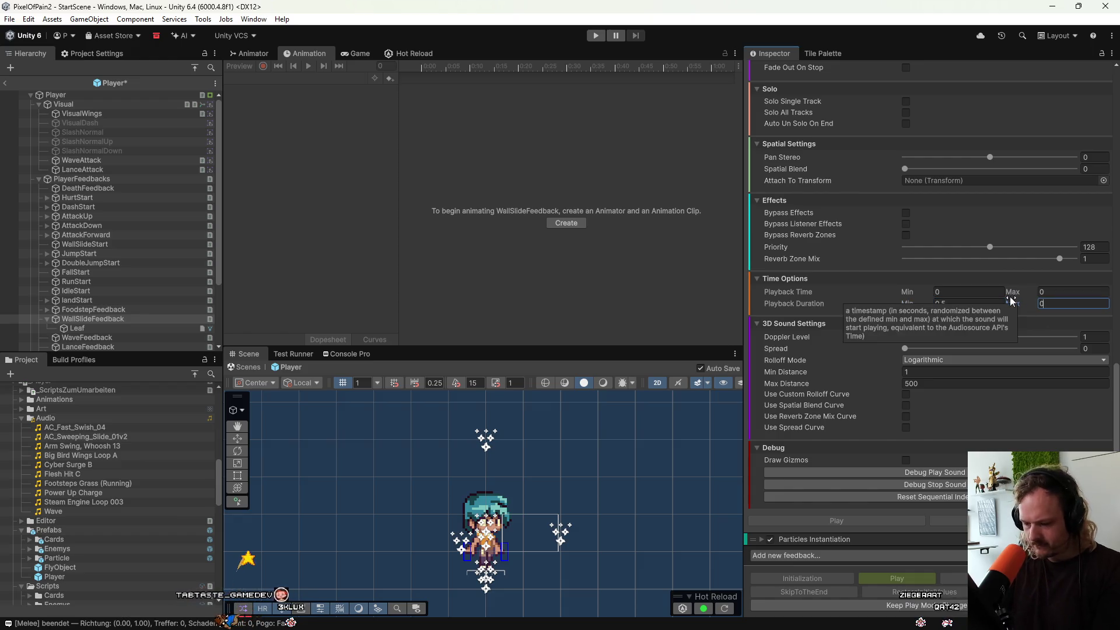
{"action": "left_click", "coordinate": [951, 473]}
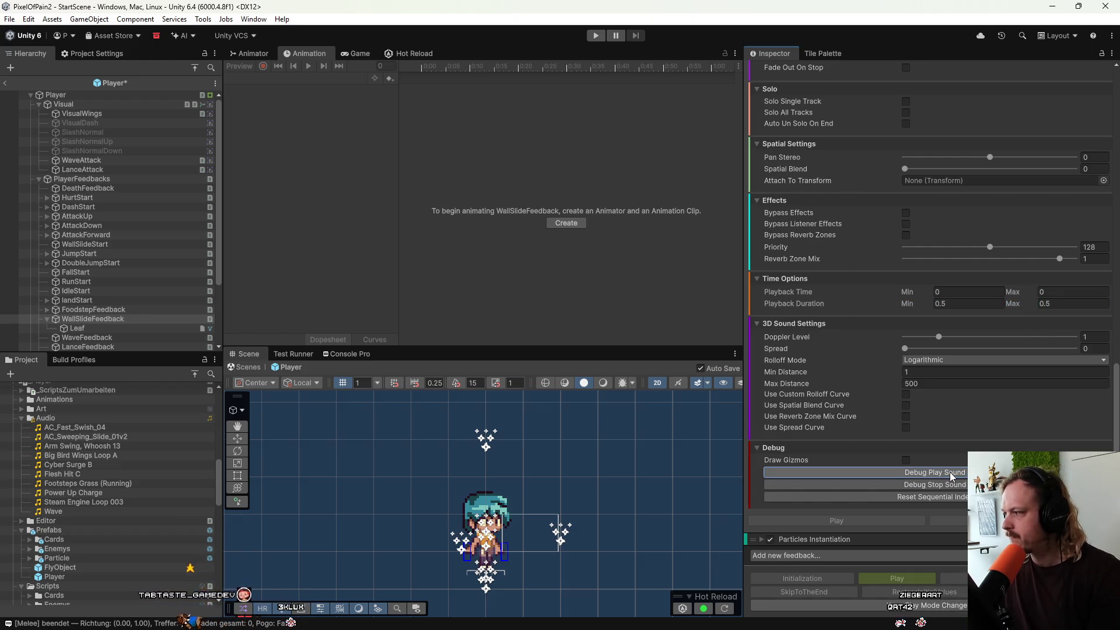
{"action": "left_click", "coordinate": [950, 471]}
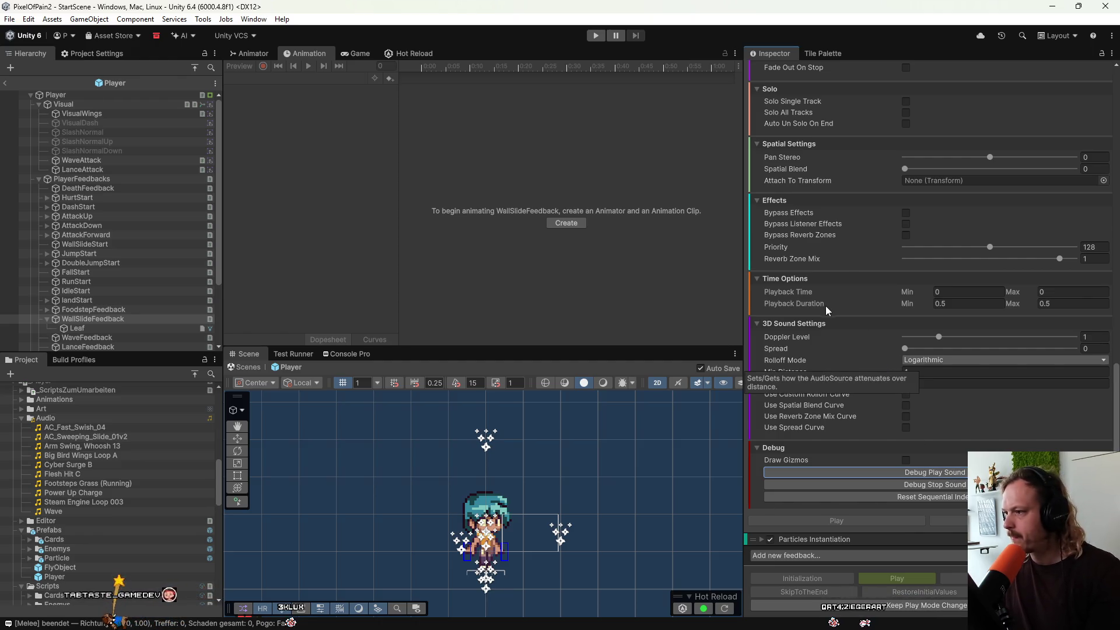
{"action": "left_click", "coordinate": [3, 84]}
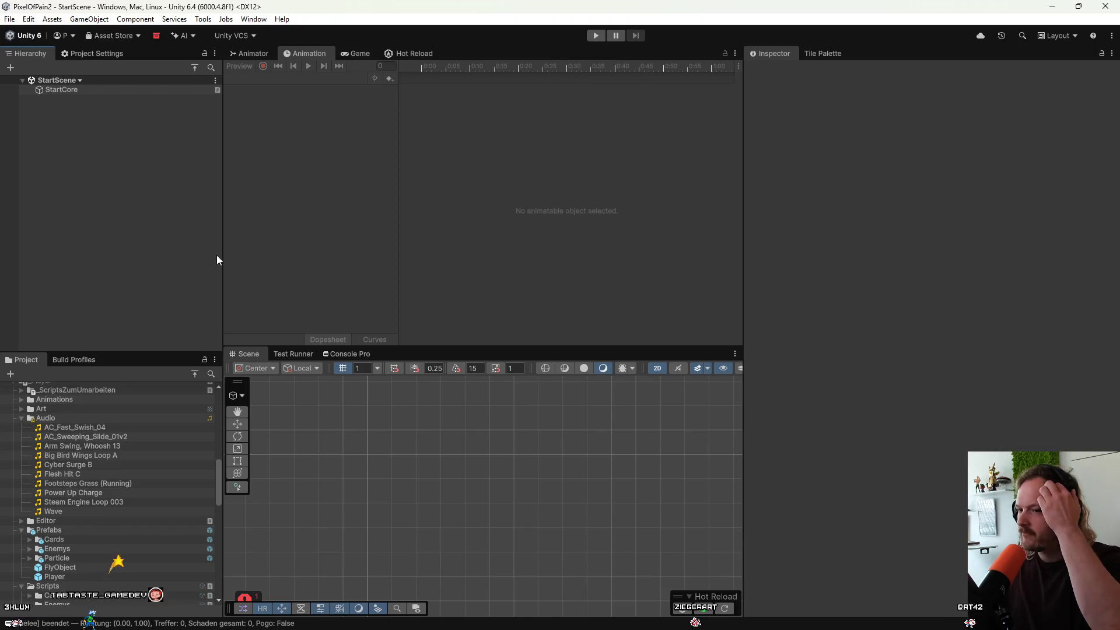
Reopen the Player prefab and add, then remove, an MMSoundManager Sound feedback on WallSlideStart.
{"action": "double_click", "coordinate": [68, 579]}
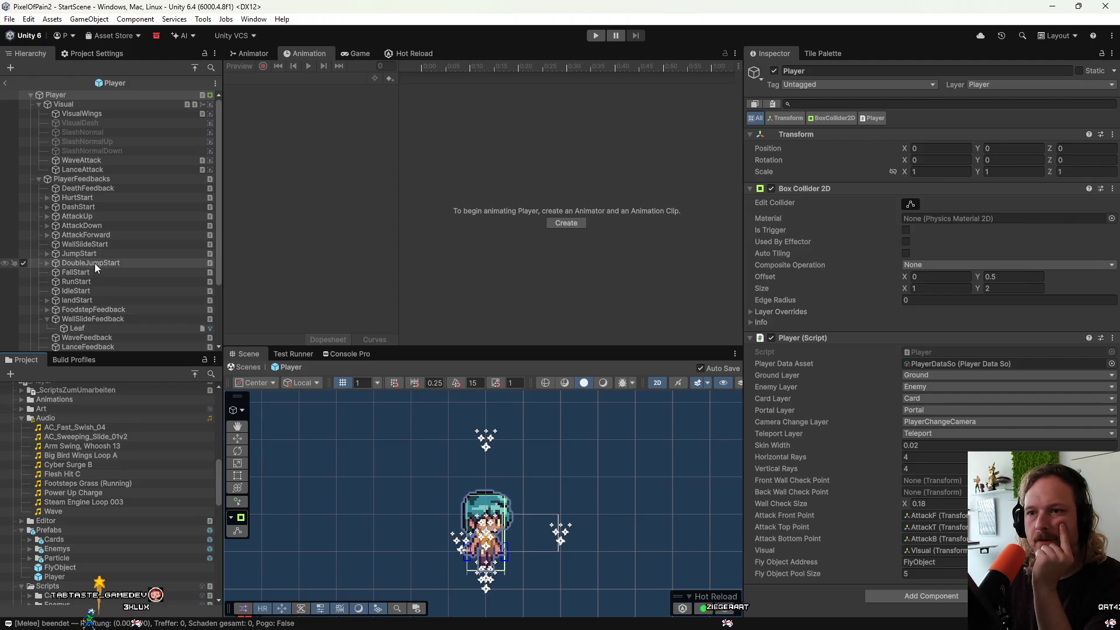
{"action": "left_click", "coordinate": [93, 244]}
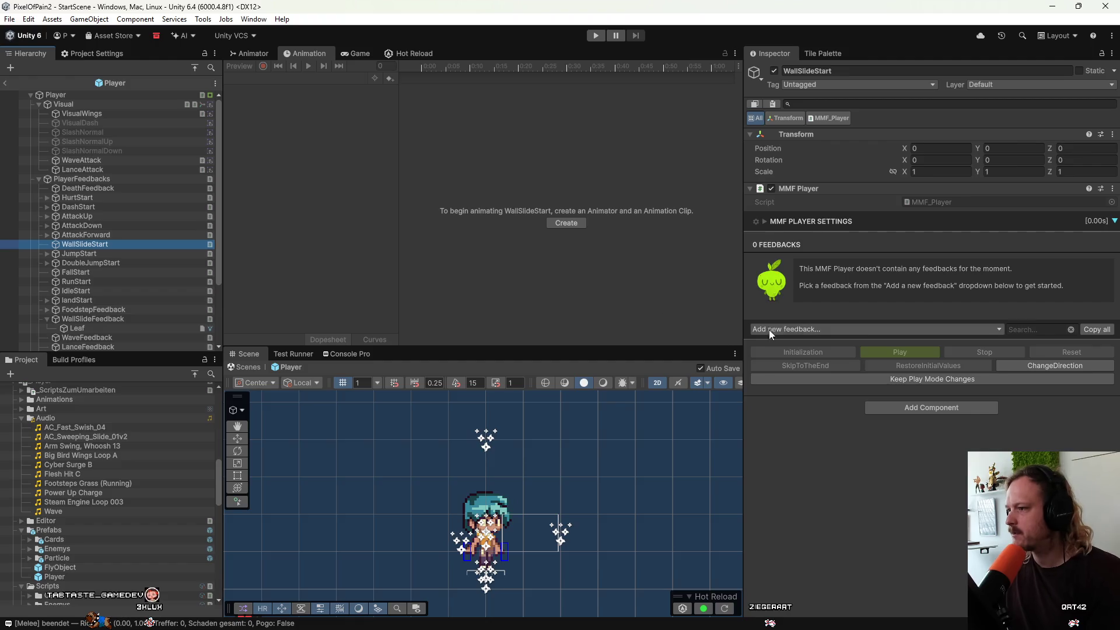
{"action": "left_click", "coordinate": [769, 330]}
{"action": "mouse_move", "coordinate": [819, 374]}
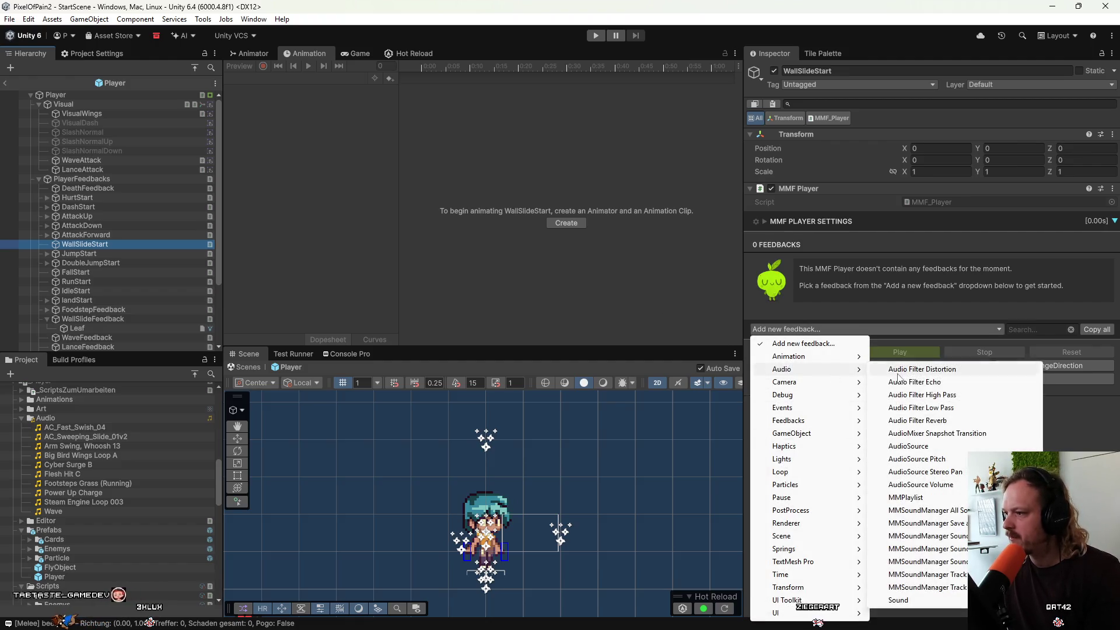
{"action": "left_click", "coordinate": [937, 531]}
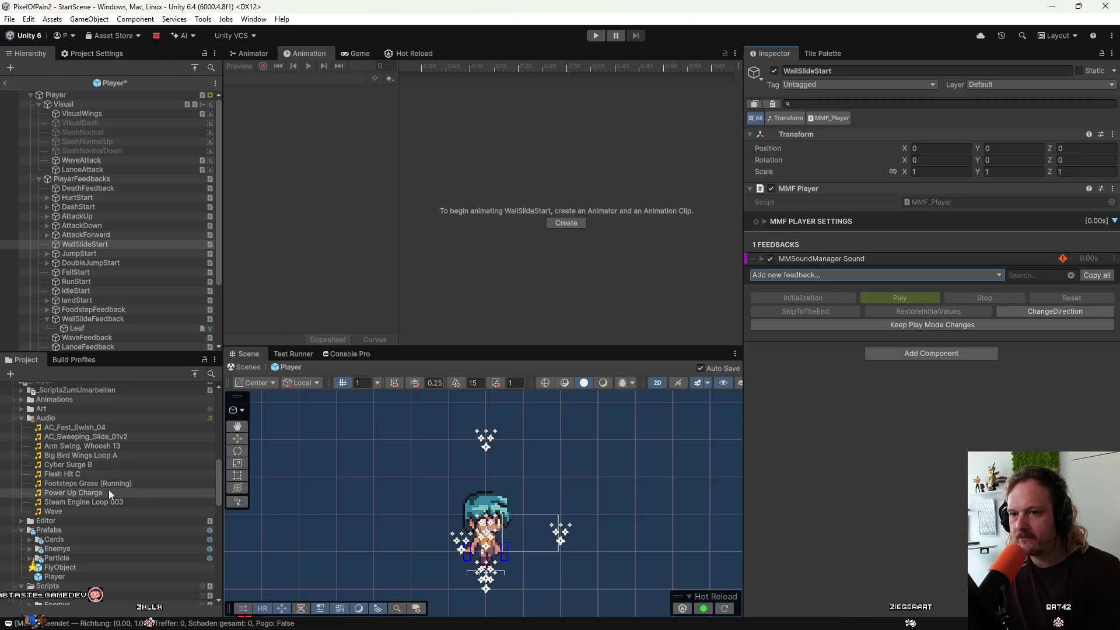
{"action": "right_click", "coordinate": [1115, 260]}
{"action": "left_click", "coordinate": [1072, 291]}
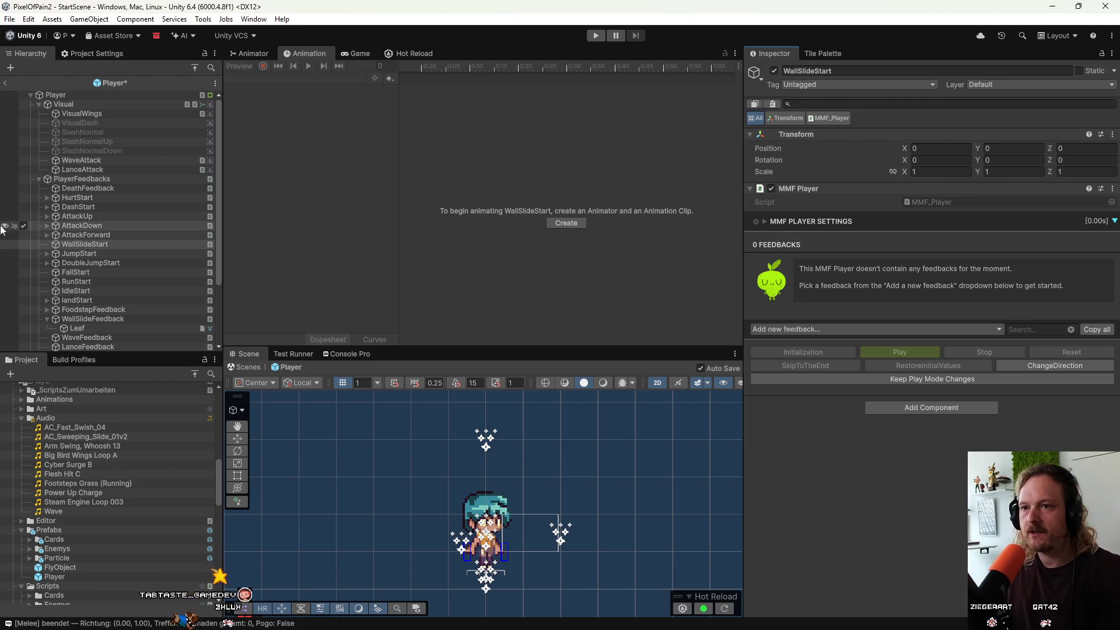
{"action": "left_click", "coordinate": [101, 320]}
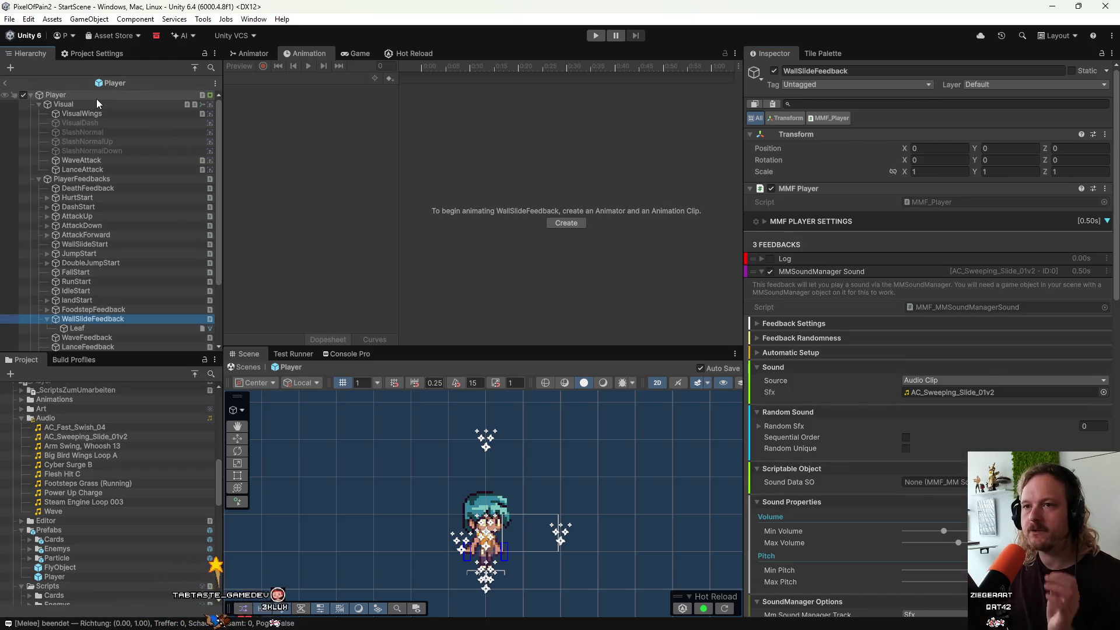
On Visual's WallSlide clip, move the feedback events back and delete the extra one.
{"action": "left_click", "coordinate": [97, 98]}
{"action": "left_click", "coordinate": [165, 103]}
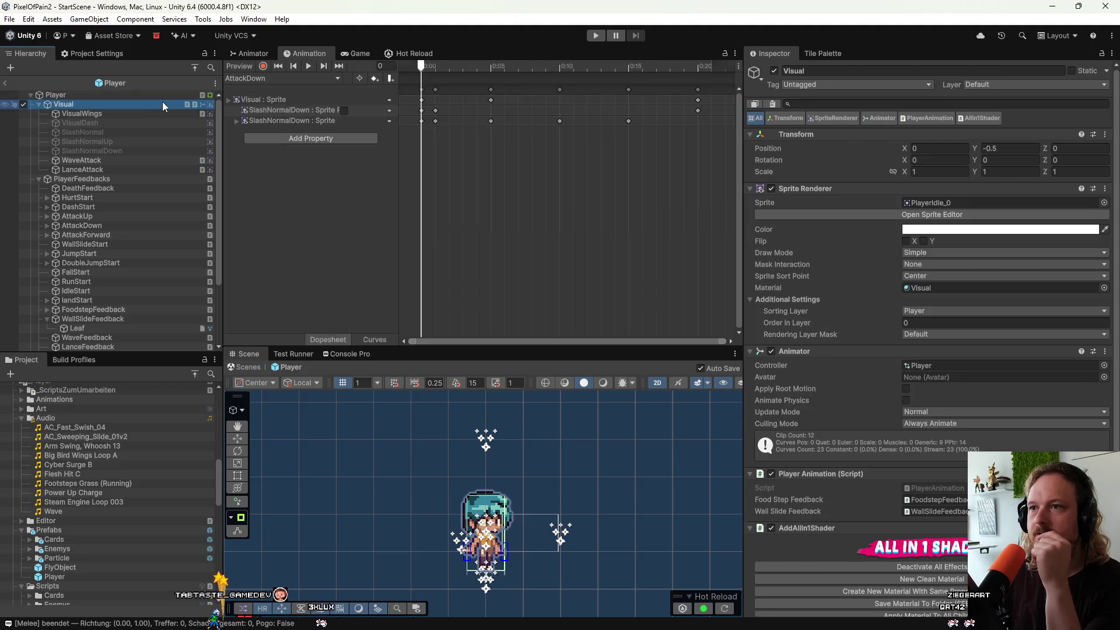
{"action": "left_click", "coordinate": [271, 77]}
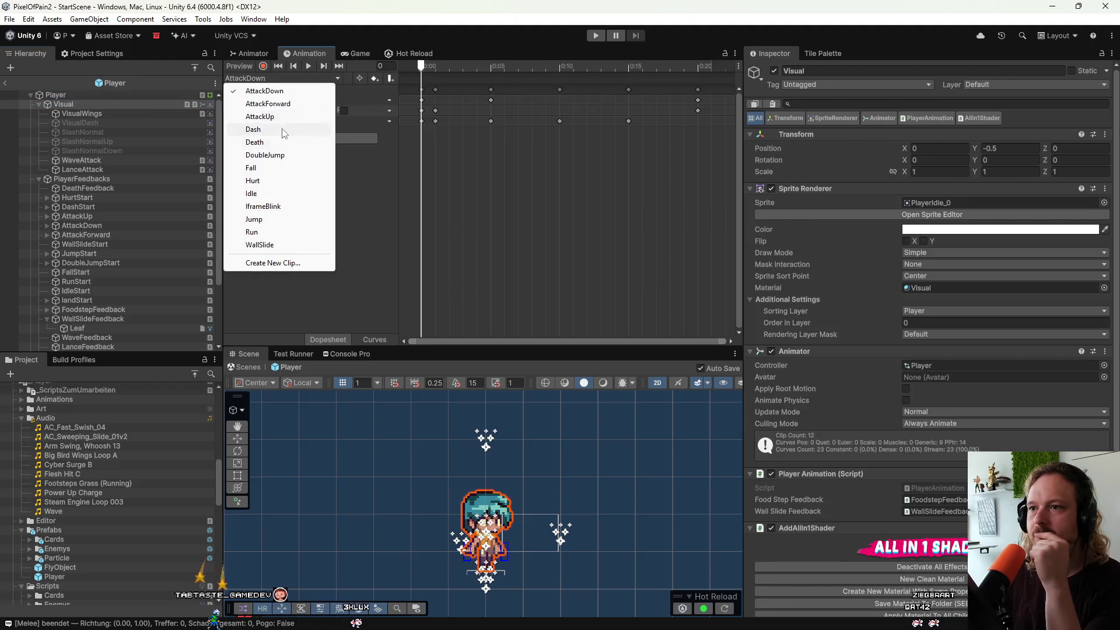
{"action": "left_click", "coordinate": [260, 245]}
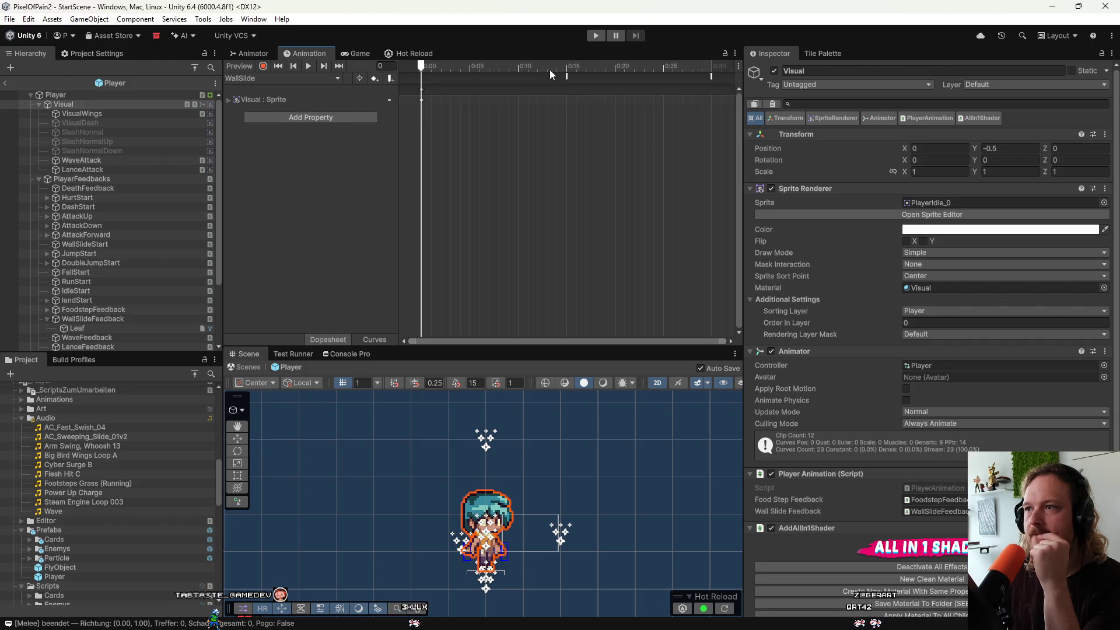
{"action": "left_click_drag", "start_coordinate": [566, 76], "coordinate": [430, 79]}
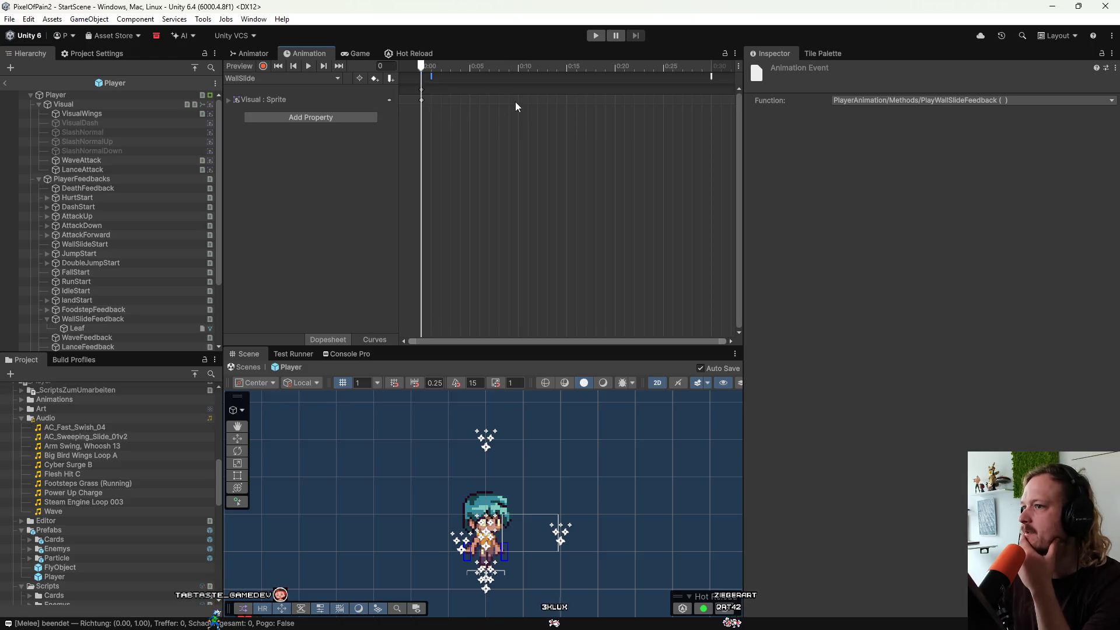
{"action": "left_click_drag", "start_coordinate": [710, 77], "coordinate": [565, 78]}
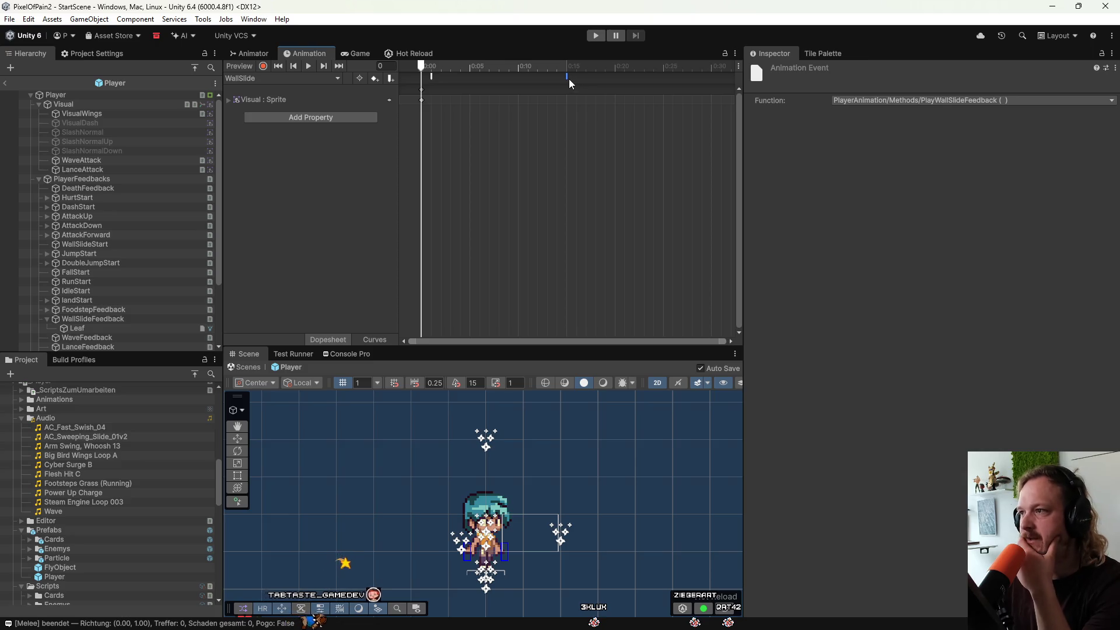
{"action": "right_click", "coordinate": [566, 77]}
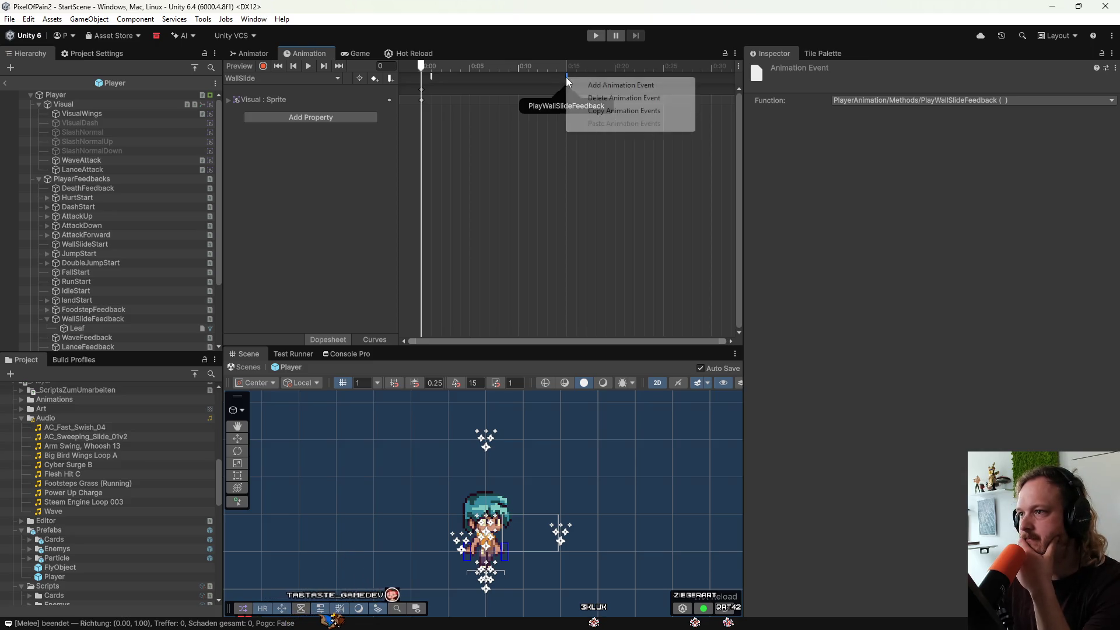
{"action": "left_click", "coordinate": [591, 99]}
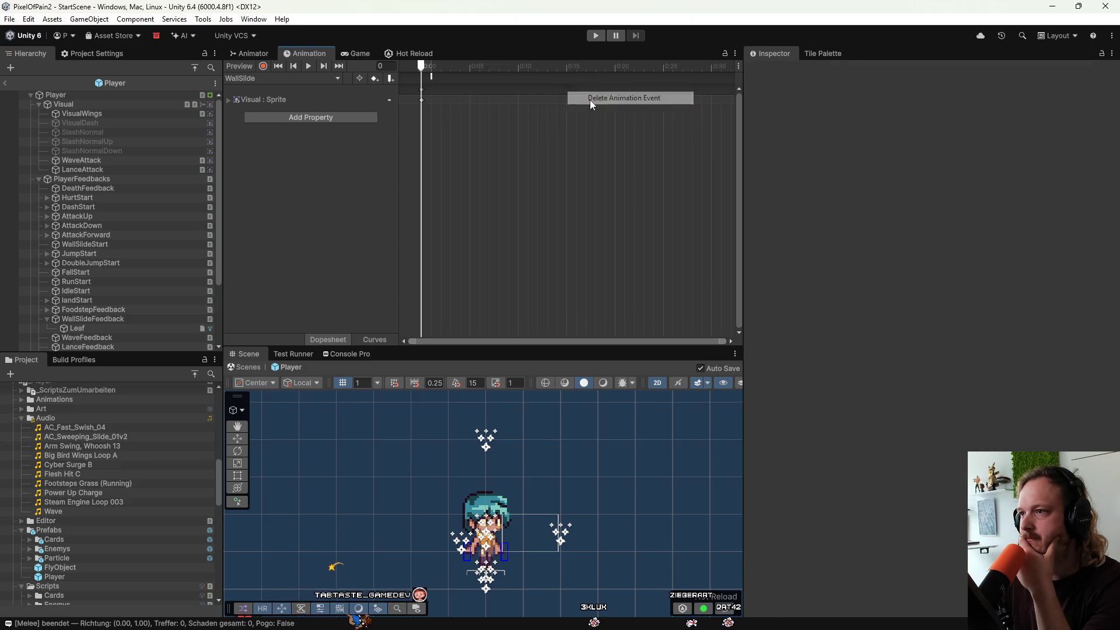
Add keyframes at frame 15, push them later, move the sound event to frame 0, then exit the prefab.
{"action": "left_click", "coordinate": [305, 68]}
{"action": "mouse_move", "coordinate": [443, 66]}
{"action": "left_mouse_down"}
{"action": "mouse_move", "coordinate": [506, 65]}
{"action": "mouse_move", "coordinate": [421, 65]}
{"action": "left_mouse_up"}
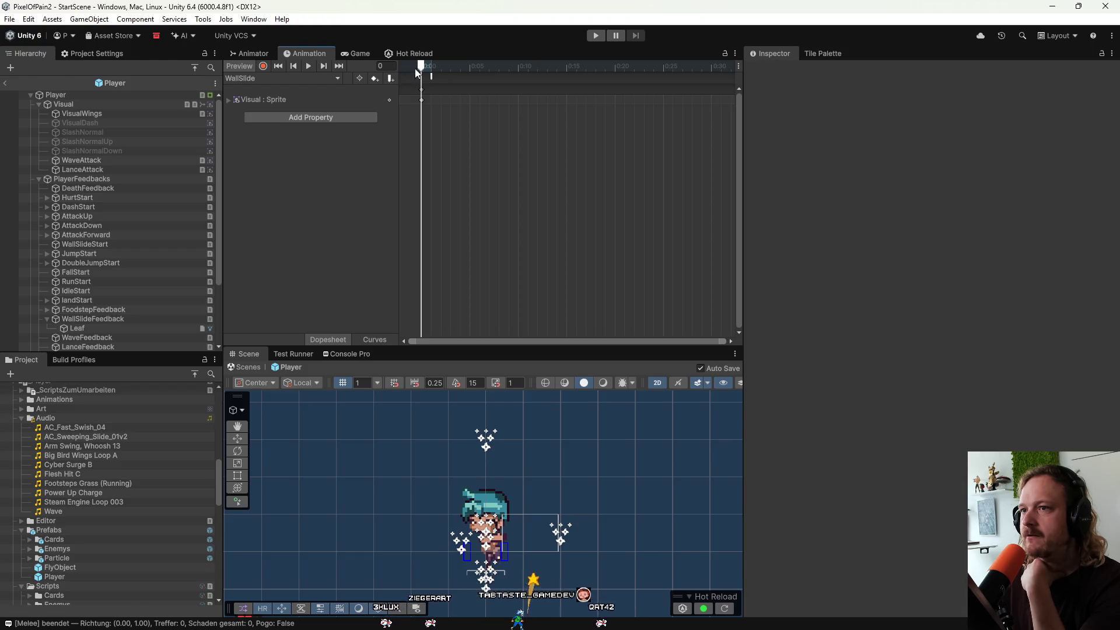
{"action": "mouse_move", "coordinate": [424, 65]}
{"action": "left_mouse_down"}
{"action": "mouse_move", "coordinate": [617, 69]}
{"action": "mouse_move", "coordinate": [570, 75]}
{"action": "left_mouse_up"}
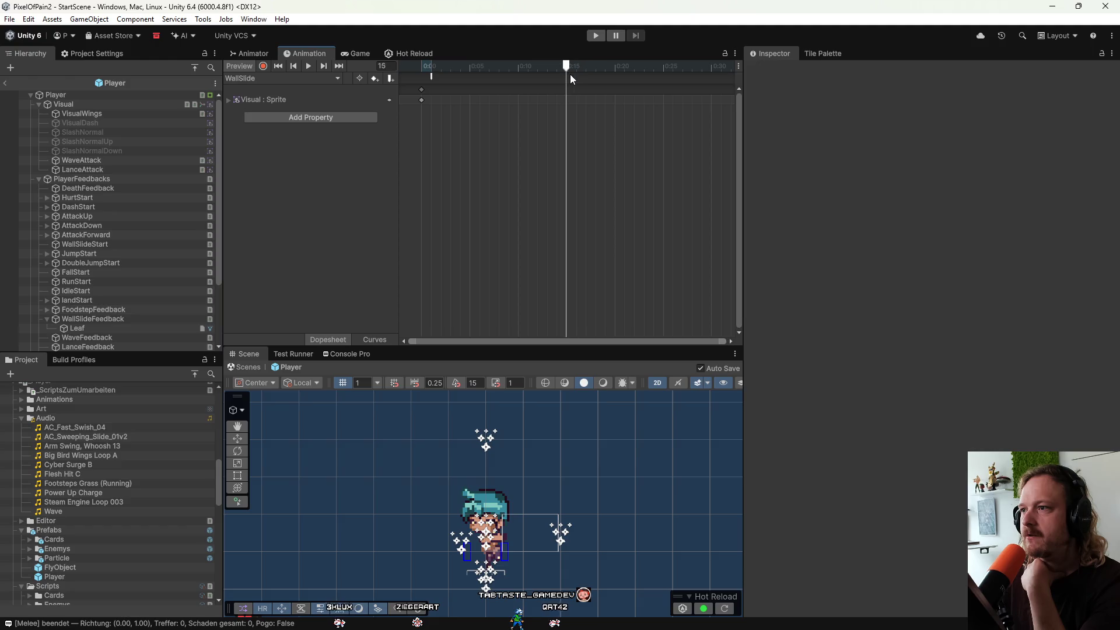
{"action": "left_click", "coordinate": [374, 78]}
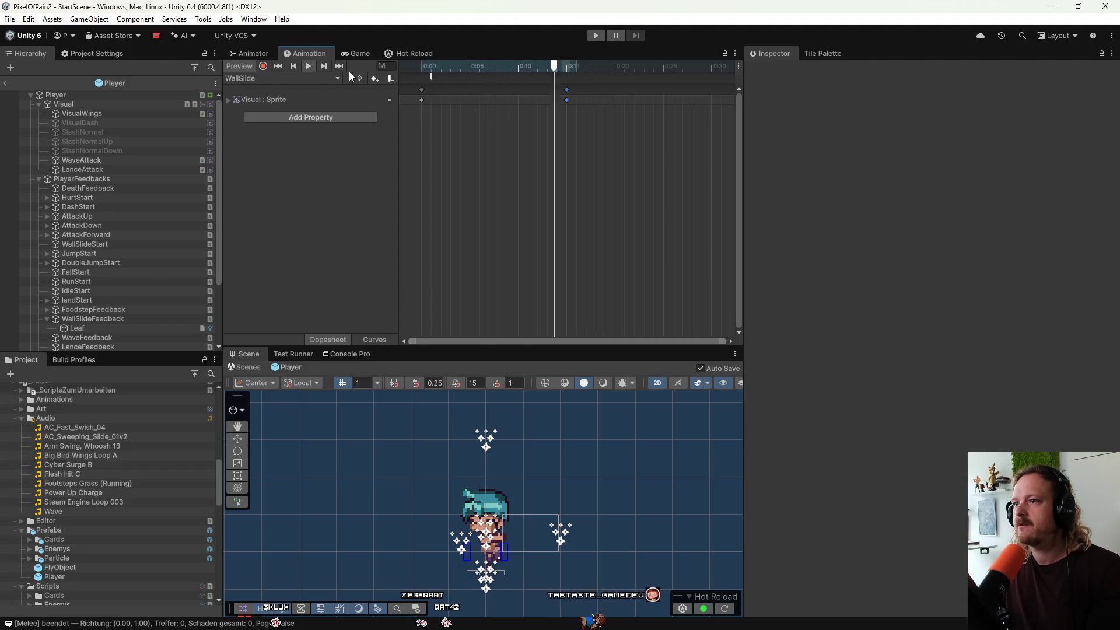
{"action": "left_click", "coordinate": [642, 86]}
{"action": "left_click_drag", "start_coordinate": [642, 86], "coordinate": [730, 91]}
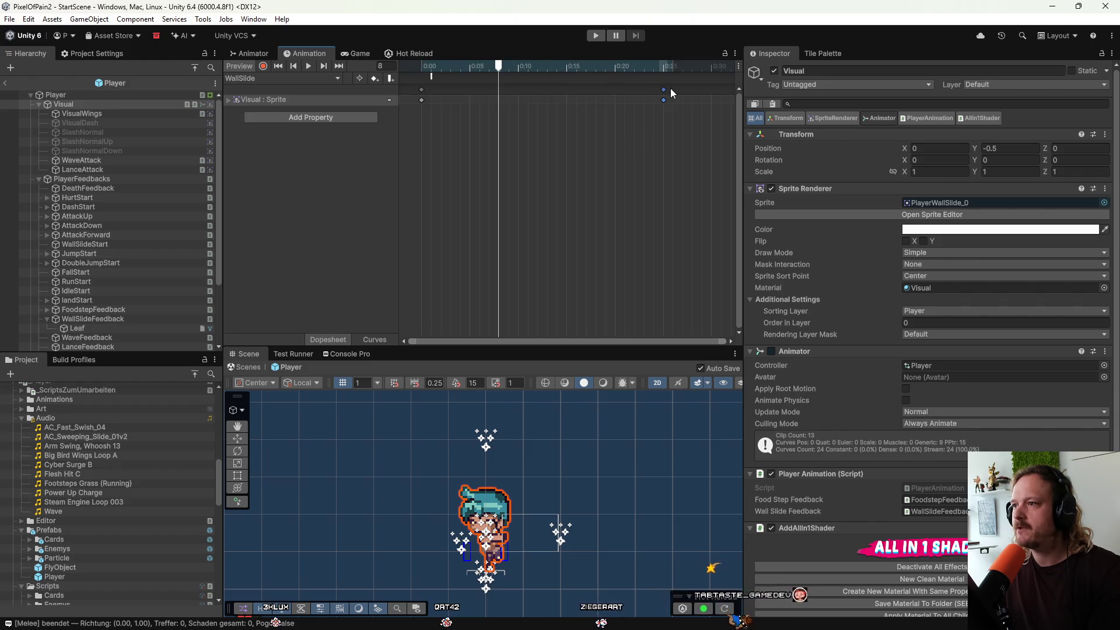
{"action": "left_click_drag", "start_coordinate": [664, 90], "coordinate": [712, 90]}
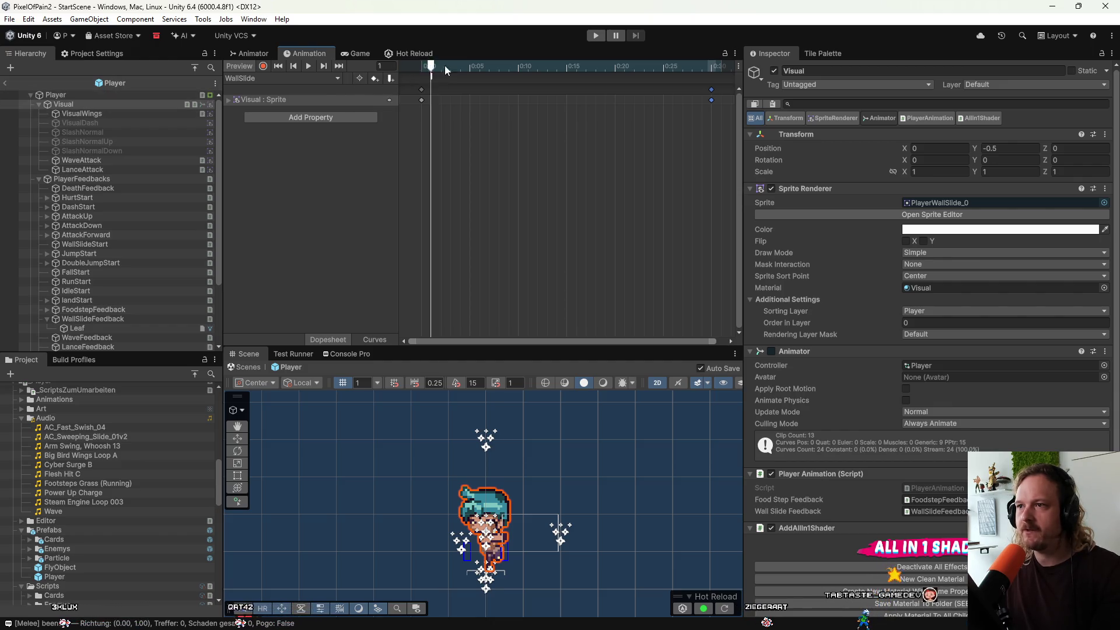
{"action": "mouse_move", "coordinate": [432, 77]}
{"action": "left_mouse_down"}
{"action": "mouse_move", "coordinate": [421, 76]}
{"action": "mouse_move", "coordinate": [440, 78]}
{"action": "left_mouse_up"}
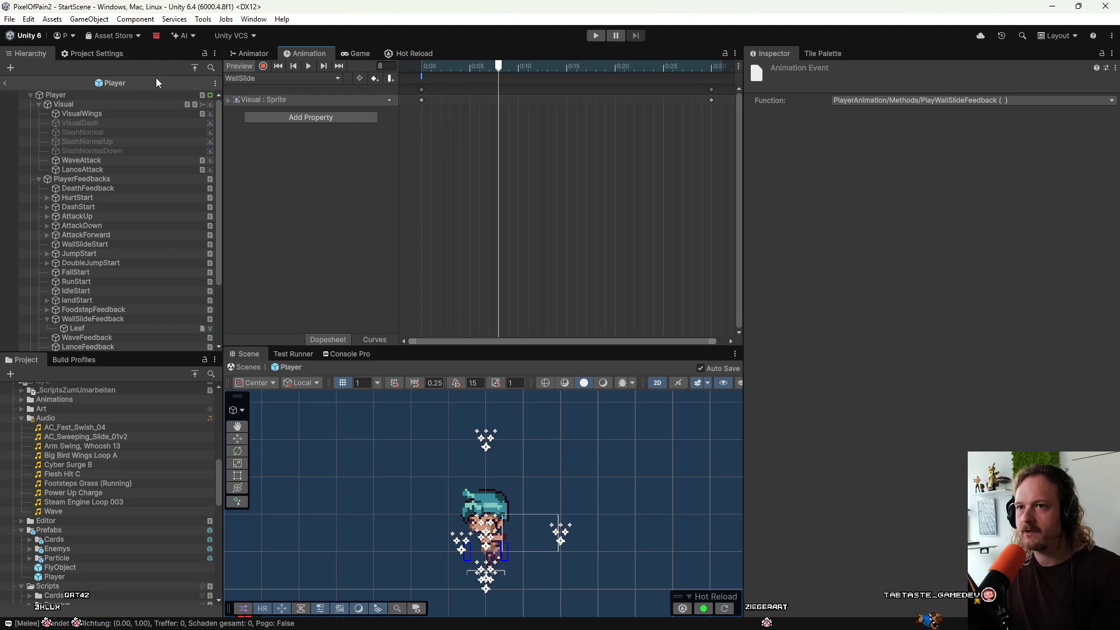
{"action": "left_click", "coordinate": [4, 84]}
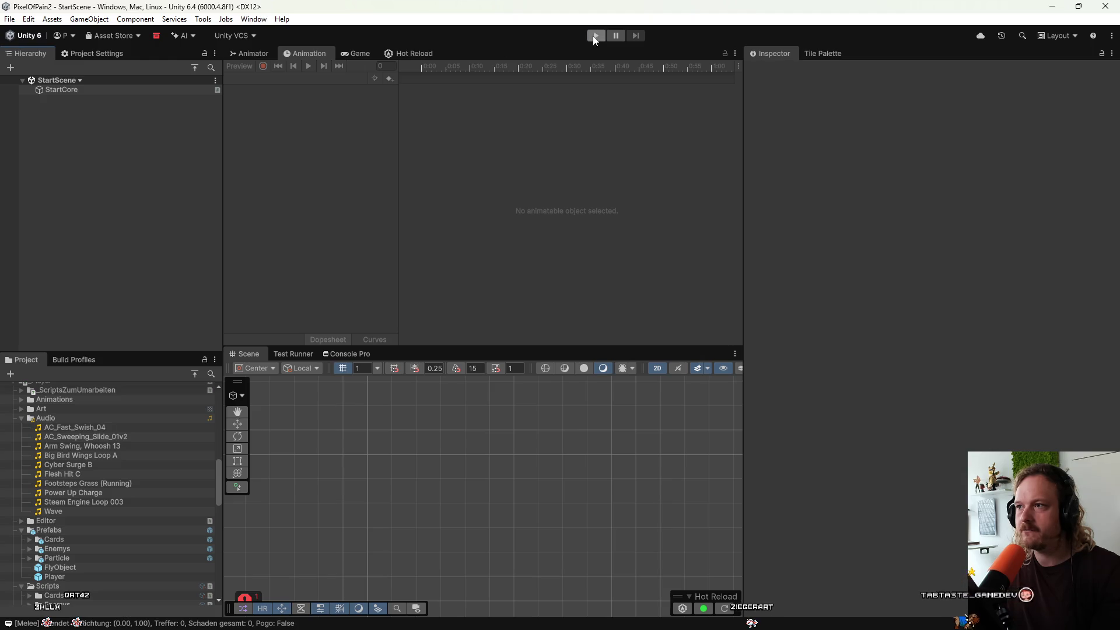
Play the game, jump the character onto a block wall and slide down it, then stop.
{"action": "left_click", "coordinate": [595, 36]}
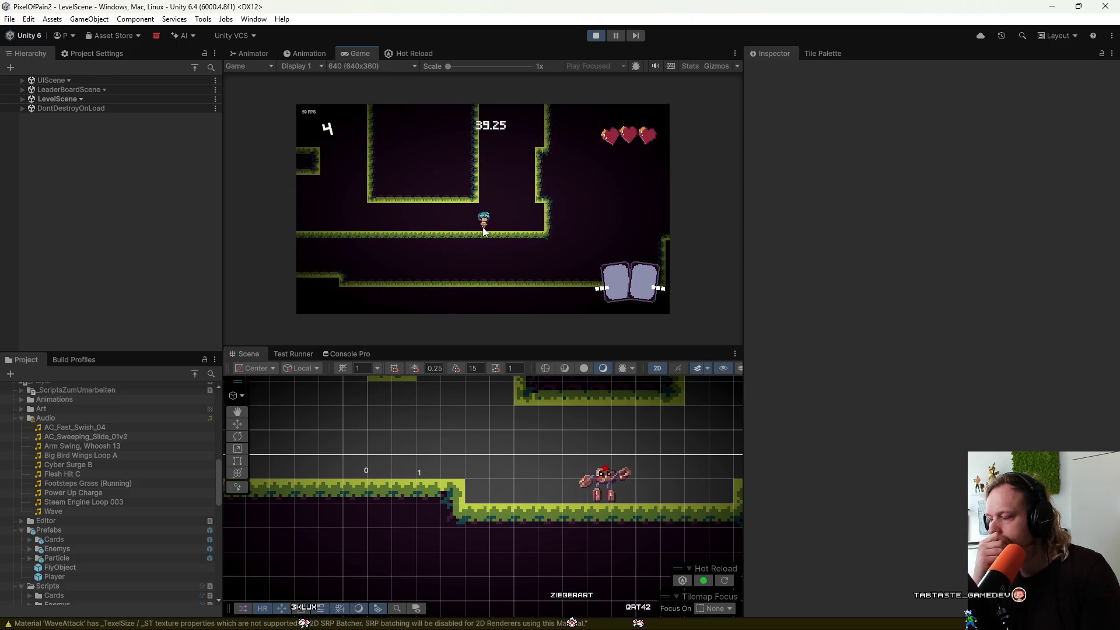
{"action": "key", "text": "space"}
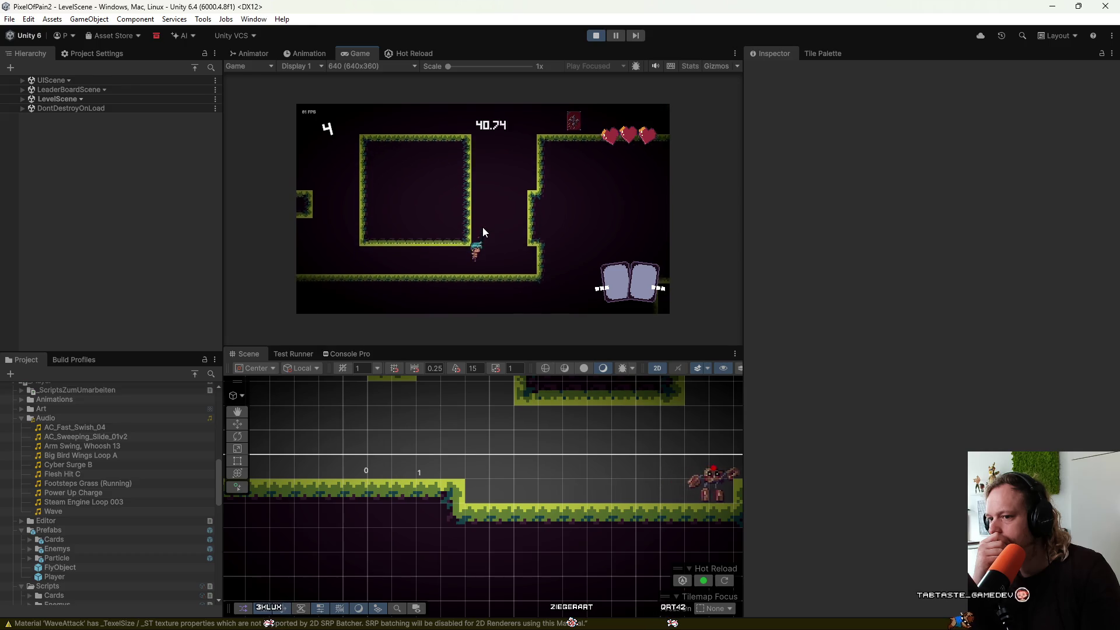
{"action": "key", "text": "a"}
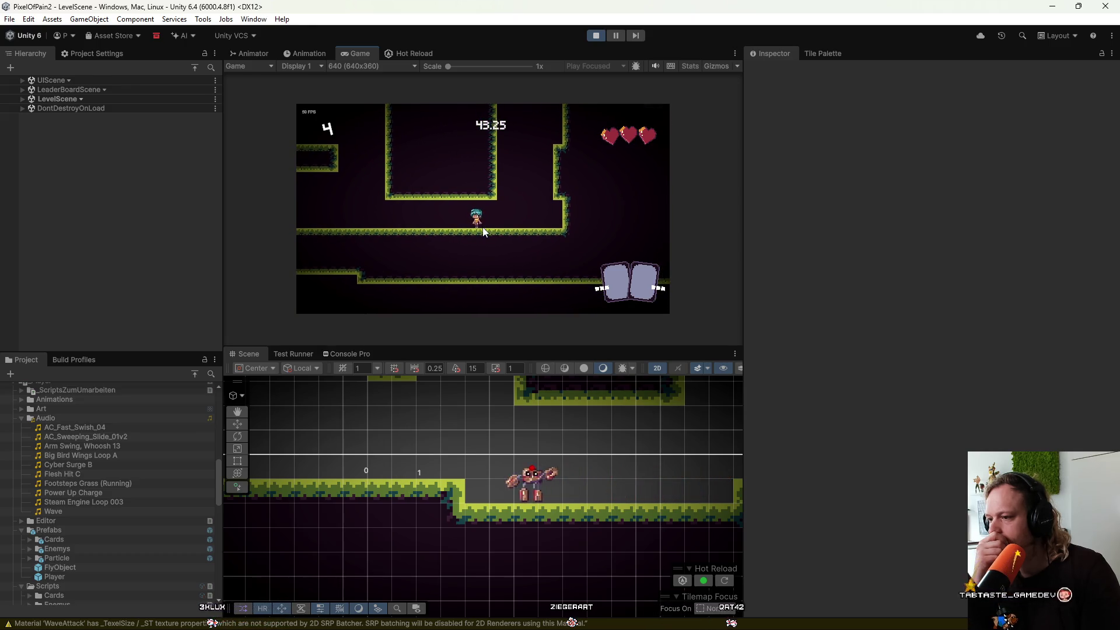
{"action": "key", "text": "d"}
{"action": "key", "text": "space"}
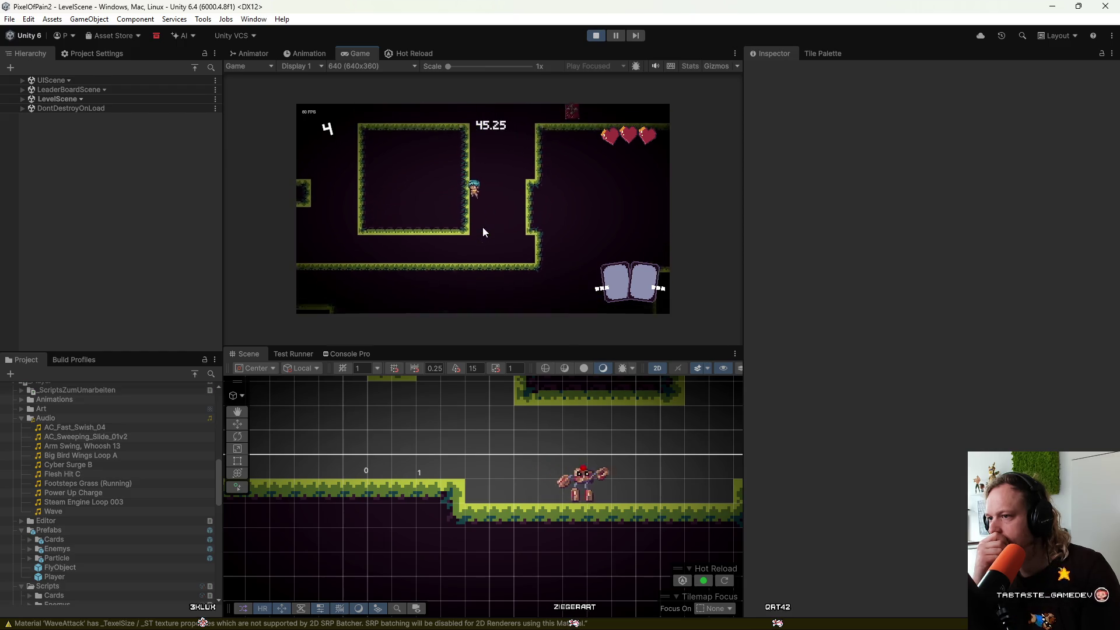
{"action": "key", "text": "a"}
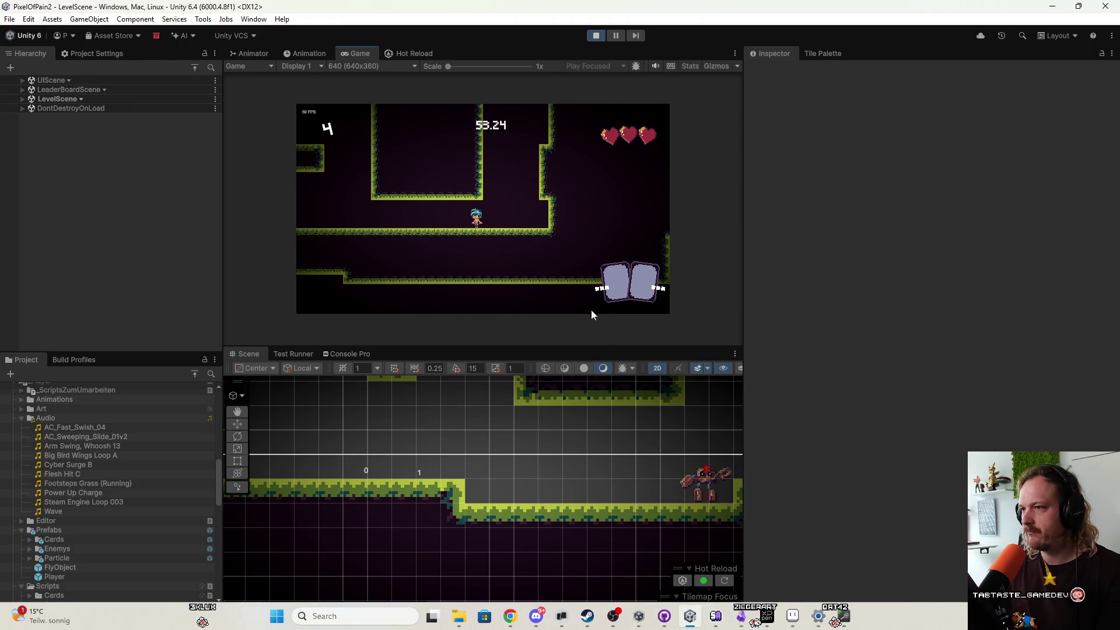
{"action": "left_click", "coordinate": [596, 35]}
Audition AC Sweeping Slide 01v3, AC Wobble Short and the AC Windy Digital Whoosh sounds.
{"action": "left_click", "coordinate": [679, 619]}
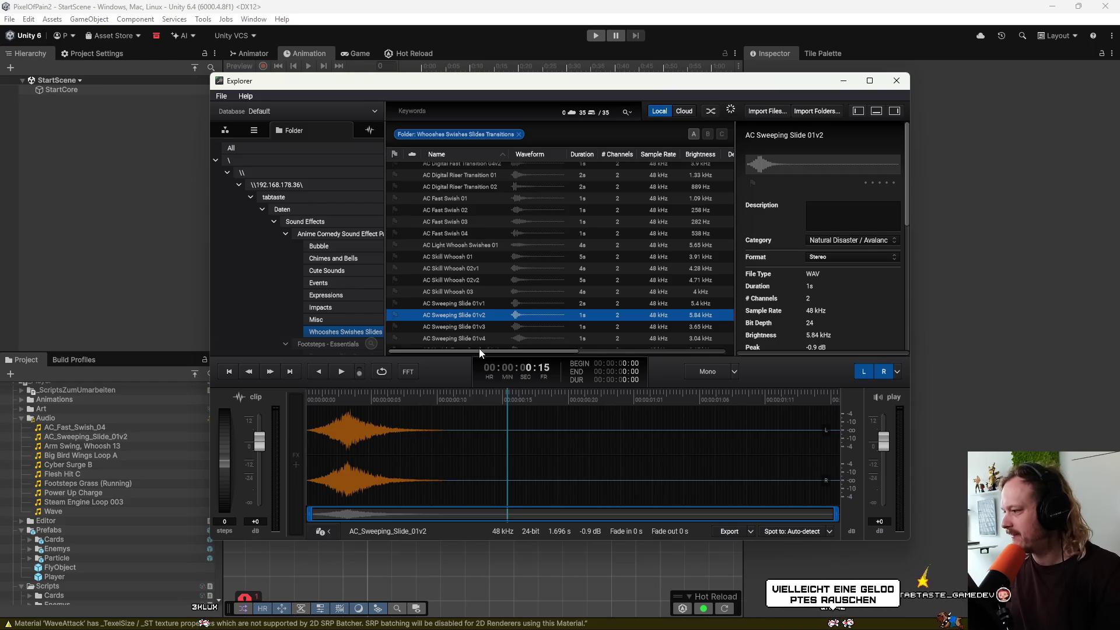
{"action": "left_click", "coordinate": [478, 327]}
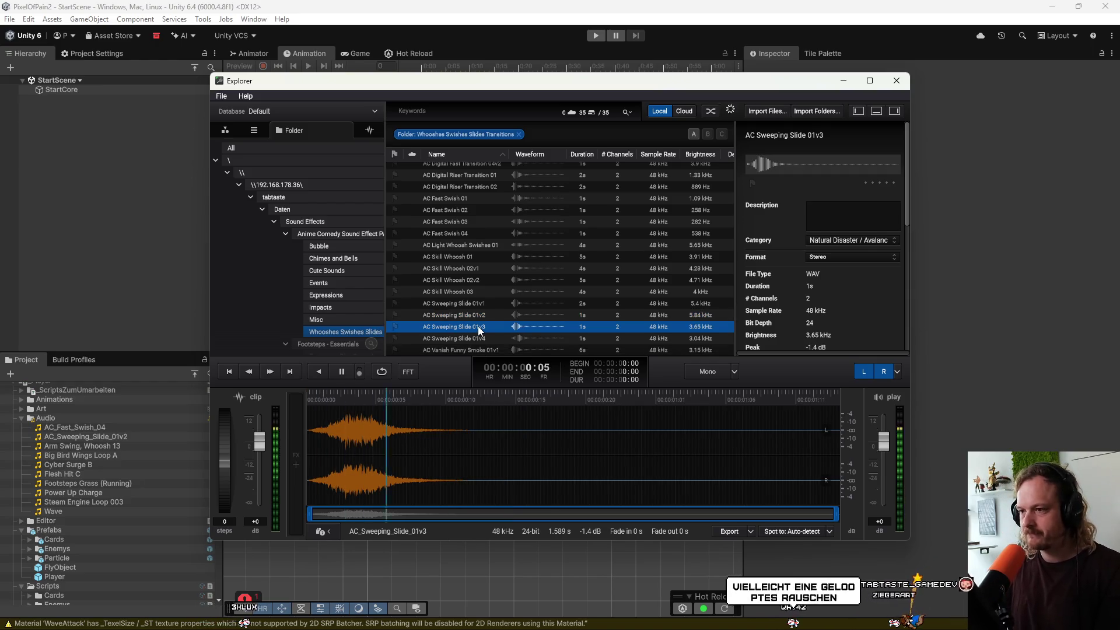
{"action": "key", "text": "End"}
{"action": "key", "text": "Down"}
{"action": "key", "text": "Down"}
{"action": "key", "text": "Down"}
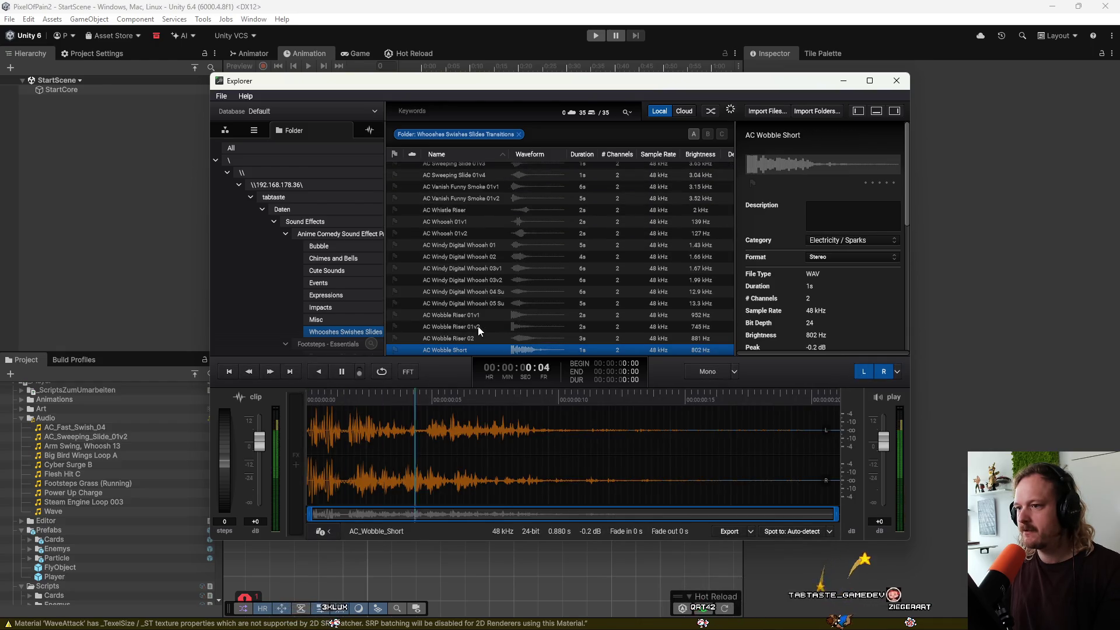
{"action": "key", "text": "Up"}
{"action": "key", "text": "Up"}
{"action": "key", "text": "Up"}
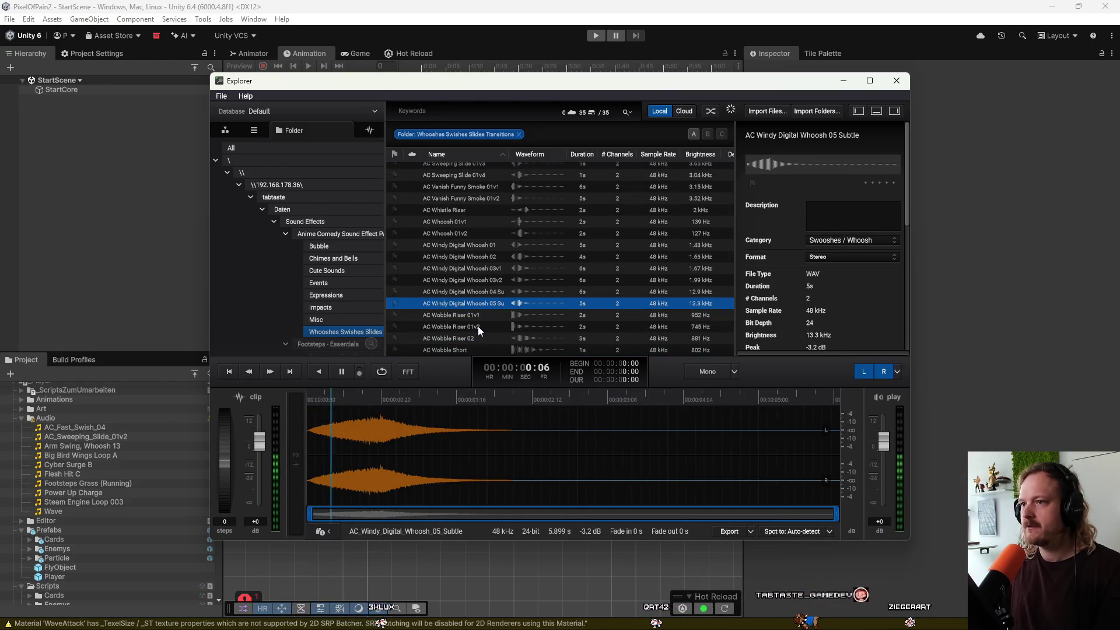
{"action": "key", "text": "Up"}
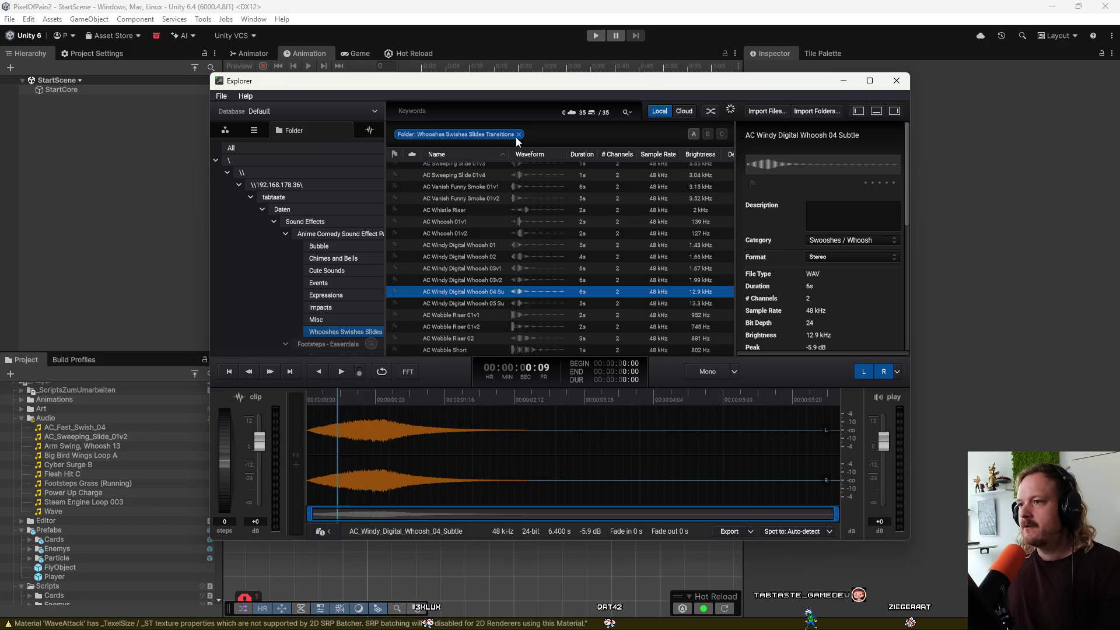
Remove the whooshes folder filter, list the tabtaste folder, and type 'loop' as a search.
{"action": "left_click", "coordinate": [517, 135]}
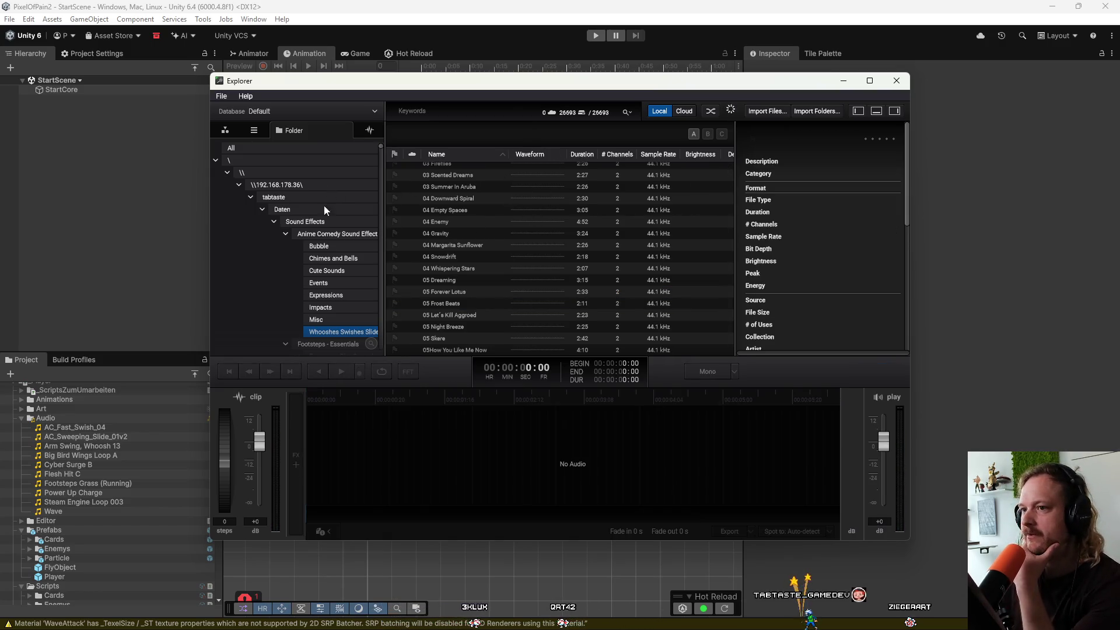
{"action": "left_click", "coordinate": [307, 205]}
{"action": "left_click", "coordinate": [310, 198]}
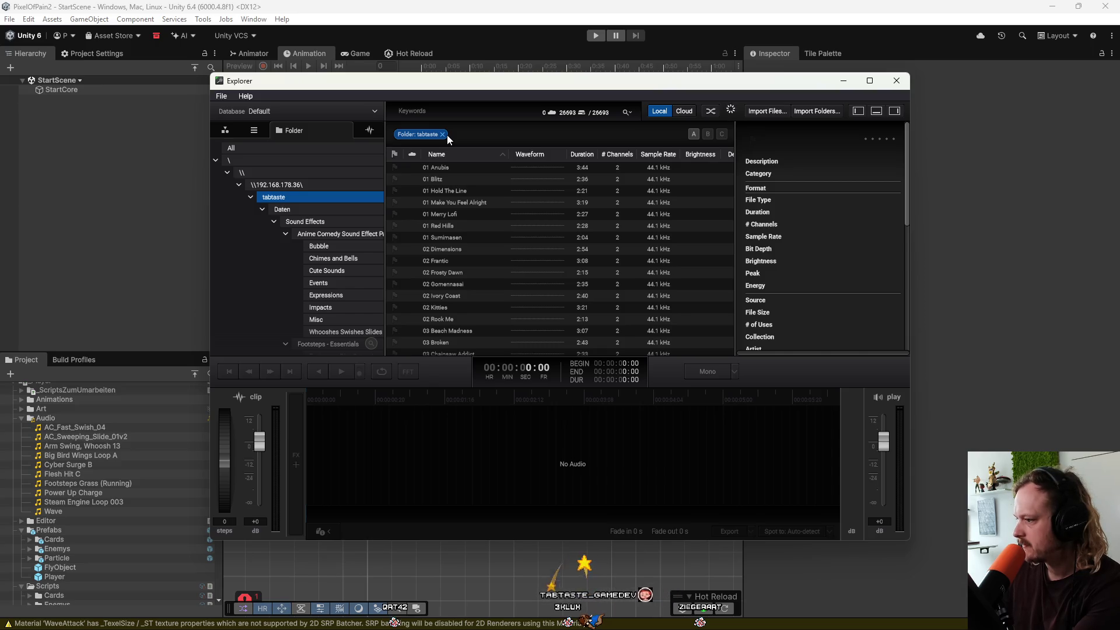
{"action": "type", "text": "loop"}
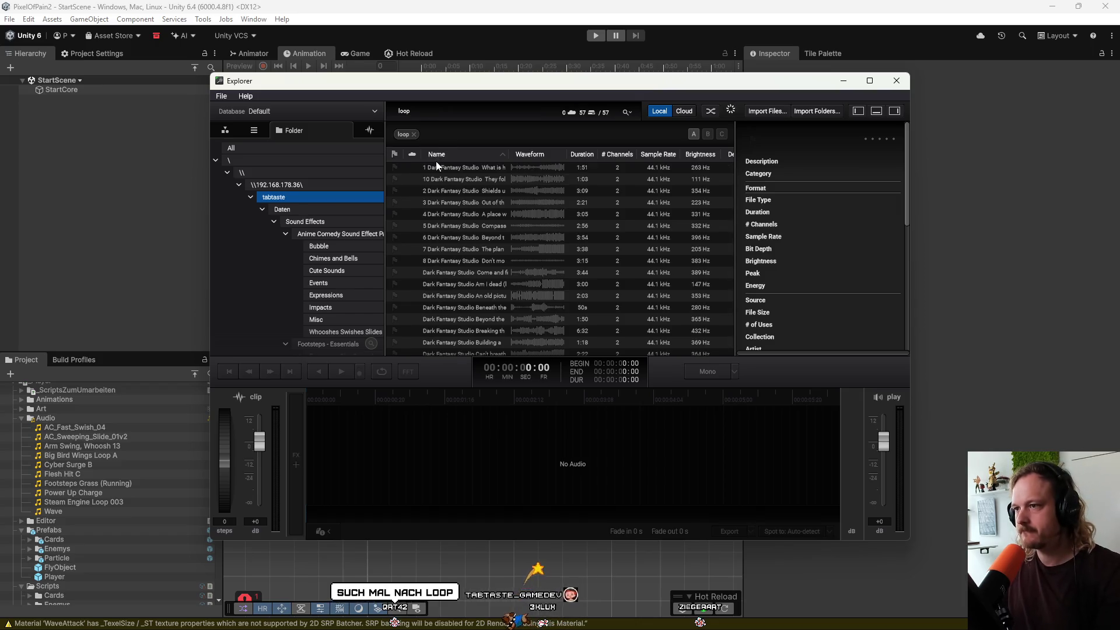
Audition the top 'loop' results, including the Shields up loop.
{"action": "left_click", "coordinate": [462, 169]}
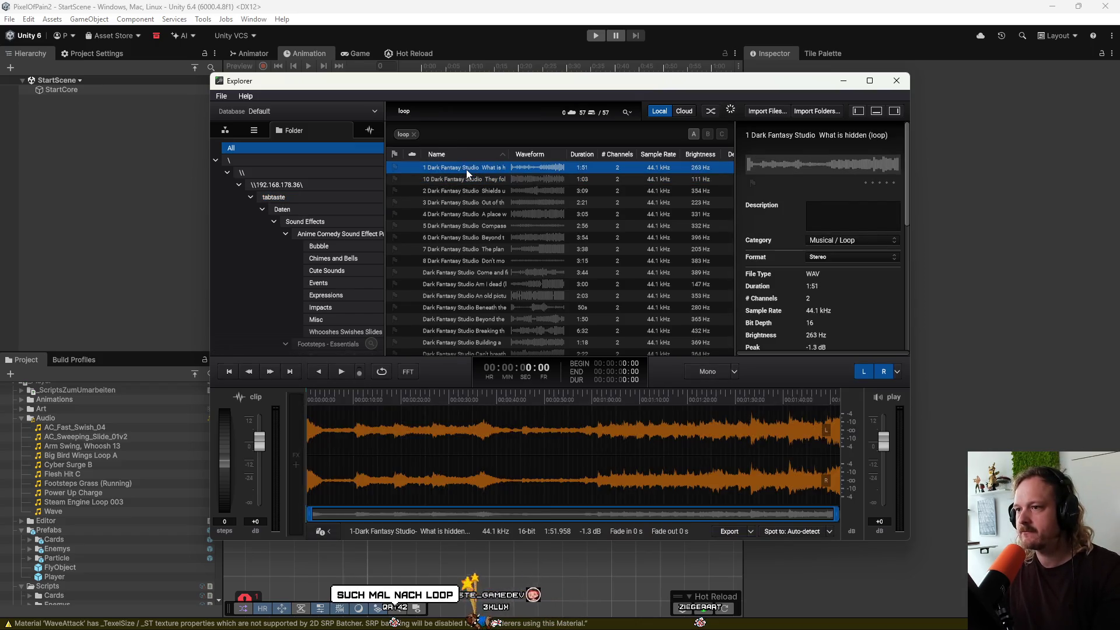
{"action": "key", "text": "Down"}
{"action": "key", "text": "Down"}
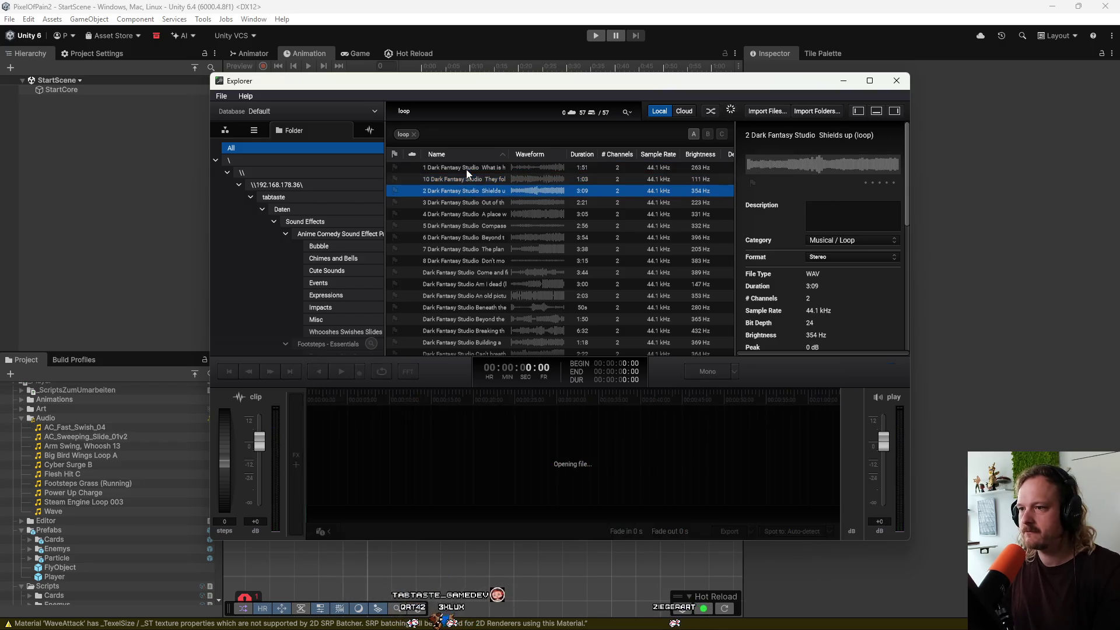
{"action": "key", "text": "Down"}
{"action": "key", "text": "Down"}
{"action": "key", "text": "Down"}
{"action": "key", "text": "Down"}
{"action": "key", "text": "Down"}
{"action": "key", "text": "Down"}
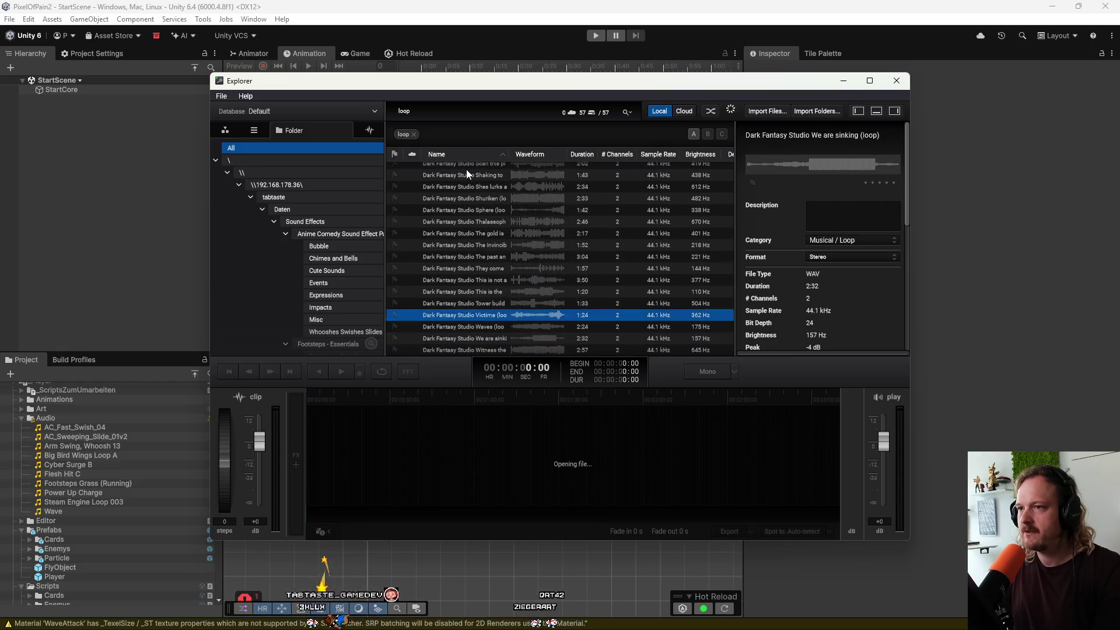
{"action": "key", "text": "Down"}
{"action": "key", "text": "Down"}
{"action": "key", "text": "Down"}
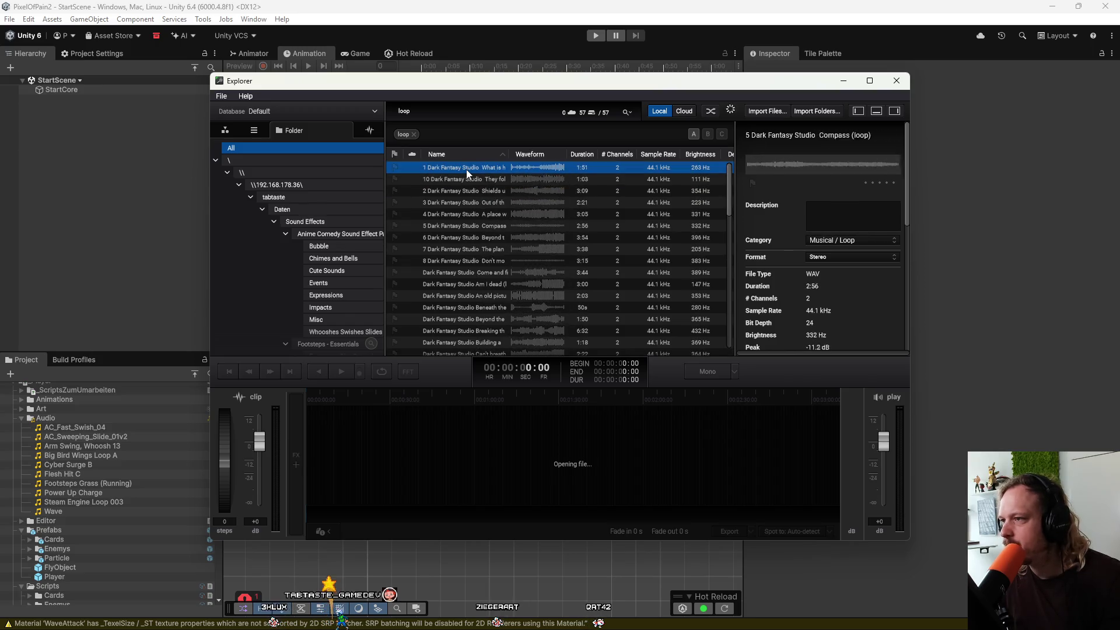
Clear the loop filter, filter to the root folder, and search for 'pop'.
{"action": "left_click", "coordinate": [415, 135]}
{"action": "left_click", "coordinate": [216, 158]}
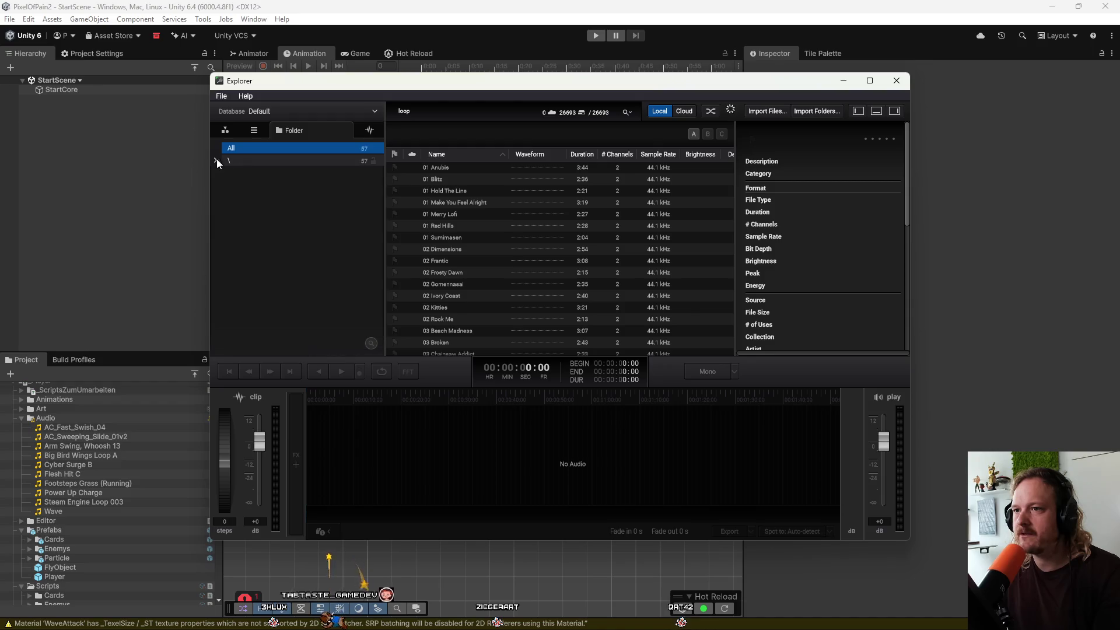
{"action": "left_click", "coordinate": [247, 160]}
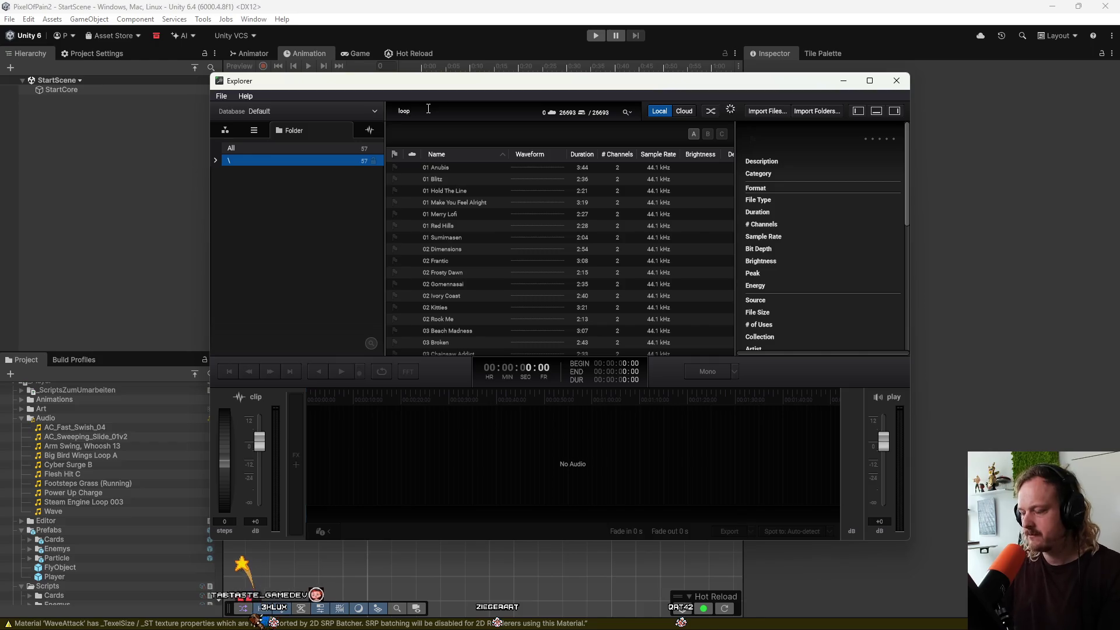
{"action": "key", "text": "BackSpace"}
{"action": "key", "text": "BackSpace"}
{"action": "key", "text": "BackSpace"}
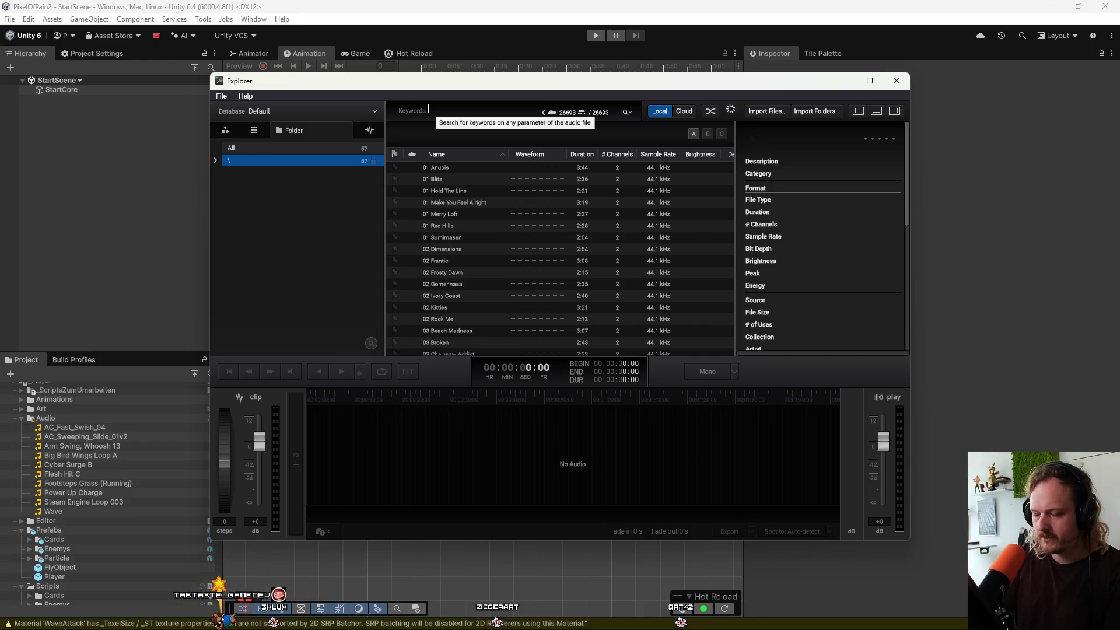
{"action": "type", "text": "loopp"}
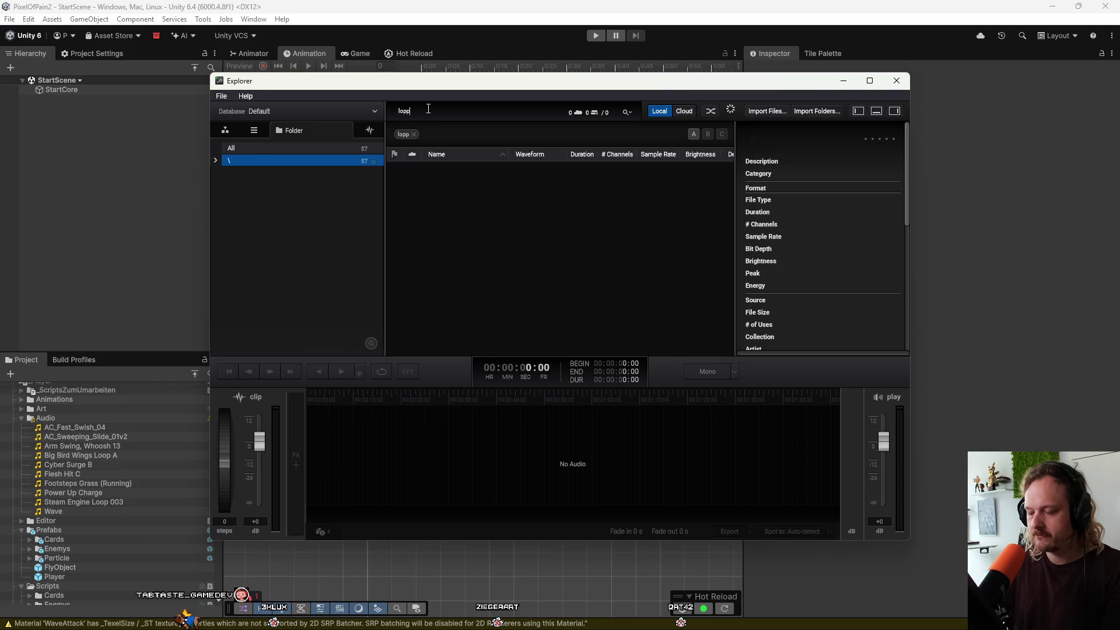
{"action": "type", "text": "op"}
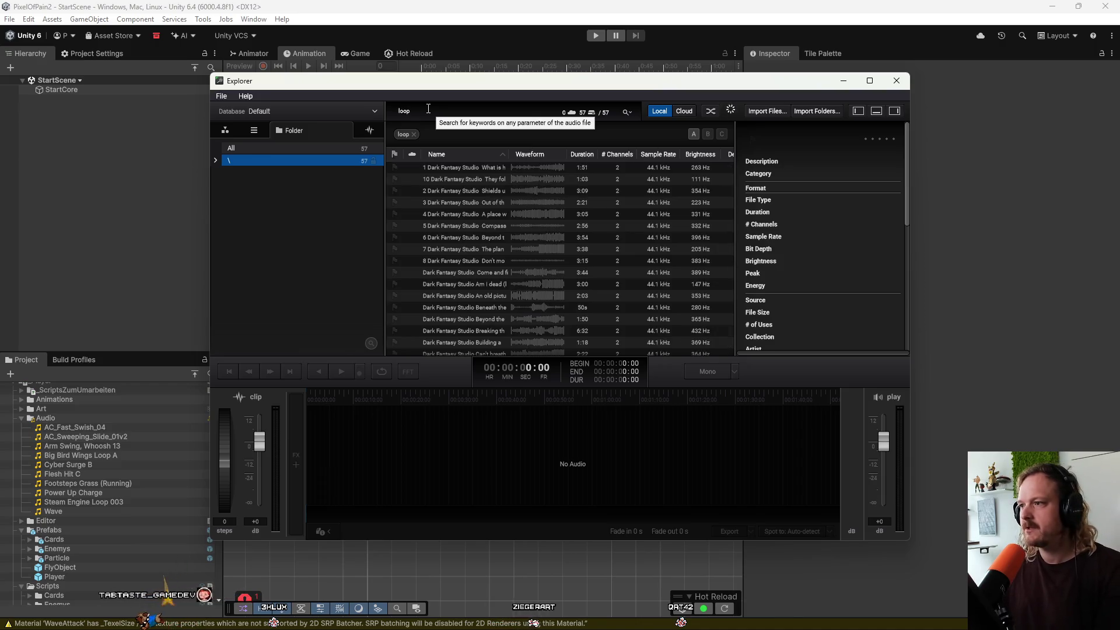
{"action": "scroll", "coordinate": [486, 258], "scroll_direction": "down", "scroll_amount": 10}
{"action": "scroll", "coordinate": [486, 259], "scroll_direction": "up", "scroll_amount": 10}
Search swooshes, preview Skill Whoosh 02v1 and Windy Digital Whoosh 02, then clear it and type 'loop'.
{"action": "double_click", "coordinate": [399, 111]}
{"action": "type", "text": "swoosh"}
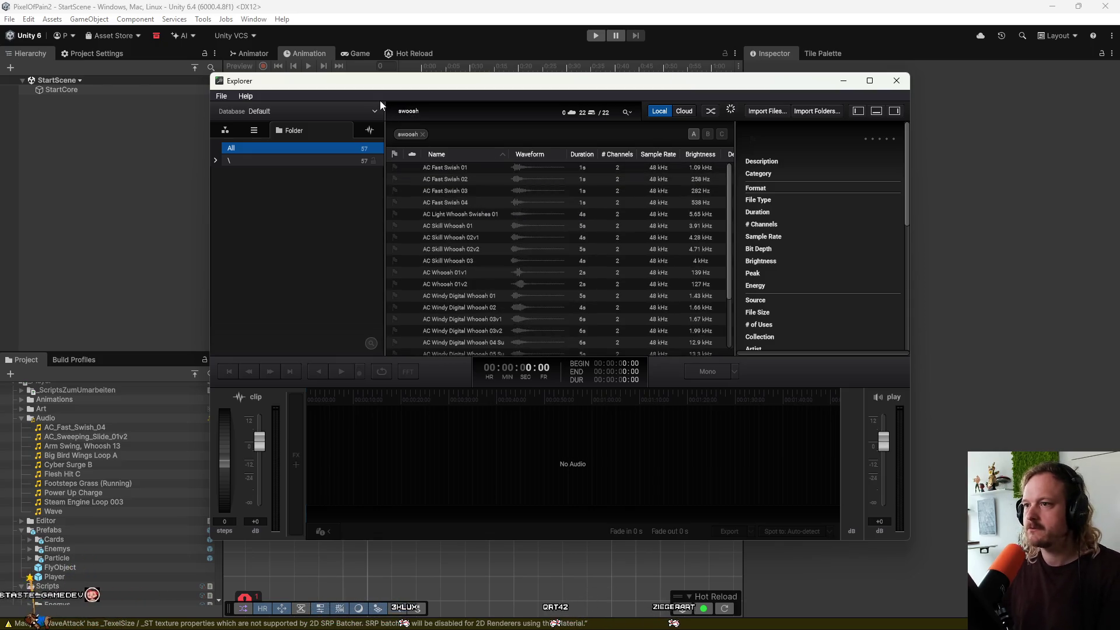
{"action": "left_click", "coordinate": [468, 167]}
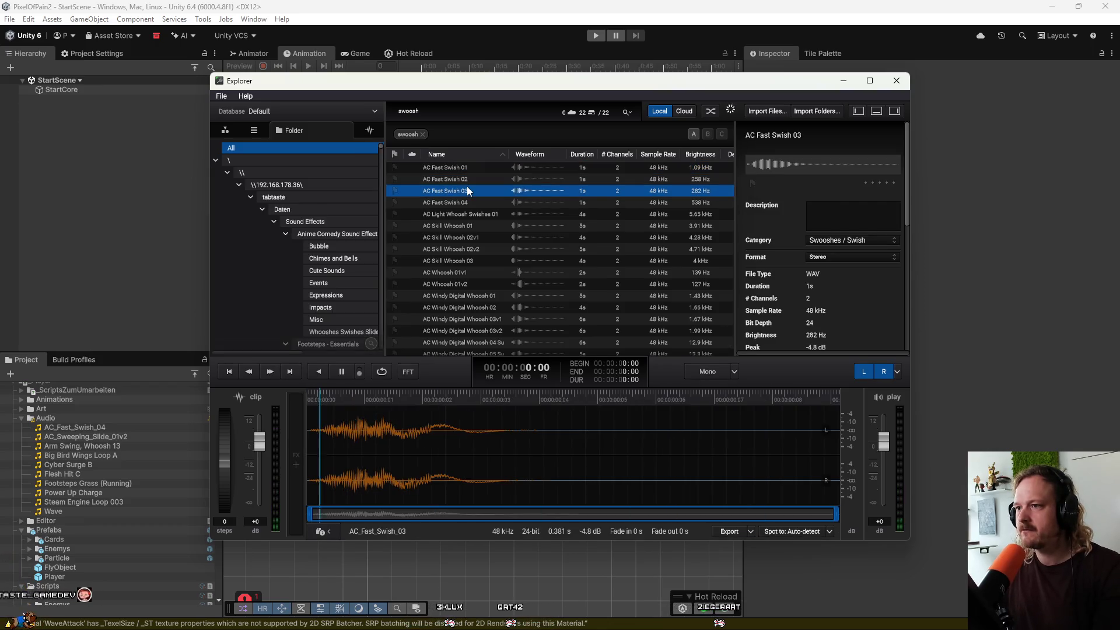
{"action": "left_click", "coordinate": [469, 179]}
{"action": "left_click", "coordinate": [473, 237]}
{"action": "left_click", "coordinate": [468, 308]}
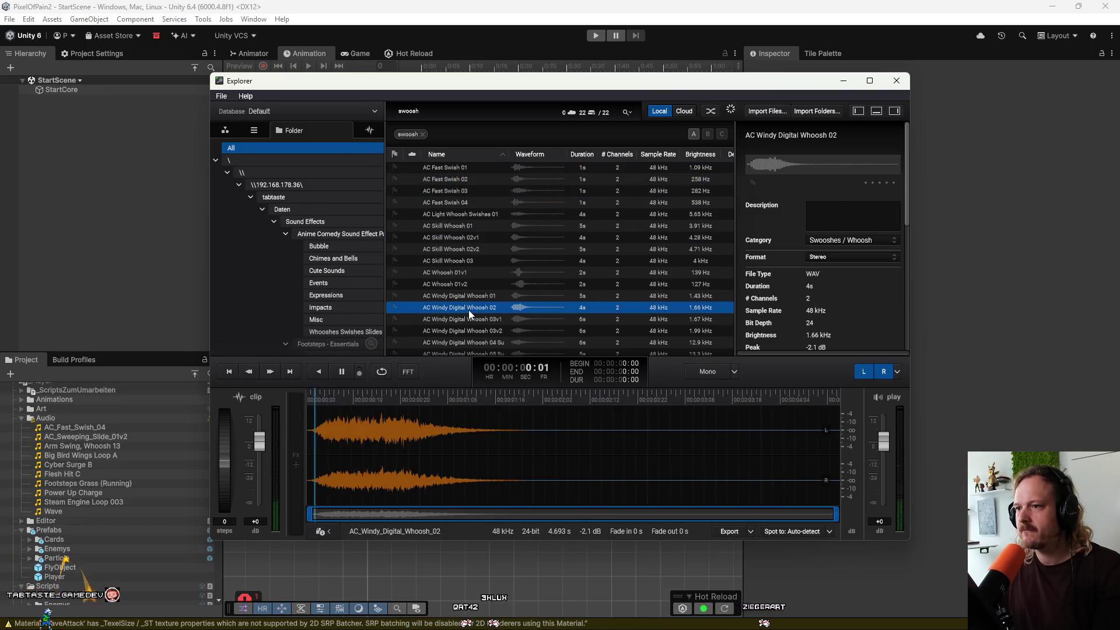
{"action": "left_click", "coordinate": [420, 135]}
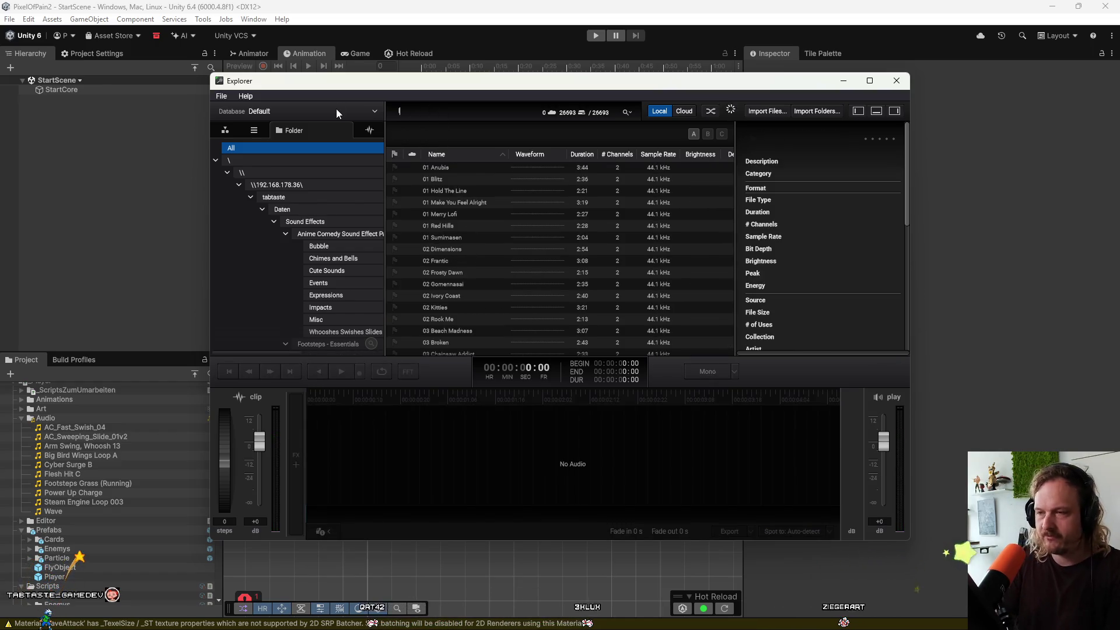
{"action": "type", "text": "loop"}
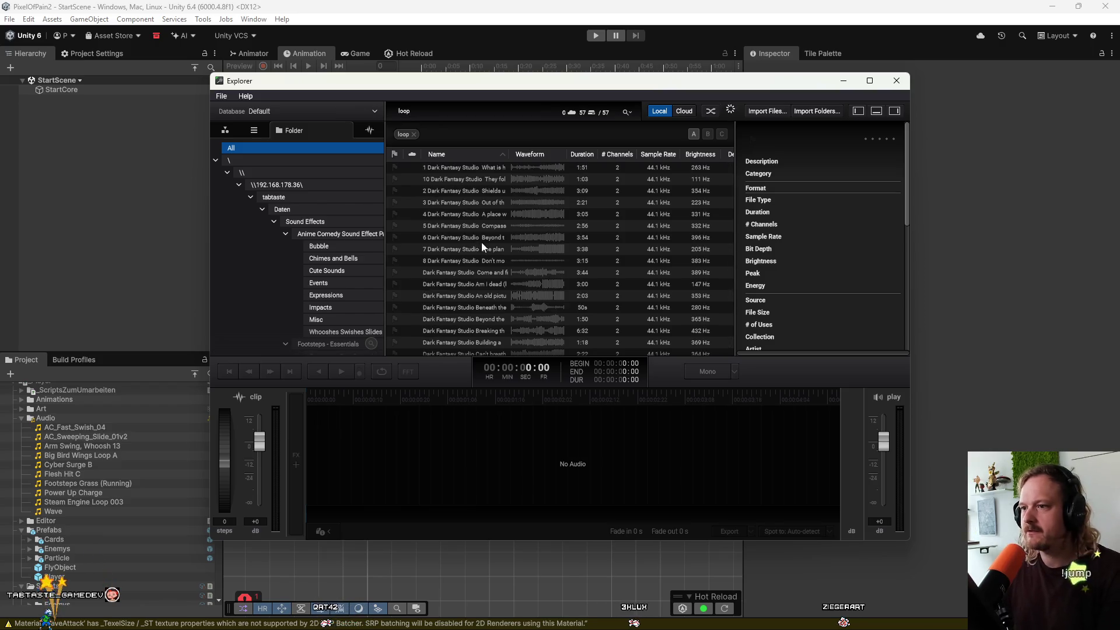
{"action": "scroll", "coordinate": [495, 251], "scroll_direction": "down", "scroll_amount": 10}
{"action": "scroll", "coordinate": [476, 244], "scroll_direction": "up", "scroll_amount": 10}
{"action": "scroll", "coordinate": [476, 244], "scroll_direction": "up", "scroll_amount": 4}
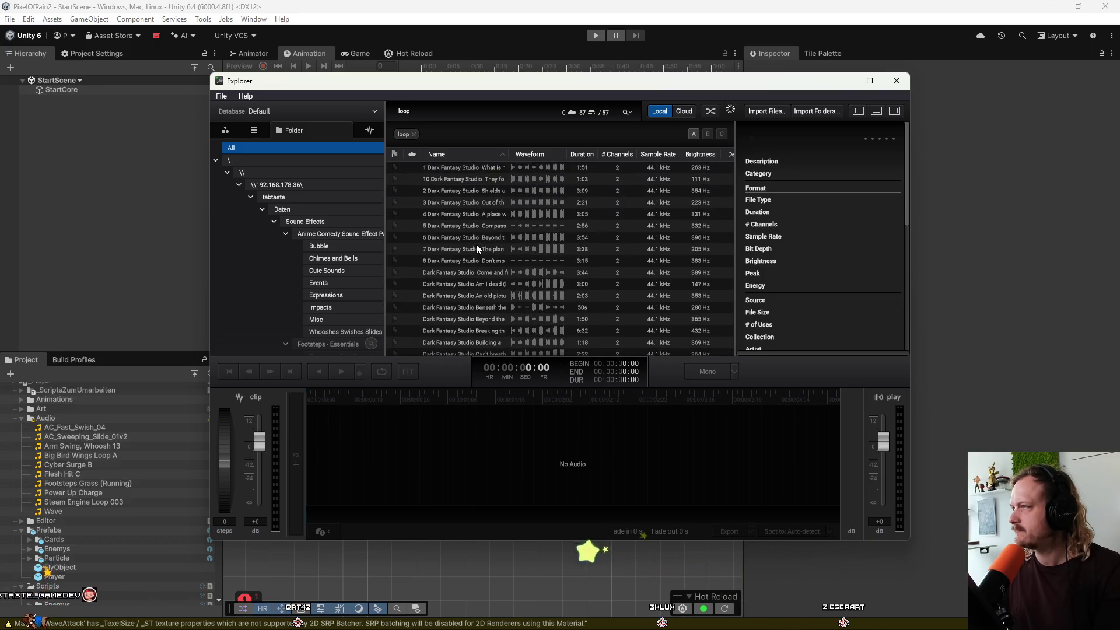
{"action": "left_click", "coordinate": [426, 135]}
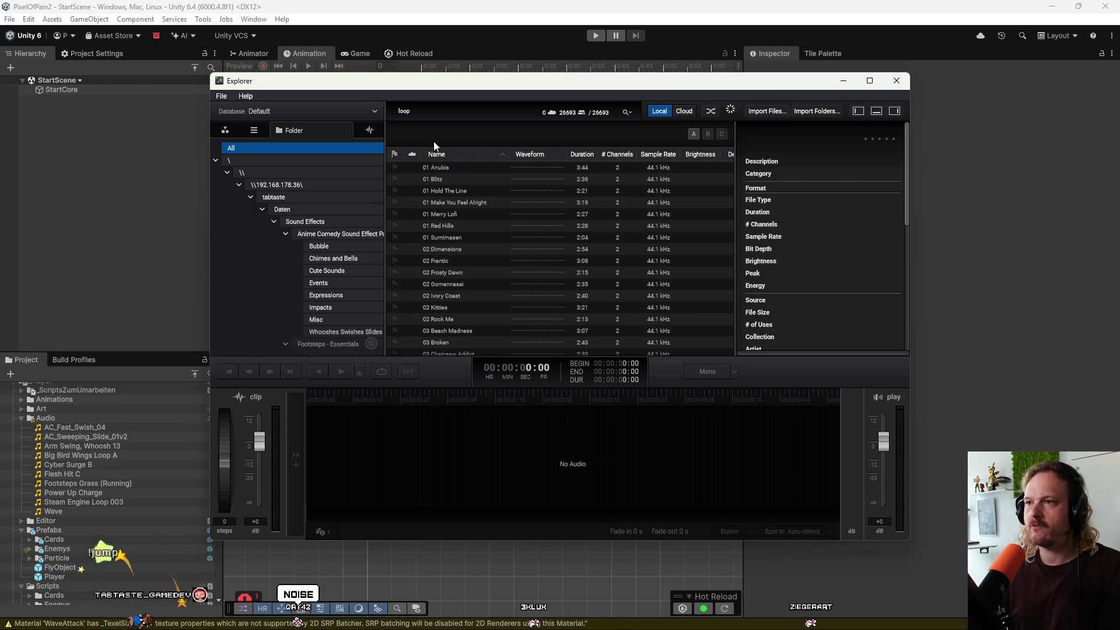
{"action": "key", "text": "BackSpace"}
{"action": "key", "text": "BackSpace"}
{"action": "key", "text": "BackSpace"}
{"action": "type", "text": "noise"}
{"action": "key", "text": "Return"}
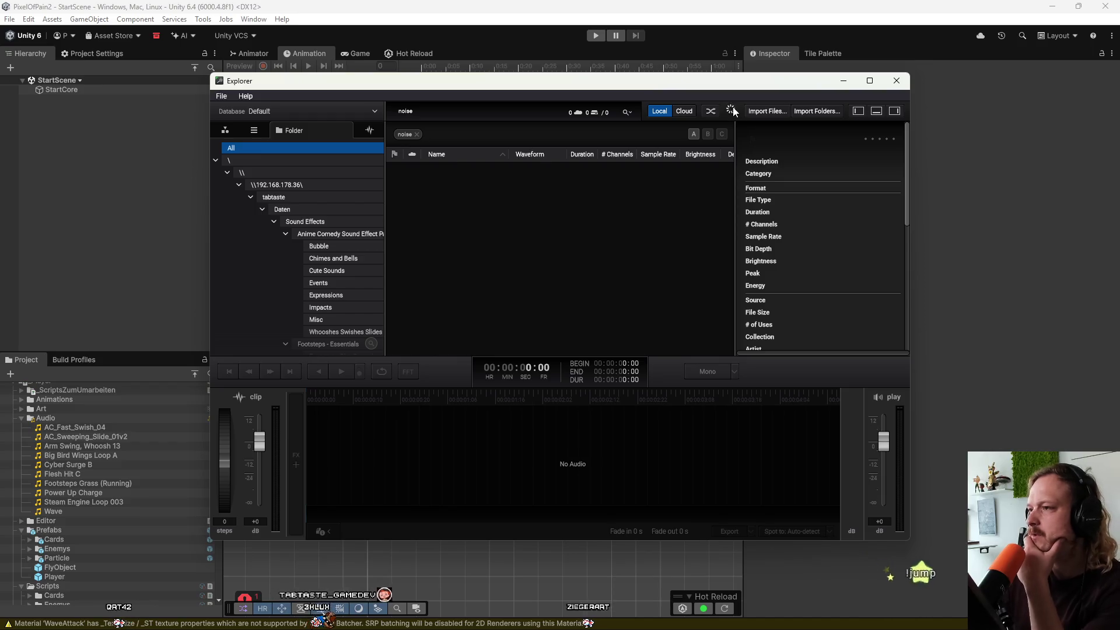
{"action": "mouse_move", "coordinate": [732, 113]}
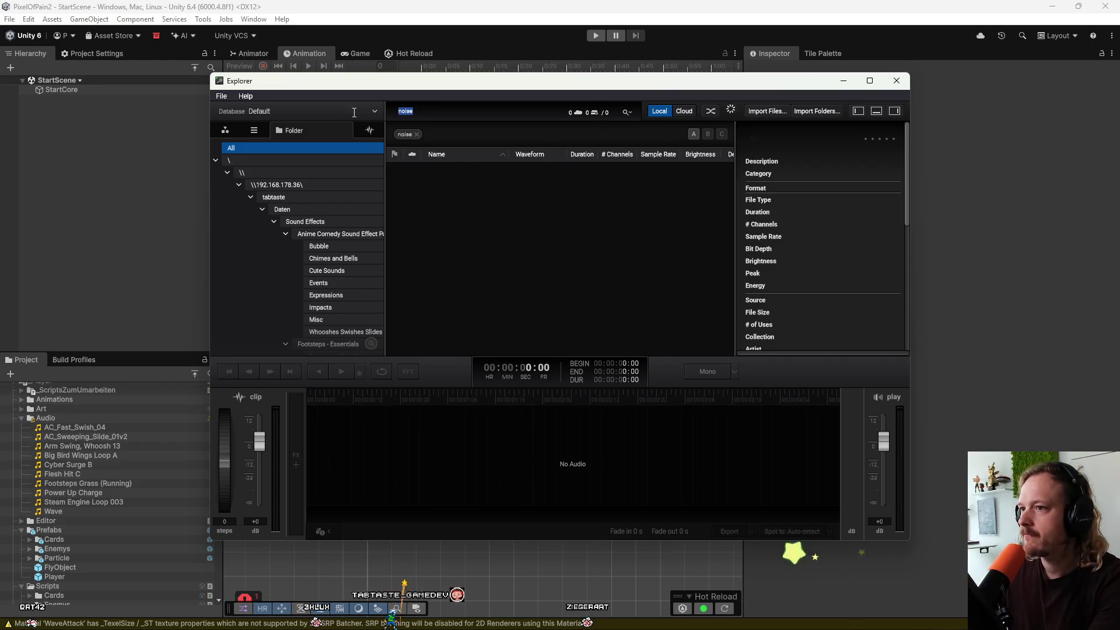
{"action": "key", "text": "BackSpace"}
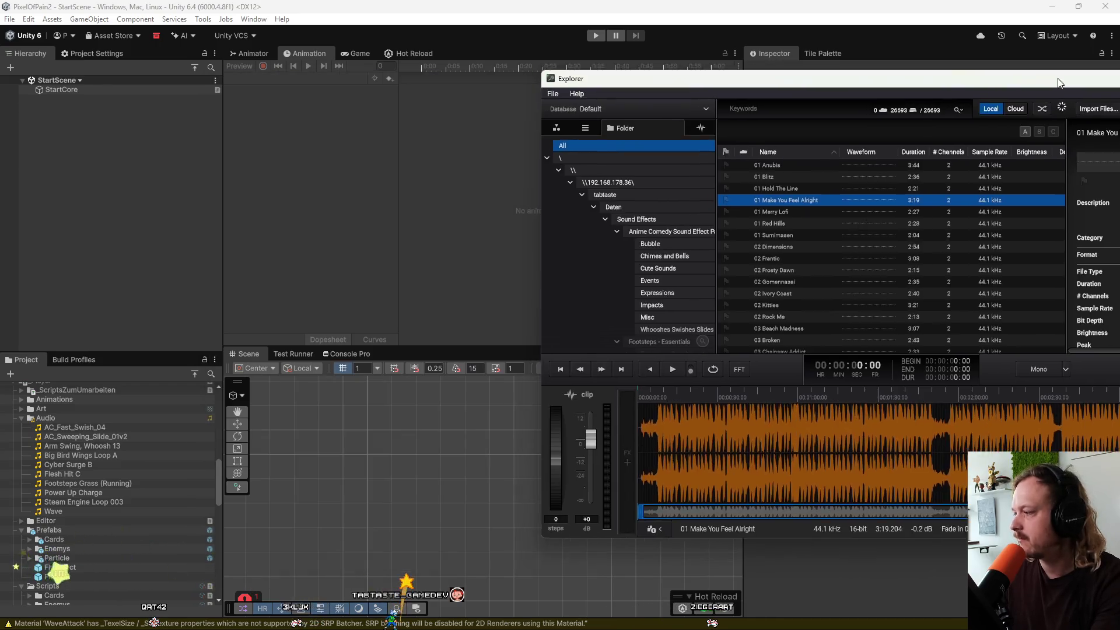
Hide the sound browser with Alt+Tab, bring it back, then hide it again.
{"action": "key", "text": "alt+Tab"}
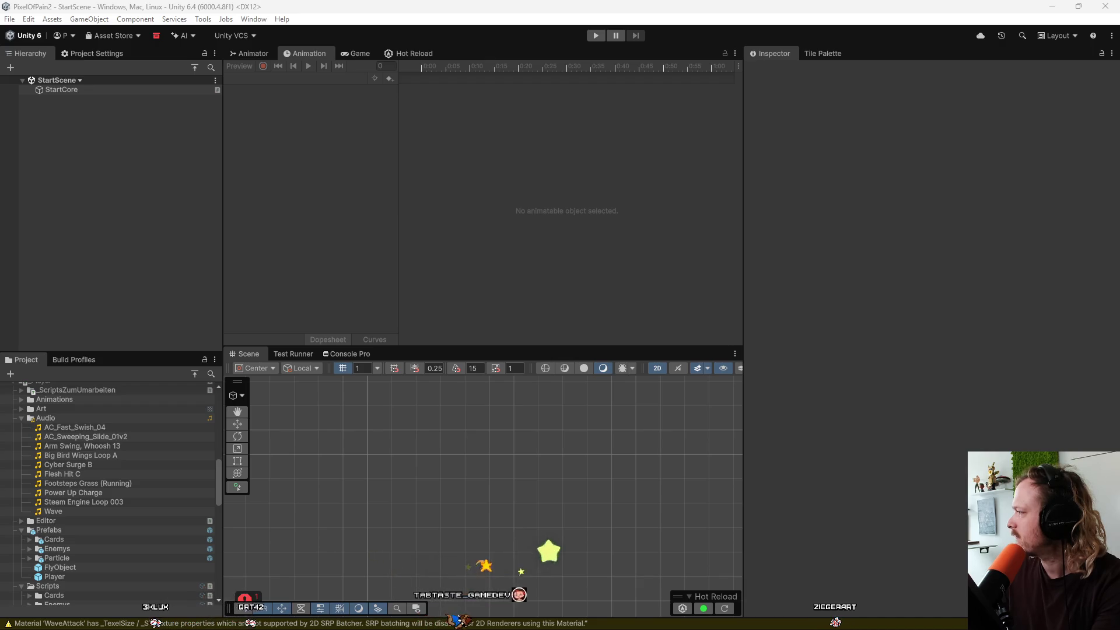
{"action": "key", "text": "alt+Tab"}
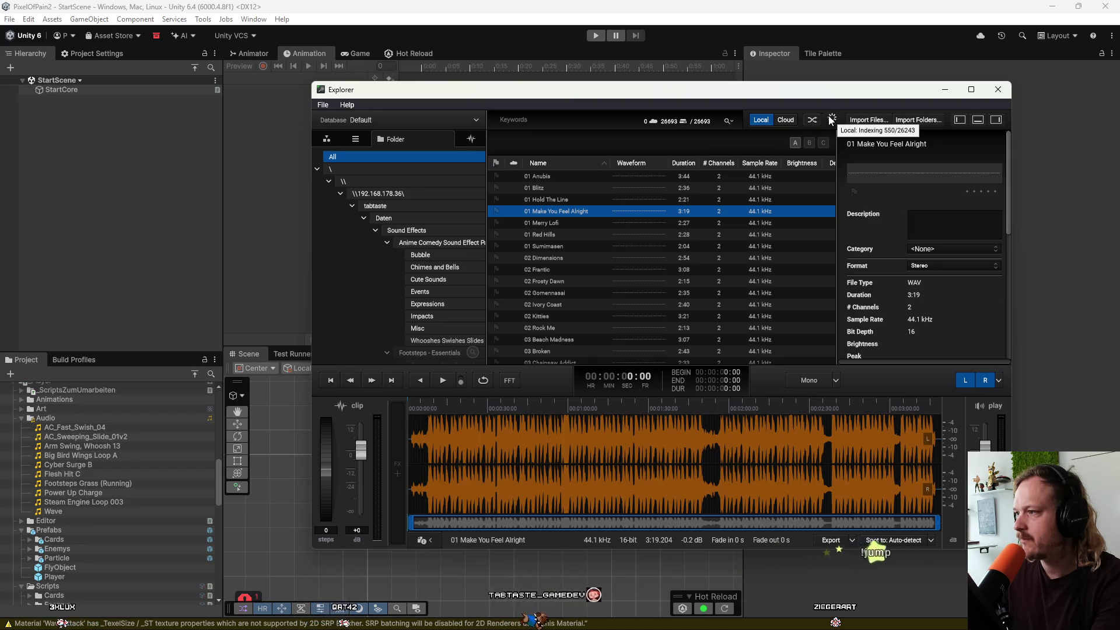
{"action": "key", "text": "alt+Tab"}
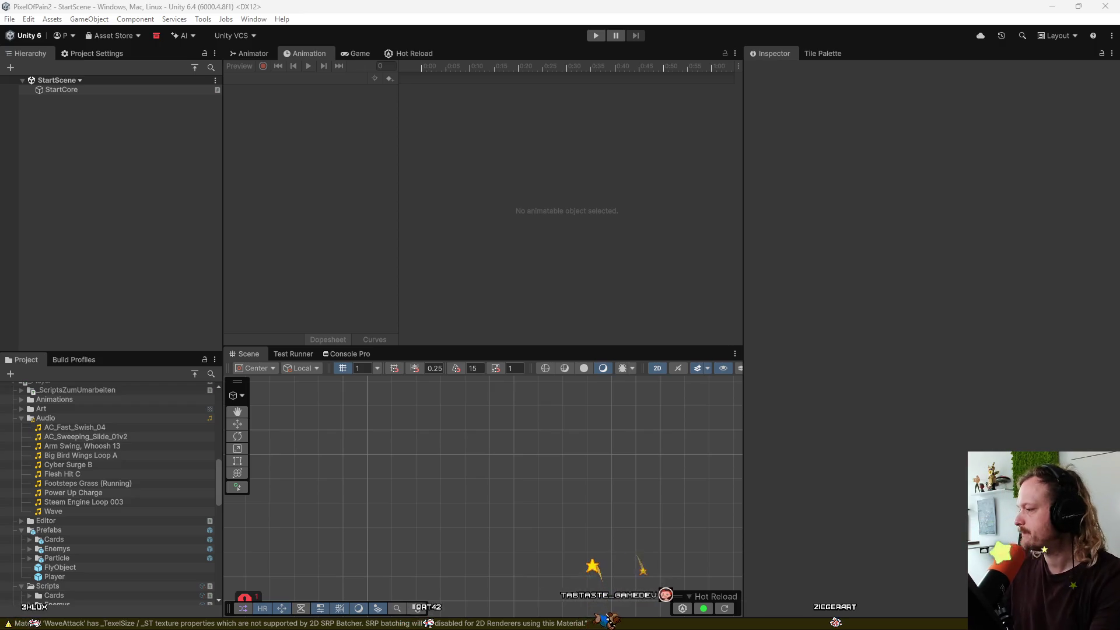
Google 'sfx maker' in Chrome and open the Bfxr result.
{"action": "mouse_move", "coordinate": [458, 594]}
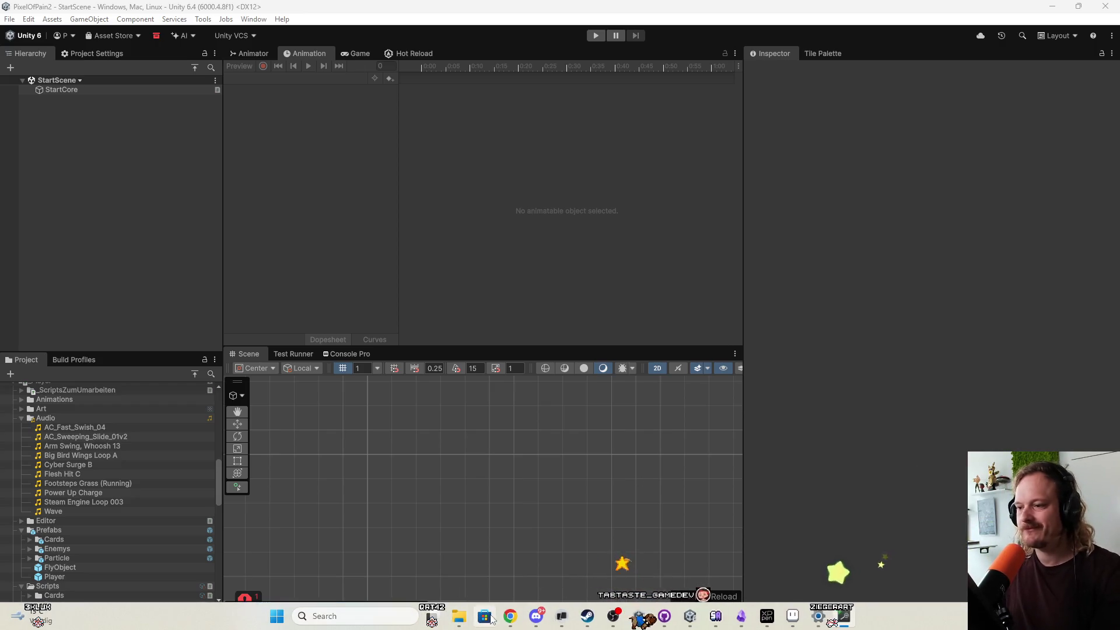
{"action": "left_click", "coordinate": [489, 618]}
{"action": "left_click", "coordinate": [700, 11]}
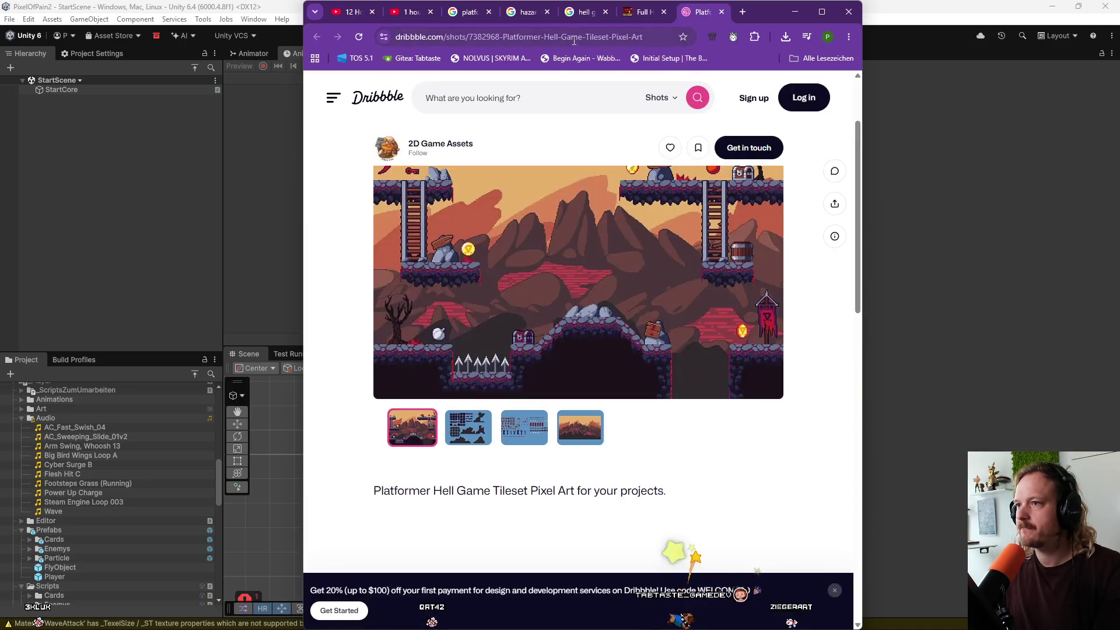
{"action": "left_click", "coordinate": [574, 38]}
{"action": "type", "text": "sfx maker"}
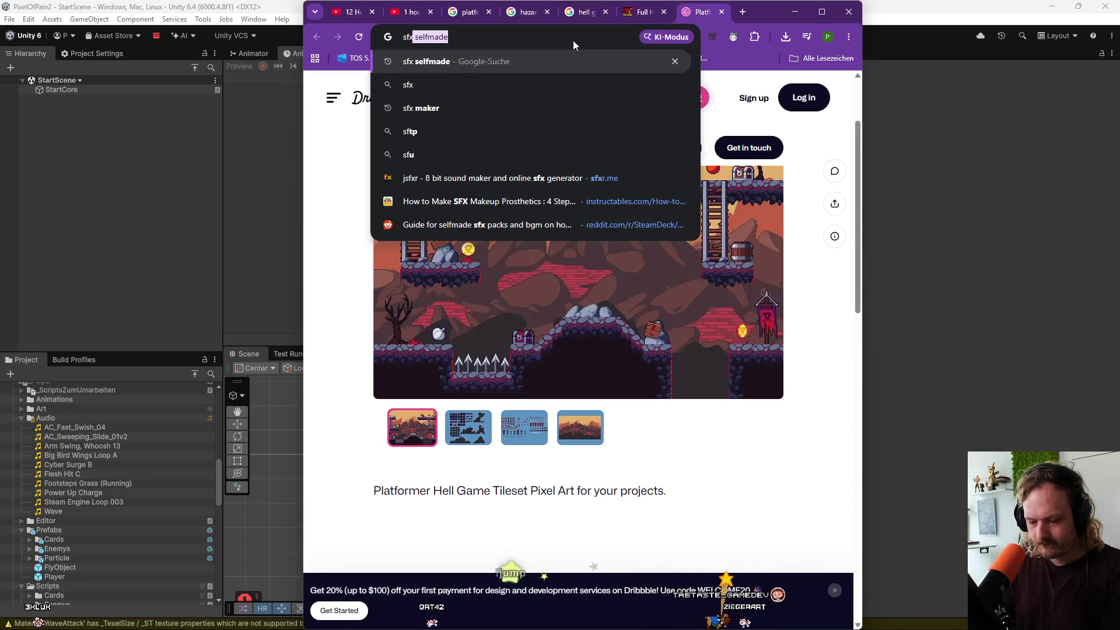
{"action": "key", "text": "Return"}
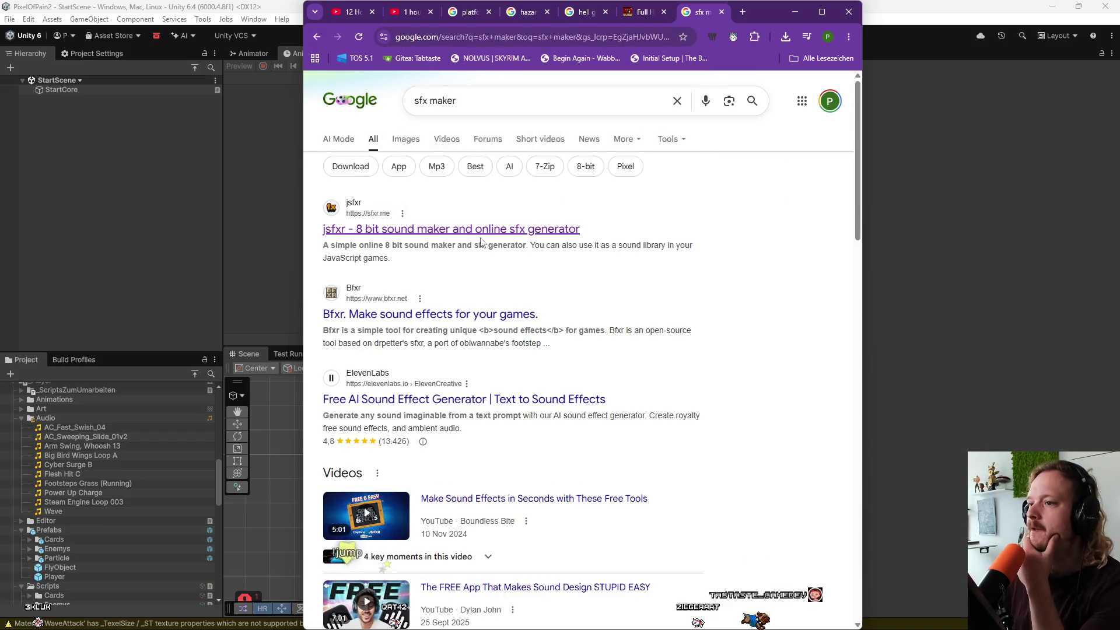
{"action": "left_click", "coordinate": [468, 311]}
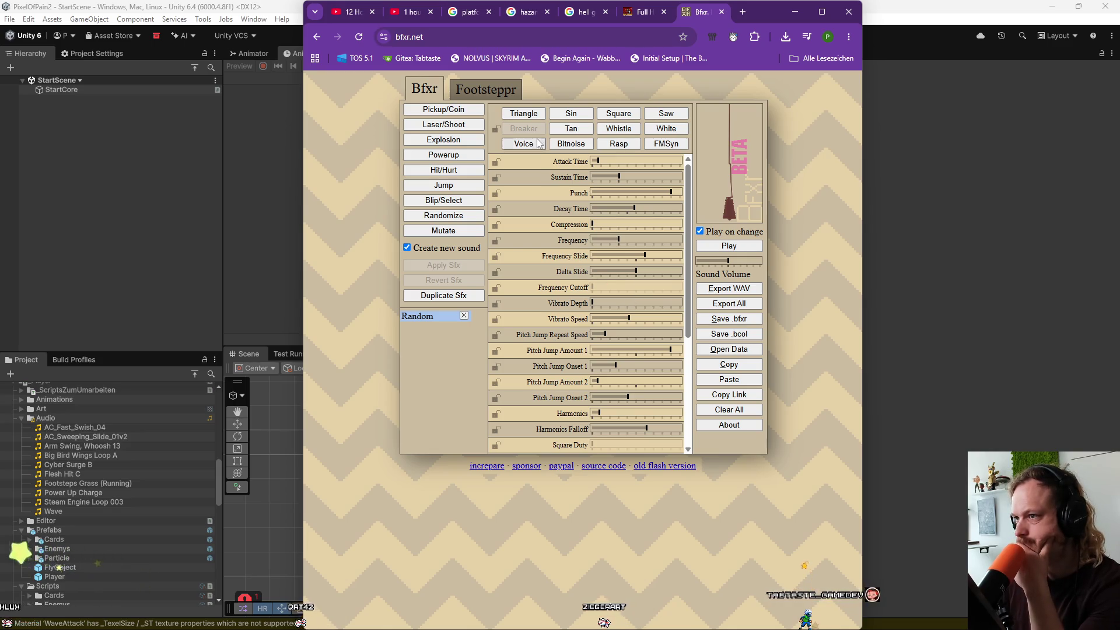
Look at the Footsteppr generator, then generate two new random sound effects on the Bfxr tab.
{"action": "left_click", "coordinate": [480, 92]}
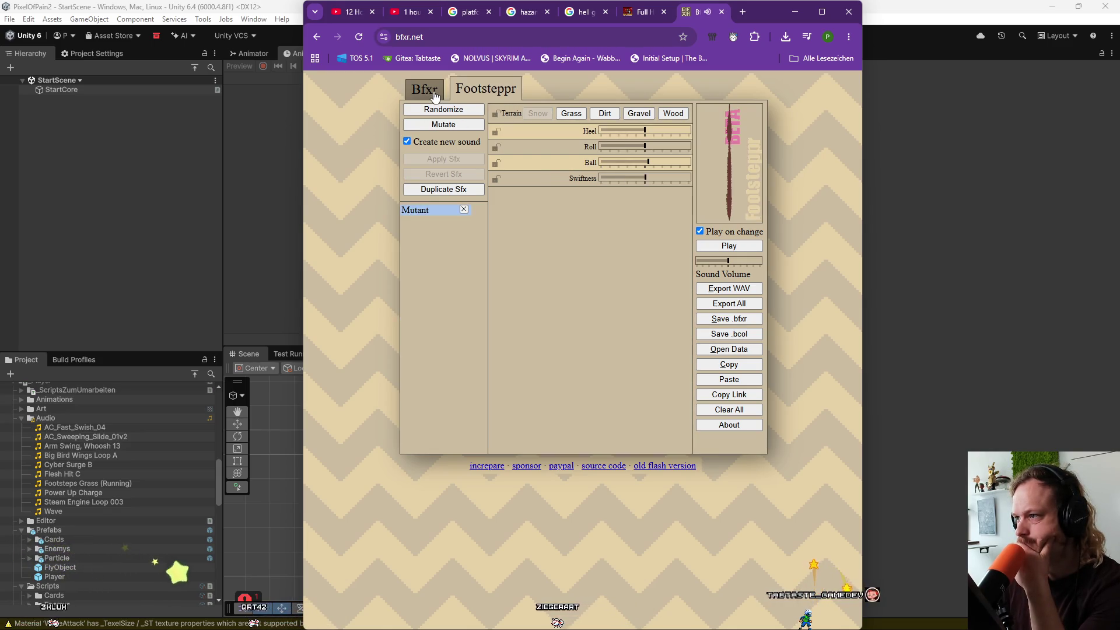
{"action": "left_click", "coordinate": [436, 98]}
{"action": "left_click", "coordinate": [463, 94]}
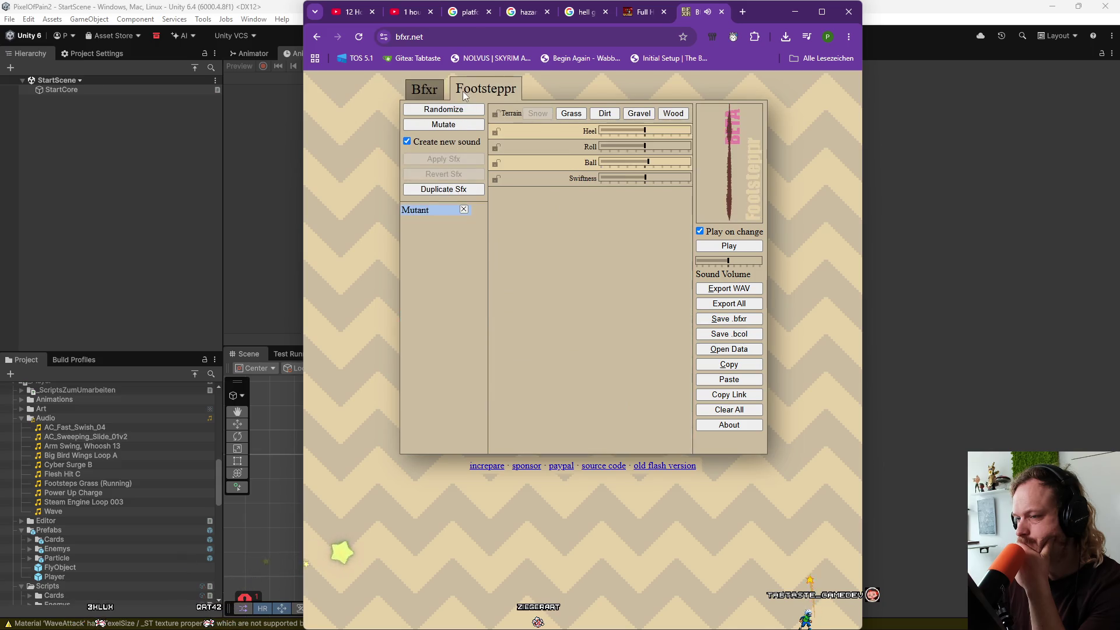
{"action": "left_click", "coordinate": [424, 89]}
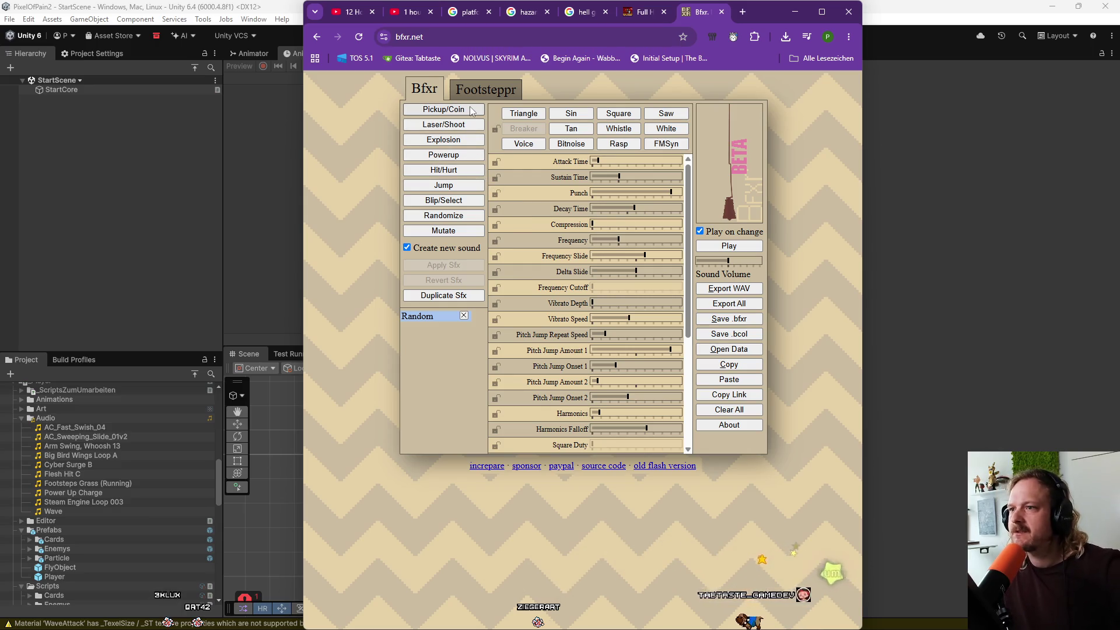
{"action": "left_click", "coordinate": [454, 230]}
{"action": "left_click", "coordinate": [454, 229]}
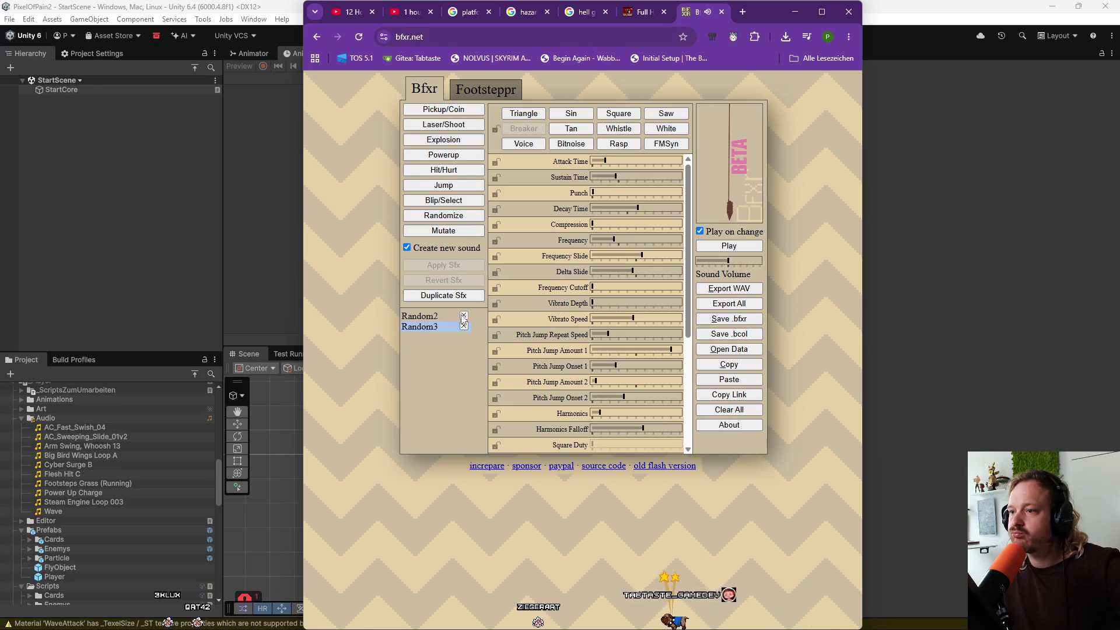
Search Google for 'sfx loop maker'.
{"action": "left_click", "coordinate": [478, 29]}
{"action": "type", "text": "sfx"}
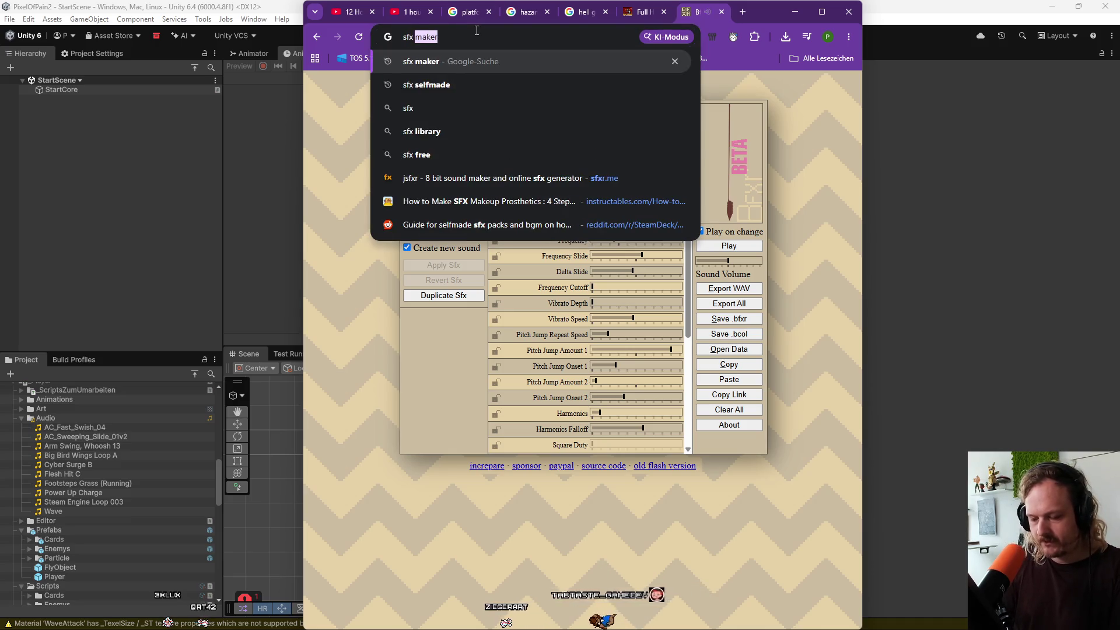
{"action": "type", "text": " loop mak"}
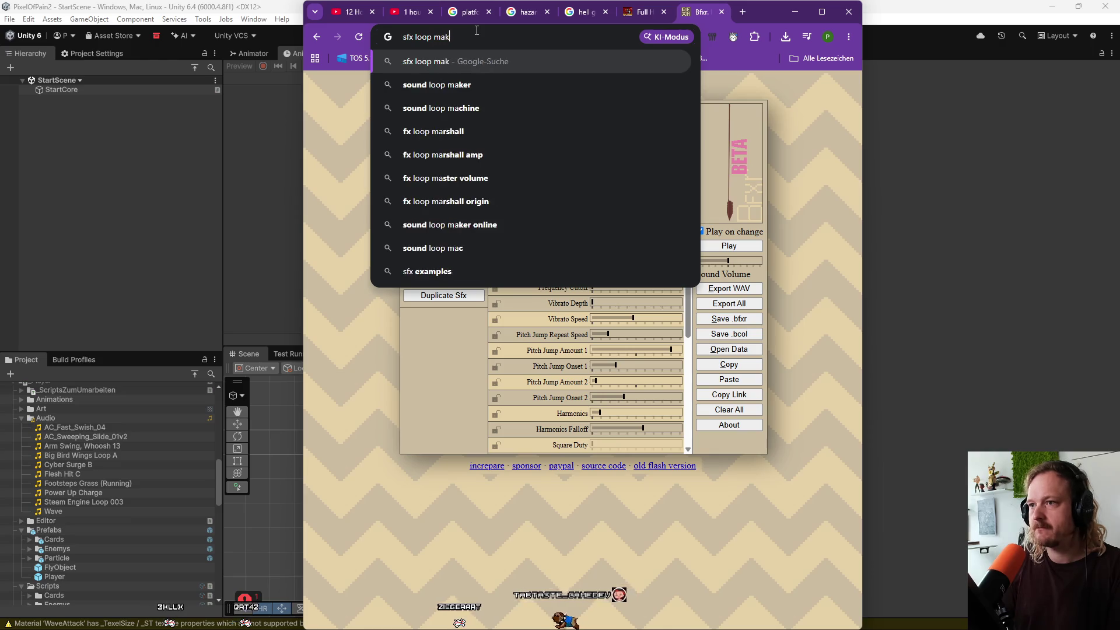
{"action": "type", "text": "er"}
{"action": "key", "text": "Return"}
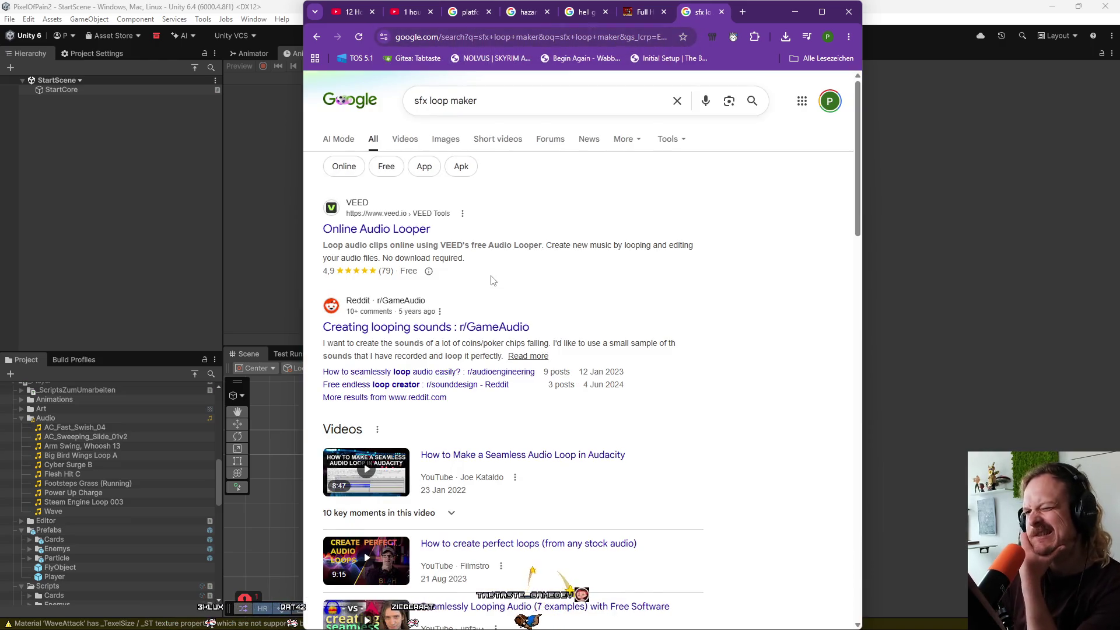
Open and read the r/GameAudio 'Creating looping sounds' thread.
{"action": "left_click", "coordinate": [466, 327]}
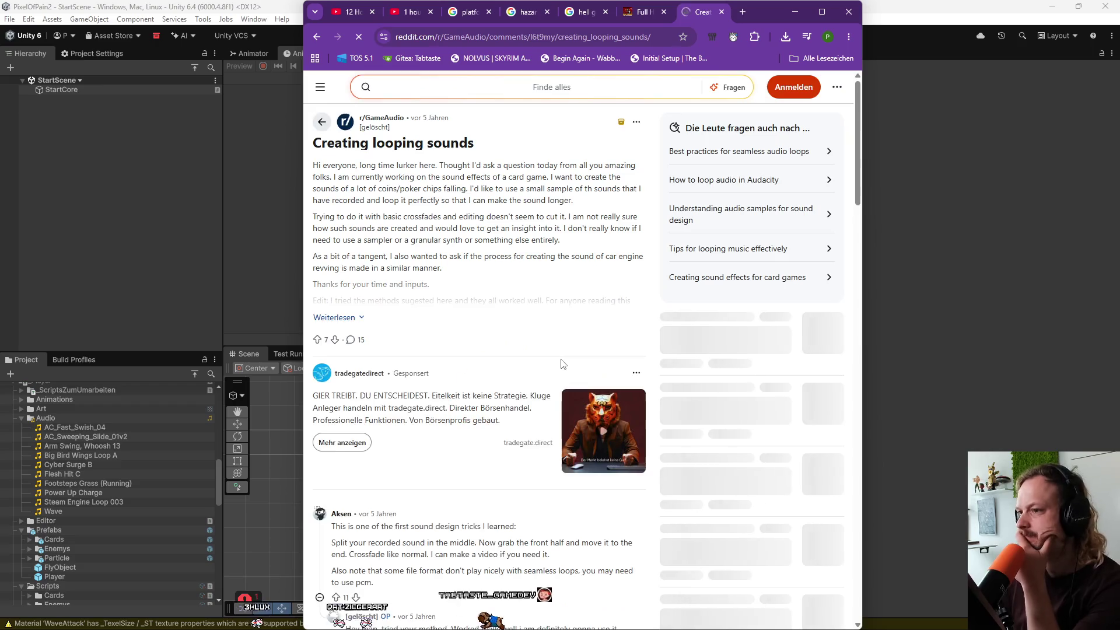
{"action": "scroll", "coordinate": [561, 363], "scroll_direction": "down", "scroll_amount": 4}
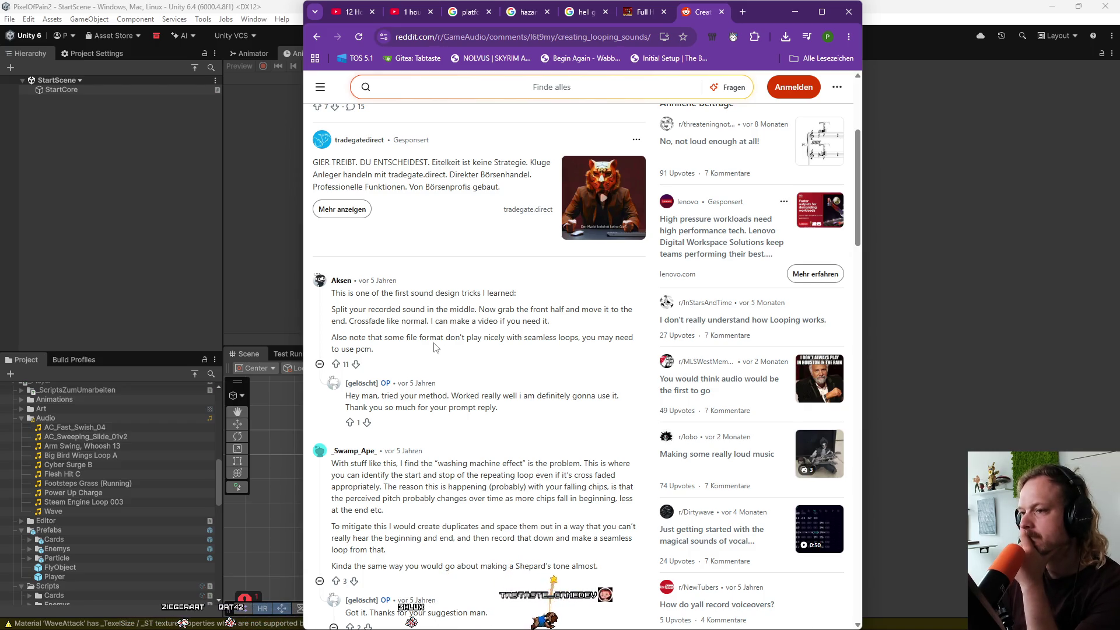
{"action": "scroll", "coordinate": [434, 347], "scroll_direction": "up", "scroll_amount": 1}
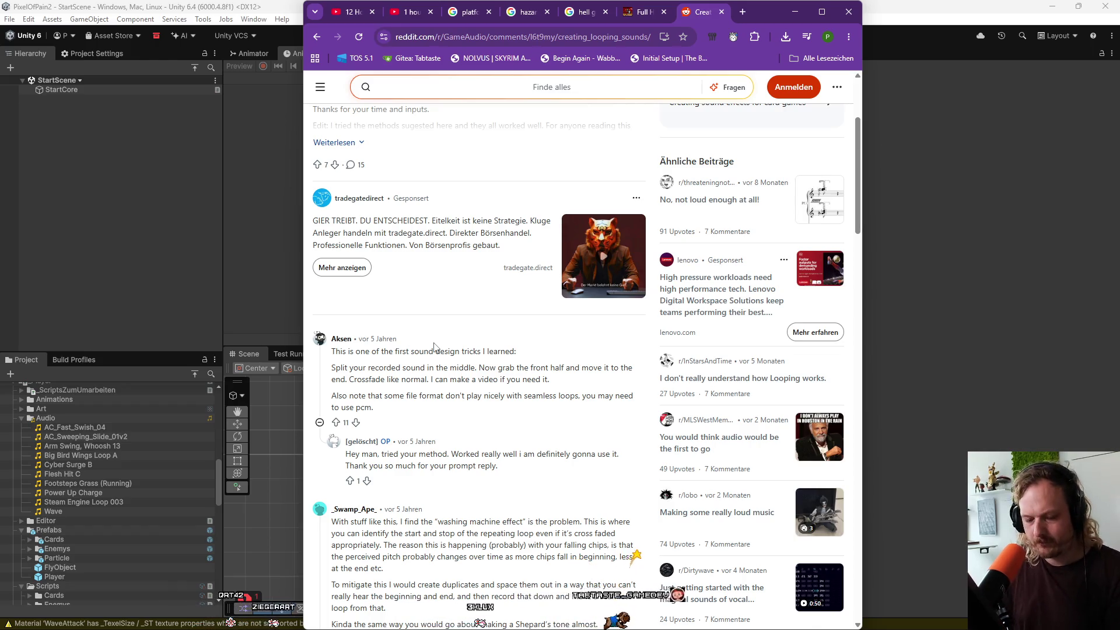
{"action": "key", "text": "super"}
Search the web for 'audacity' in a new tab and open the Audacity website.
{"action": "type", "text": "audio"}
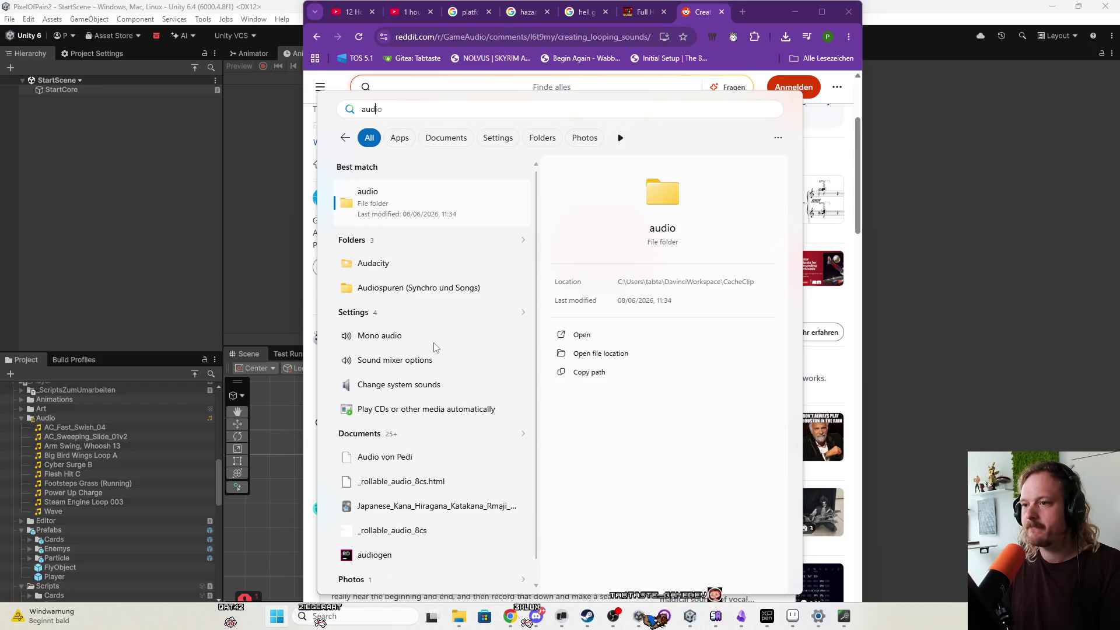
{"action": "key", "text": "BackSpace"}
{"action": "key", "text": "BackSpace"}
{"action": "key", "text": "BackSpace"}
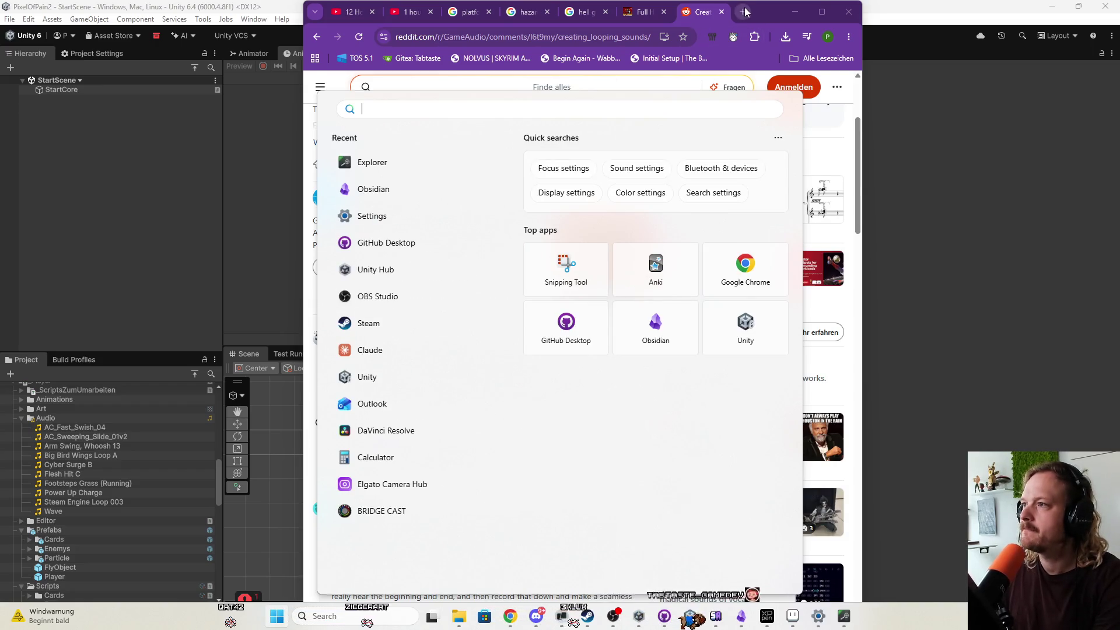
{"action": "left_click", "coordinate": [744, 12]}
{"action": "type", "text": "audacity"}
{"action": "key", "text": "Return"}
{"action": "left_click", "coordinate": [562, 203]}
Start the Audacity download, then return from the audio.com tour to the Audacity homepage.
{"action": "left_click", "coordinate": [377, 299]}
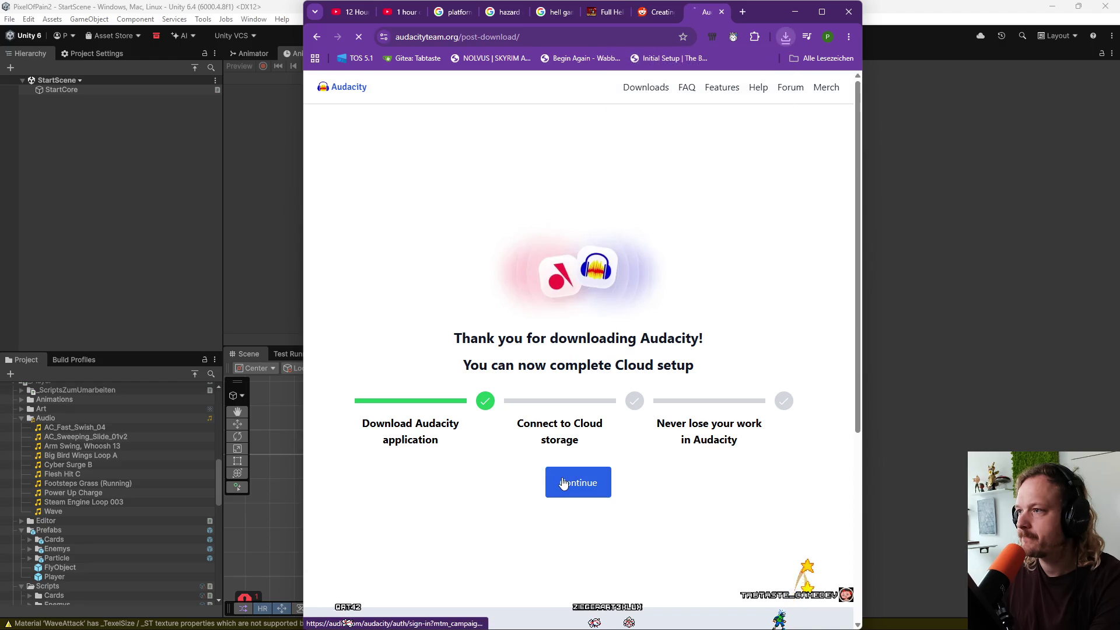
{"action": "left_click", "coordinate": [563, 483]}
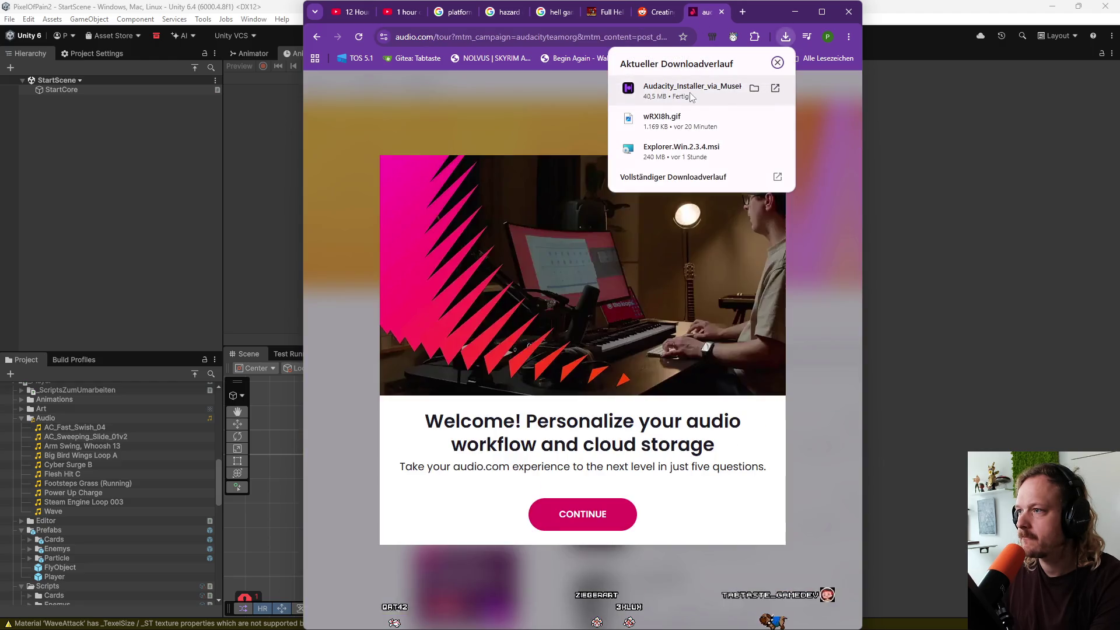
{"action": "left_click", "coordinate": [818, 96]}
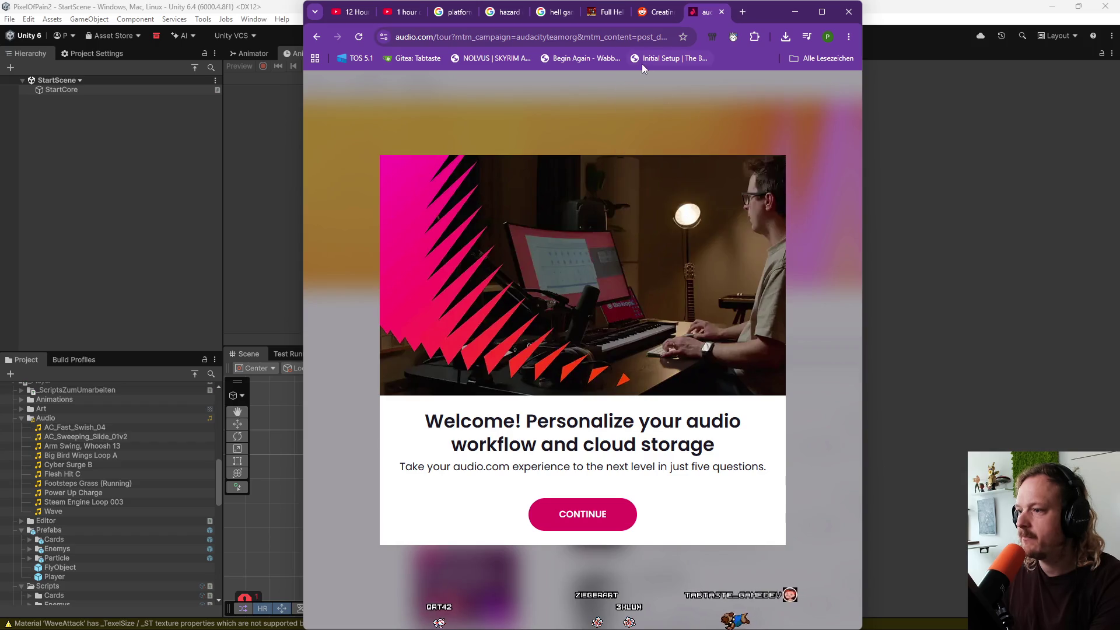
{"action": "left_click", "coordinate": [314, 36]}
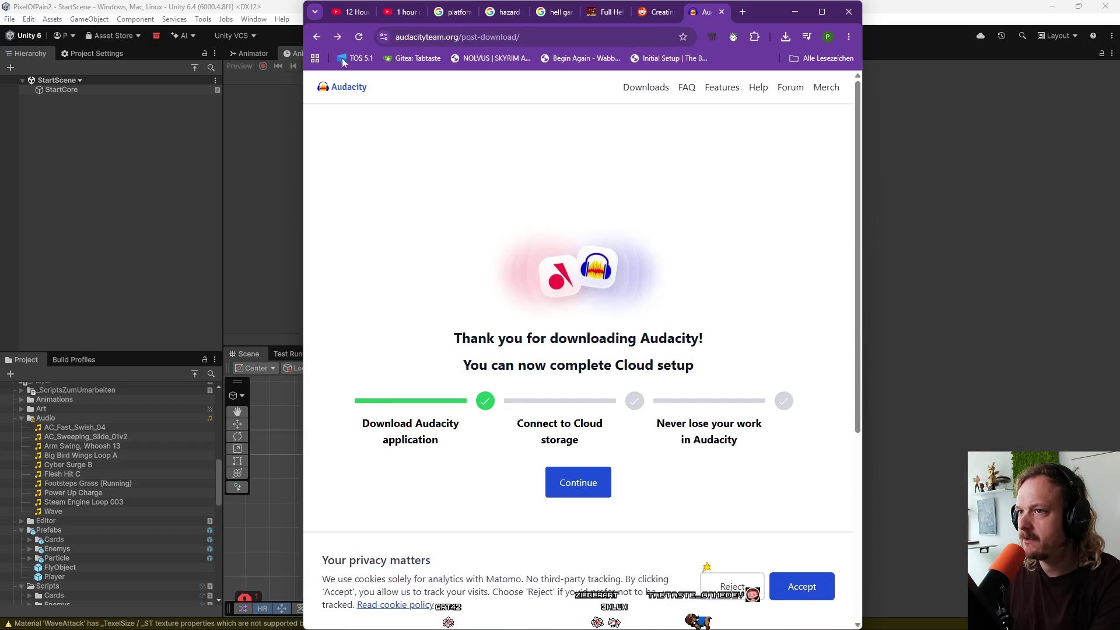
{"action": "left_click", "coordinate": [315, 37]}
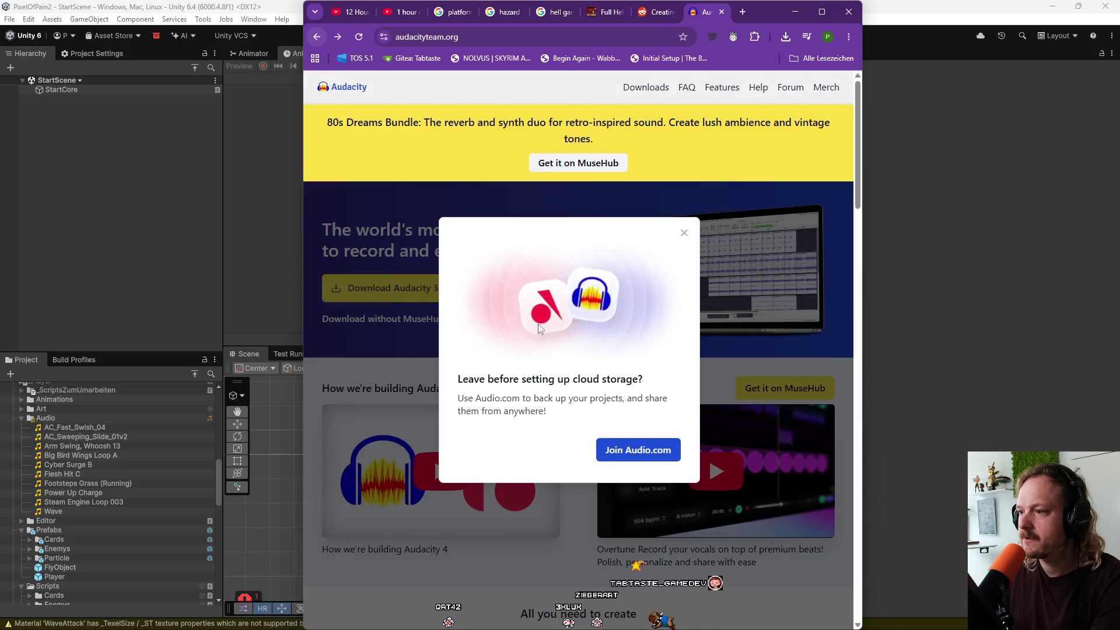
Download the Audacity 3.7.8 installer without MuseHub and launch it from recent downloads.
{"action": "left_click", "coordinate": [681, 233]}
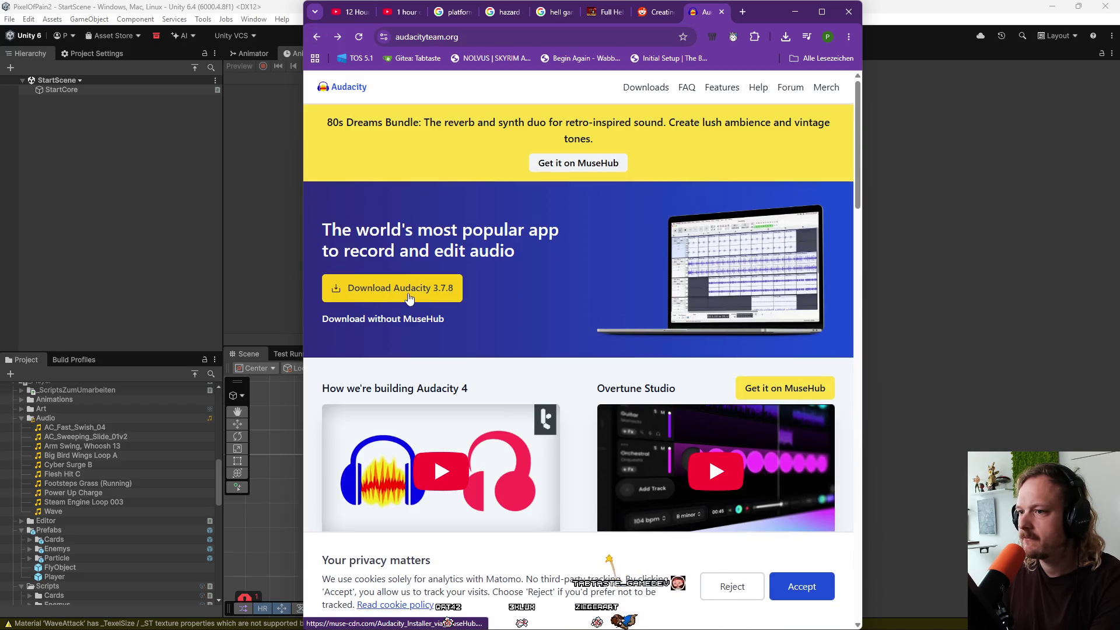
{"action": "left_click", "coordinate": [346, 319]}
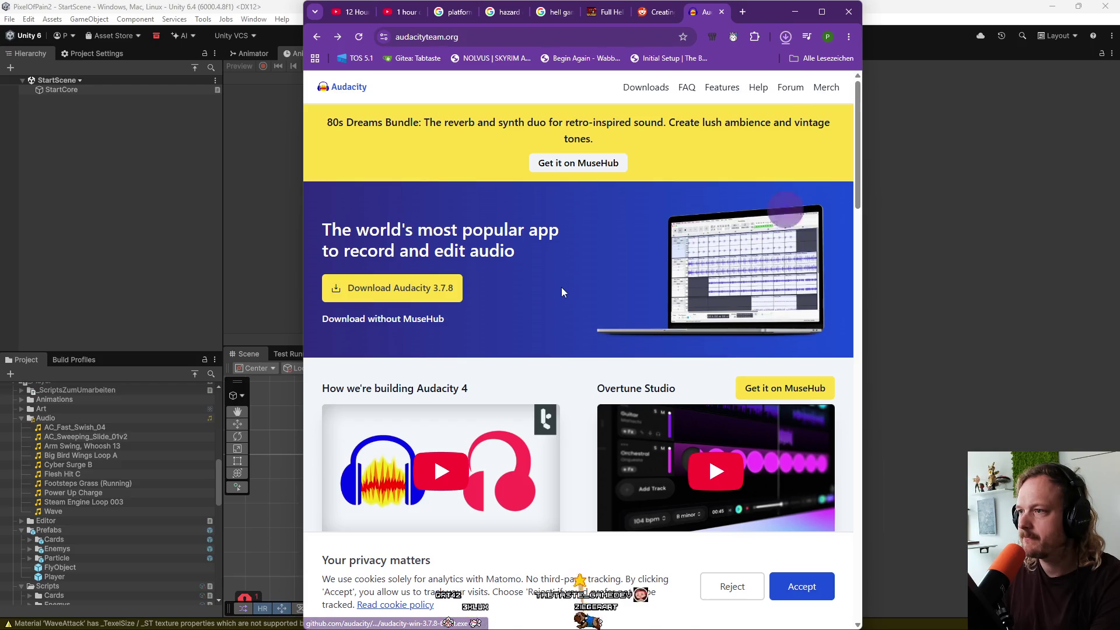
{"action": "left_click", "coordinate": [786, 36]}
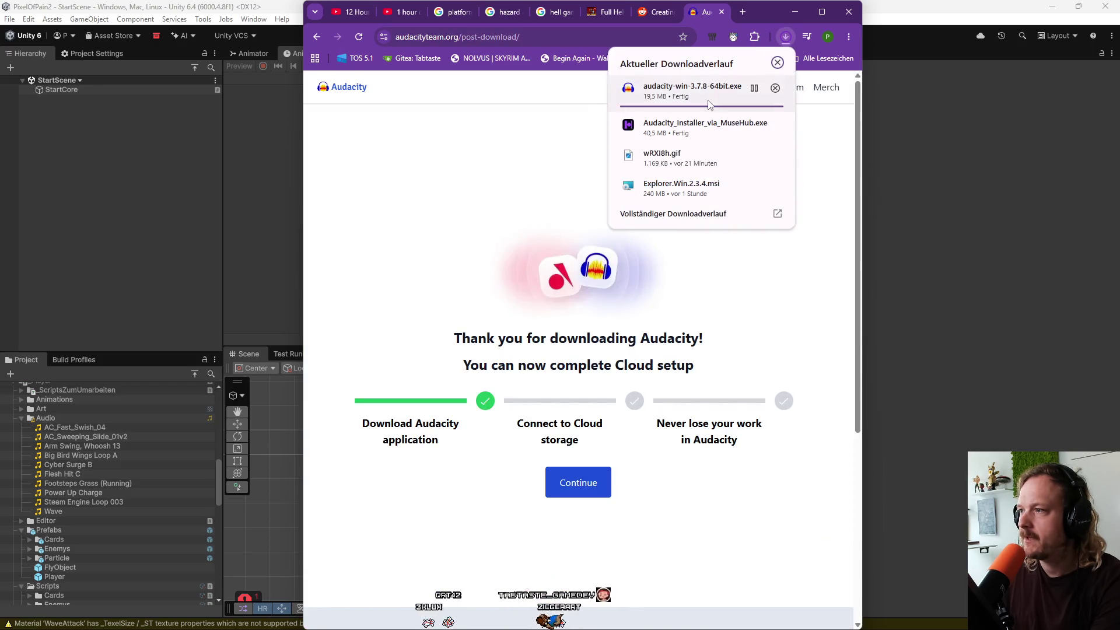
{"action": "left_click", "coordinate": [678, 90]}
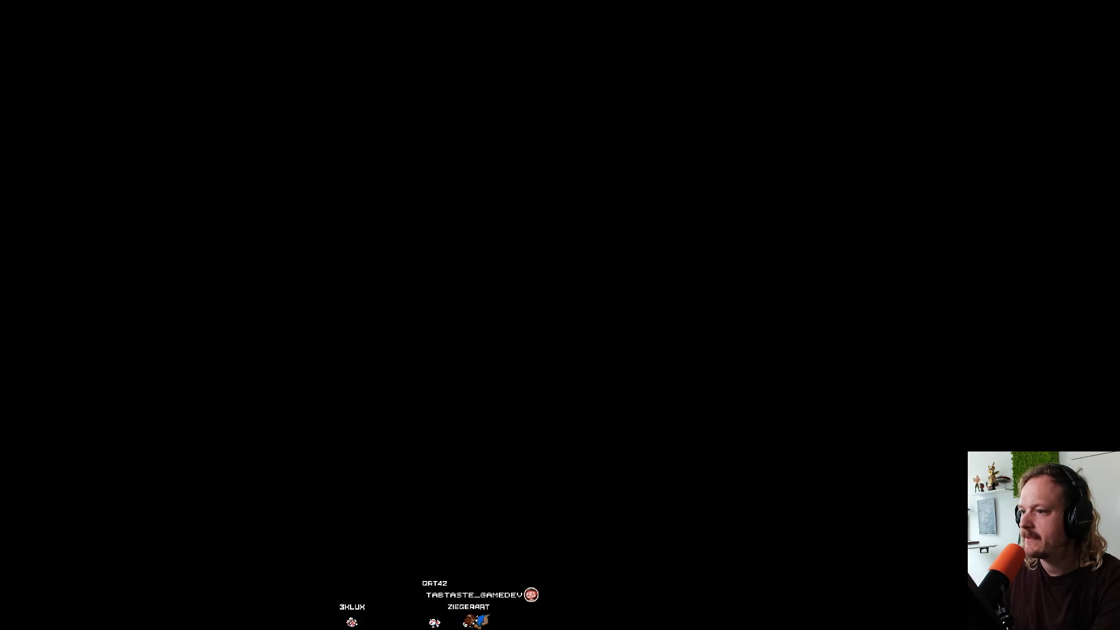
Install Audacity into C:\Program Files\Audacity and finish with 'Launch Audacity' enabled.
{"action": "left_click", "coordinate": [581, 353]}
{"action": "left_click", "coordinate": [651, 438]}
{"action": "left_click", "coordinate": [650, 438]}
{"action": "left_click", "coordinate": [651, 438]}
{"action": "left_click", "coordinate": [645, 438]}
{"action": "left_click", "coordinate": [647, 437]}
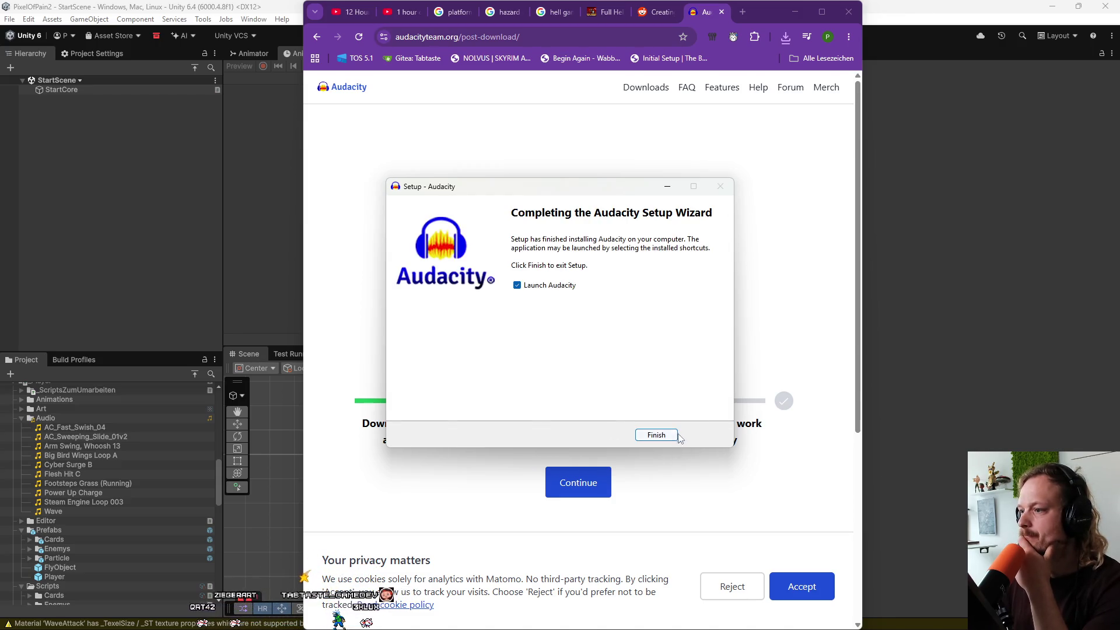
{"action": "left_click", "coordinate": [674, 437]}
{"action": "left_click", "coordinate": [797, 13]}
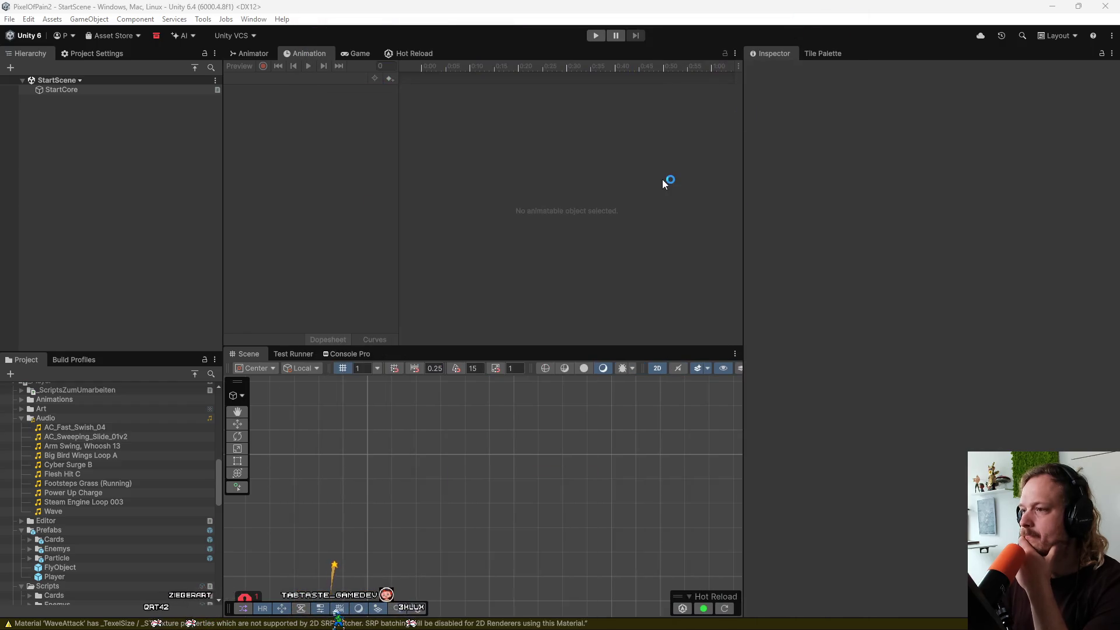
Reveal Arm Swing, Whoosh 13 in Windows Explorer from Unity's Project window.
{"action": "left_click", "coordinate": [85, 444]}
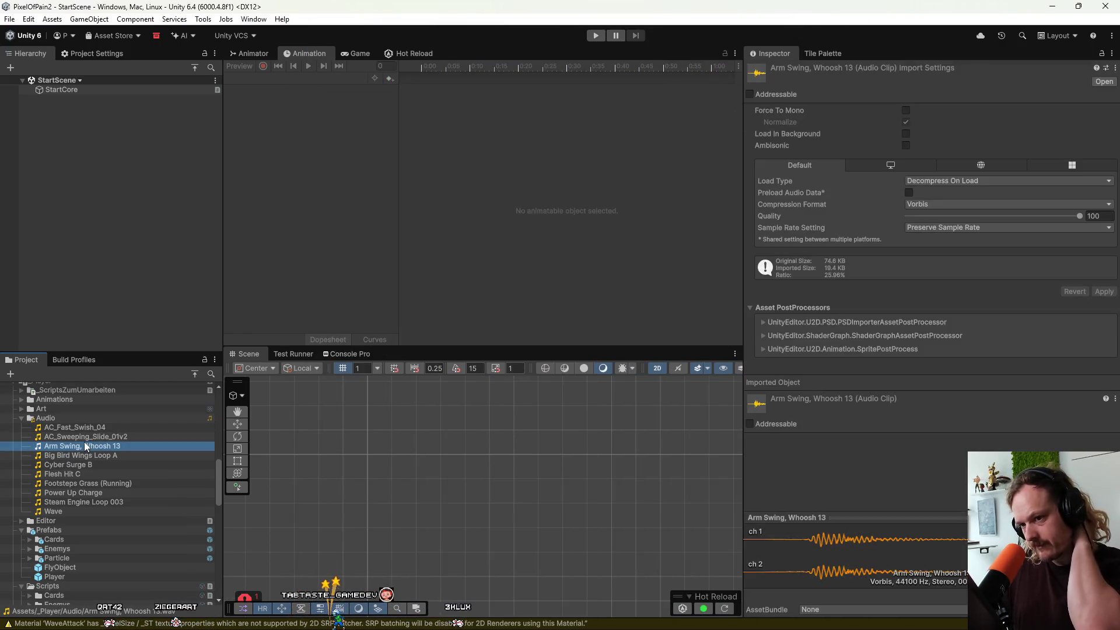
{"action": "right_click", "coordinate": [81, 446]}
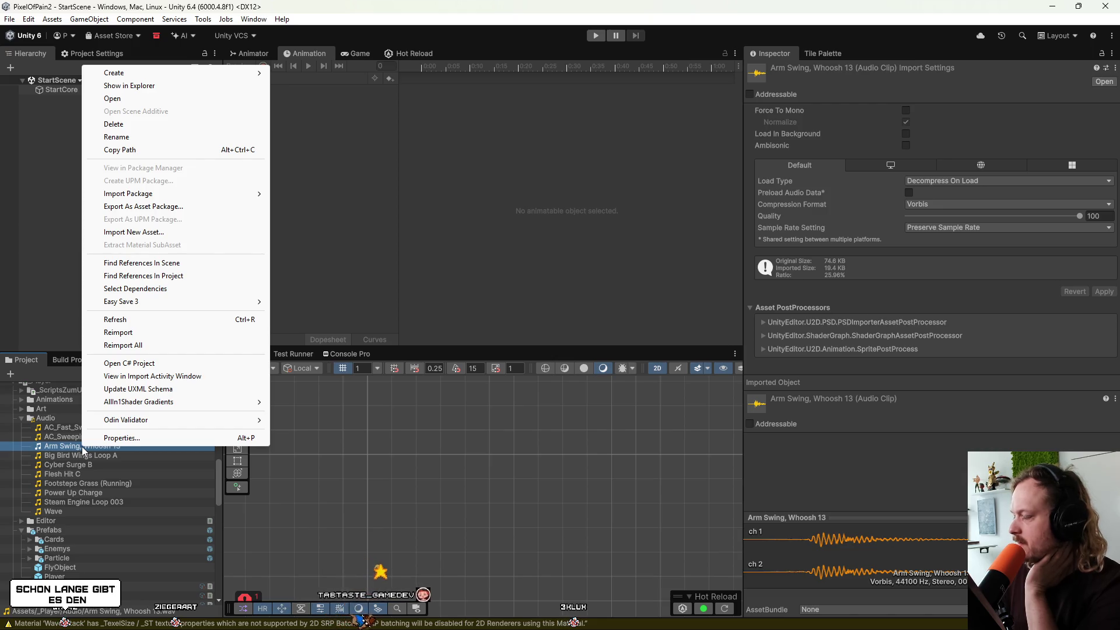
{"action": "left_click", "coordinate": [155, 86]}
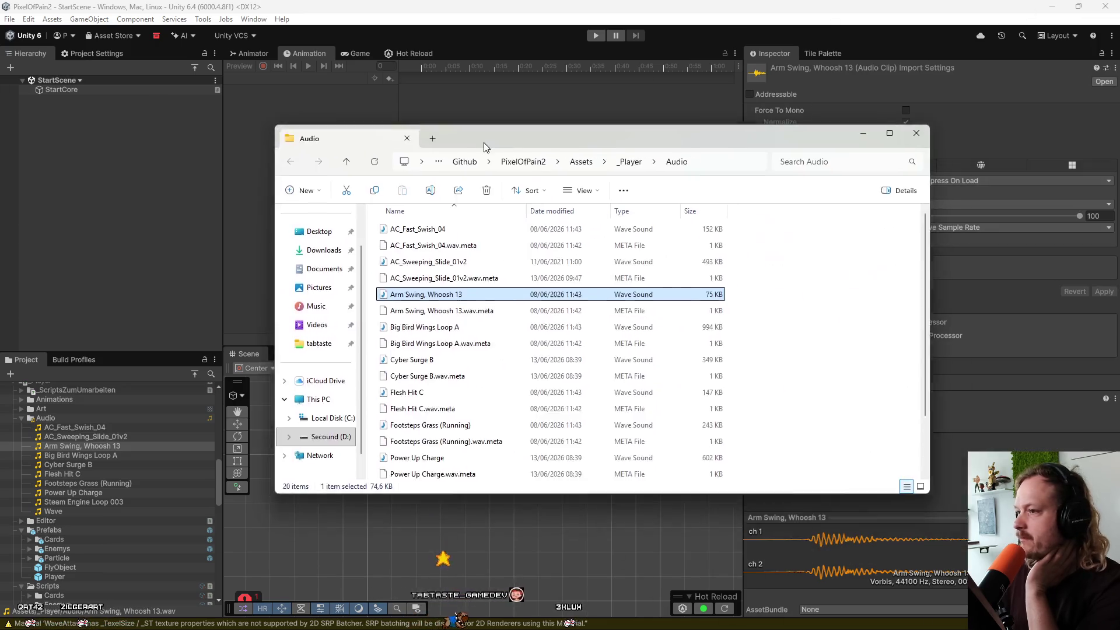
Move and narrow the Explorer window on the left, and launch Audacity from the taskbar.
{"action": "mouse_move", "coordinate": [485, 143]}
{"action": "left_mouse_down"}
{"action": "mouse_move", "coordinate": [273, 143]}
{"action": "mouse_move", "coordinate": [227, 127]}
{"action": "mouse_move", "coordinate": [239, 169]}
{"action": "left_mouse_up"}
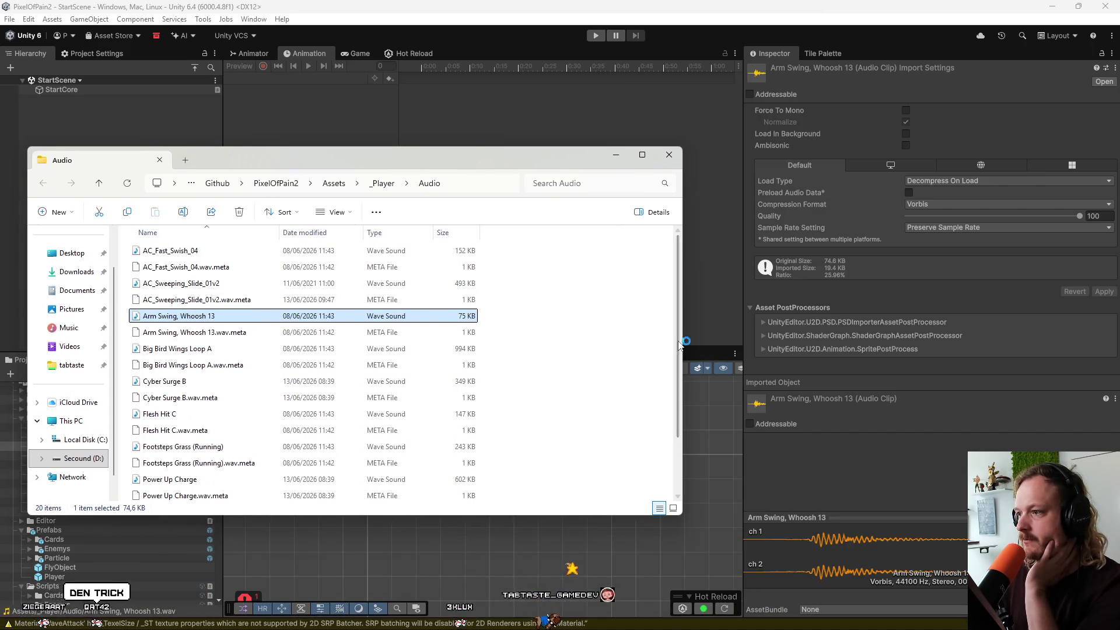
{"action": "left_click_drag", "start_coordinate": [683, 350], "coordinate": [519, 380]}
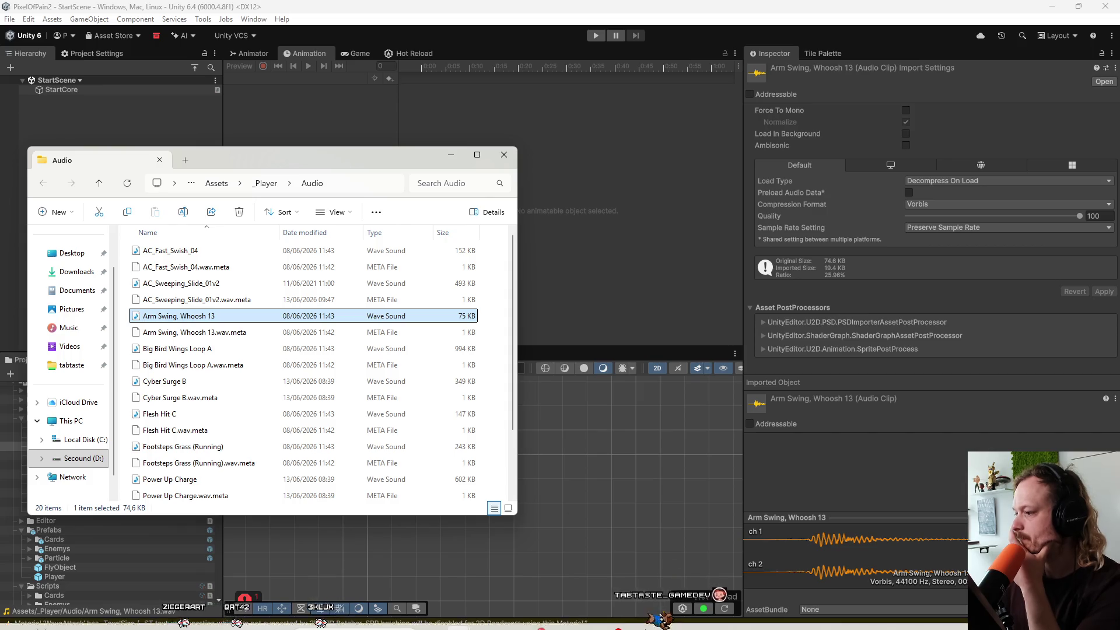
{"action": "mouse_move", "coordinate": [644, 629]}
{"action": "left_click", "coordinate": [690, 617]}
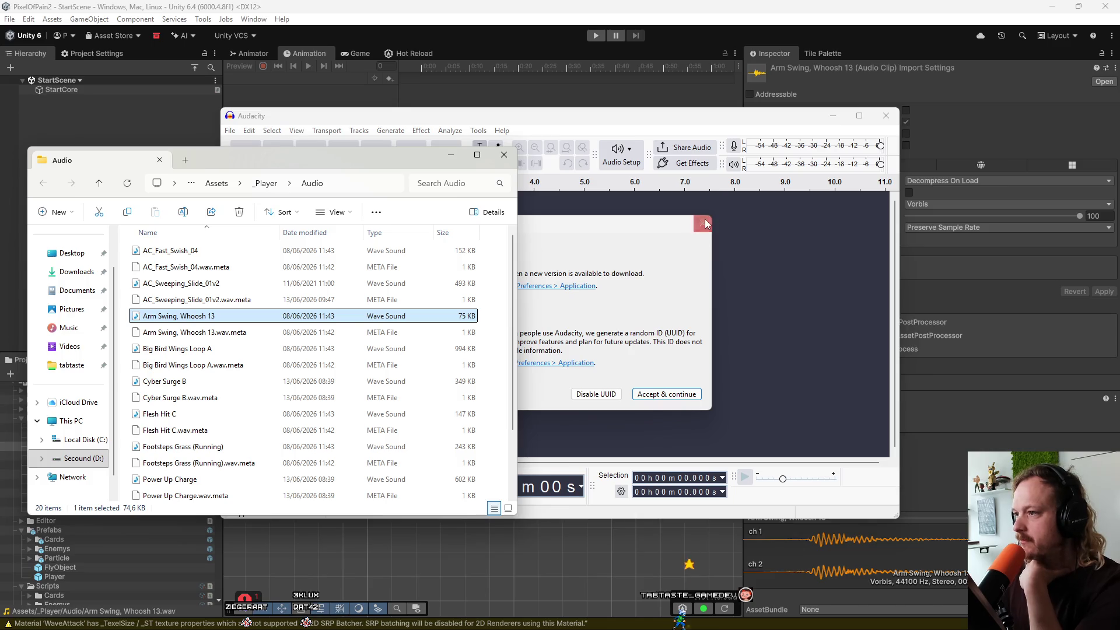
Dismiss Audacity's UUID and Welcome dialogs and place it beside Explorer.
{"action": "left_click", "coordinate": [704, 223]}
{"action": "left_click", "coordinate": [783, 133]}
{"action": "left_click_drag", "start_coordinate": [525, 115], "coordinate": [785, 124]}
Drag Arm Swing, Whoosh 13 into Audacity, play it, and select its opening 0.112 seconds.
{"action": "left_click", "coordinate": [260, 319]}
{"action": "mouse_move", "coordinate": [260, 318]}
{"action": "left_mouse_down"}
{"action": "mouse_move", "coordinate": [305, 295]}
{"action": "mouse_move", "coordinate": [631, 296]}
{"action": "left_mouse_up"}
{"action": "key", "text": "space"}
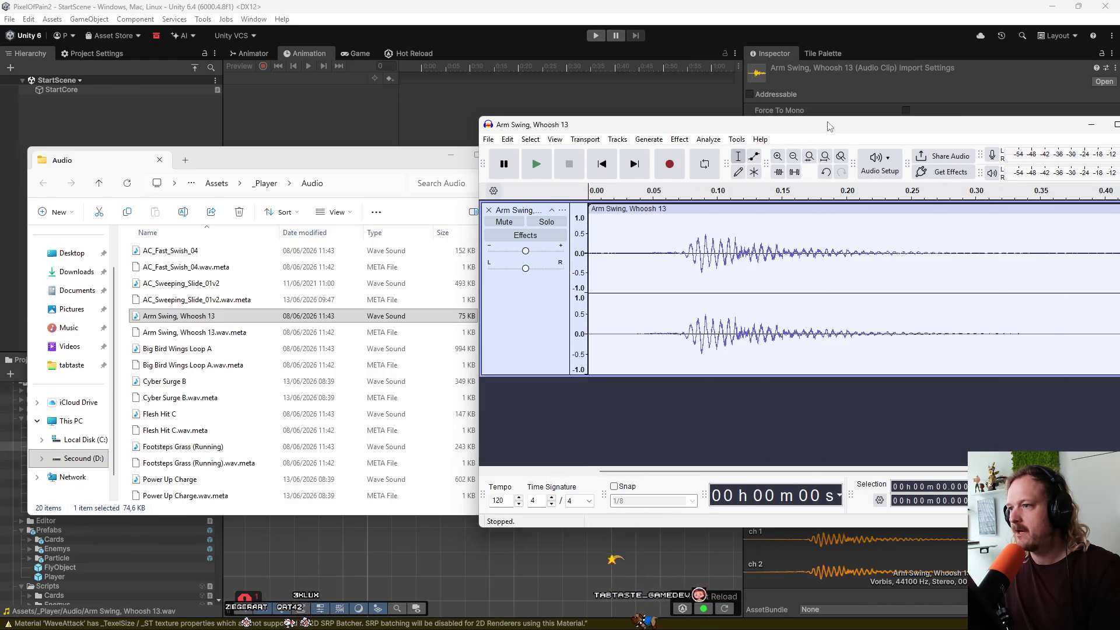
{"action": "left_click_drag", "start_coordinate": [758, 124], "coordinate": [585, 141]}
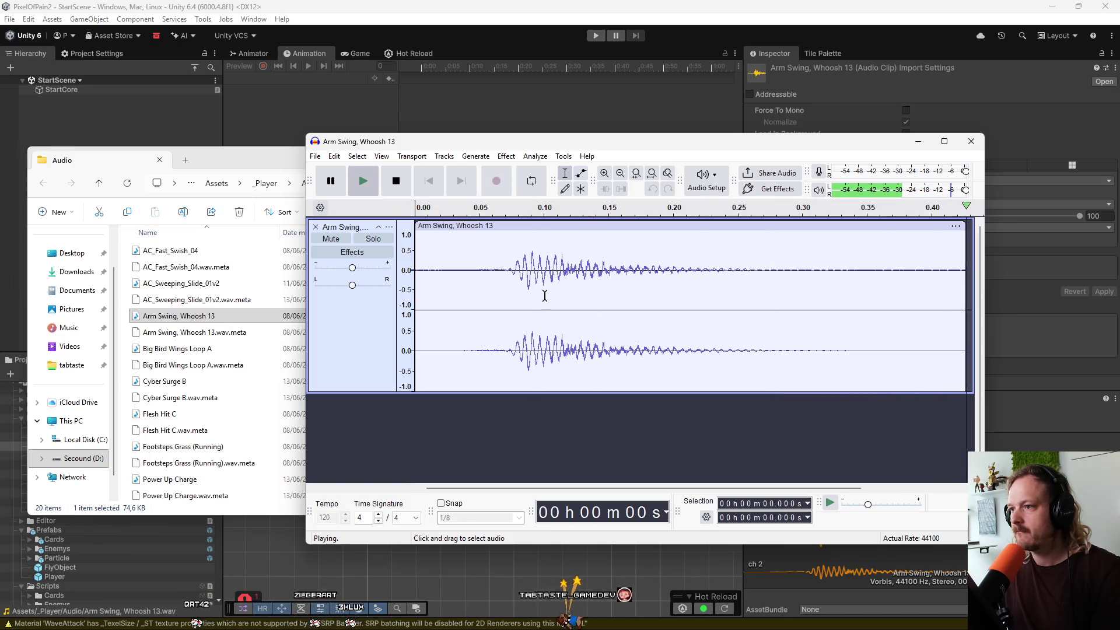
{"action": "left_click_drag", "start_coordinate": [559, 286], "coordinate": [414, 283]}
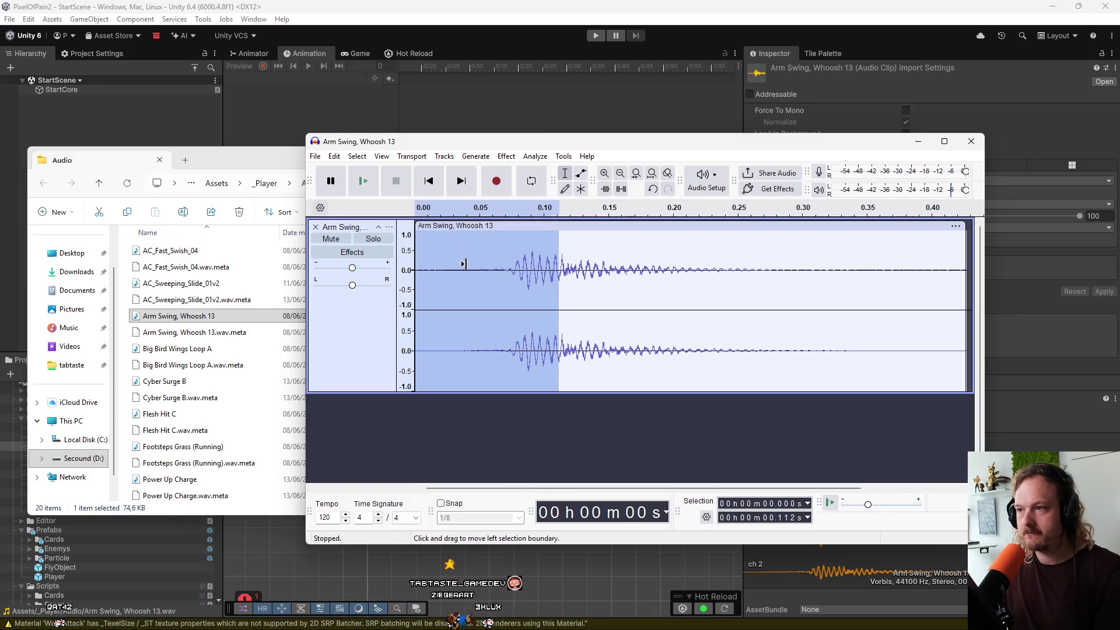
Cut the opening 0.112 s, paste it after the clip, and butt it against the first clip.
{"action": "key", "text": "Delete"}
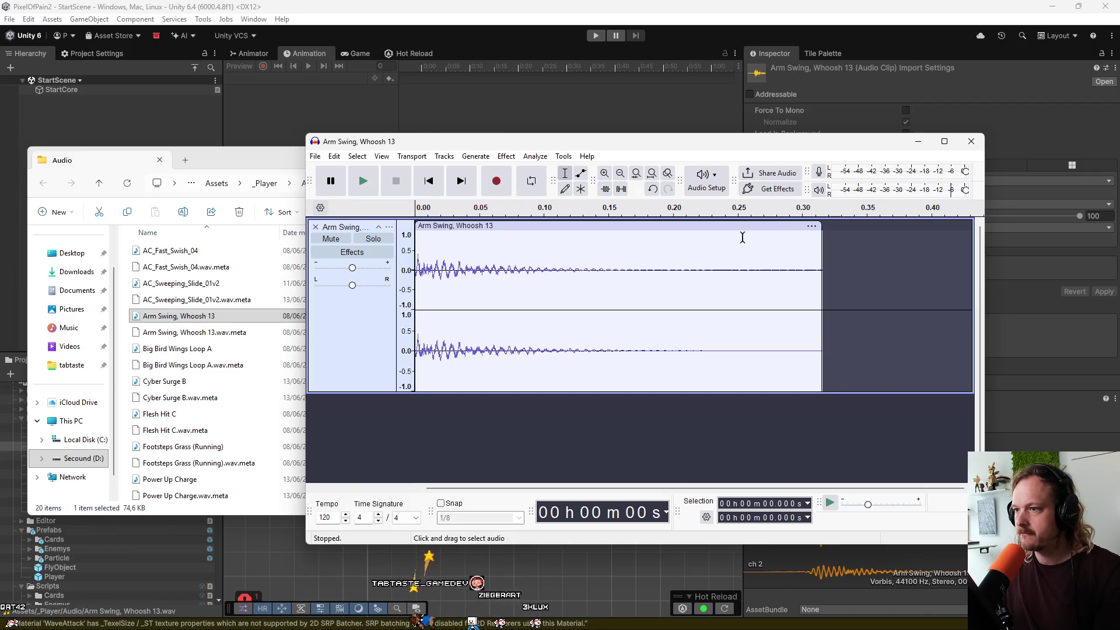
{"action": "key", "text": "ctrl+z"}
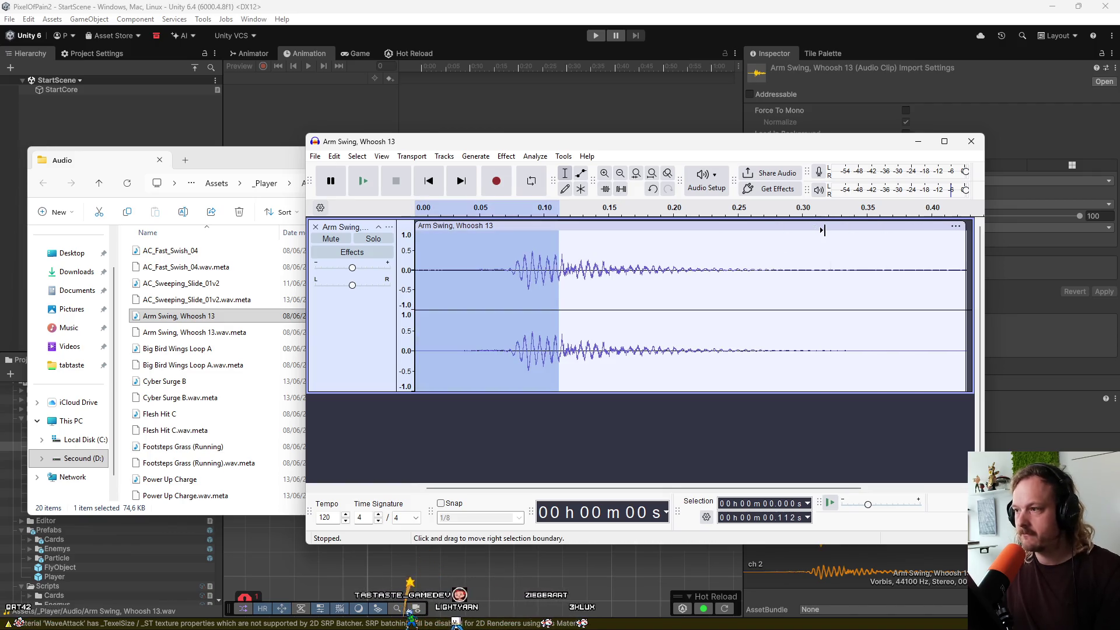
{"action": "key", "text": "ctrl+y"}
{"action": "left_click", "coordinate": [824, 229]}
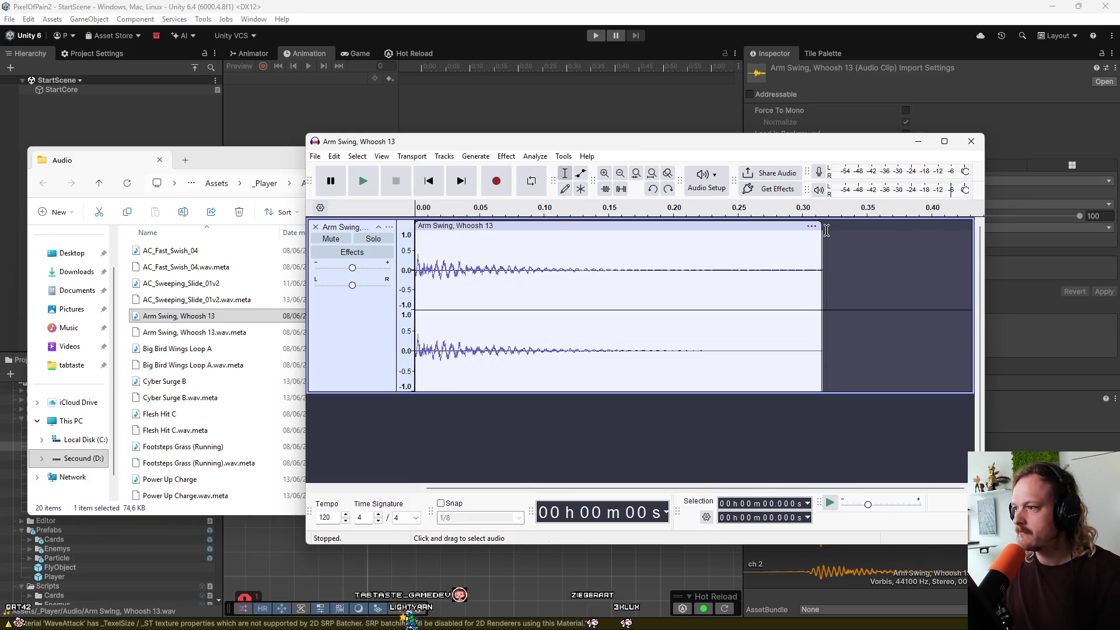
{"action": "key", "text": "ctrl+v"}
{"action": "left_click_drag", "start_coordinate": [869, 222], "coordinate": [629, 255]}
{"action": "left_click_drag", "start_coordinate": [831, 228], "coordinate": [637, 228]}
{"action": "left_click", "coordinate": [809, 267]}
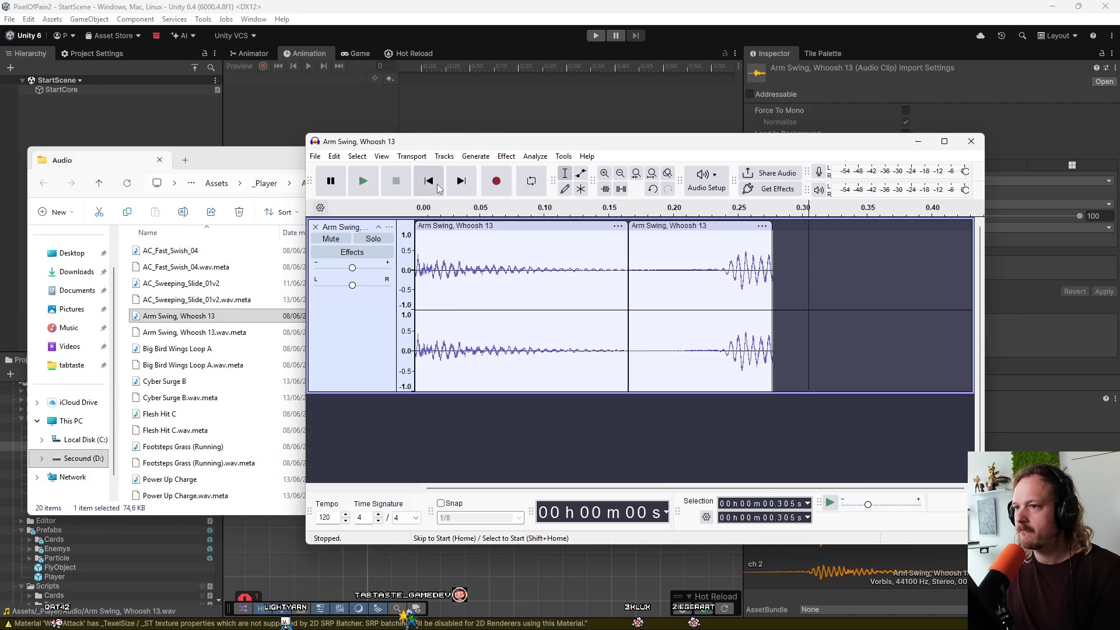
Play the rearranged whoosh several times and check the system volume panel.
{"action": "left_click", "coordinate": [360, 182]}
{"action": "left_click", "coordinate": [360, 182]}
{"action": "left_click", "coordinate": [360, 183]}
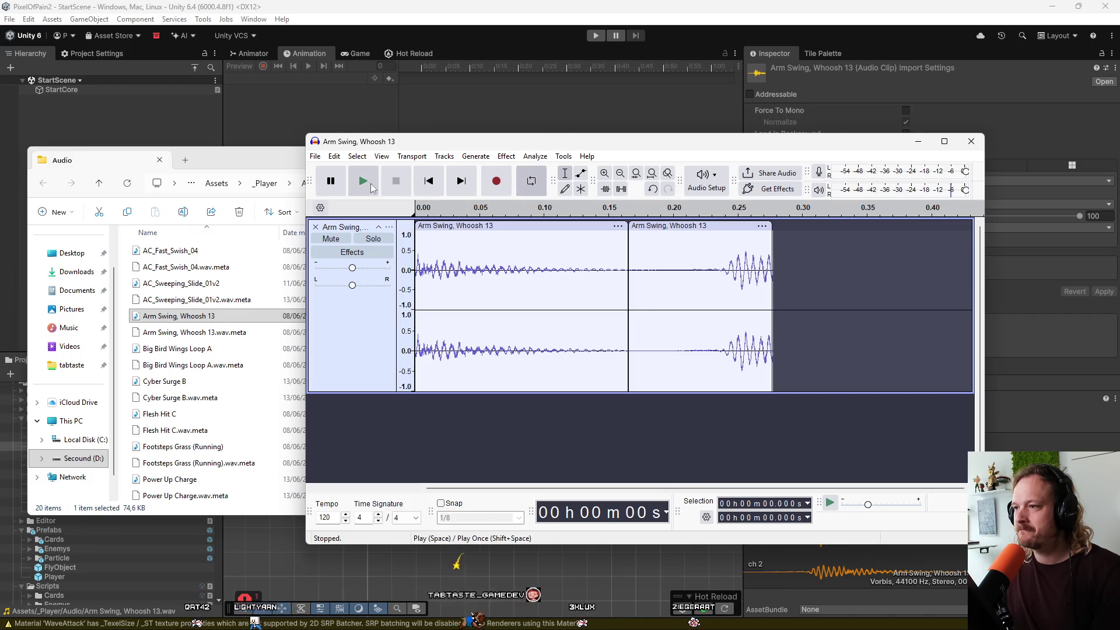
{"action": "left_click", "coordinate": [363, 183]}
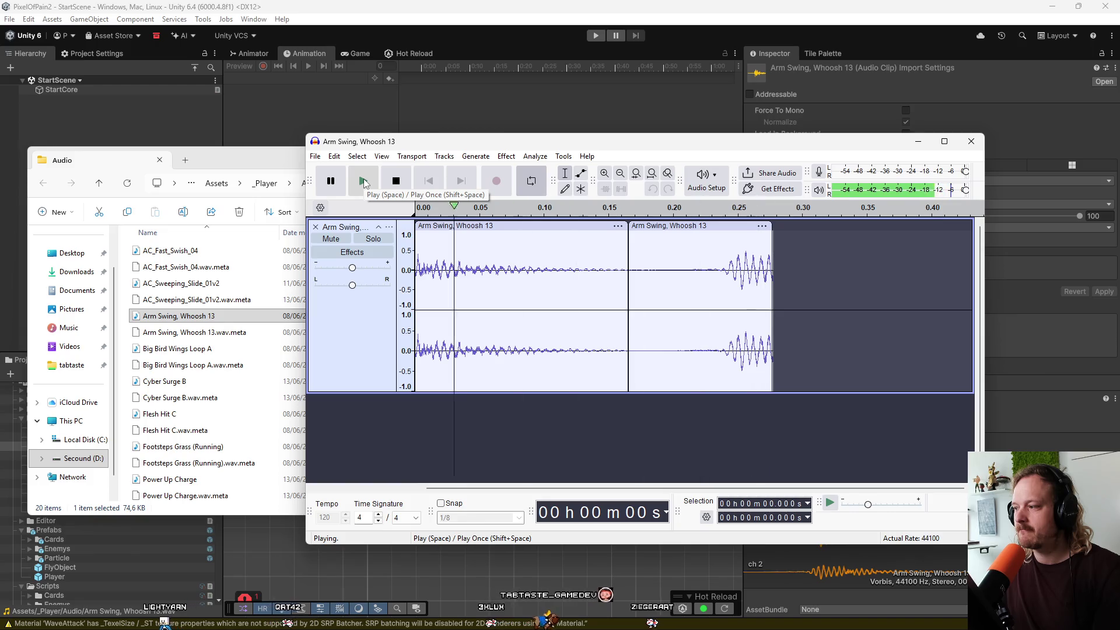
{"action": "left_click", "coordinate": [364, 182]}
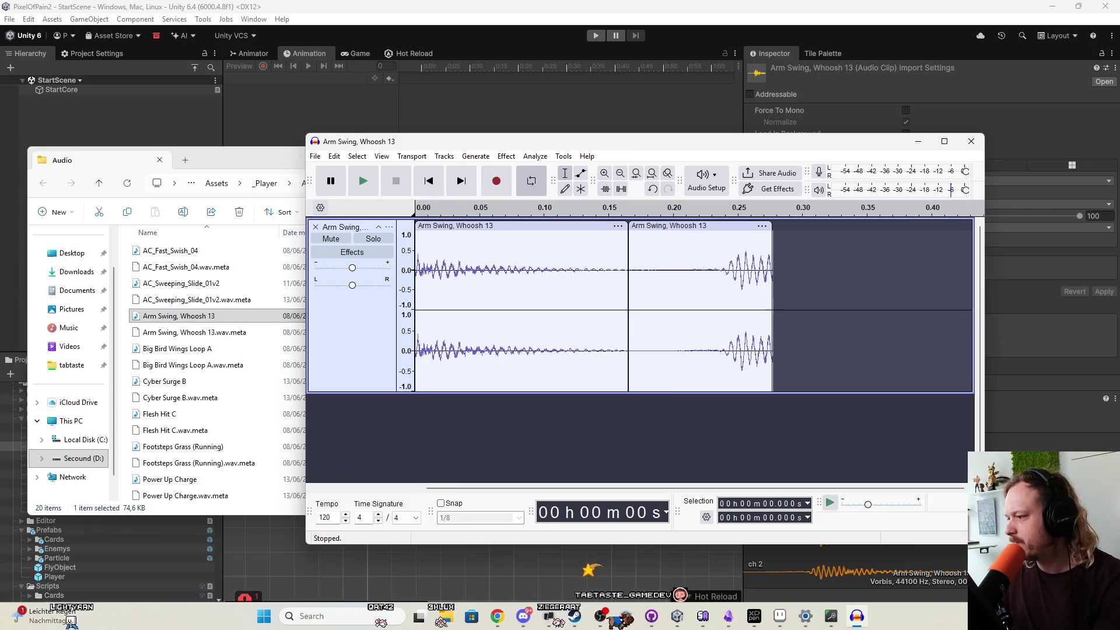
{"action": "key", "text": "super+a"}
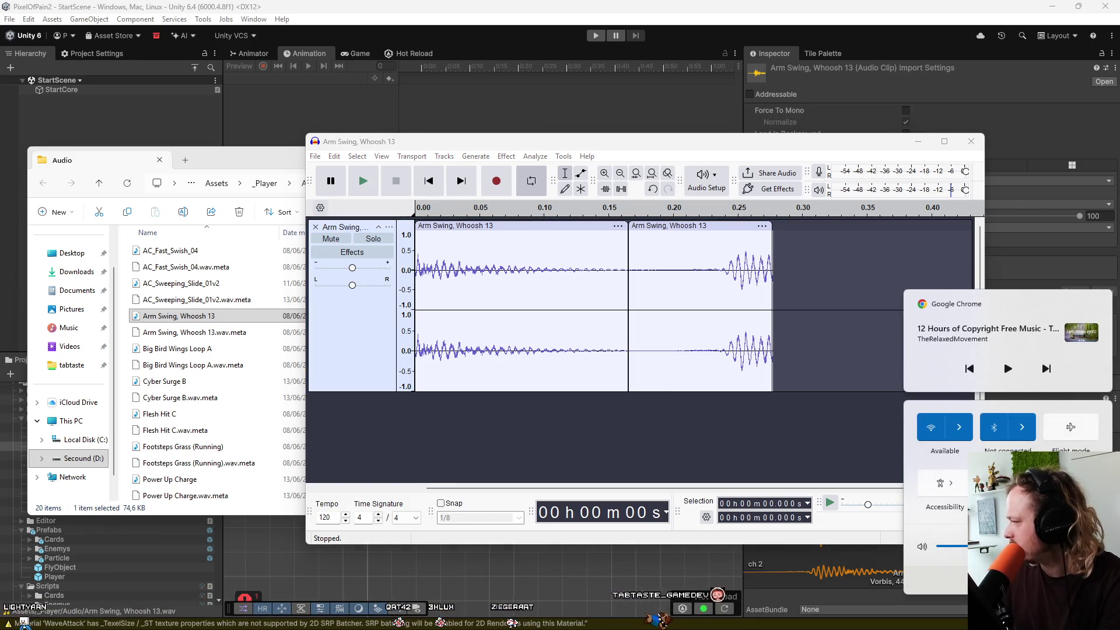
{"action": "key", "text": "Escape"}
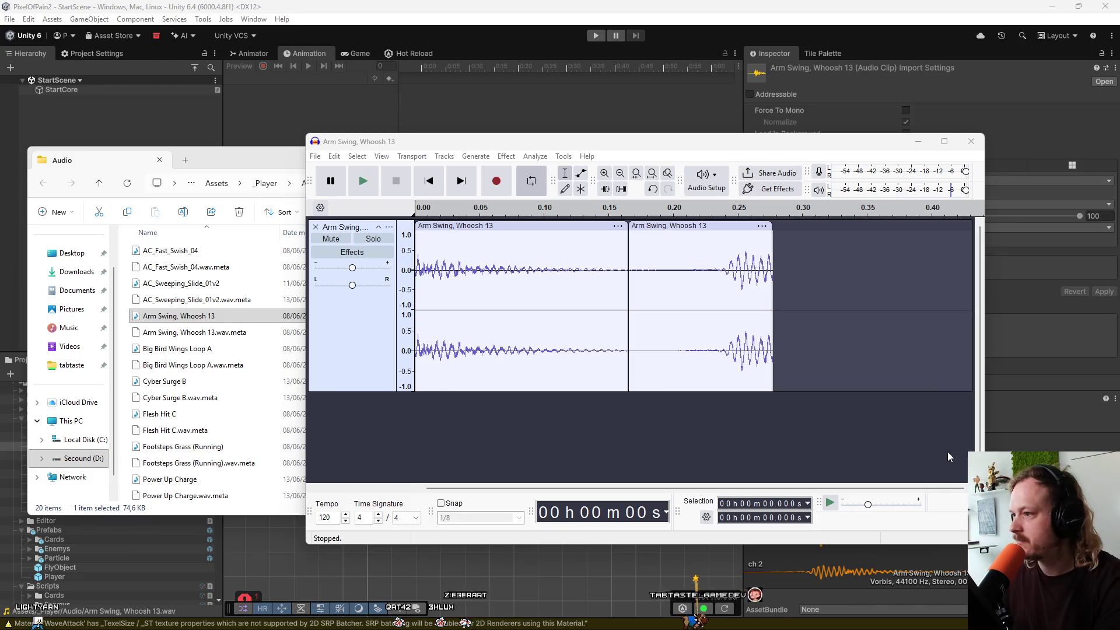
Replay the split whoosh a few more times, then select the whole first clip.
{"action": "left_click", "coordinate": [366, 191]}
{"action": "left_click", "coordinate": [366, 191]}
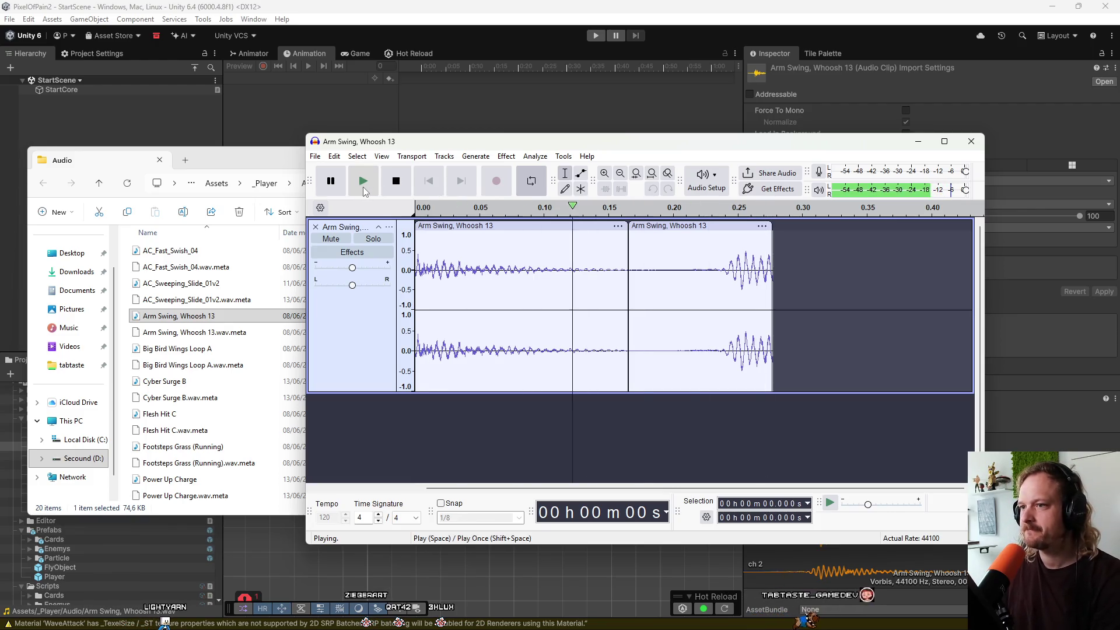
{"action": "left_click", "coordinate": [376, 183]}
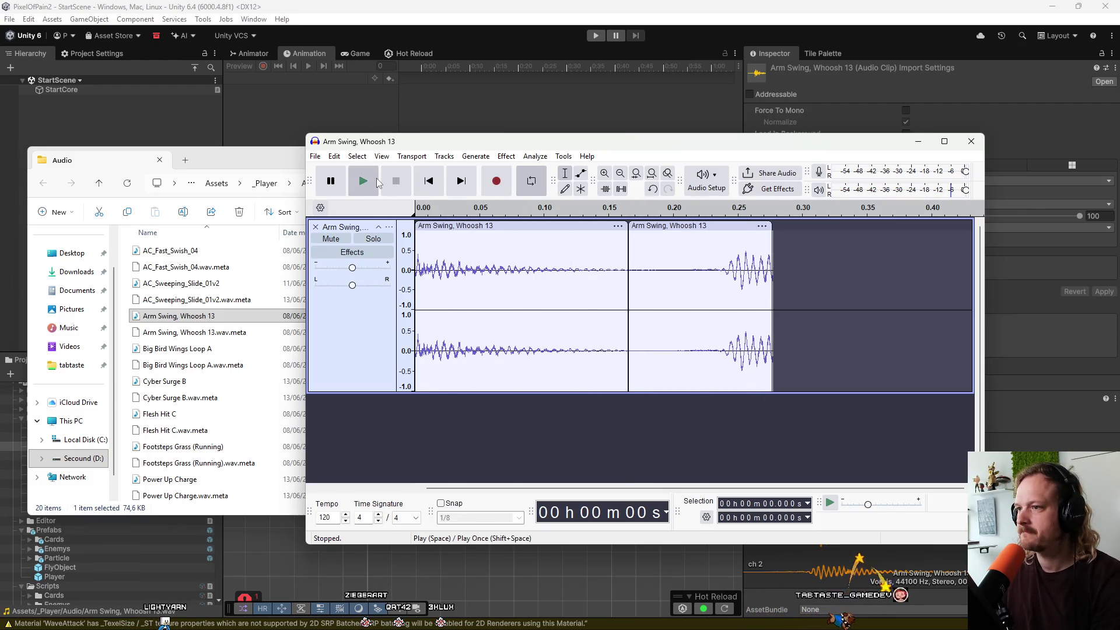
{"action": "left_click", "coordinate": [377, 183]}
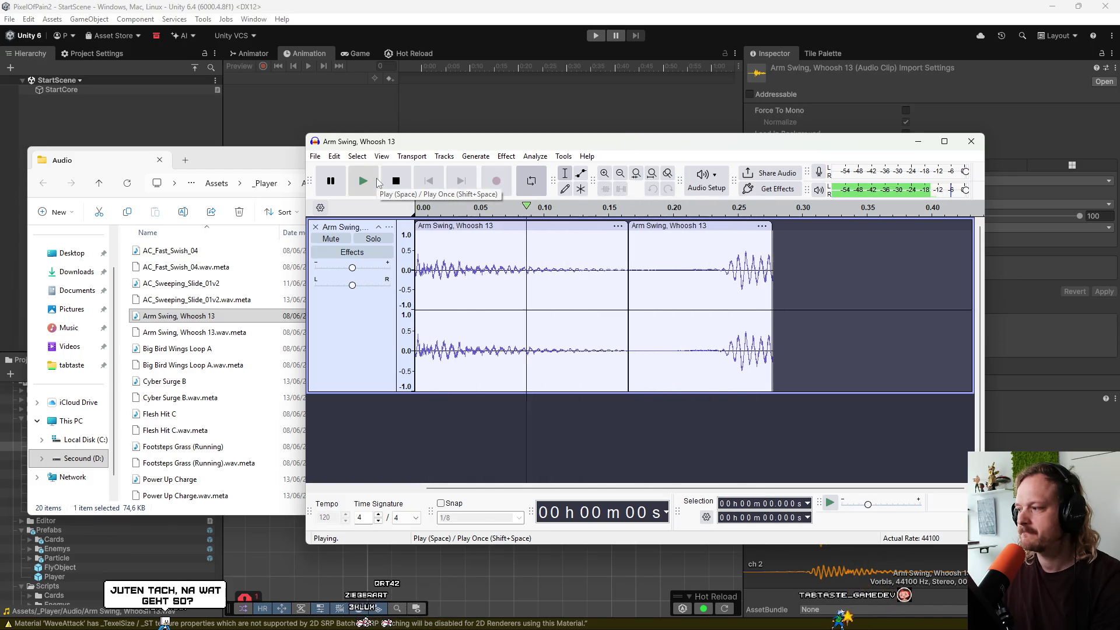
{"action": "left_click", "coordinate": [392, 188]}
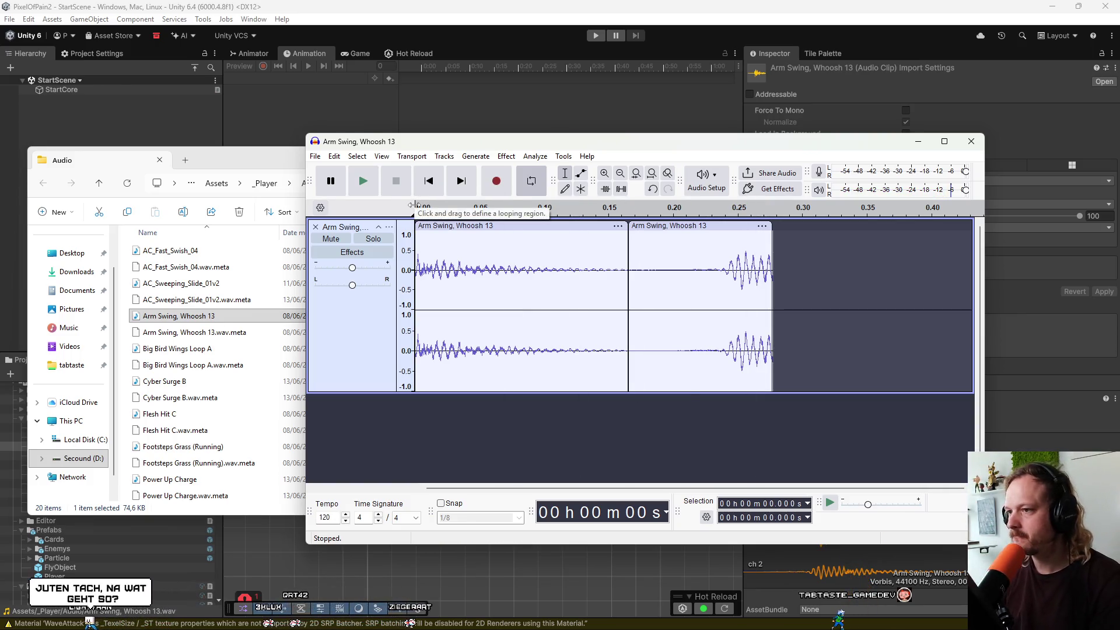
{"action": "left_click", "coordinate": [359, 192]}
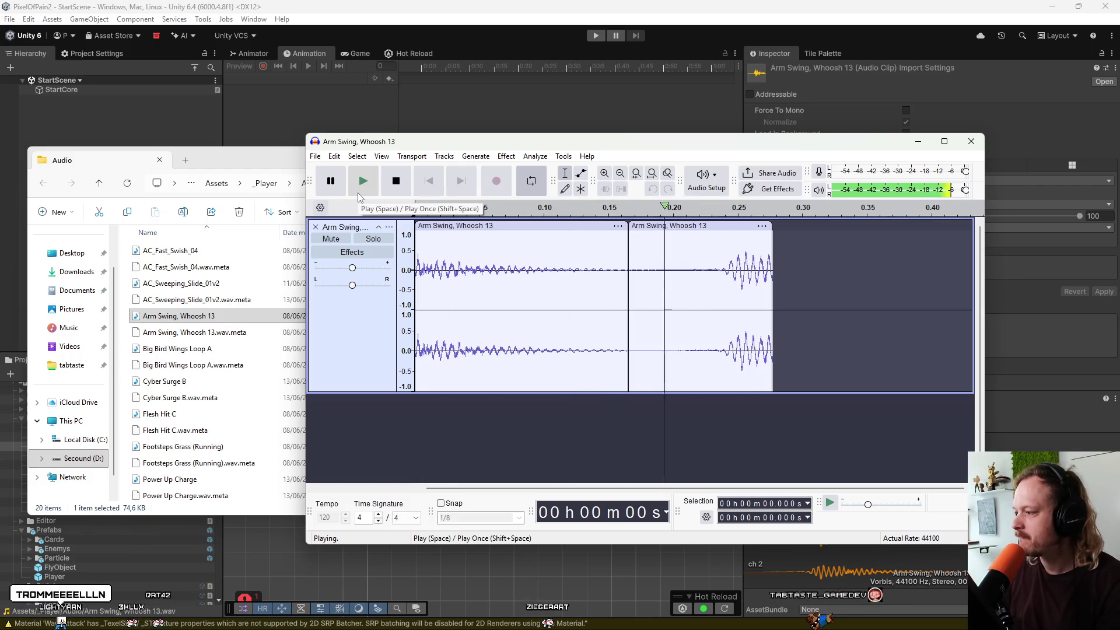
{"action": "left_click", "coordinate": [402, 188]}
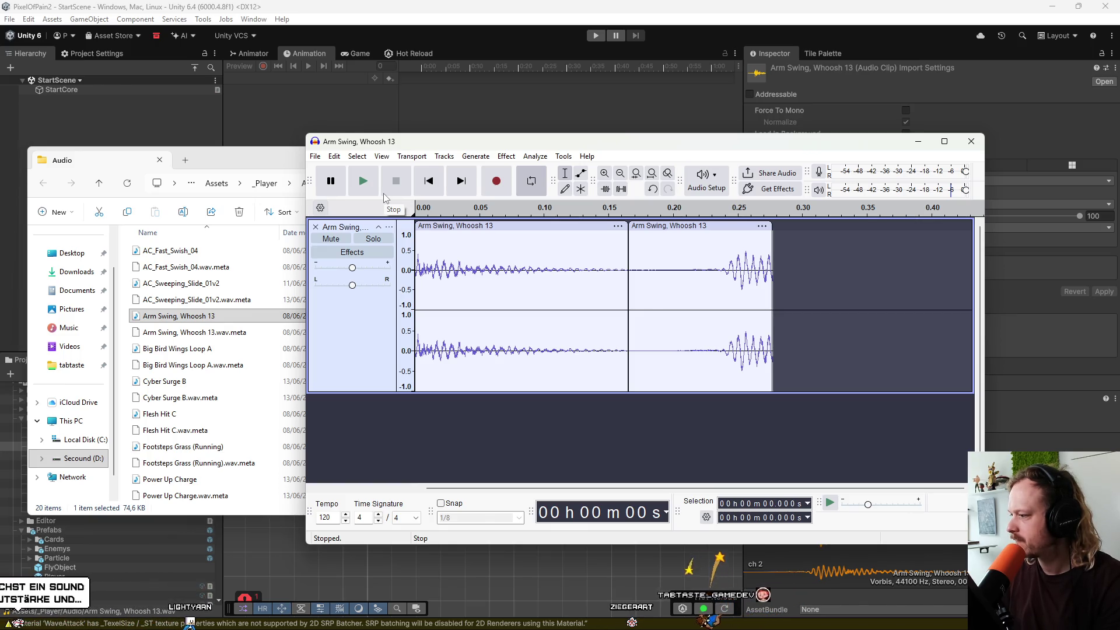
{"action": "left_click", "coordinate": [621, 274]}
{"action": "left_click", "coordinate": [610, 228]}
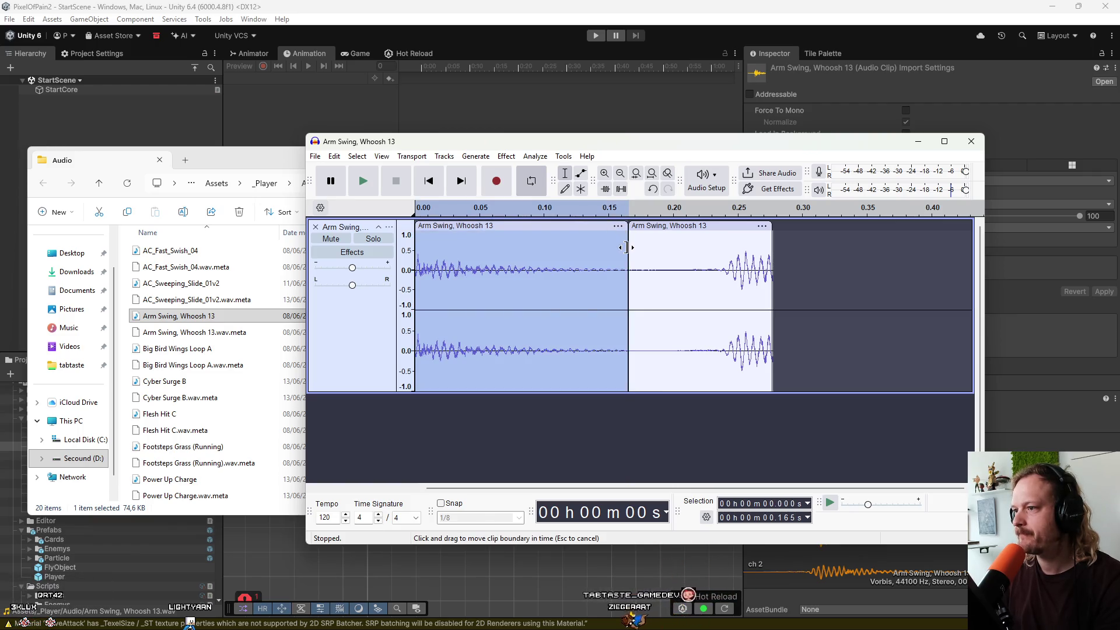
Trim the first clip to about 0.07 s and slide the second clip's loud part right after it.
{"action": "left_click_drag", "start_coordinate": [626, 248], "coordinate": [507, 257]}
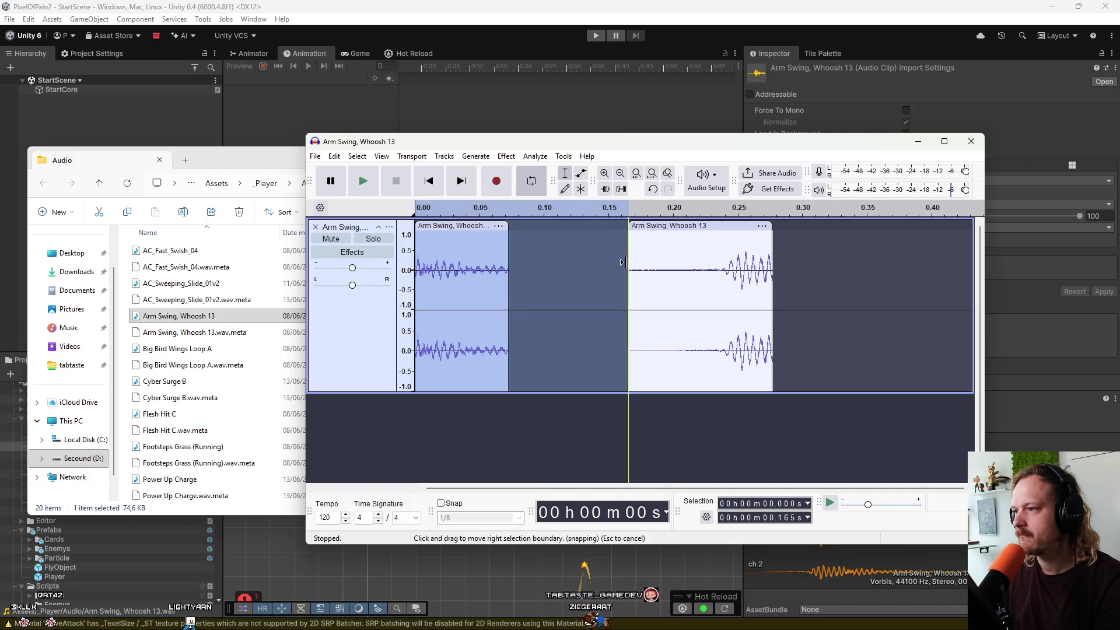
{"action": "left_click_drag", "start_coordinate": [622, 258], "coordinate": [729, 256]}
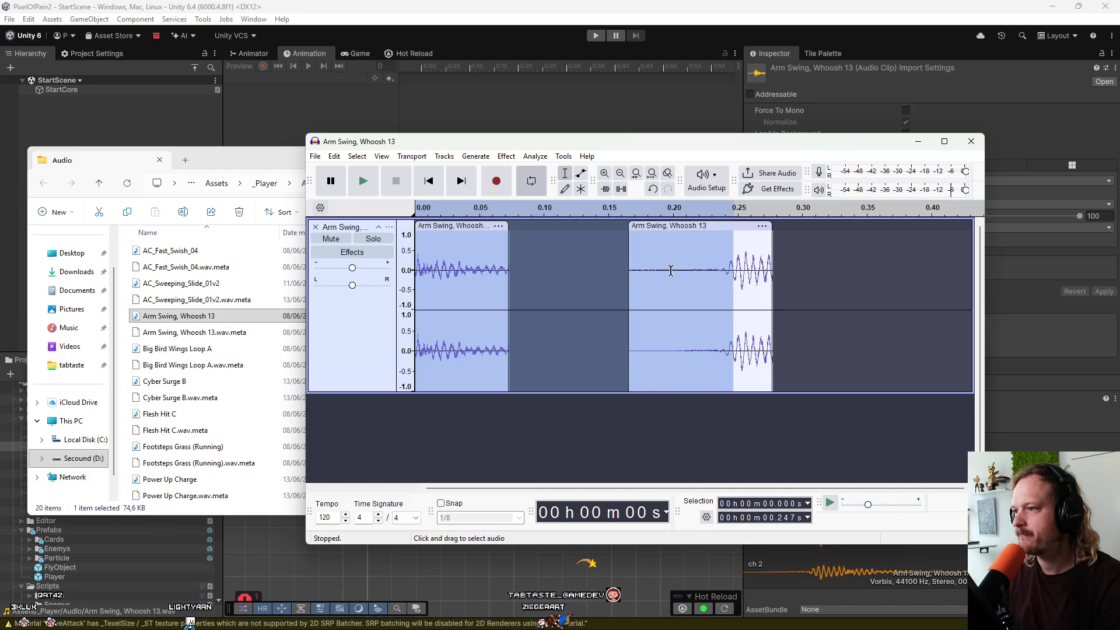
{"action": "left_click", "coordinate": [636, 269]}
{"action": "double_click", "coordinate": [642, 249]}
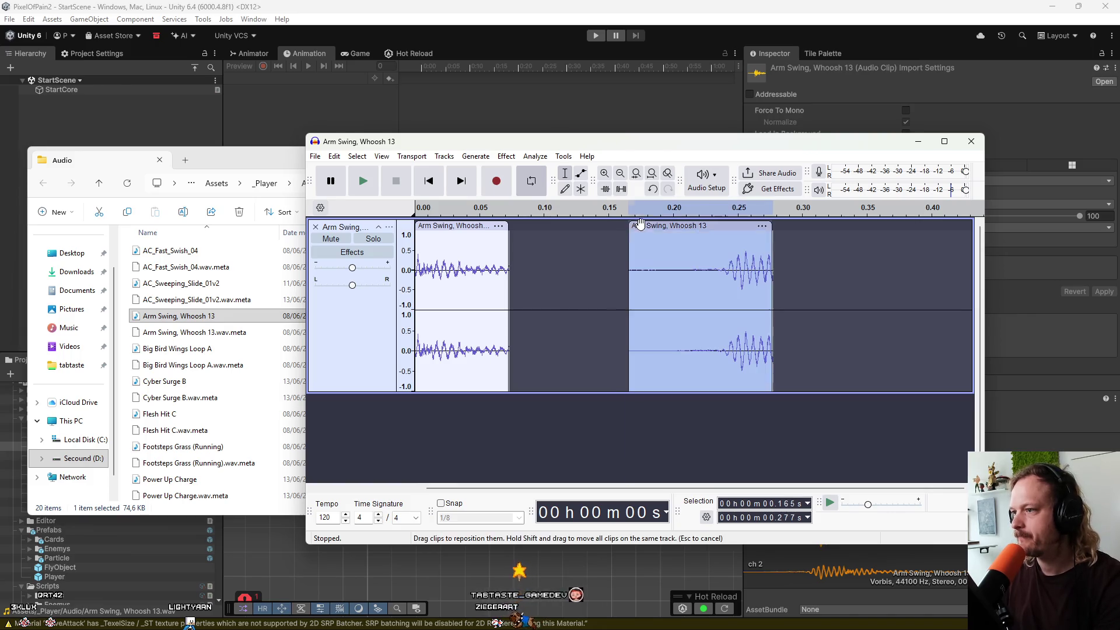
{"action": "mouse_move", "coordinate": [631, 243]}
{"action": "left_mouse_down"}
{"action": "mouse_move", "coordinate": [730, 244]}
{"action": "mouse_move", "coordinate": [525, 250]}
{"action": "left_mouse_up"}
{"action": "left_click", "coordinate": [586, 251]}
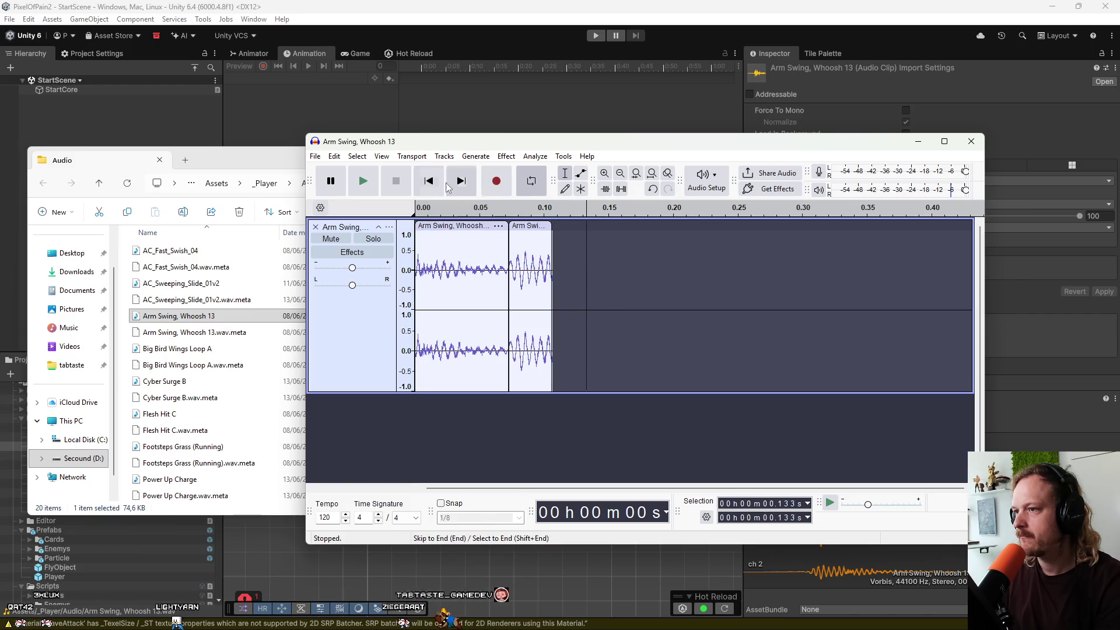
Play the joined whoosh clips, then remove both from the track.
{"action": "left_click", "coordinate": [361, 185]}
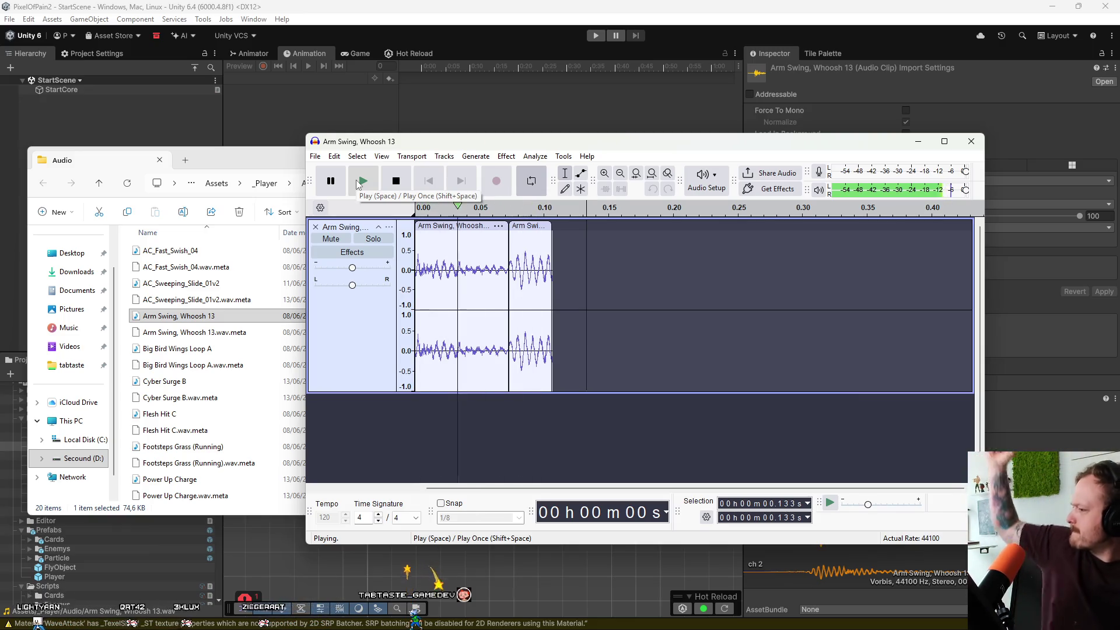
{"action": "left_click", "coordinate": [397, 180]}
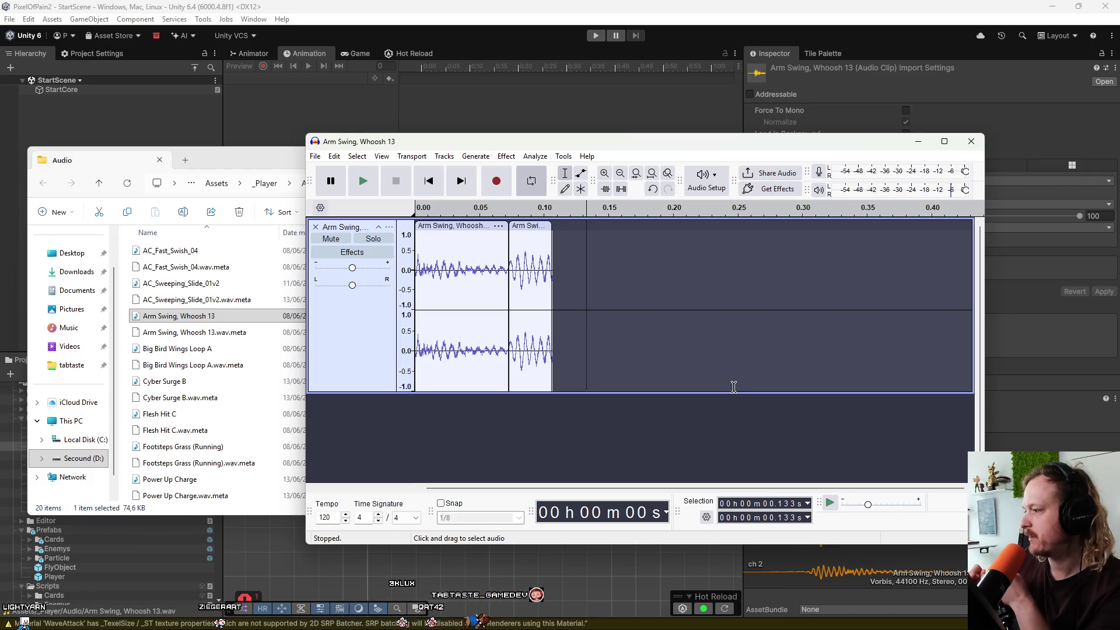
{"action": "key", "text": "ctrl+z"}
{"action": "key", "text": "ctrl+z"}
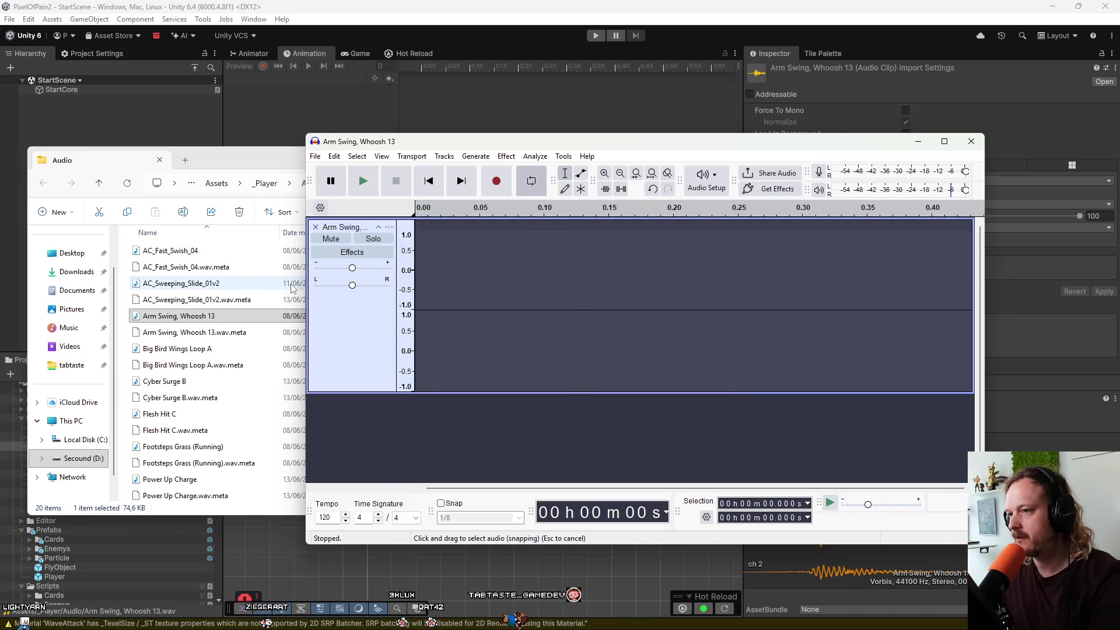
Move Audacity up and right and bring the Assets\_Player\Audio Explorer window in front.
{"action": "mouse_move", "coordinate": [385, 141]}
{"action": "left_mouse_down"}
{"action": "mouse_move", "coordinate": [470, 142]}
{"action": "mouse_move", "coordinate": [451, 115]}
{"action": "left_mouse_up"}
{"action": "mouse_move", "coordinate": [296, 161]}
{"action": "left_mouse_down"}
{"action": "mouse_move", "coordinate": [390, 202]}
{"action": "mouse_move", "coordinate": [748, 148]}
{"action": "left_mouse_up"}
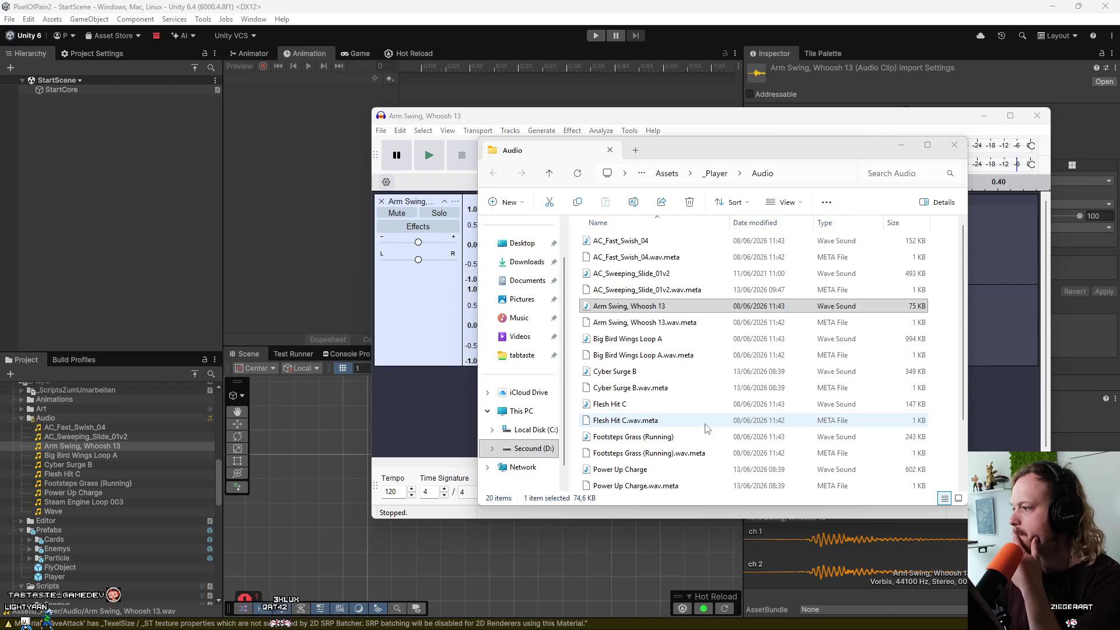
{"action": "mouse_move", "coordinate": [612, 626]}
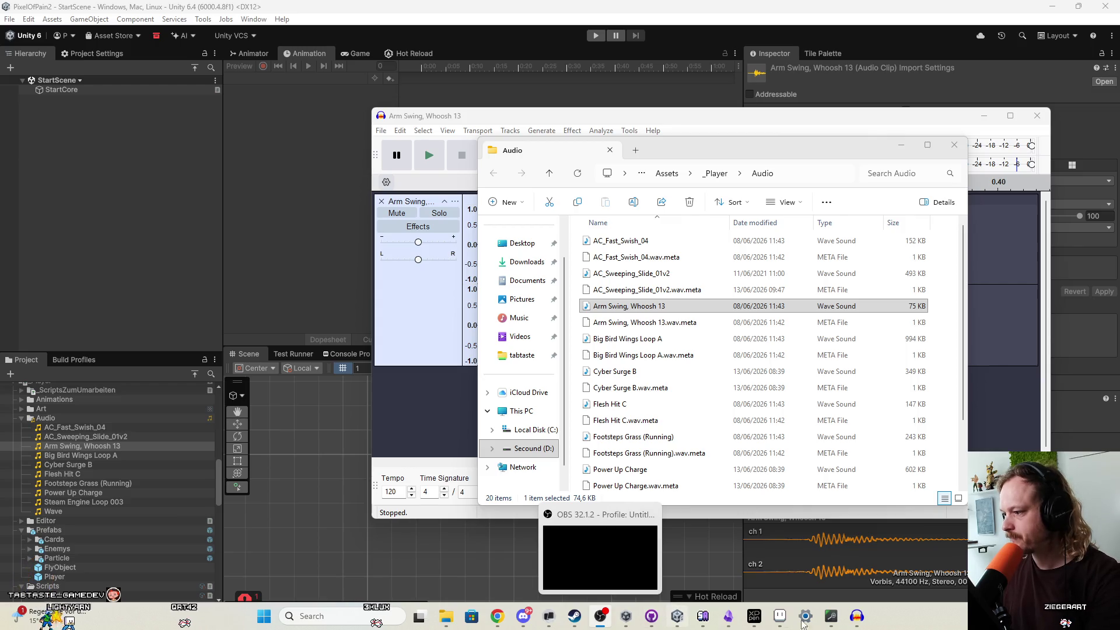
Bring Chrome forward and switch back to the Audacity download page tab.
{"action": "left_click", "coordinate": [497, 616]}
{"action": "left_click", "coordinate": [677, 13]}
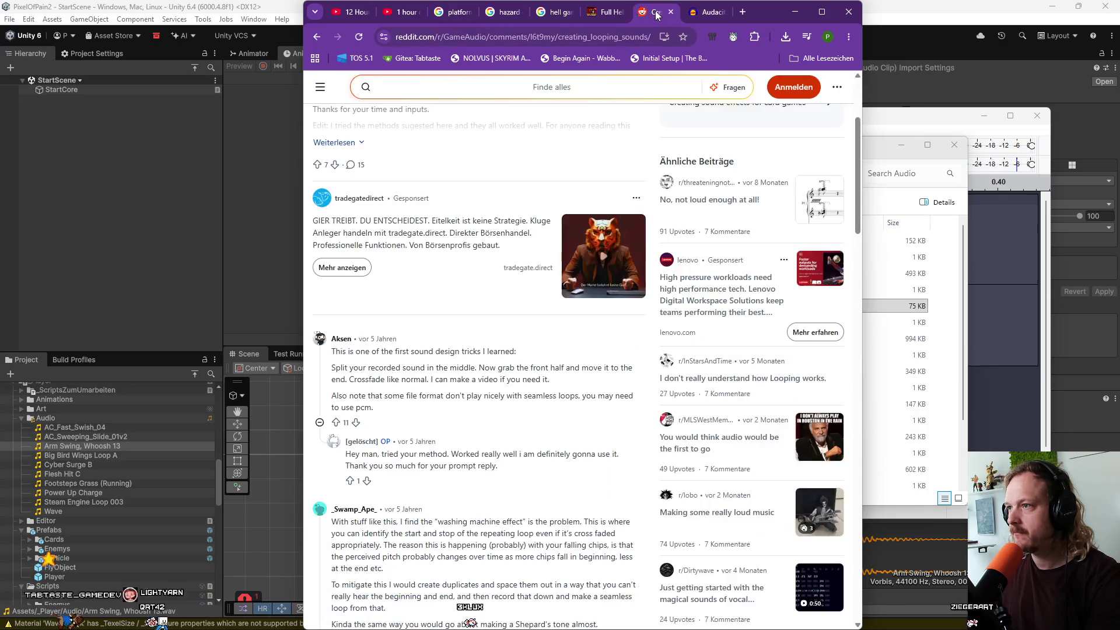
{"action": "left_click", "coordinate": [606, 11]}
{"action": "left_click", "coordinate": [706, 12]}
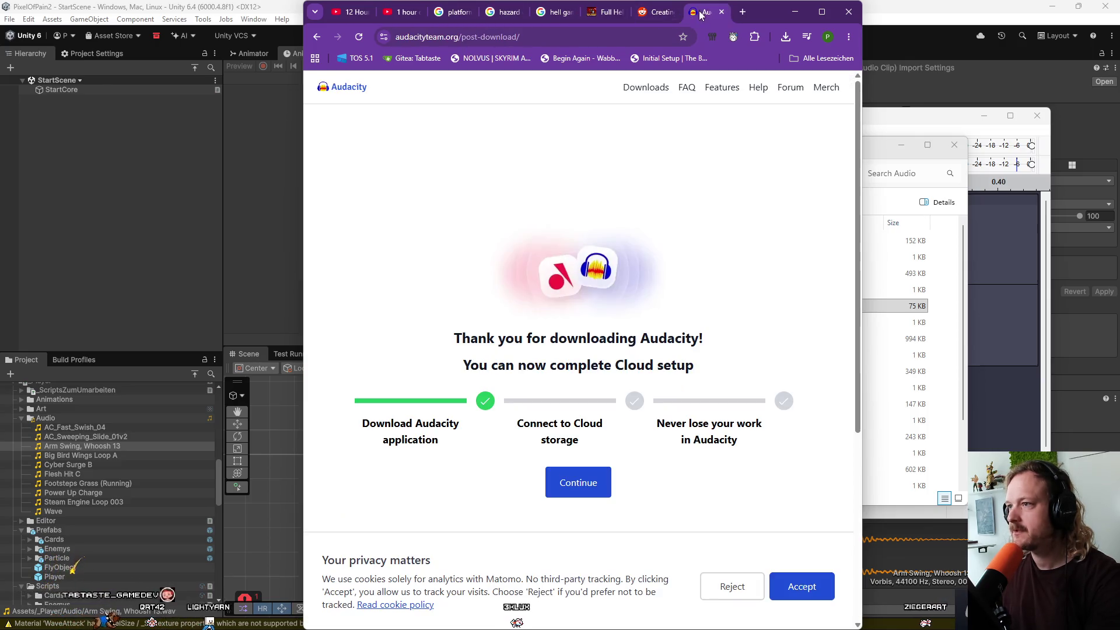
Search Google for 'sfx maker', open jsfxr at sfxr.me, and set 16-bit sample size.
{"action": "left_click", "coordinate": [602, 37]}
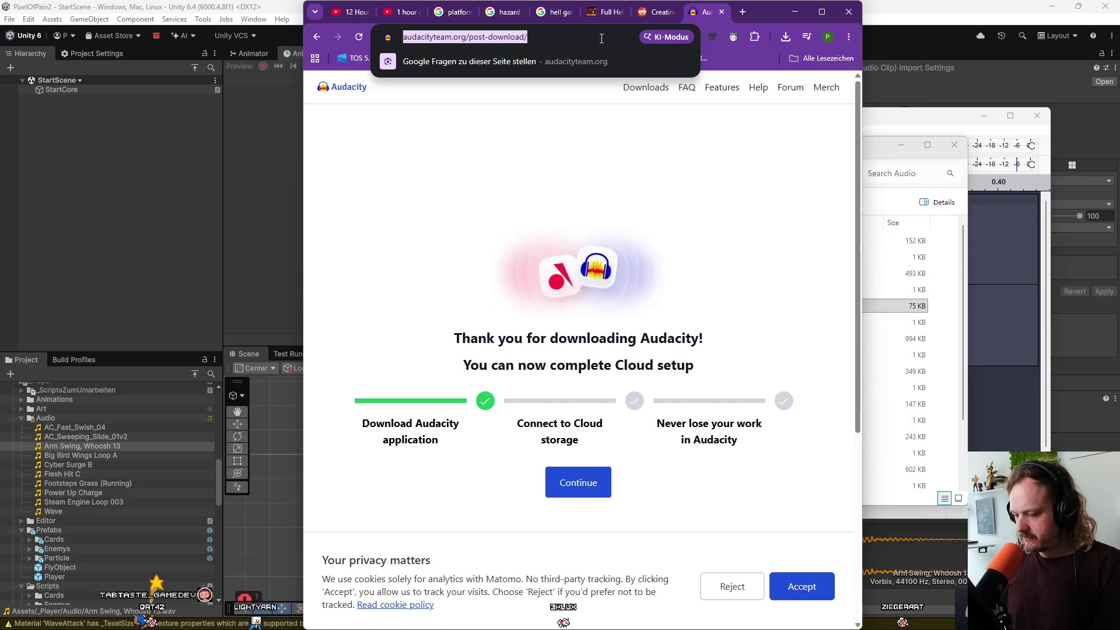
{"action": "type", "text": "sfx maker"}
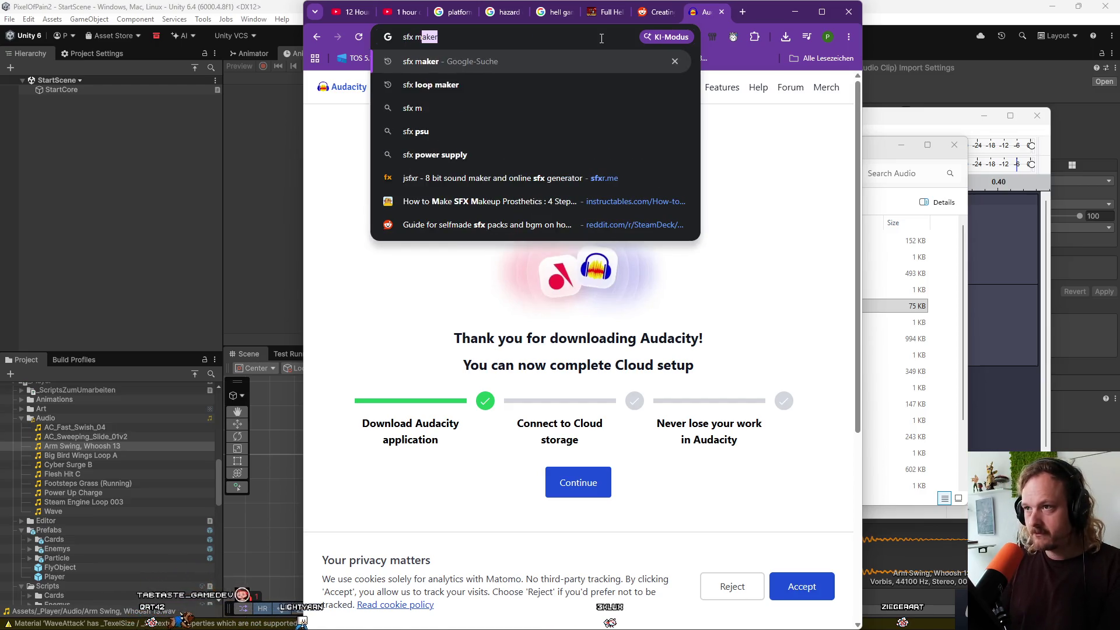
{"action": "key", "text": "Return"}
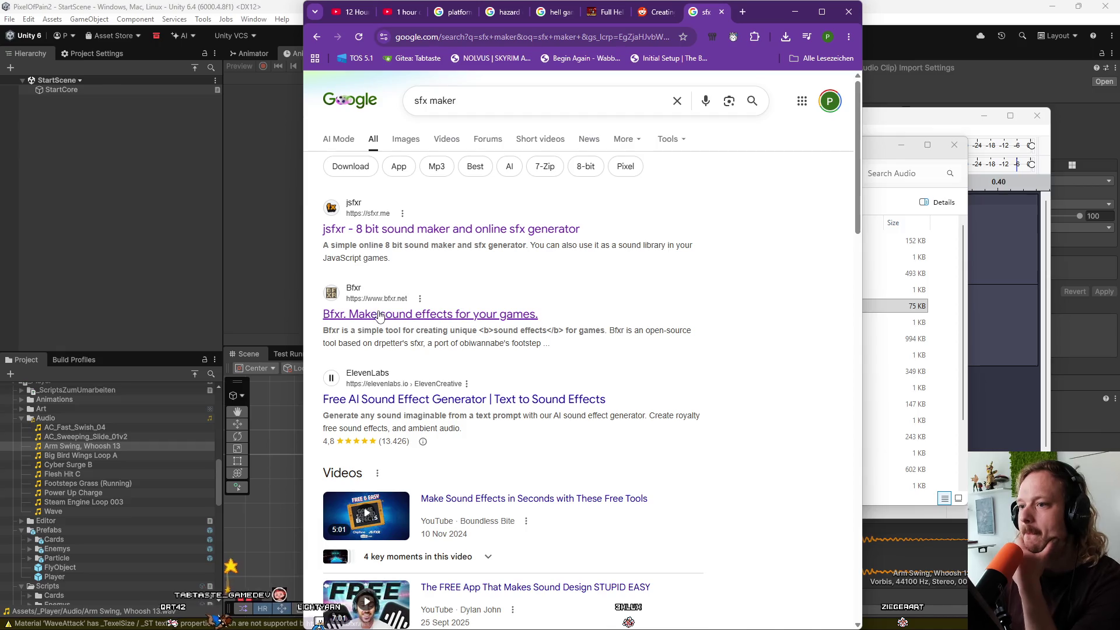
{"action": "scroll", "coordinate": [477, 352], "scroll_direction": "down", "scroll_amount": 5}
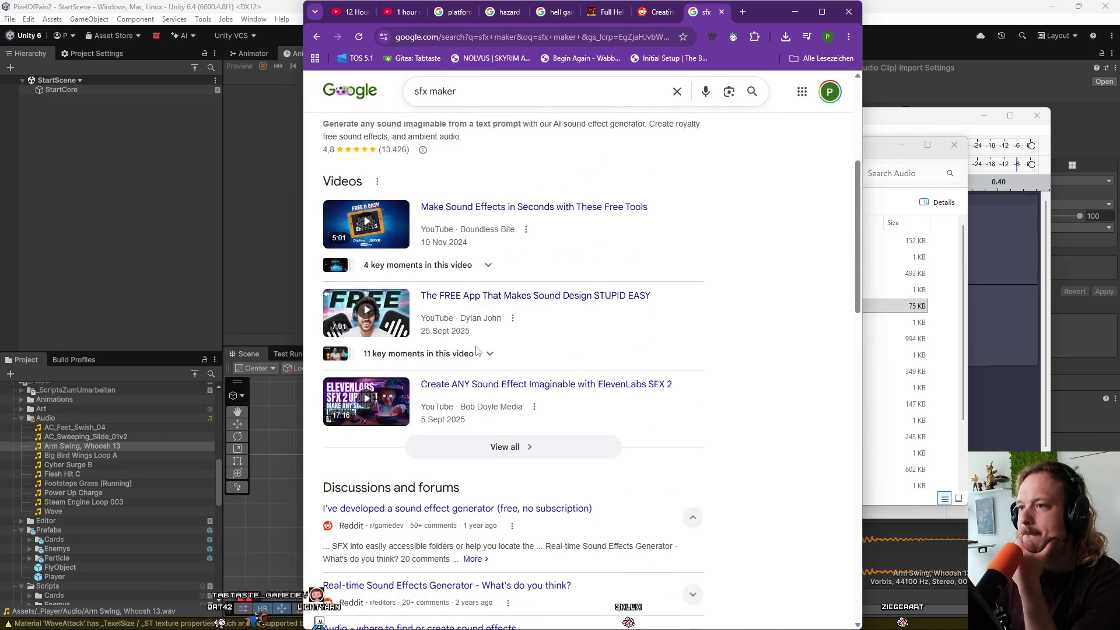
{"action": "scroll", "coordinate": [477, 351], "scroll_direction": "up", "scroll_amount": 5}
{"action": "left_click", "coordinate": [497, 245]}
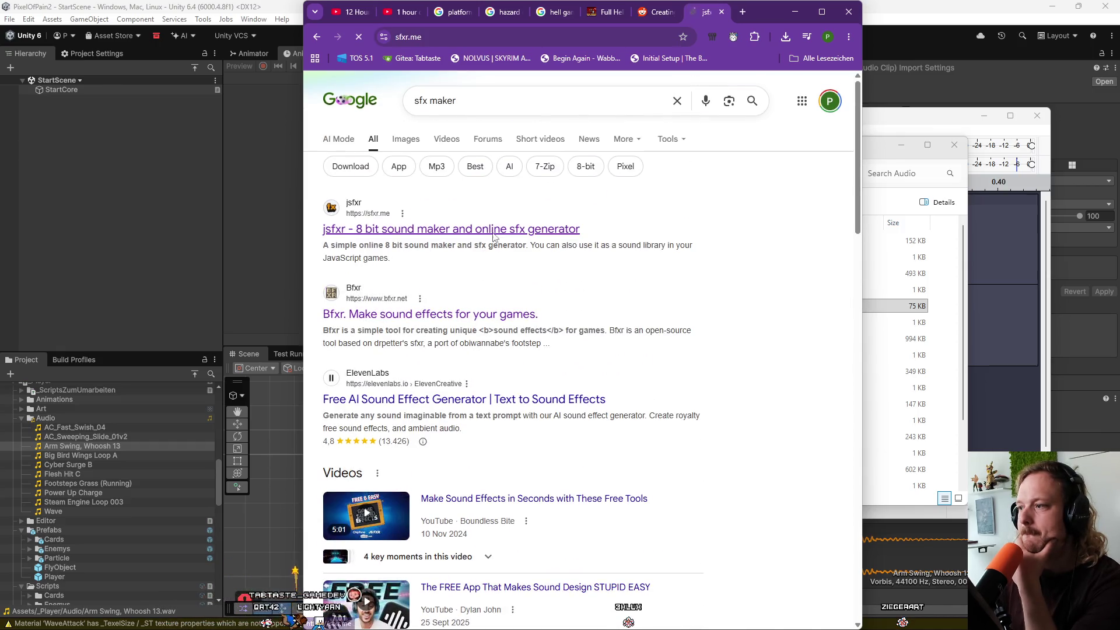
{"action": "left_click", "coordinate": [710, 386]}
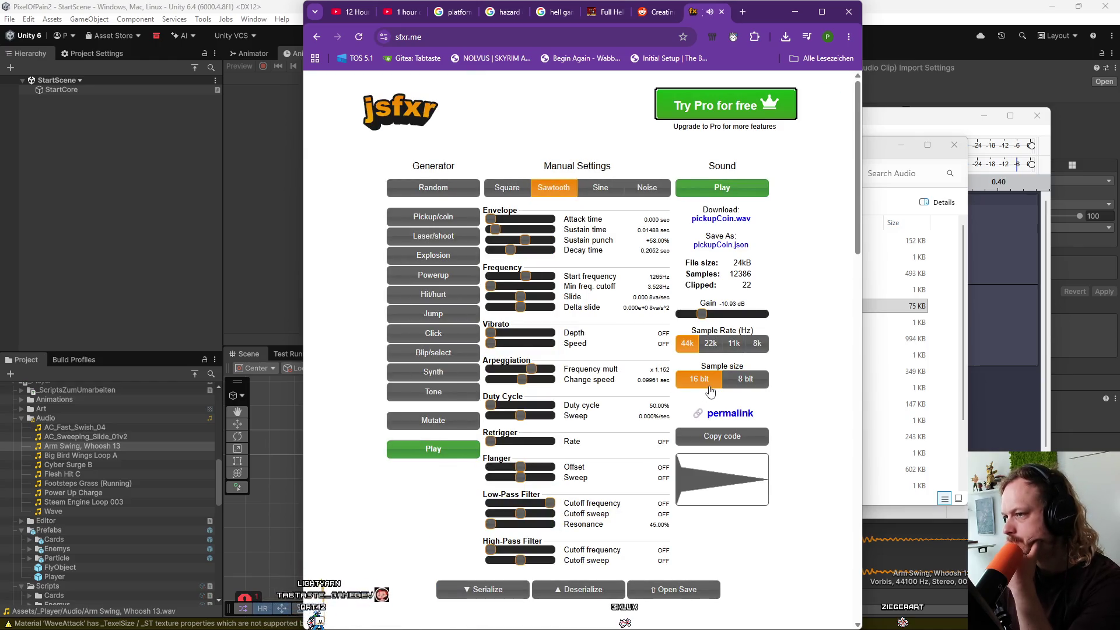
Generate seventeen random jsfxr Synth sounds, ending on a 44 kHz 16-bit sawtooth, then open jsfxr Pro.
{"action": "left_click", "coordinate": [443, 378]}
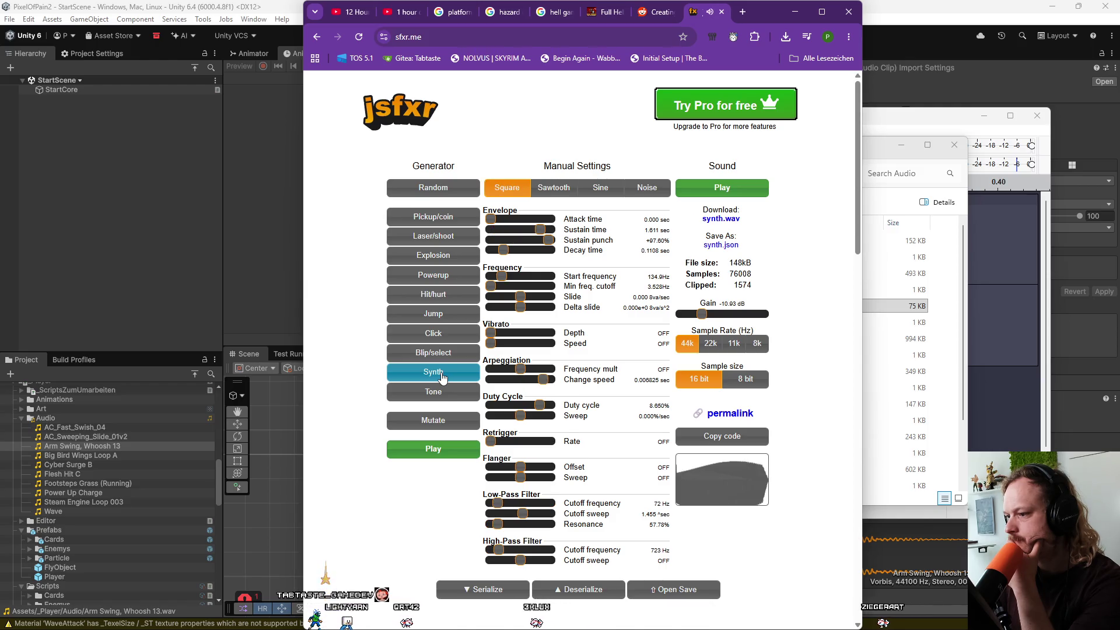
{"action": "left_click", "coordinate": [442, 378]}
{"action": "left_click", "coordinate": [442, 378]}
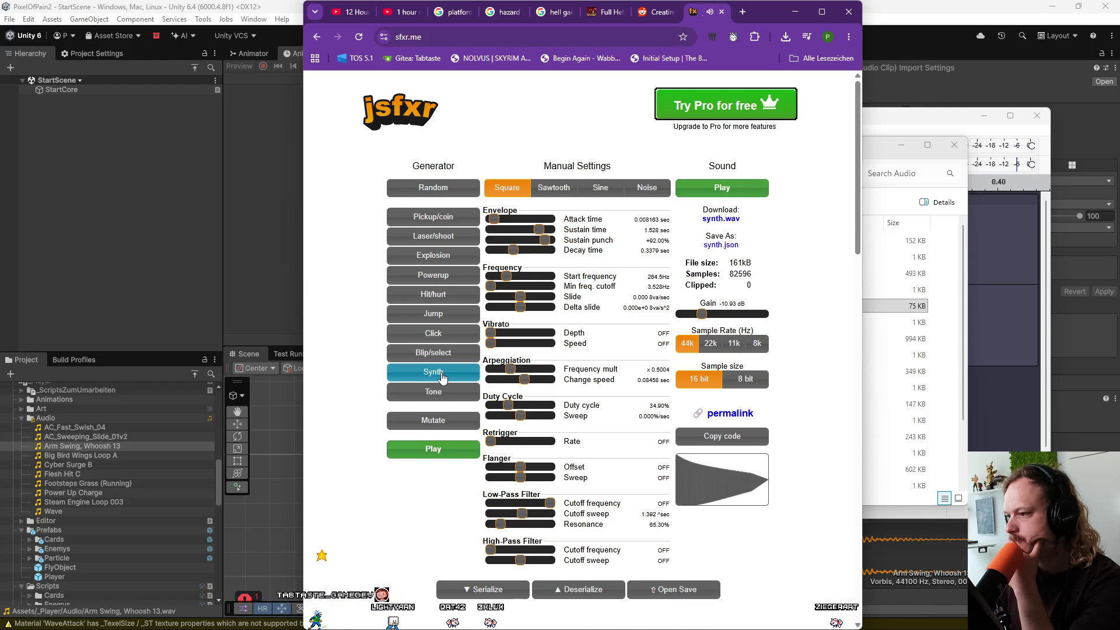
{"action": "left_click", "coordinate": [443, 378]}
{"action": "left_click", "coordinate": [443, 378]}
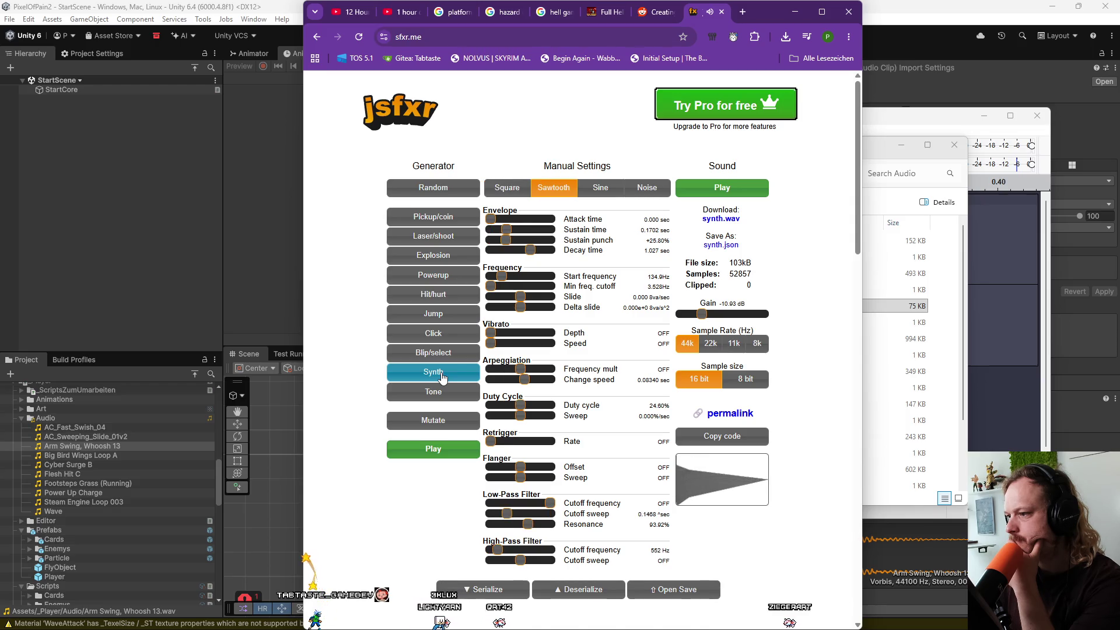
{"action": "left_click", "coordinate": [442, 378]}
{"action": "left_click", "coordinate": [442, 378]}
{"action": "left_click", "coordinate": [443, 378]}
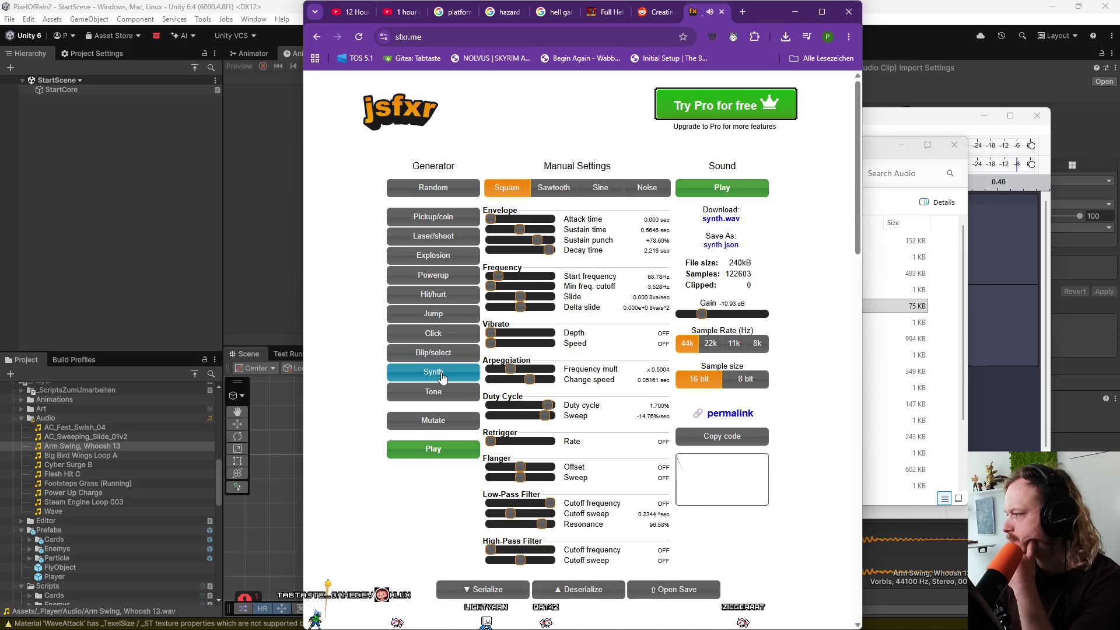
{"action": "left_click", "coordinate": [442, 378]}
{"action": "left_click", "coordinate": [442, 378]}
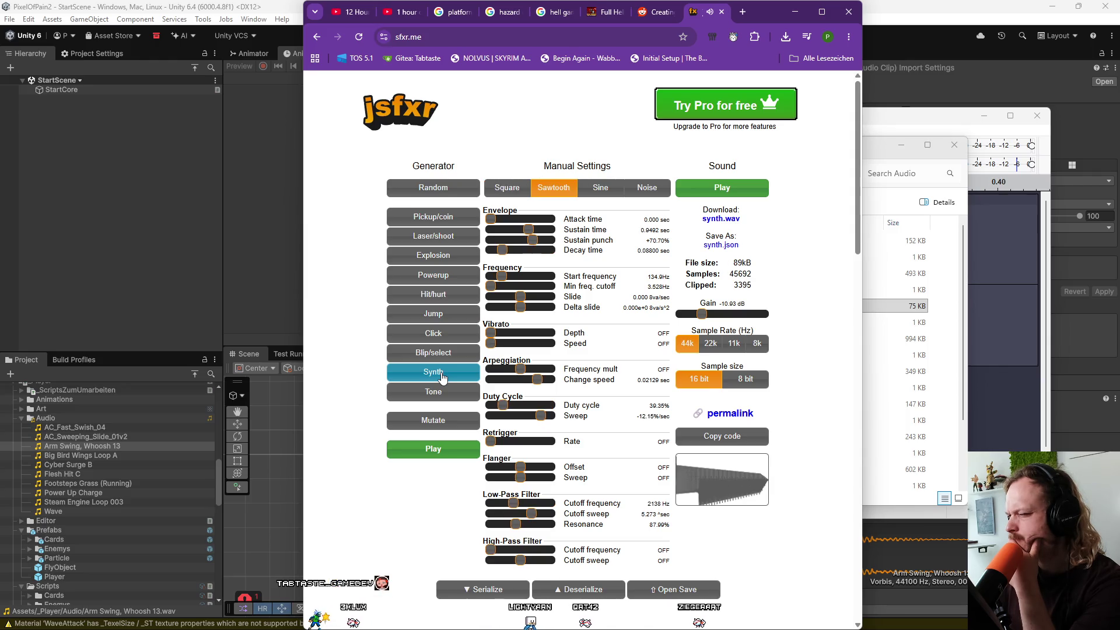
{"action": "left_click", "coordinate": [442, 378]}
{"action": "left_click", "coordinate": [442, 378]}
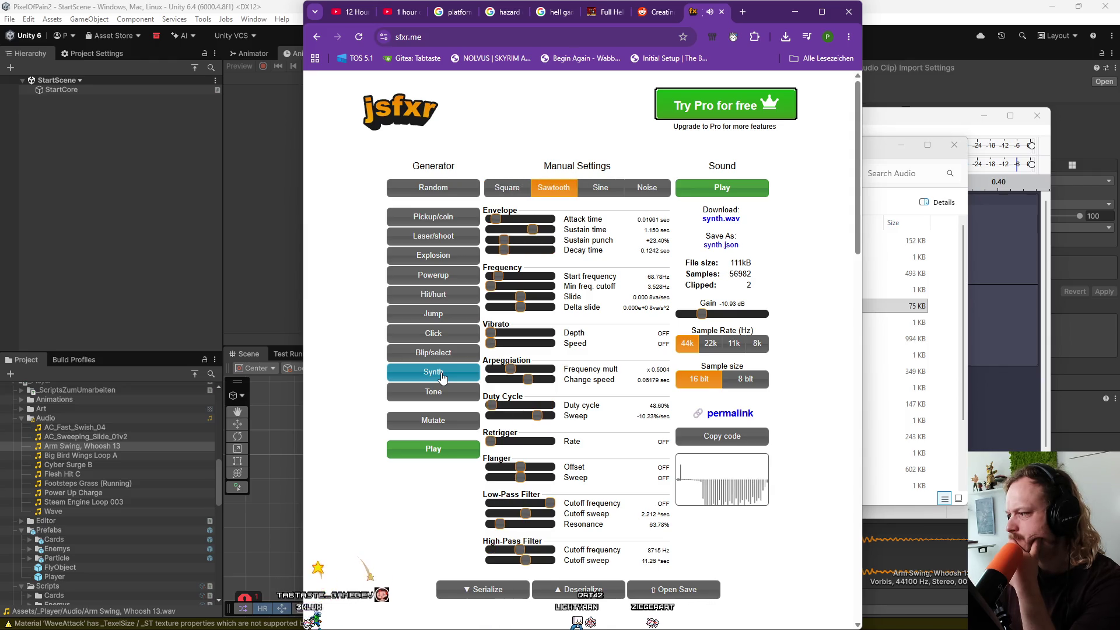
{"action": "left_click", "coordinate": [442, 378]}
{"action": "left_click", "coordinate": [443, 378]}
{"action": "left_click", "coordinate": [442, 378]}
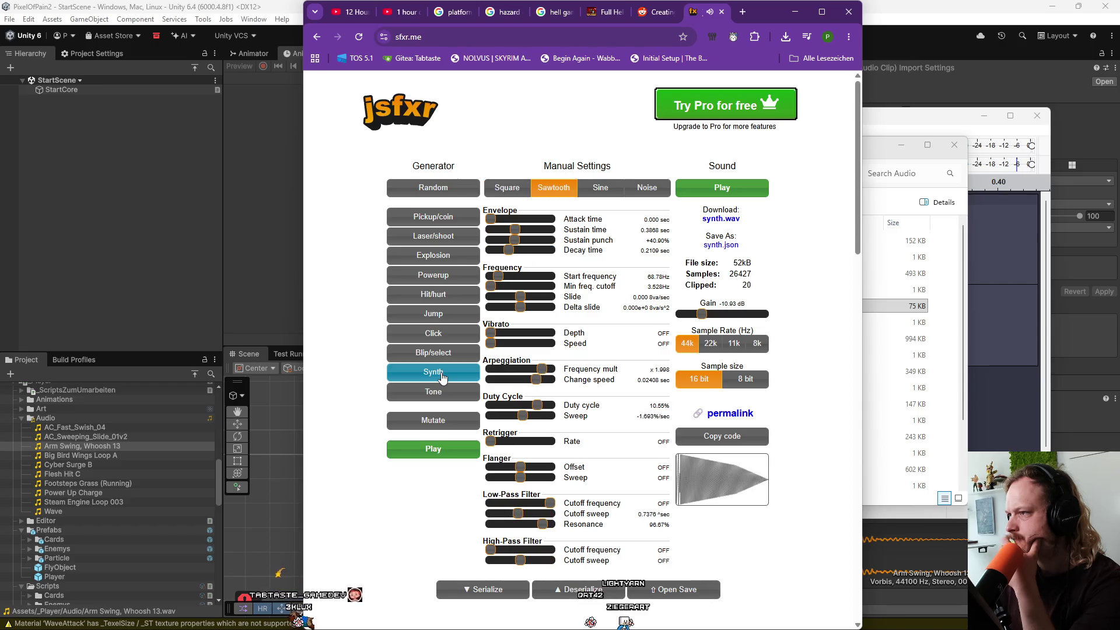
{"action": "left_click", "coordinate": [442, 378]}
{"action": "left_click", "coordinate": [443, 378]}
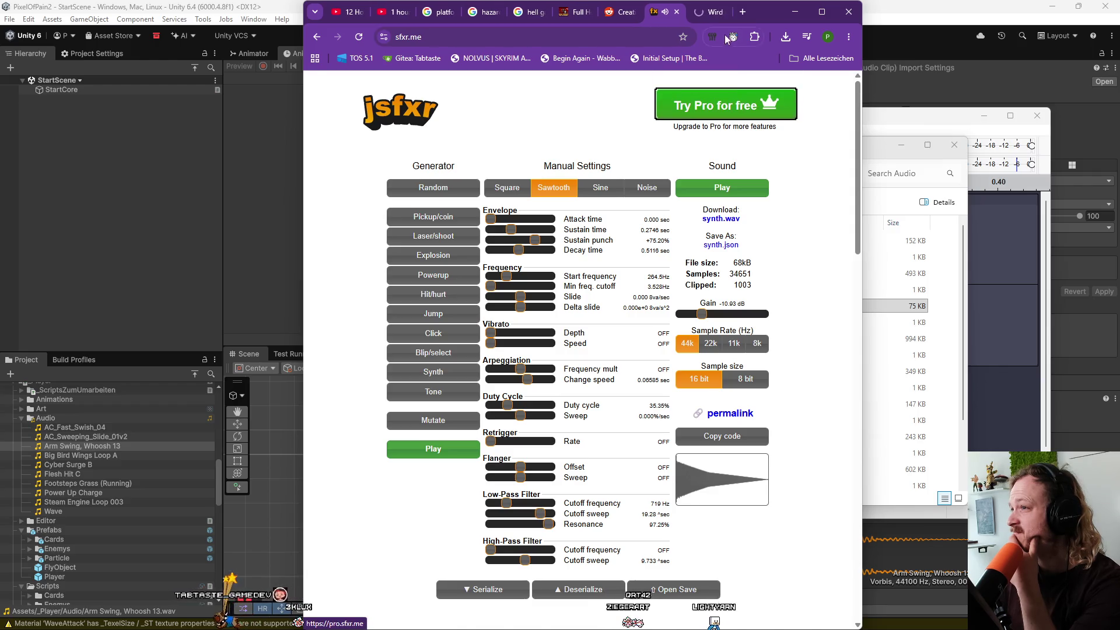
{"action": "left_click", "coordinate": [726, 105]}
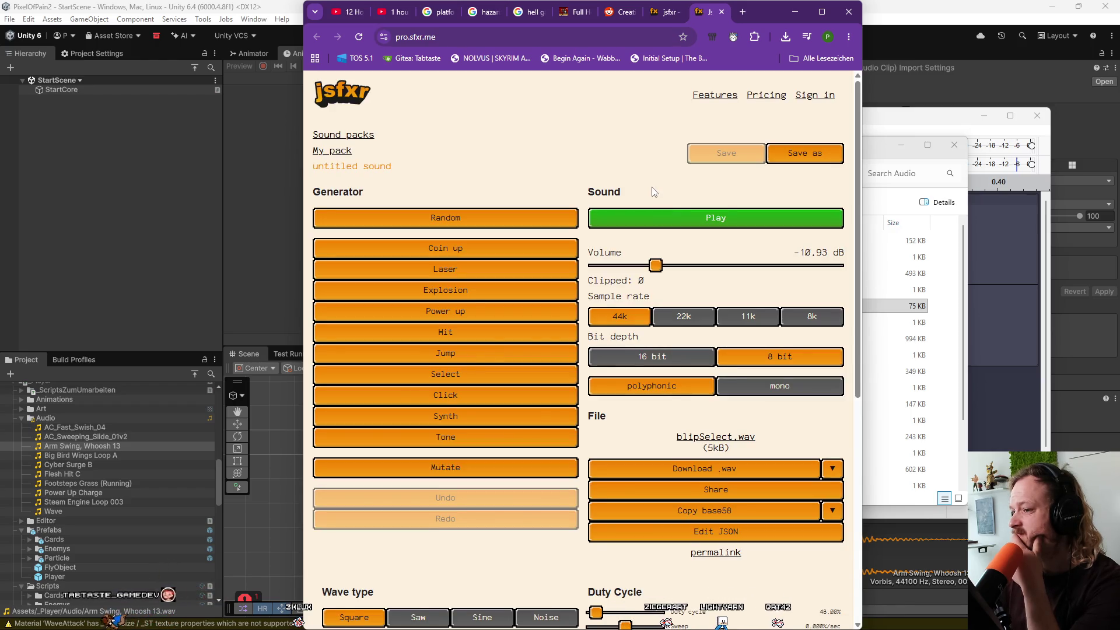
Play the current jsfxr Pro sound, then switch it to 16-bit and play it again.
{"action": "scroll", "coordinate": [654, 191], "scroll_direction": "down", "scroll_amount": 7}
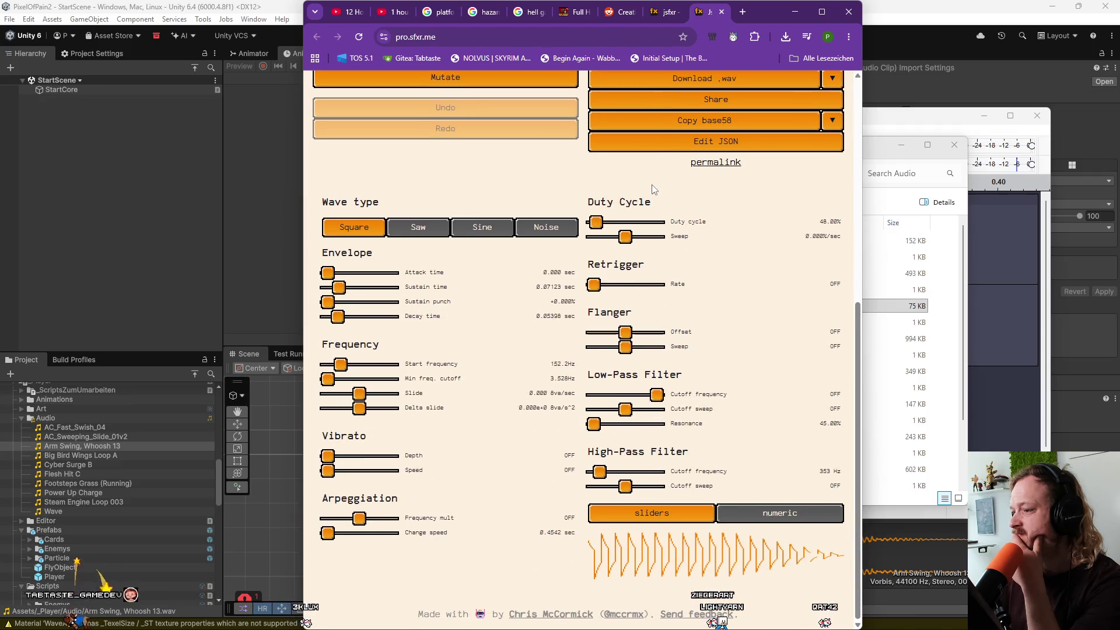
{"action": "scroll", "coordinate": [654, 188], "scroll_direction": "up", "scroll_amount": 6}
{"action": "left_click", "coordinate": [668, 185]}
{"action": "left_click", "coordinate": [665, 183]}
{"action": "left_click", "coordinate": [665, 183]}
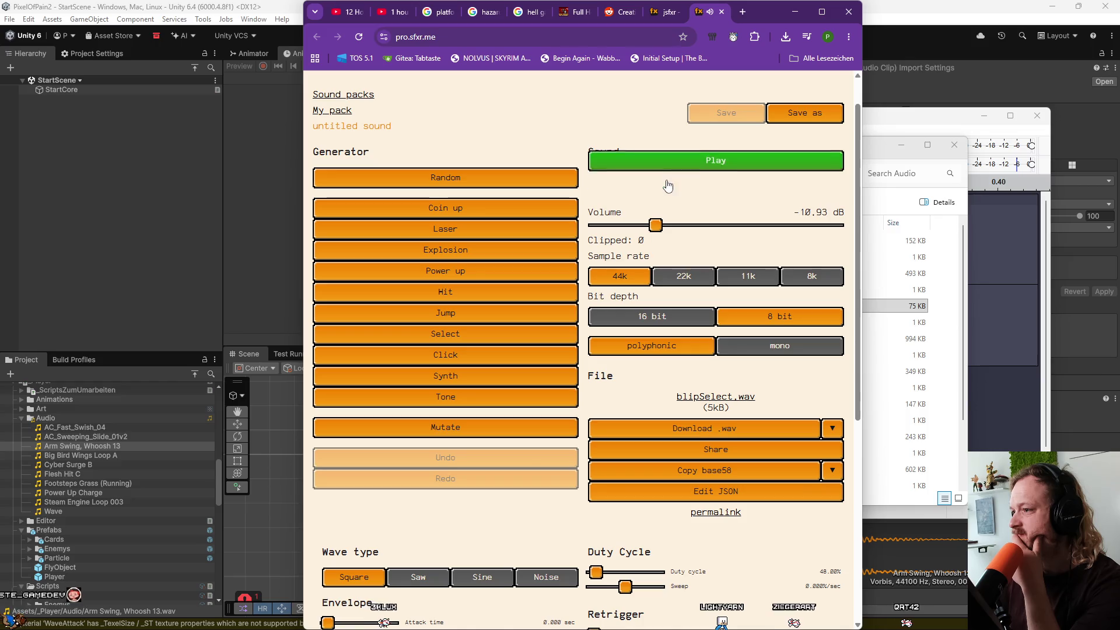
{"action": "left_click", "coordinate": [656, 316]}
{"action": "left_click", "coordinate": [663, 187]}
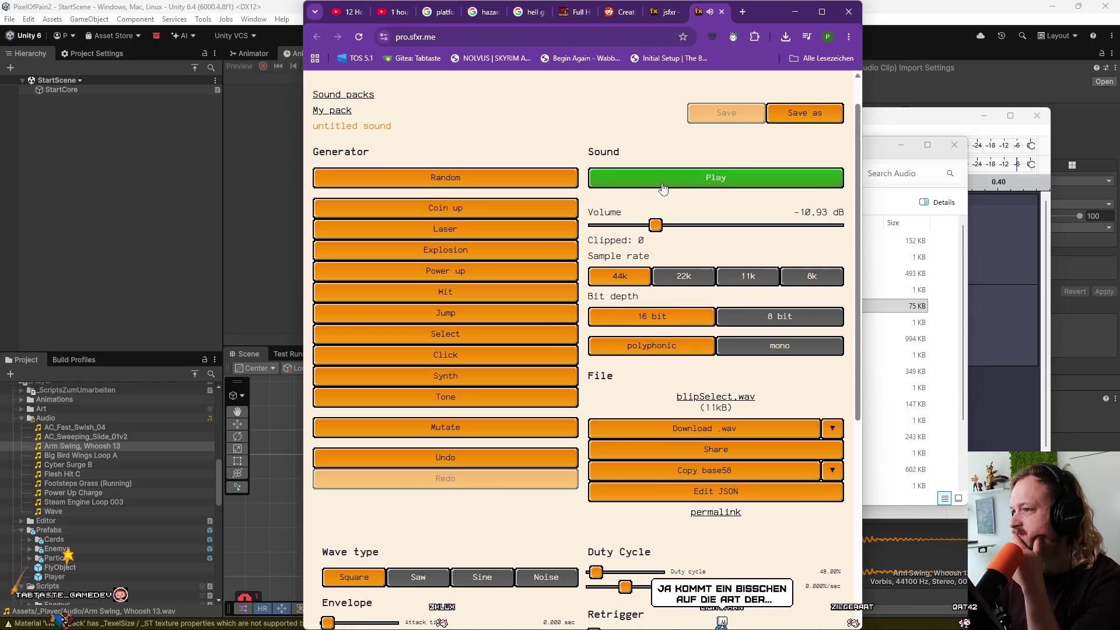
Generate several new preset sounds, finishing with Hit, Click and Synth.
{"action": "left_click", "coordinate": [537, 209]}
{"action": "left_click", "coordinate": [533, 229]}
{"action": "left_click", "coordinate": [525, 291]}
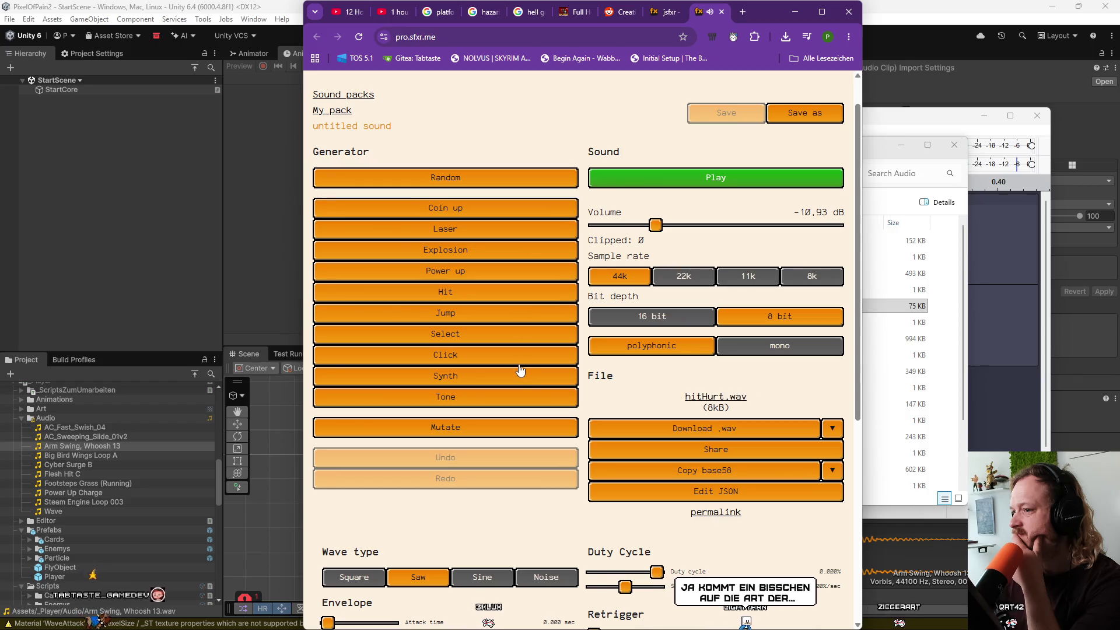
{"action": "left_click", "coordinate": [520, 364]}
{"action": "left_click", "coordinate": [519, 378]}
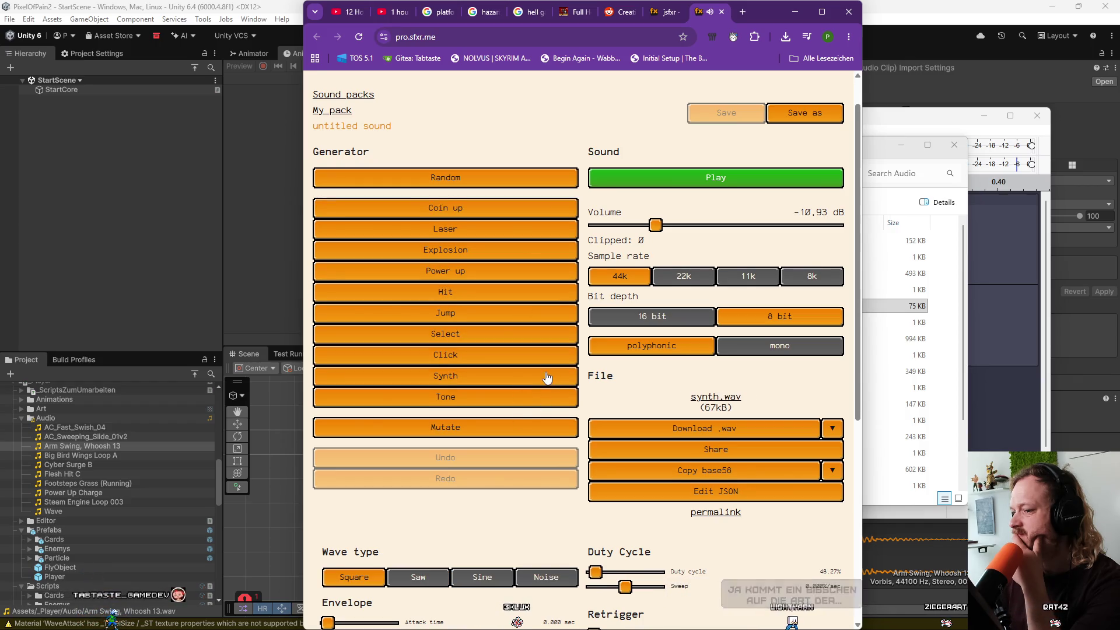
Try Saw and Sine waves, settle on Noise and play it, then open the pricing page.
{"action": "scroll", "coordinate": [548, 378], "scroll_direction": "down", "scroll_amount": 3}
{"action": "left_click", "coordinate": [434, 407]}
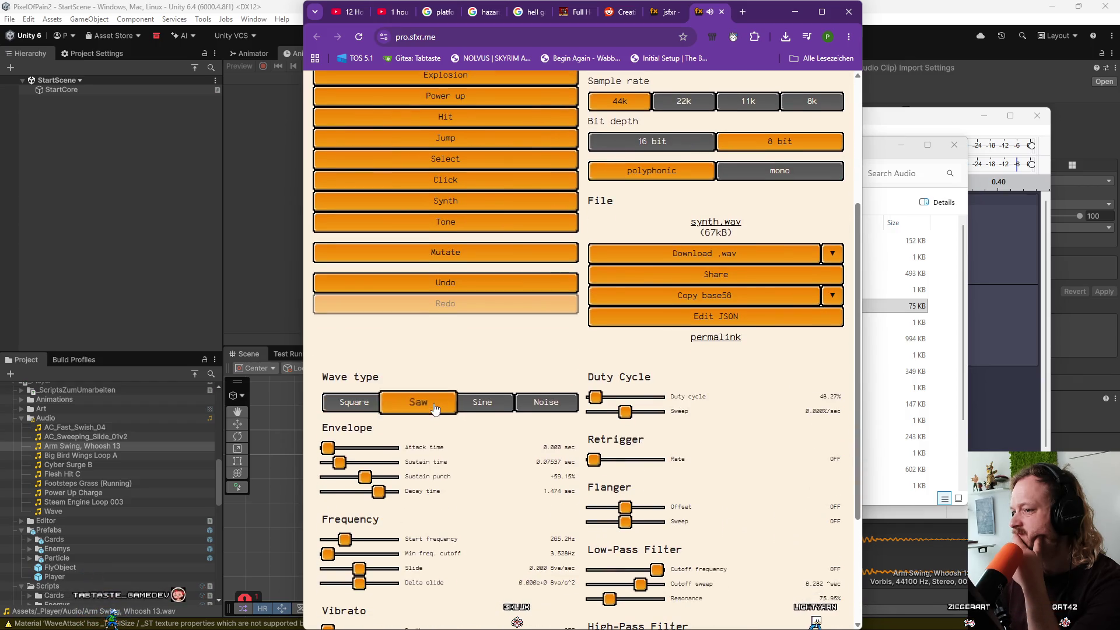
{"action": "left_click", "coordinate": [482, 402]}
{"action": "left_click", "coordinate": [547, 403]}
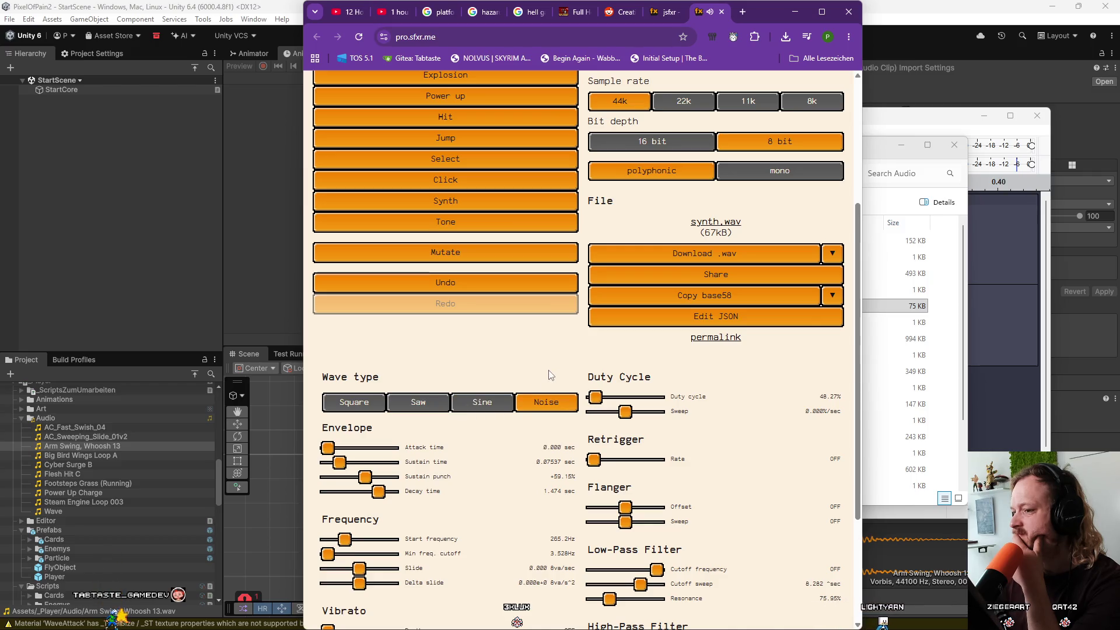
{"action": "scroll", "coordinate": [551, 375], "scroll_direction": "up", "scroll_amount": 4}
{"action": "left_click", "coordinate": [684, 220]}
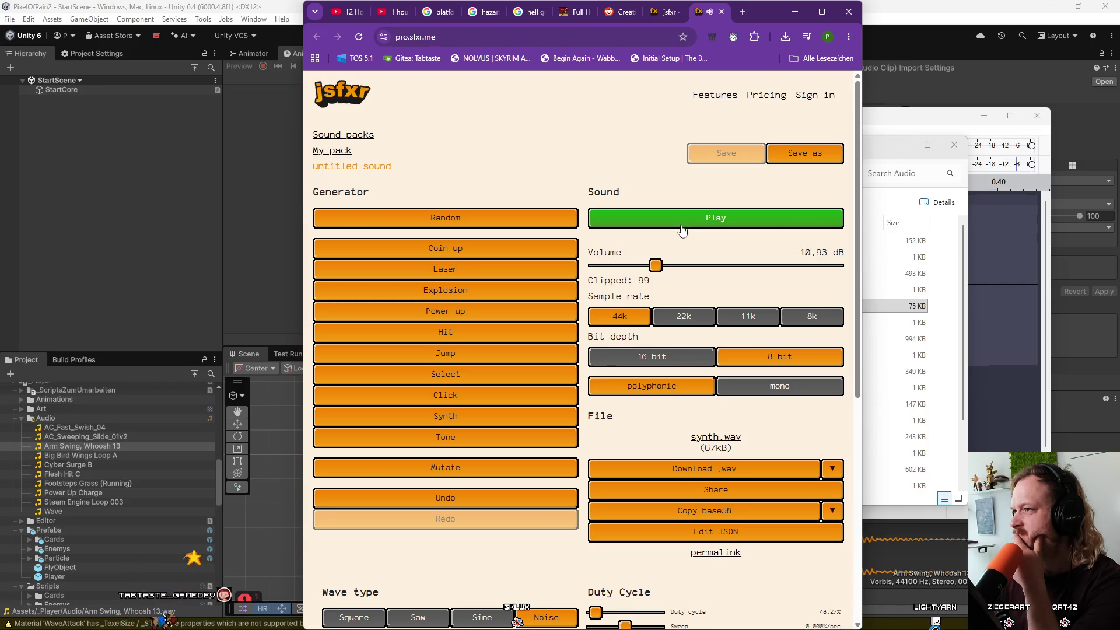
{"action": "scroll", "coordinate": [765, 101], "scroll_direction": "down", "scroll_amount": 1}
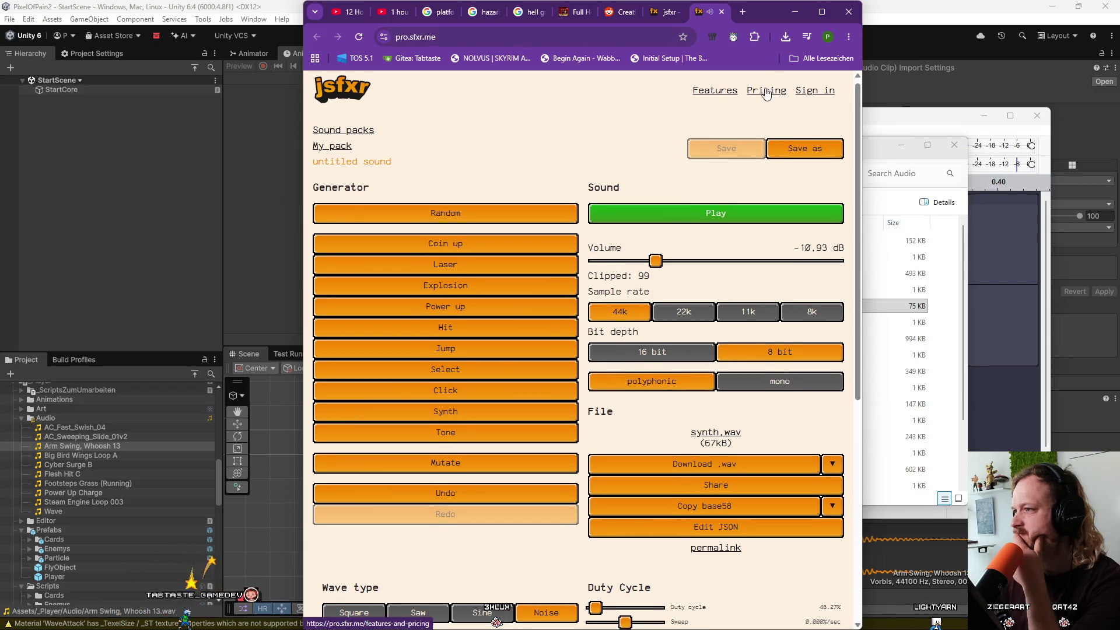
{"action": "left_click", "coordinate": [767, 91]}
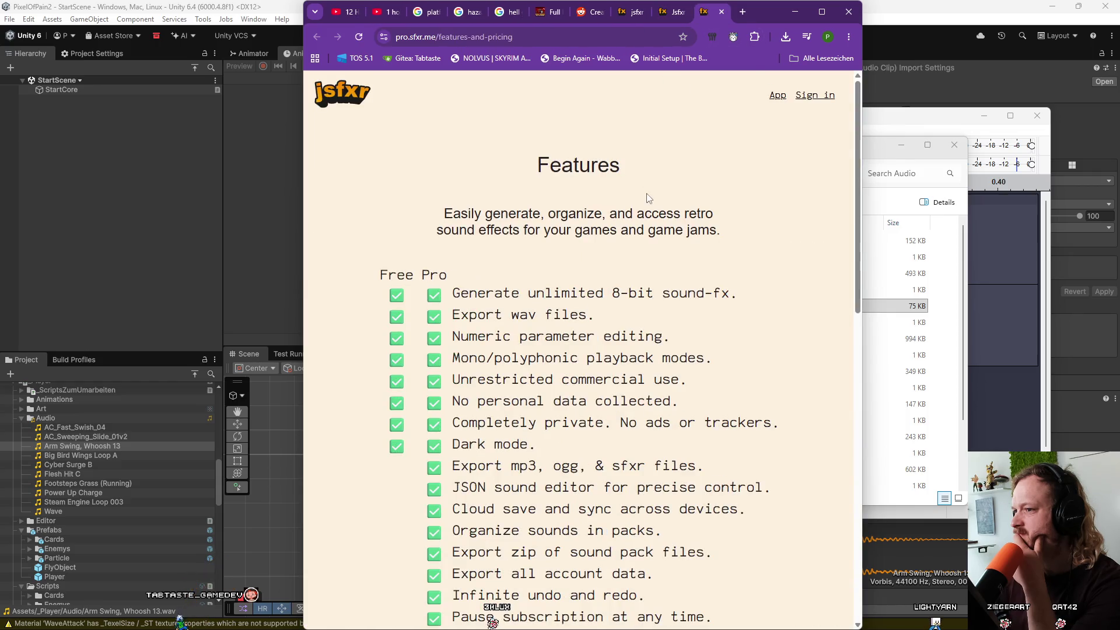
Look over the jsfxr Pro subscription pricing cards, then close the pricing and Pro app tabs.
{"action": "scroll", "coordinate": [528, 252], "scroll_direction": "down", "scroll_amount": 1}
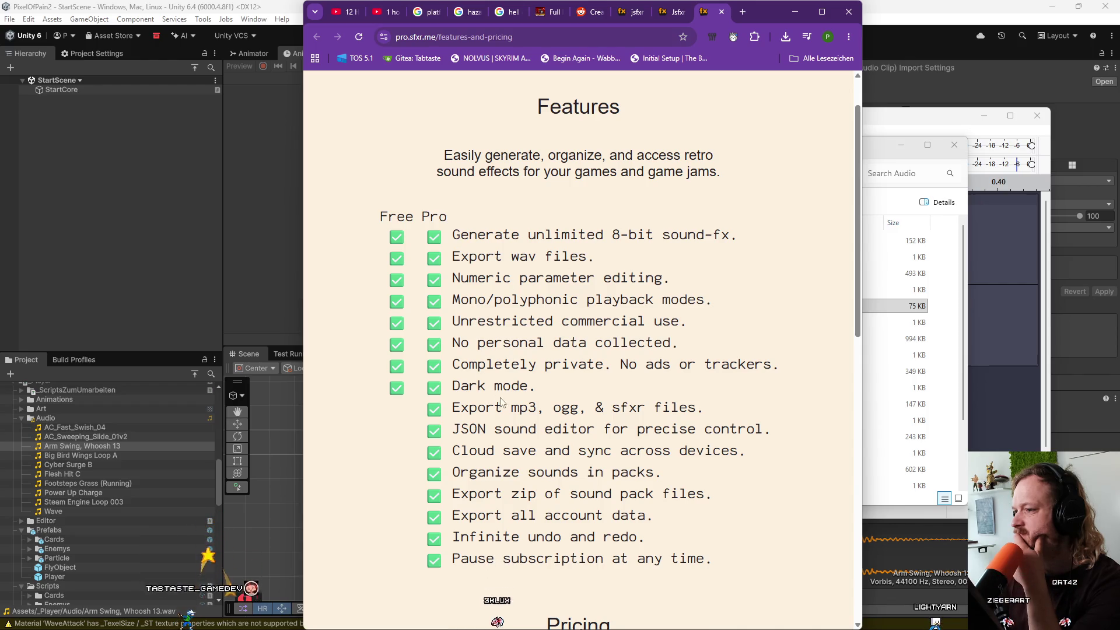
{"action": "scroll", "coordinate": [503, 437], "scroll_direction": "down", "scroll_amount": 7}
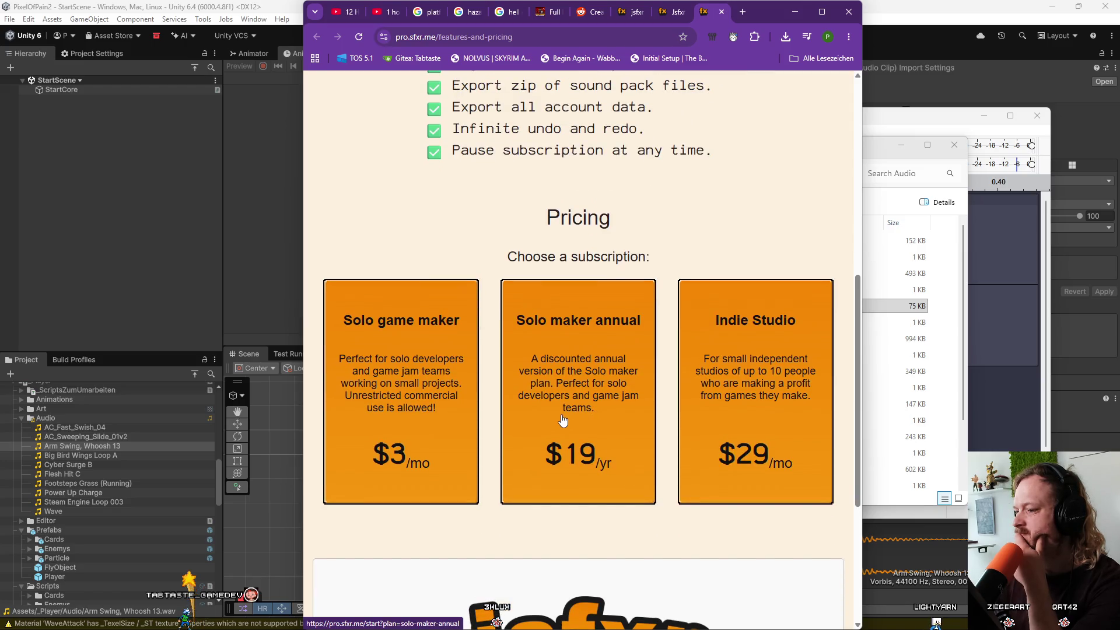
{"action": "scroll", "coordinate": [563, 421], "scroll_direction": "down", "scroll_amount": 4}
{"action": "scroll", "coordinate": [564, 420], "scroll_direction": "up", "scroll_amount": 12}
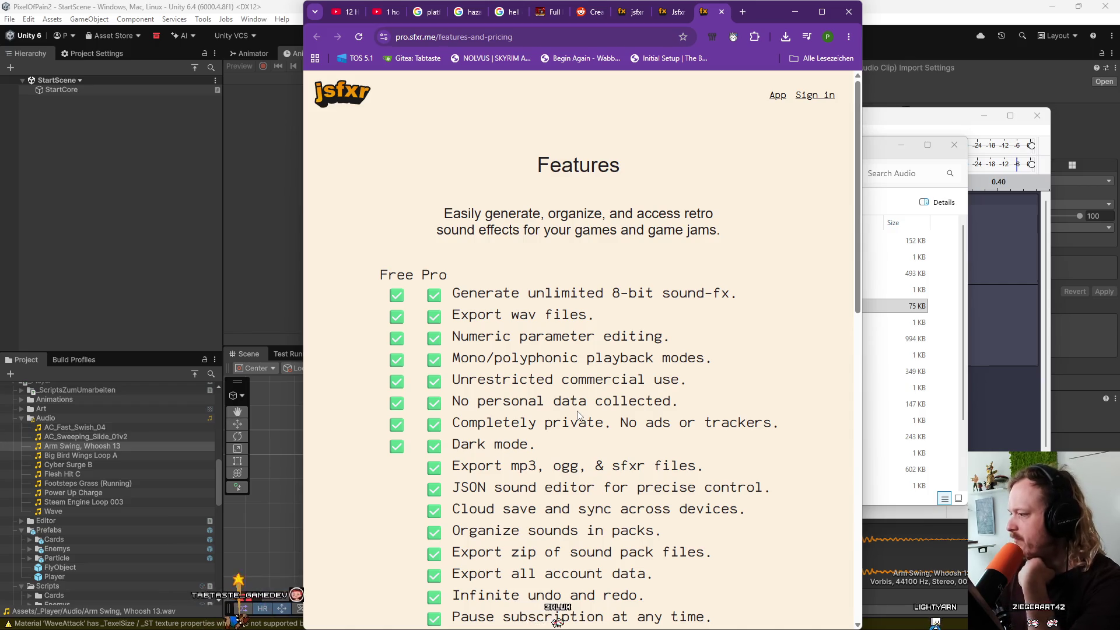
{"action": "left_click", "coordinate": [723, 12]}
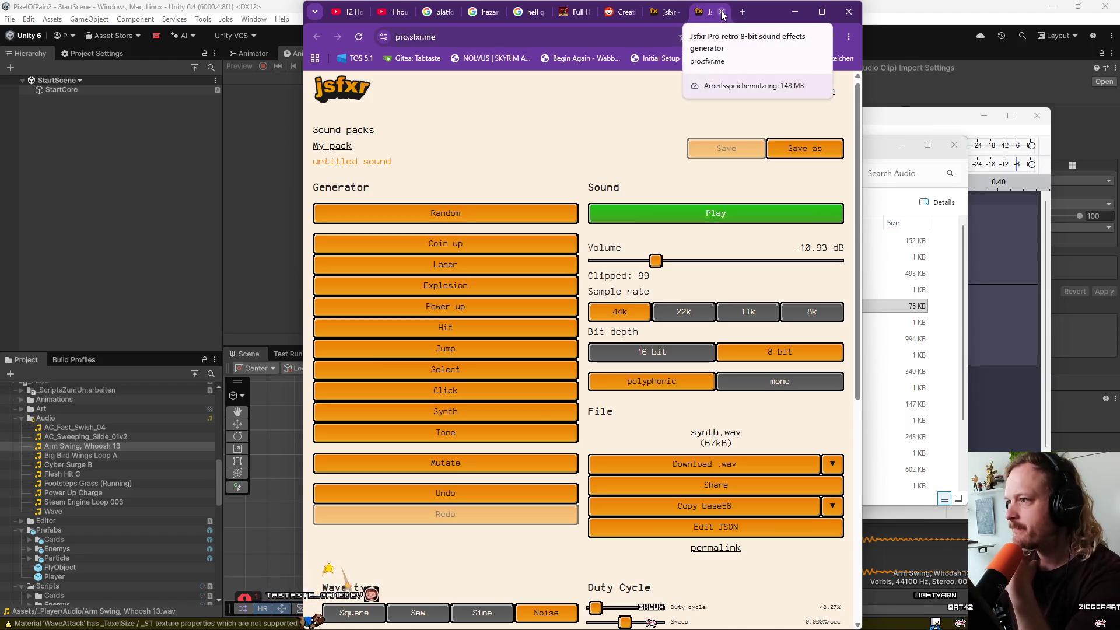
{"action": "left_click", "coordinate": [723, 12]}
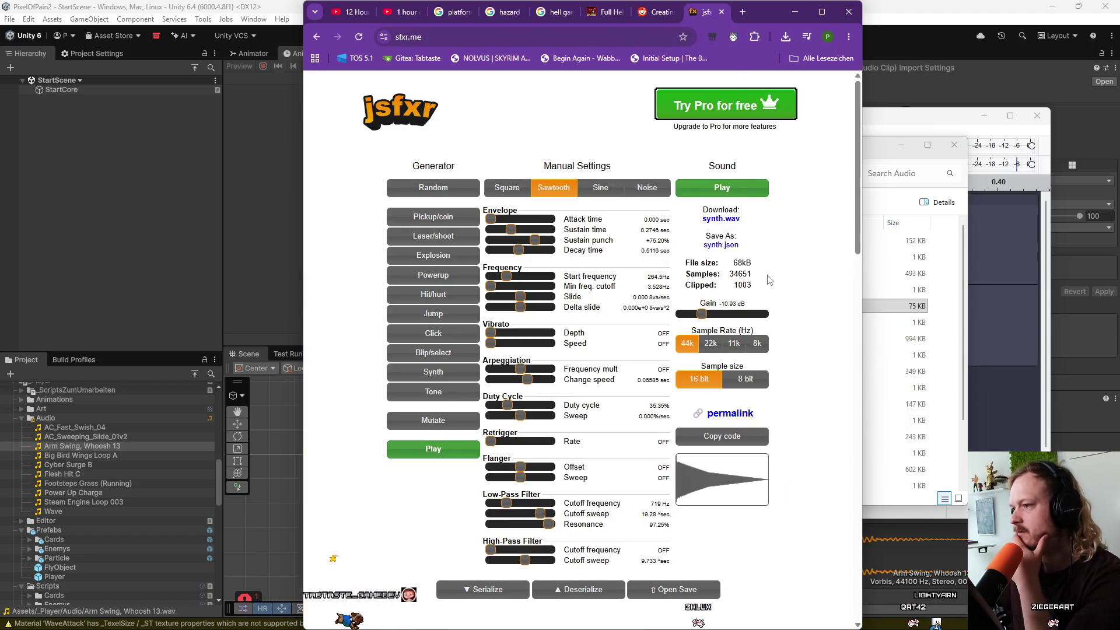
Return to the sfx maker search results and open Bfxr at bfxr.net.
{"action": "scroll", "coordinate": [583, 263], "scroll_direction": "down", "scroll_amount": 2}
{"action": "scroll", "coordinate": [526, 233], "scroll_direction": "up", "scroll_amount": 2}
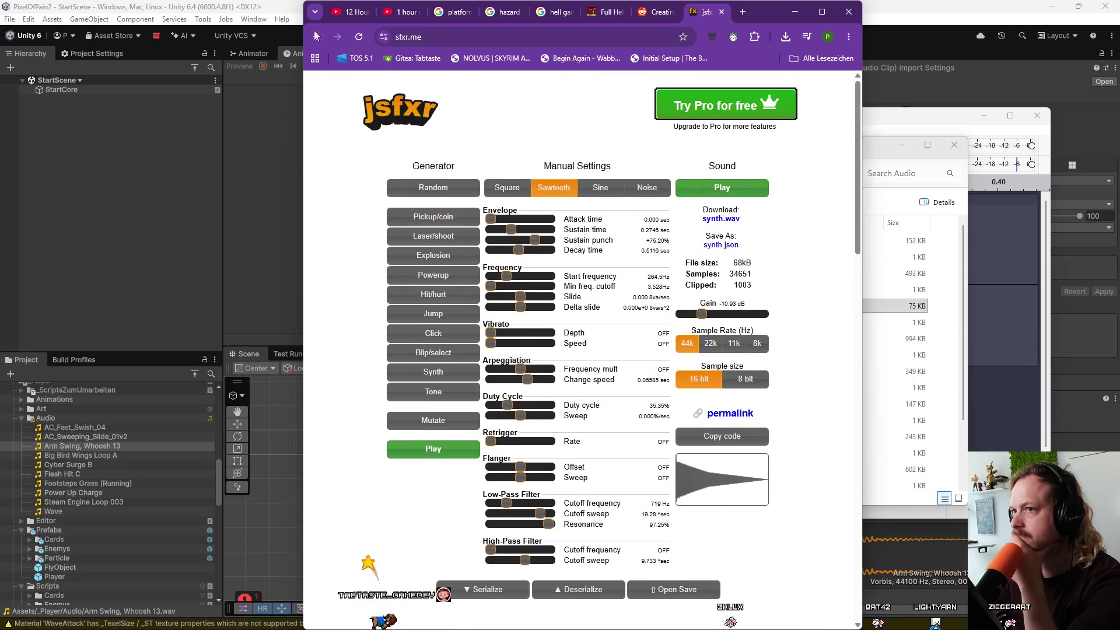
{"action": "left_click", "coordinate": [316, 37]}
{"action": "left_click", "coordinate": [415, 314]}
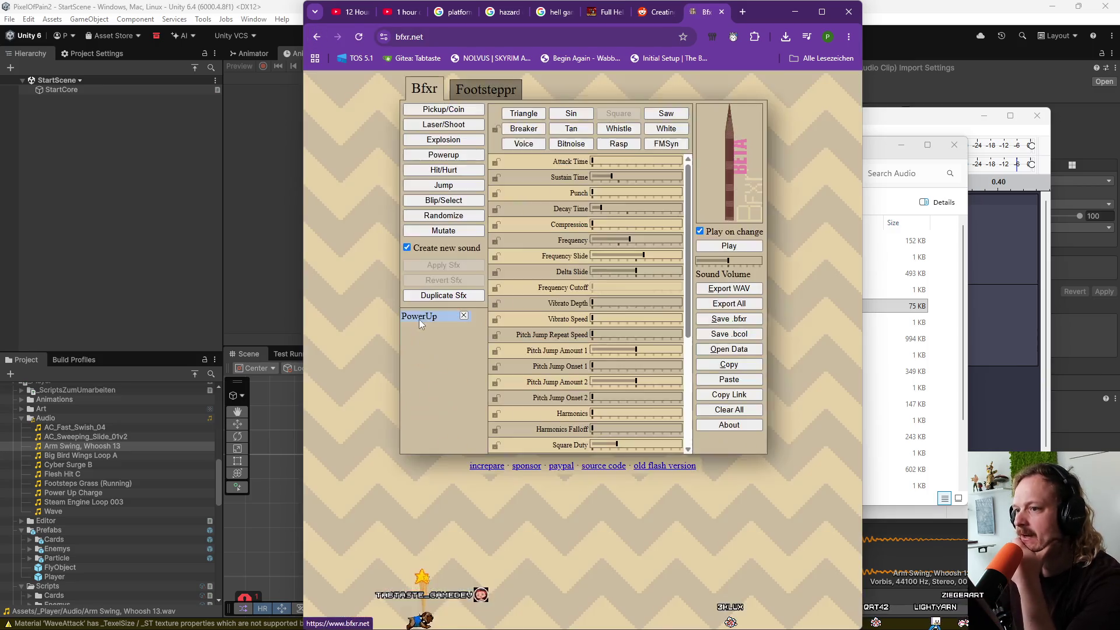
Mutate the PowerUp sound into variations PowerUp1 through PowerUp15, and set the last one's wave to Voice.
{"action": "left_click", "coordinate": [456, 232]}
{"action": "left_click", "coordinate": [456, 232]}
{"action": "left_click", "coordinate": [456, 234]}
{"action": "double_click", "coordinate": [455, 232]}
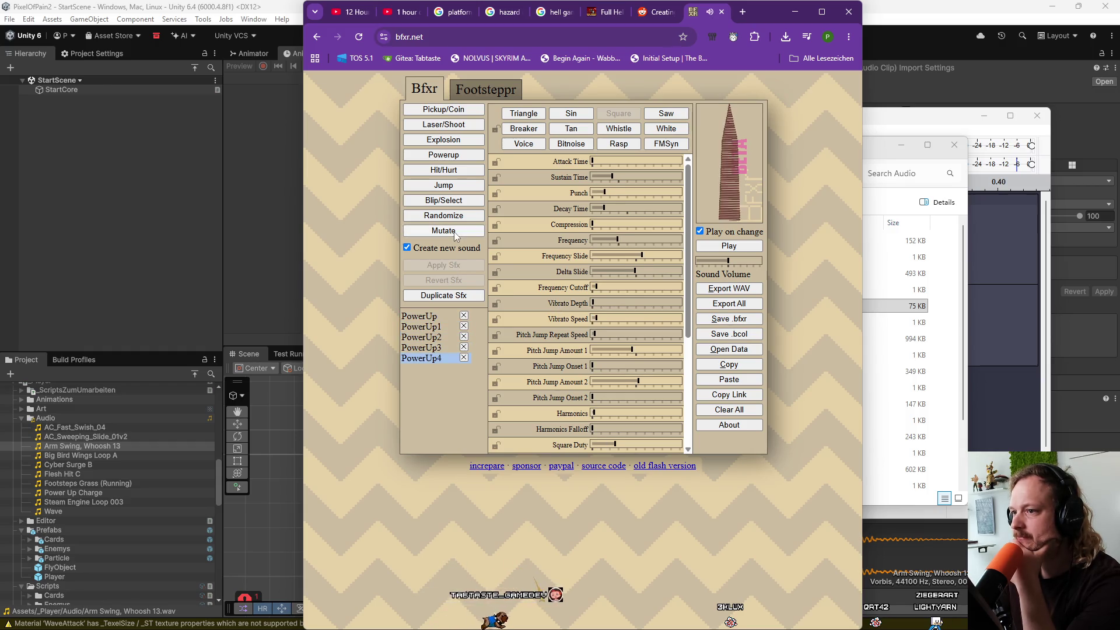
{"action": "double_click", "coordinate": [456, 232]}
{"action": "left_click", "coordinate": [456, 233]}
{"action": "double_click", "coordinate": [456, 232]}
{"action": "double_click", "coordinate": [456, 233]}
{"action": "left_click", "coordinate": [456, 233]}
{"action": "double_click", "coordinate": [455, 232]}
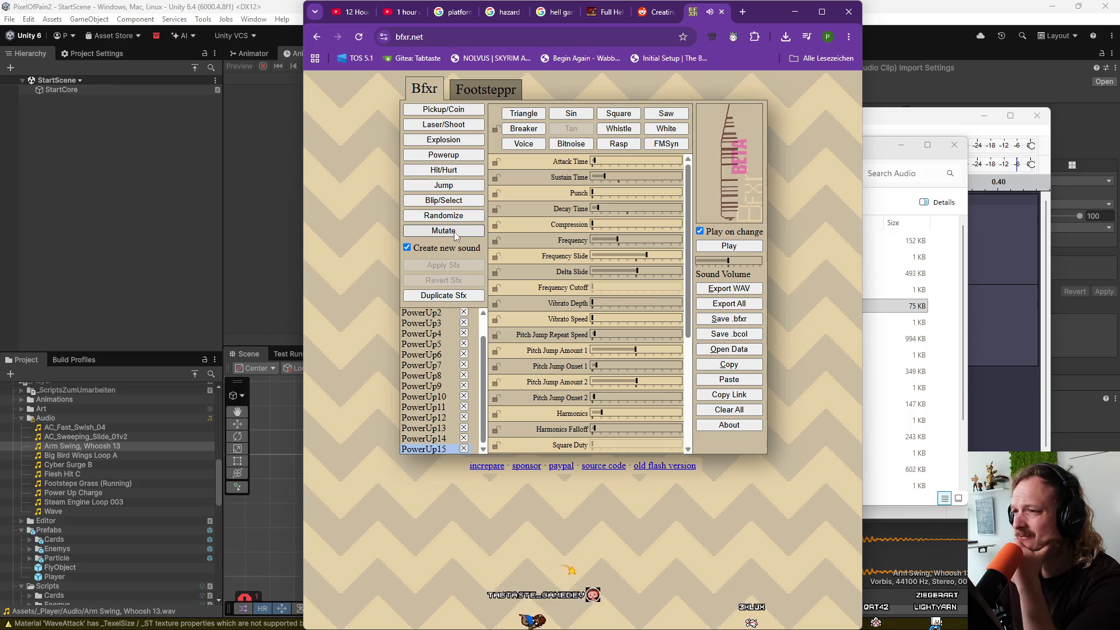
{"action": "left_click", "coordinate": [529, 147]}
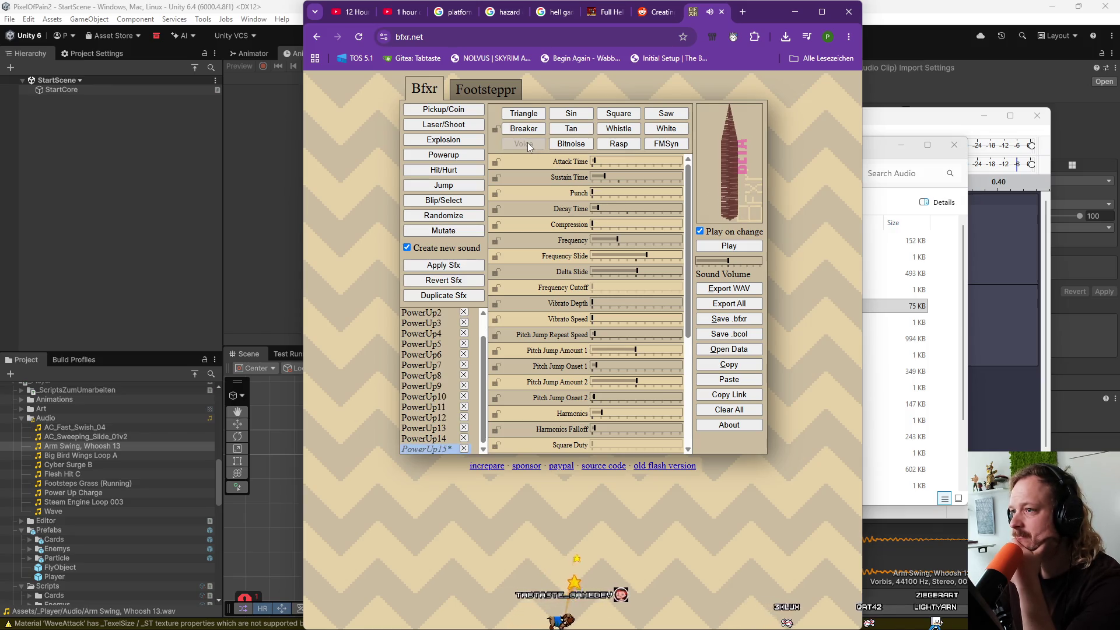
{"action": "left_click", "coordinate": [577, 37]}
Search Google for "sfx noise sound loop", glance at the Pixabay loop results, and return.
{"action": "type", "text": "sfx noise s"}
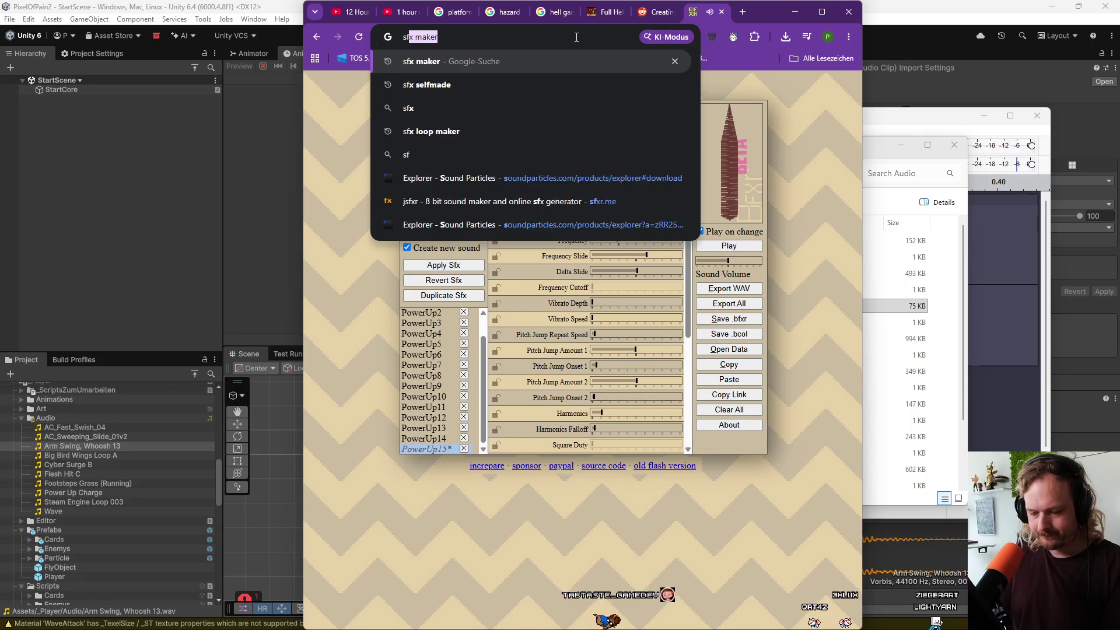
{"action": "type", "text": "ound loop"}
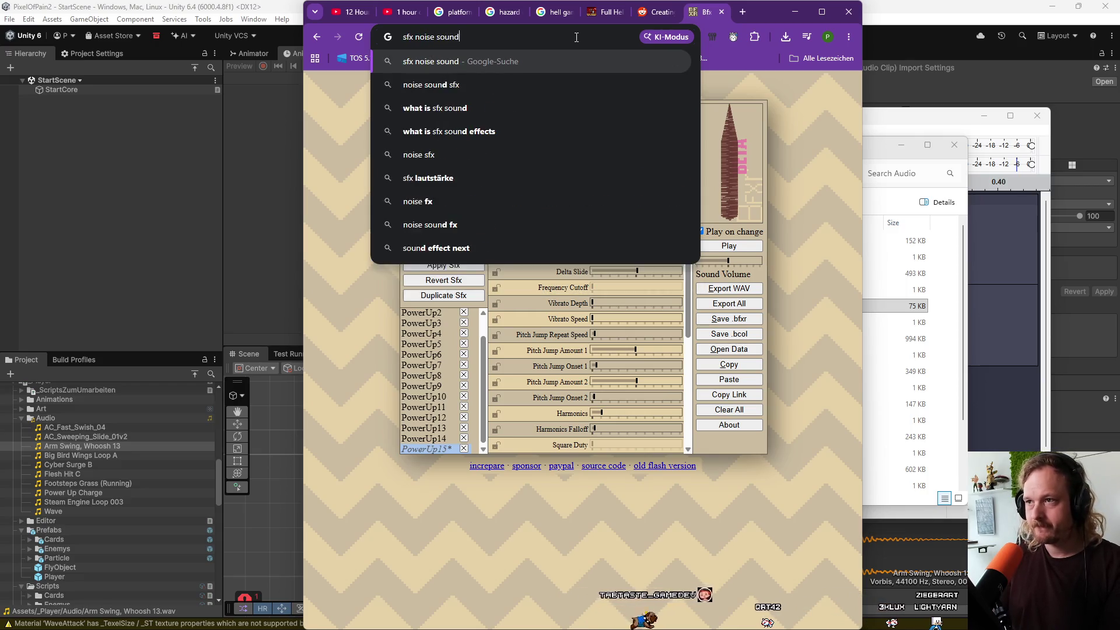
{"action": "key", "text": "Return"}
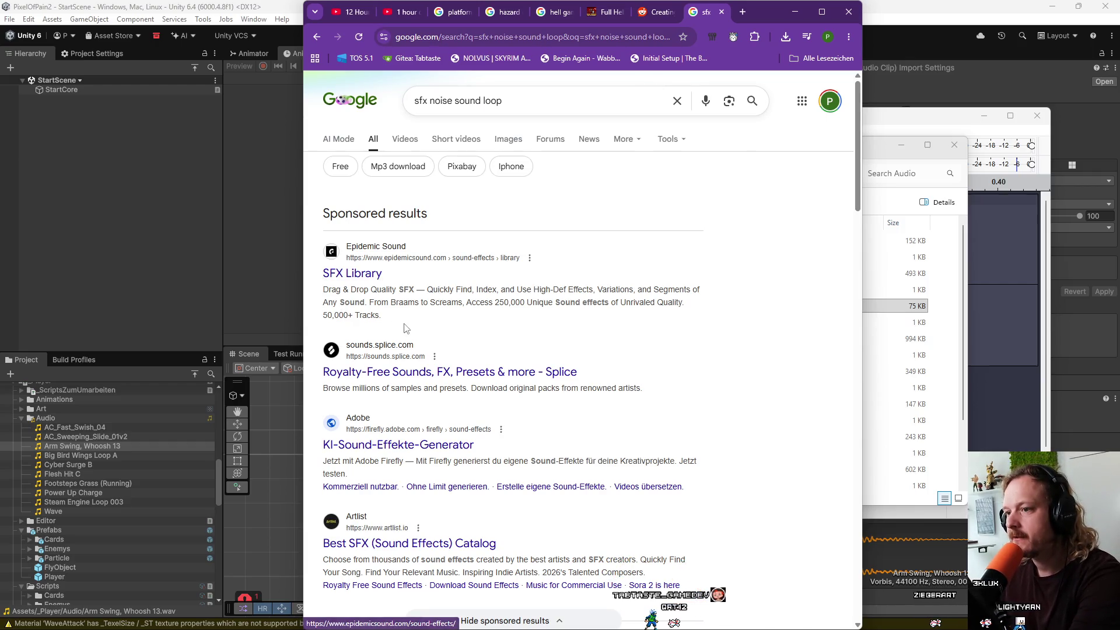
{"action": "scroll", "coordinate": [407, 377], "scroll_direction": "down", "scroll_amount": 3}
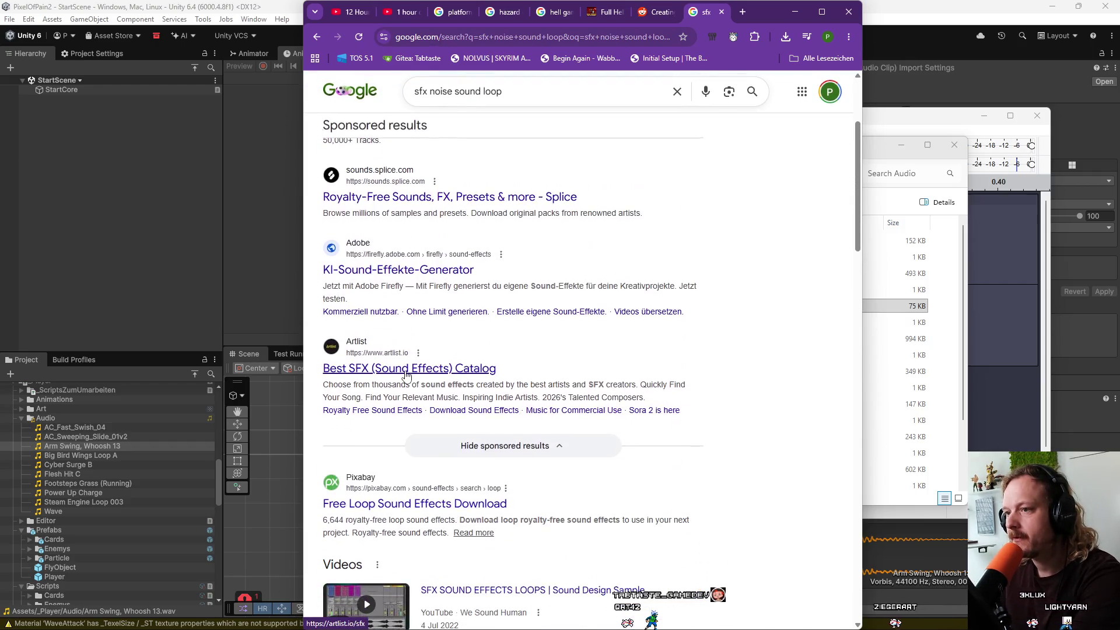
{"action": "scroll", "coordinate": [406, 376], "scroll_direction": "down", "scroll_amount": 2}
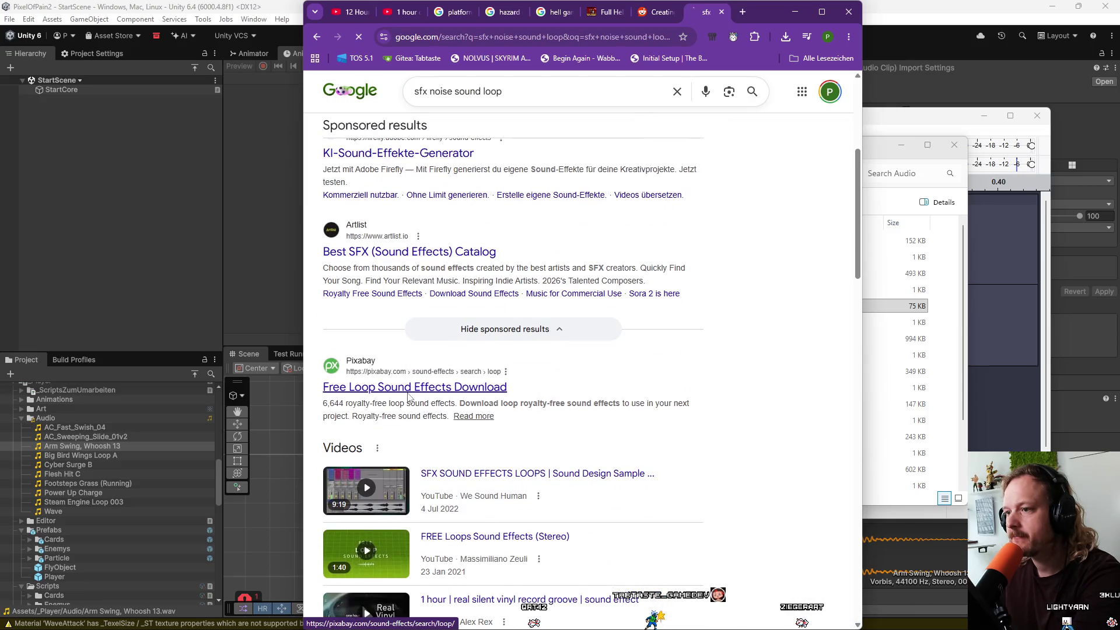
{"action": "left_click", "coordinate": [349, 316]}
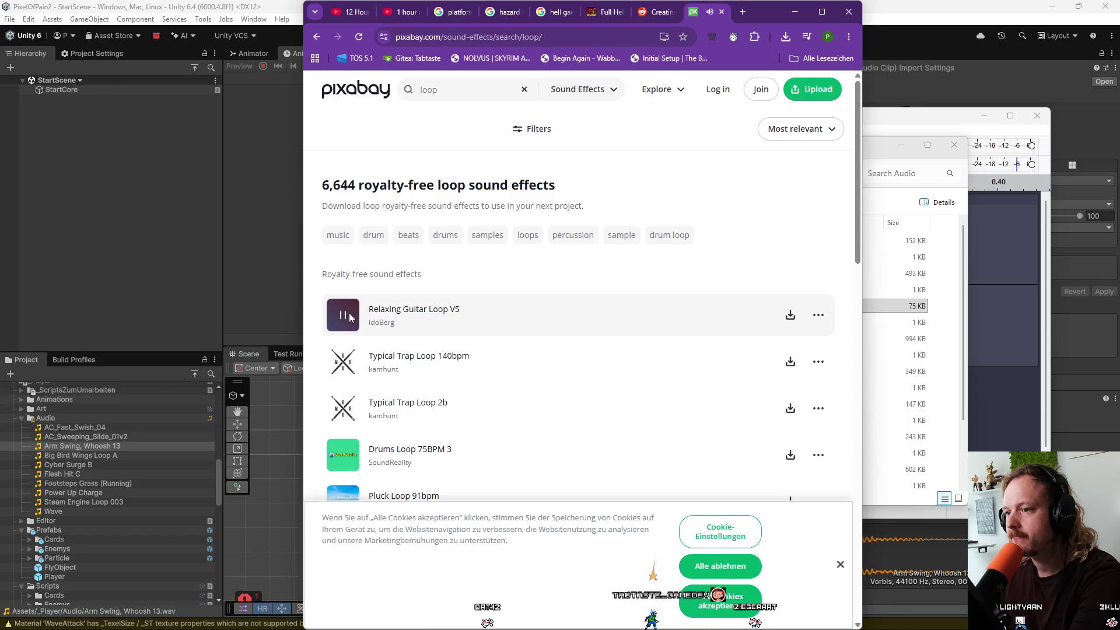
{"action": "left_click", "coordinate": [317, 38]}
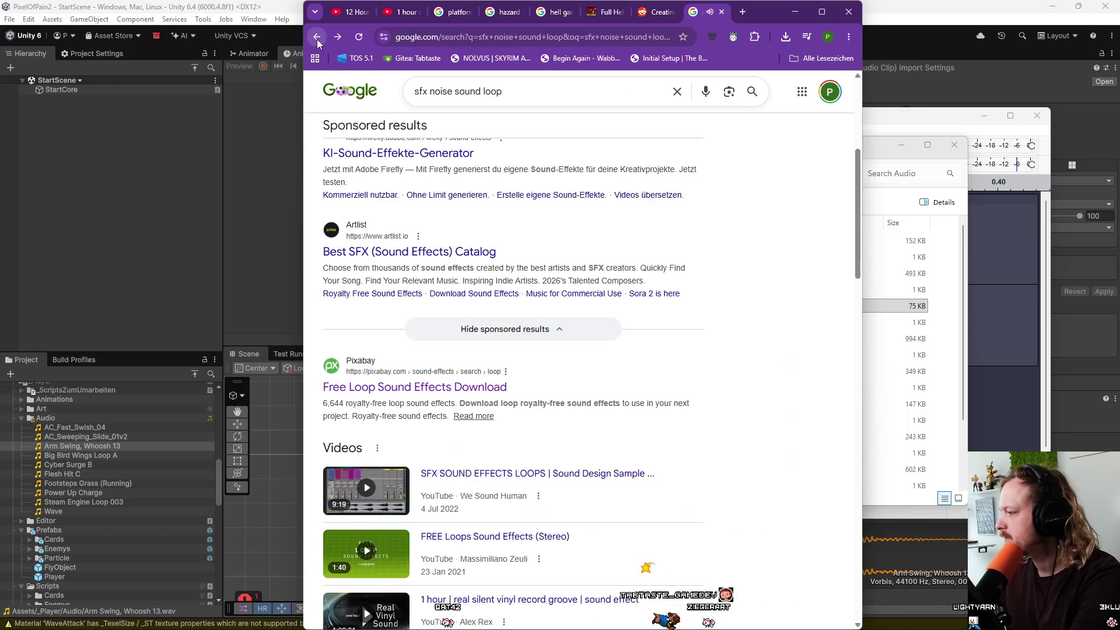
Scroll further down the results and open Sample Focus's "White Noise - Short Loop FX" sample.
{"action": "scroll", "coordinate": [466, 292], "scroll_direction": "down", "scroll_amount": 4}
{"action": "scroll", "coordinate": [452, 362], "scroll_direction": "down", "scroll_amount": 3}
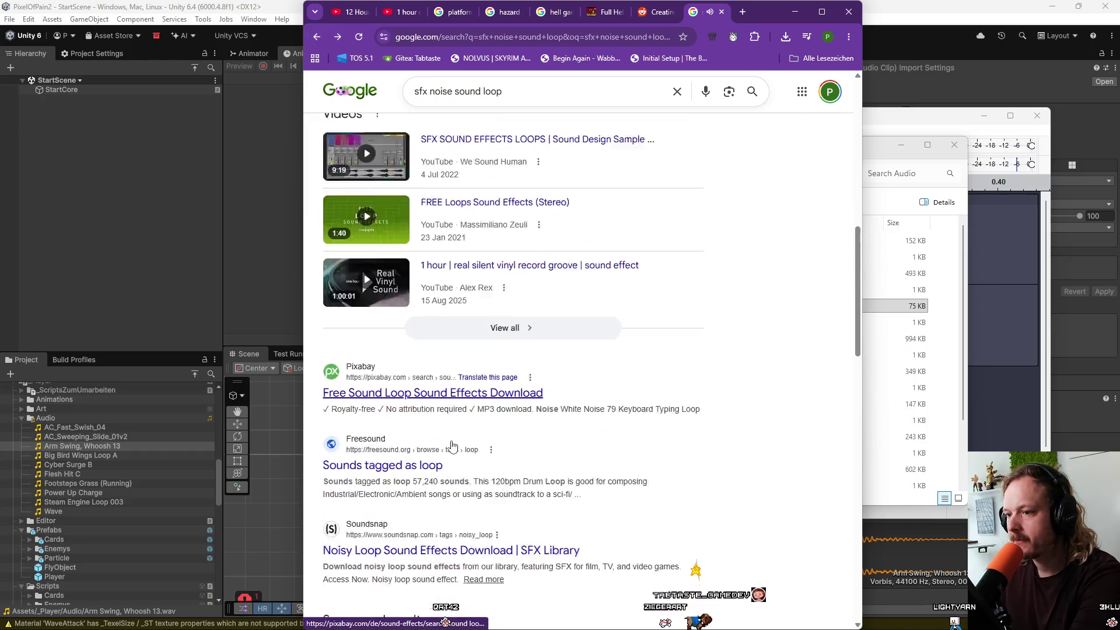
{"action": "scroll", "coordinate": [452, 447], "scroll_direction": "down", "scroll_amount": 8}
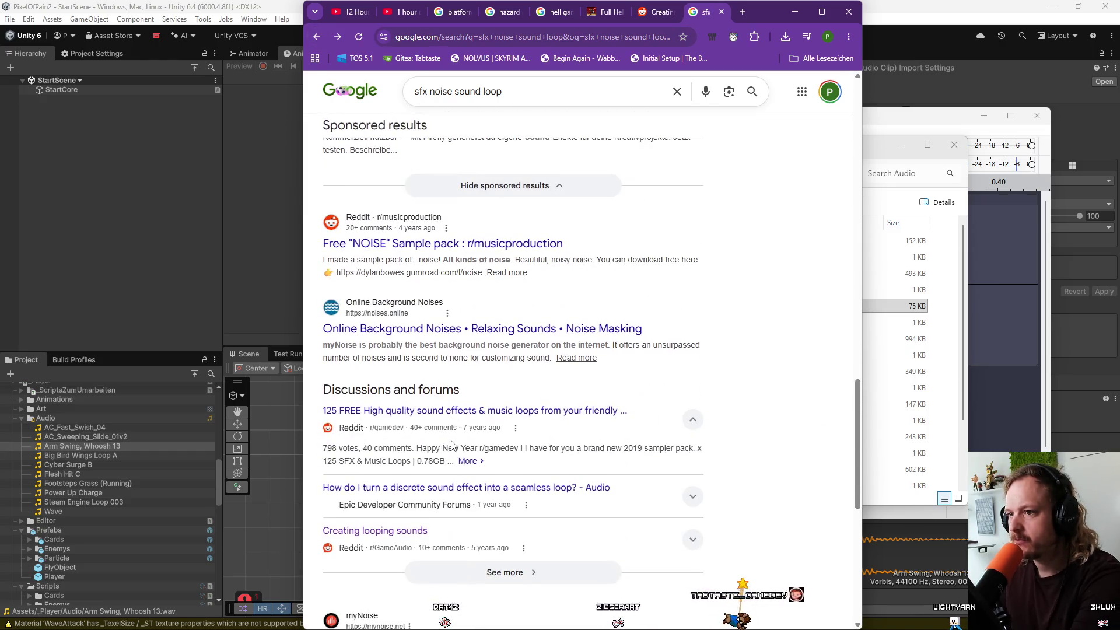
{"action": "scroll", "coordinate": [452, 446], "scroll_direction": "down", "scroll_amount": 6}
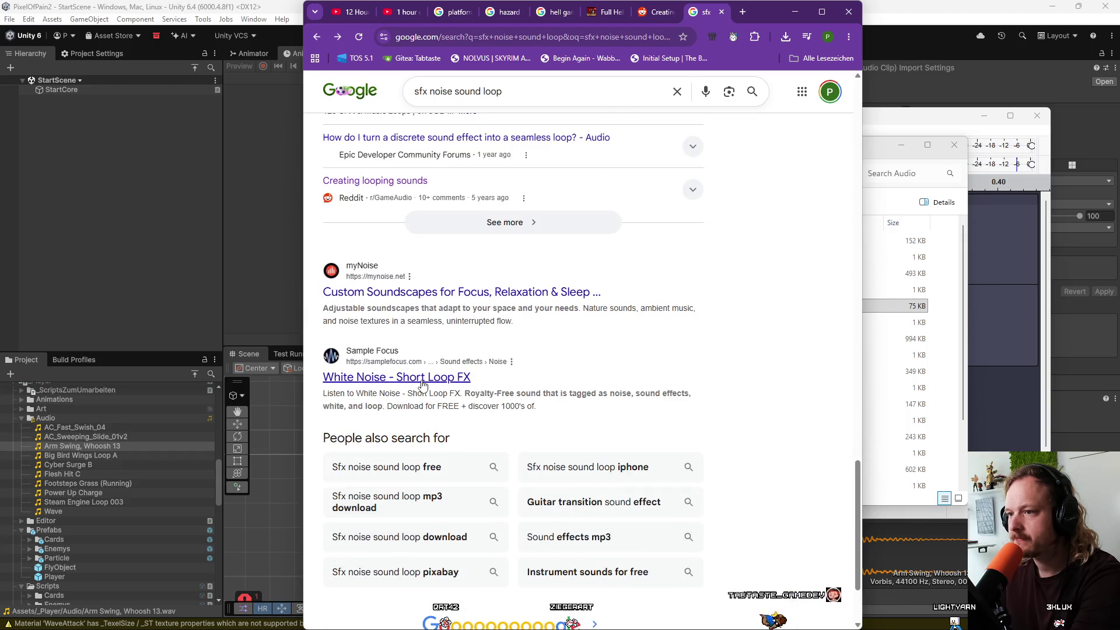
{"action": "left_click", "coordinate": [423, 379]}
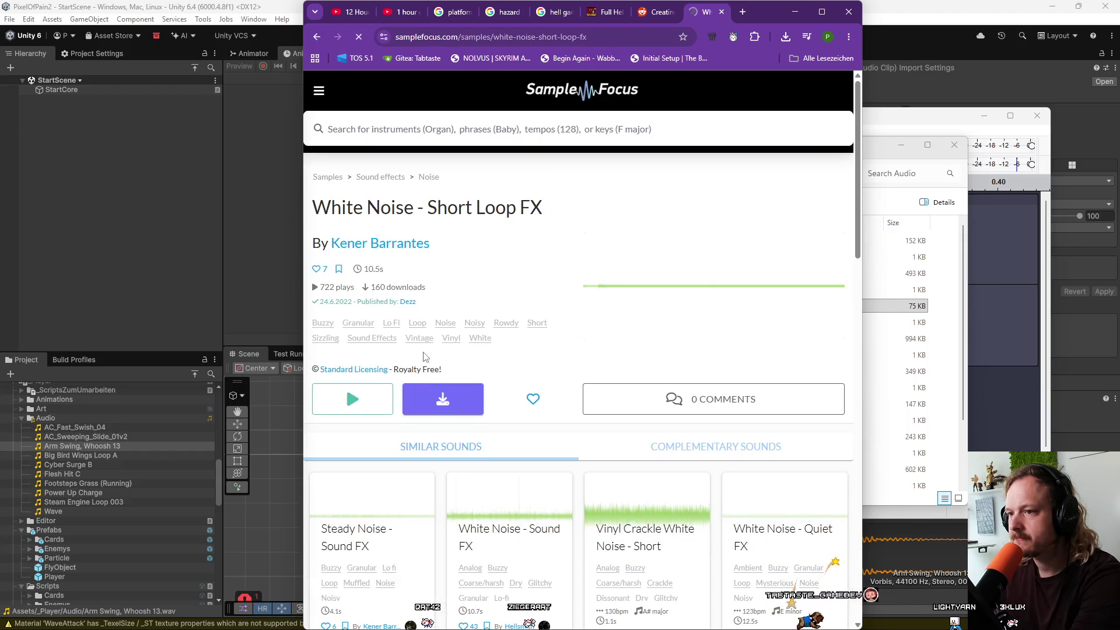
{"action": "scroll", "coordinate": [379, 339], "scroll_direction": "down", "scroll_amount": 2}
{"action": "left_click", "coordinate": [358, 289]}
{"action": "scroll", "coordinate": [362, 291], "scroll_direction": "up", "scroll_amount": 2}
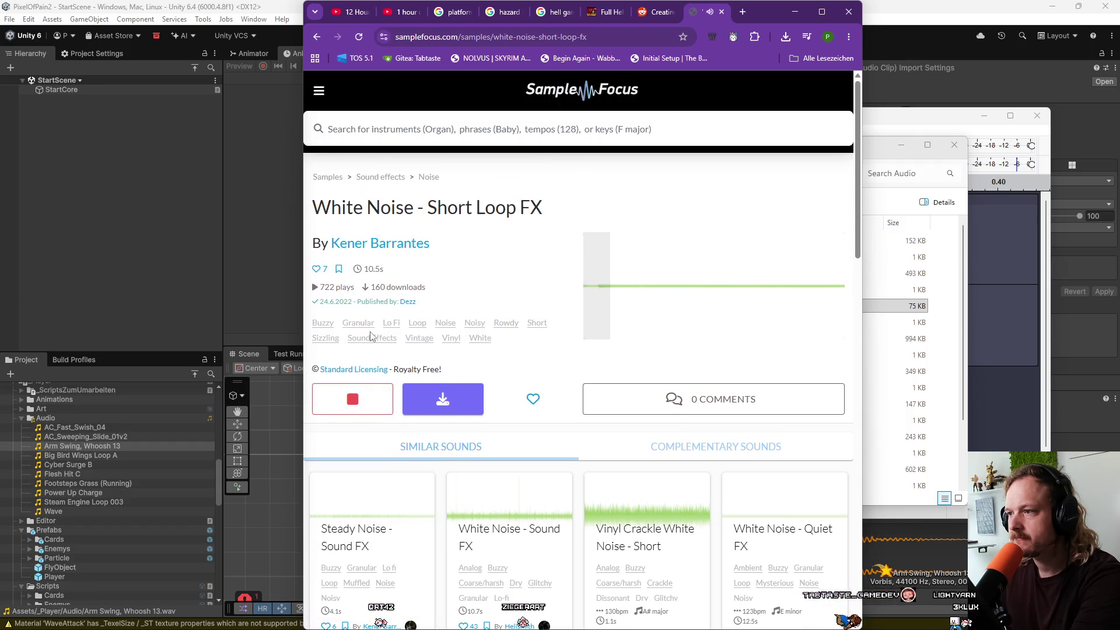
{"action": "scroll", "coordinate": [373, 351], "scroll_direction": "down", "scroll_amount": 2}
{"action": "left_click", "coordinate": [375, 400]}
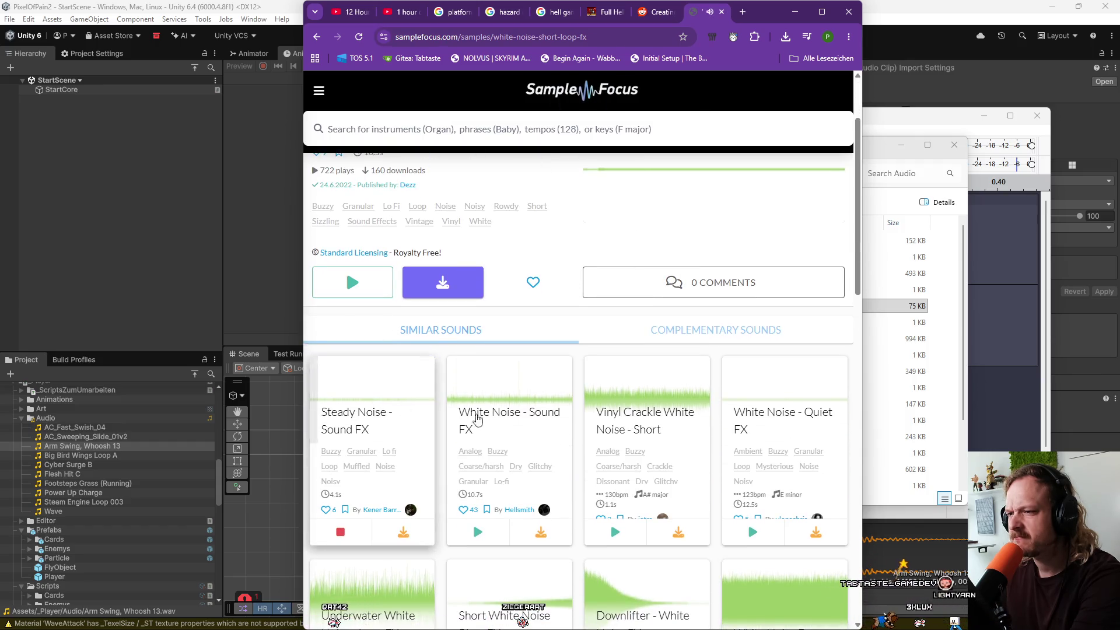
{"action": "left_click", "coordinate": [598, 412]}
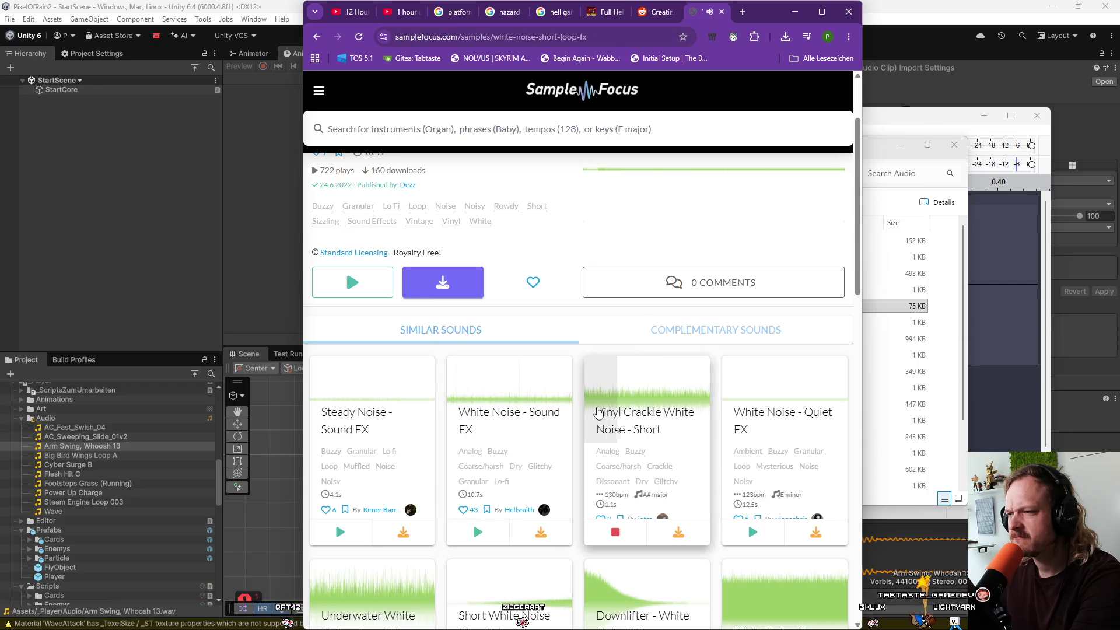
{"action": "scroll", "coordinate": [598, 411], "scroll_direction": "down", "scroll_amount": 3}
{"action": "left_click", "coordinate": [423, 433]}
{"action": "left_click", "coordinate": [780, 449]}
{"action": "scroll", "coordinate": [780, 450], "scroll_direction": "down", "scroll_amount": 3}
{"action": "left_click", "coordinate": [779, 453]}
{"action": "left_click", "coordinate": [676, 451]}
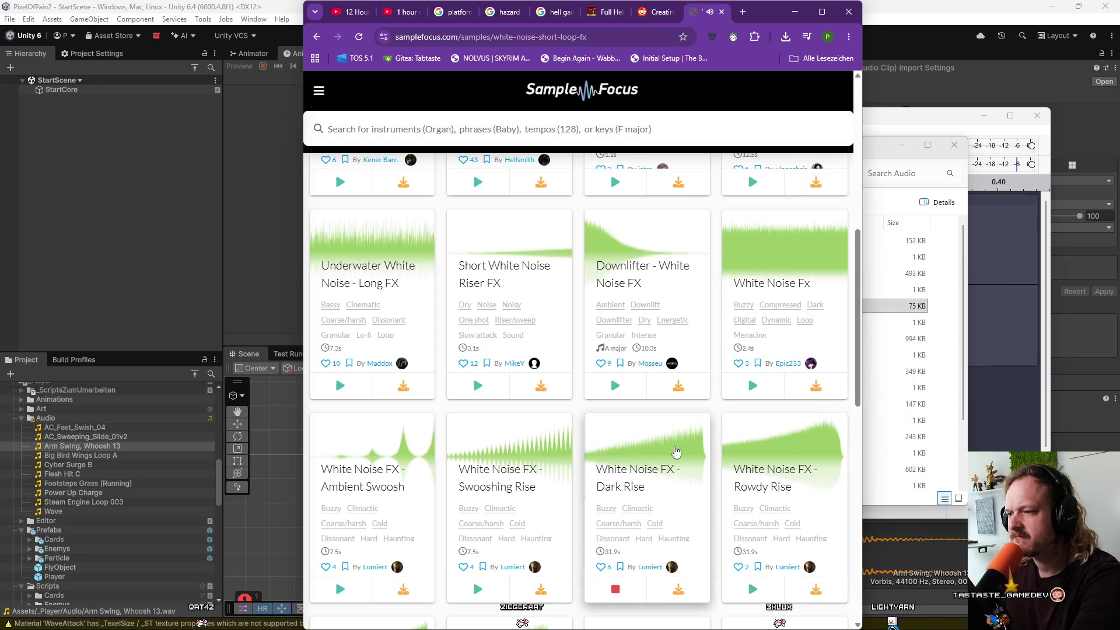
{"action": "left_click", "coordinate": [502, 450]}
{"action": "left_click", "coordinate": [412, 451]}
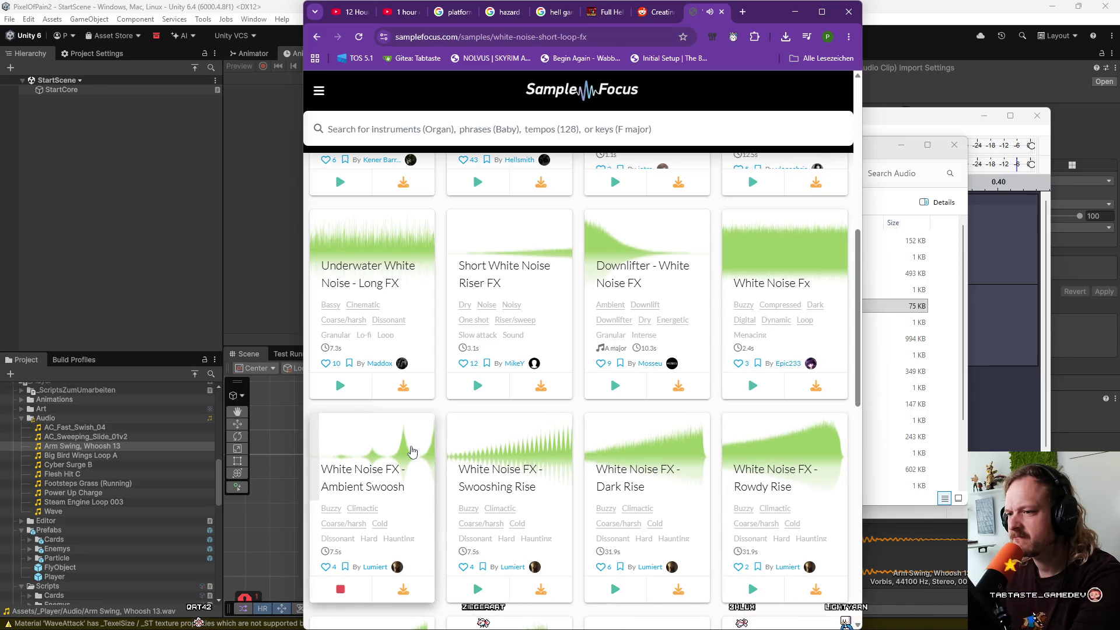
{"action": "scroll", "coordinate": [412, 451], "scroll_direction": "down", "scroll_amount": 7}
{"action": "left_click", "coordinate": [327, 487]}
{"action": "left_click", "coordinate": [527, 467]}
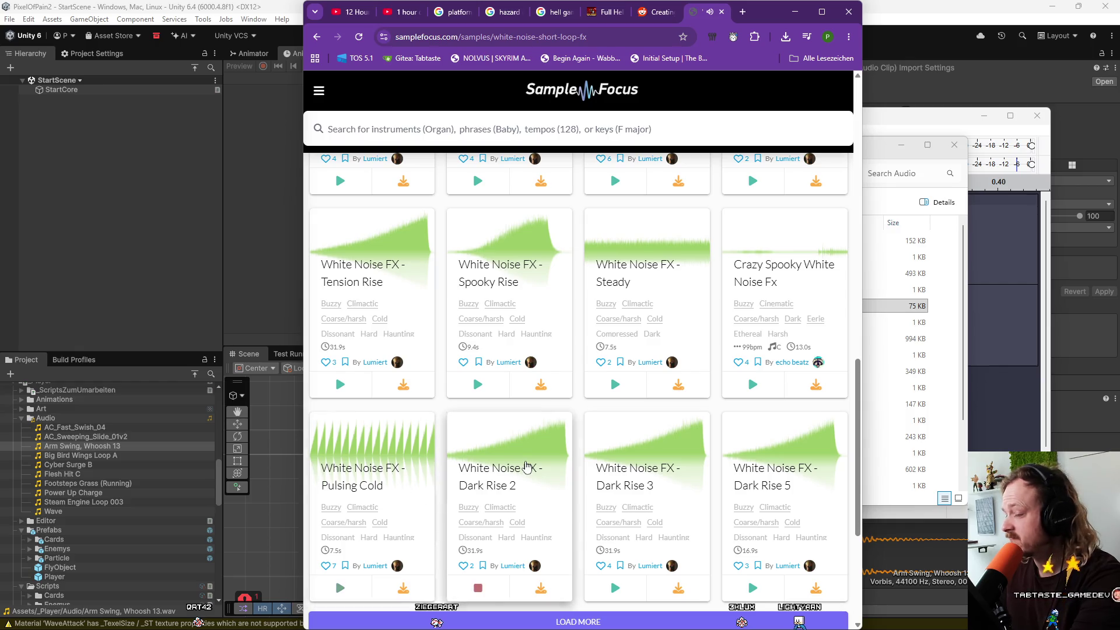
{"action": "left_click", "coordinate": [665, 467]}
{"action": "left_click", "coordinate": [776, 467]}
{"action": "scroll", "coordinate": [785, 449], "scroll_direction": "down", "scroll_amount": 4}
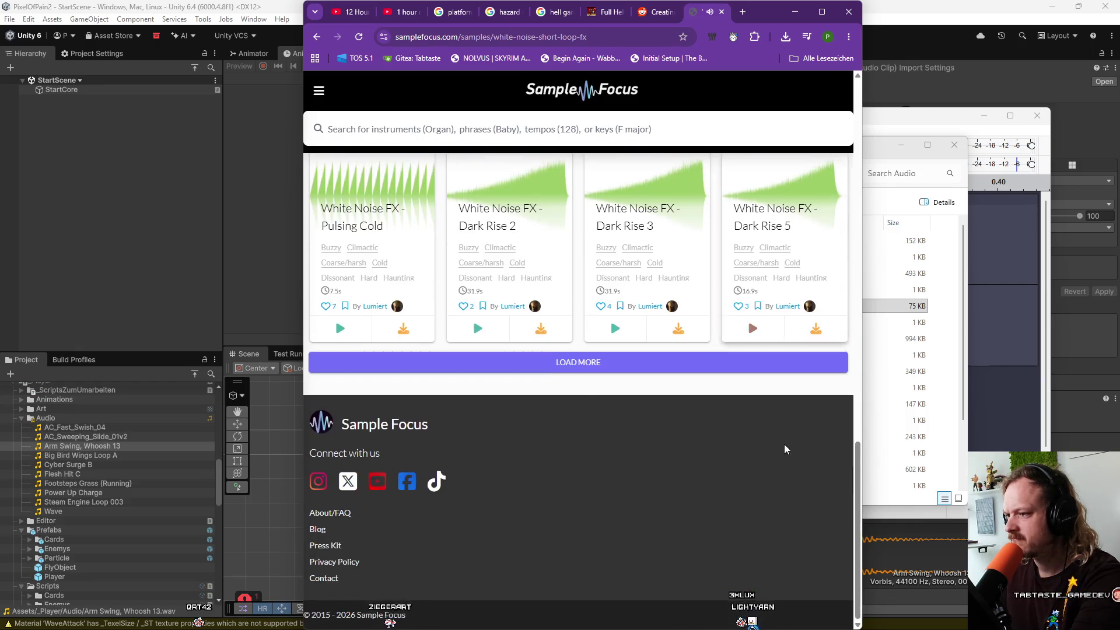
{"action": "scroll", "coordinate": [580, 382], "scroll_direction": "up", "scroll_amount": 15}
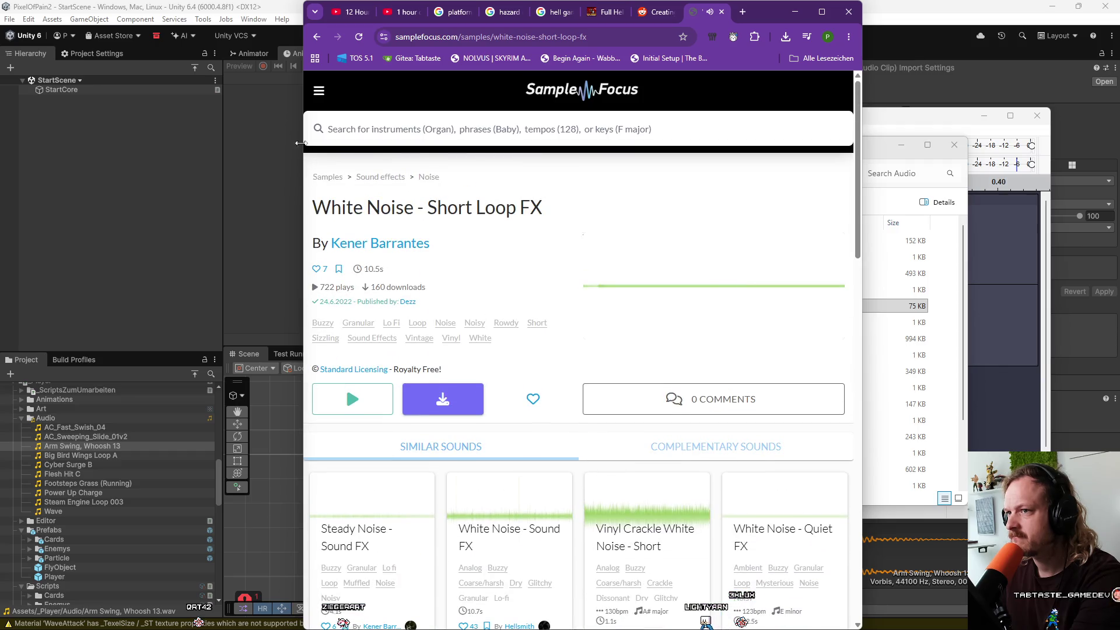
{"action": "key", "text": "alt+Left"}
Open the next page of "sfx noise sound loop" results, close the sound library window, and enter freesound.org.
{"action": "scroll", "coordinate": [612, 354], "scroll_direction": "down", "scroll_amount": 2}
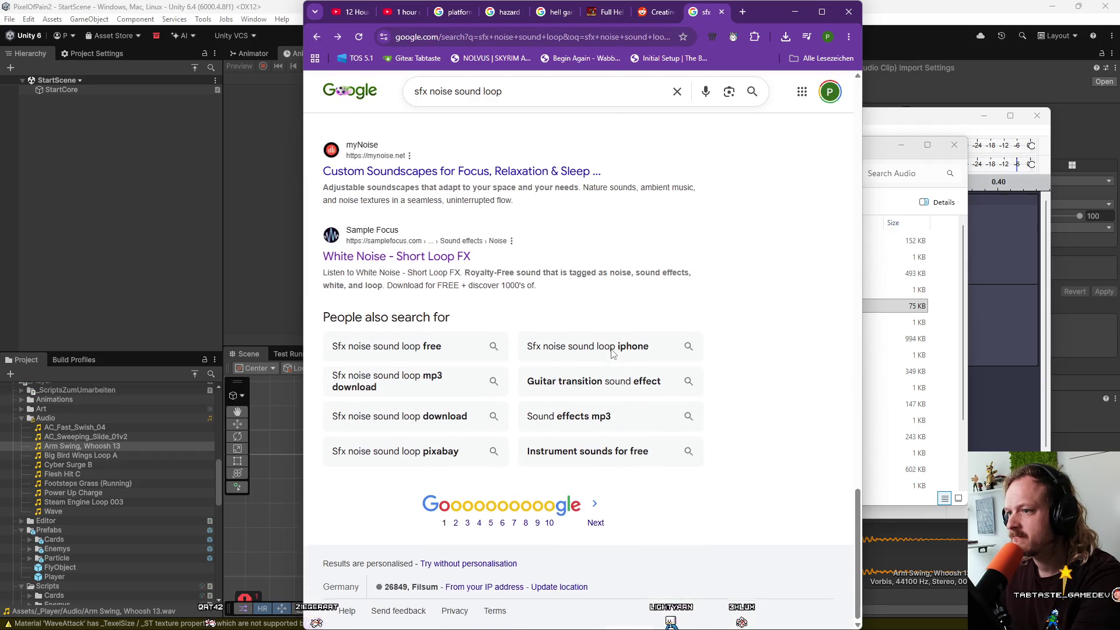
{"action": "left_click", "coordinate": [599, 526]}
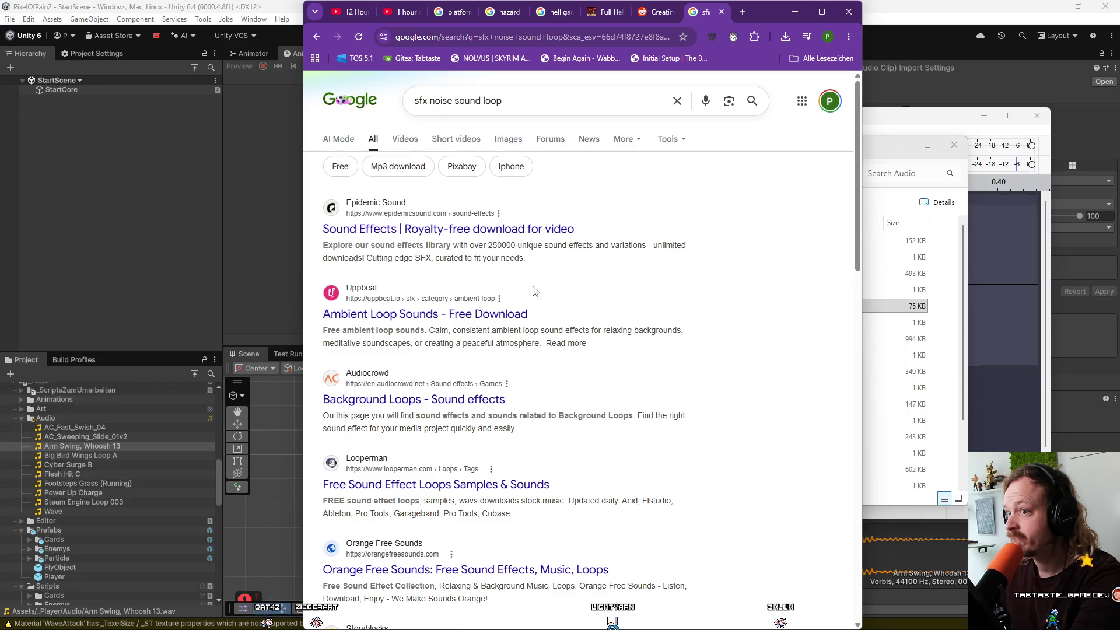
{"action": "mouse_move", "coordinate": [800, 611]}
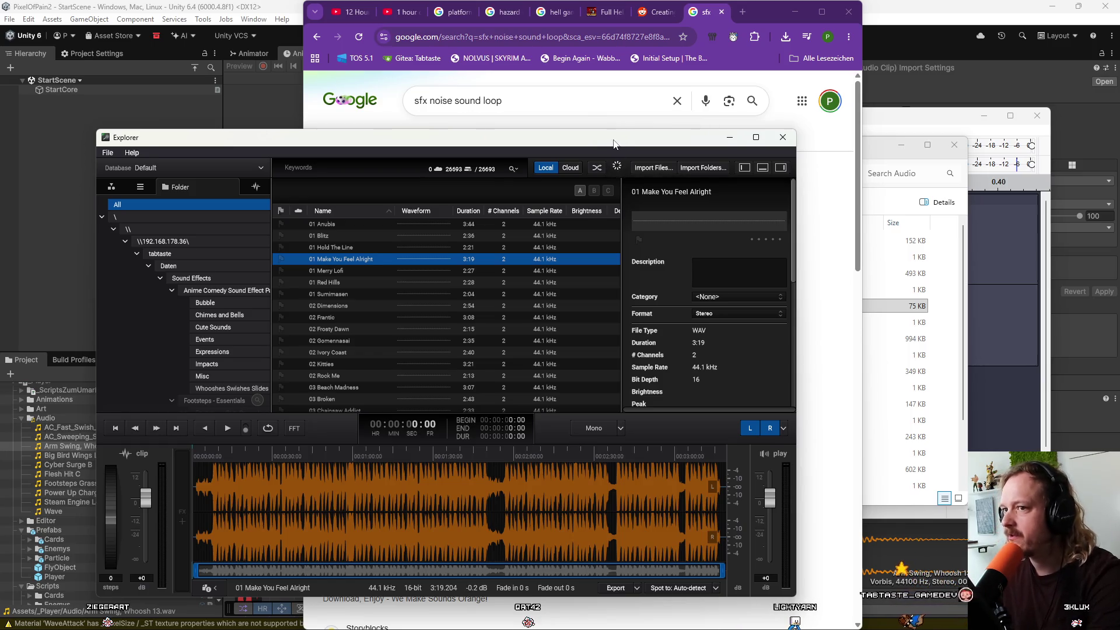
{"action": "left_click", "coordinate": [730, 137]}
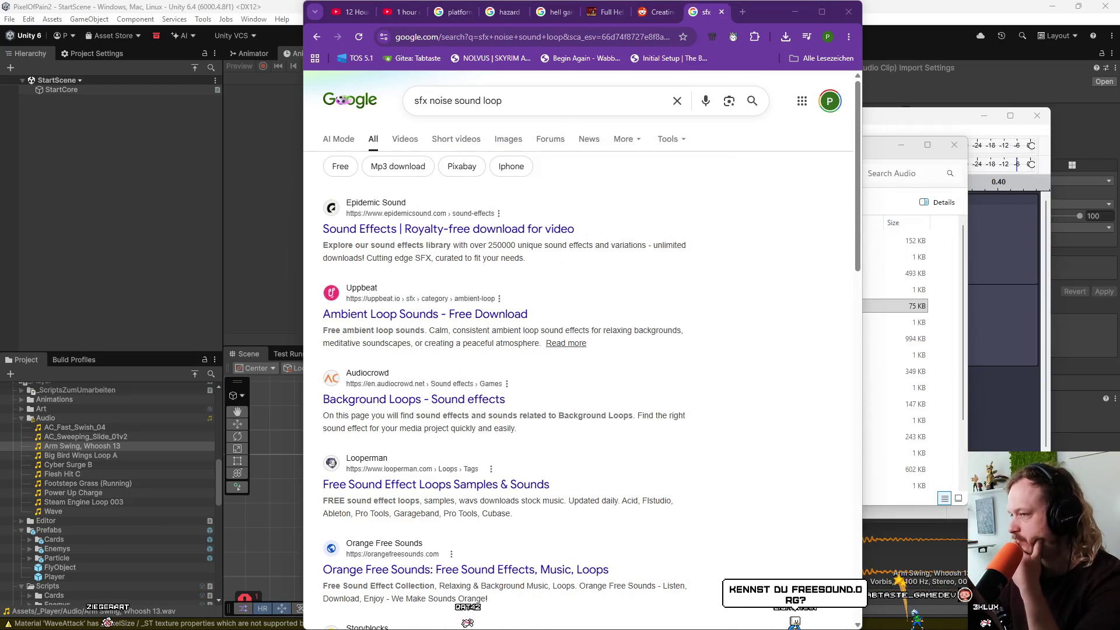
{"action": "left_click", "coordinate": [615, 32]}
{"action": "type", "text": "fre"}
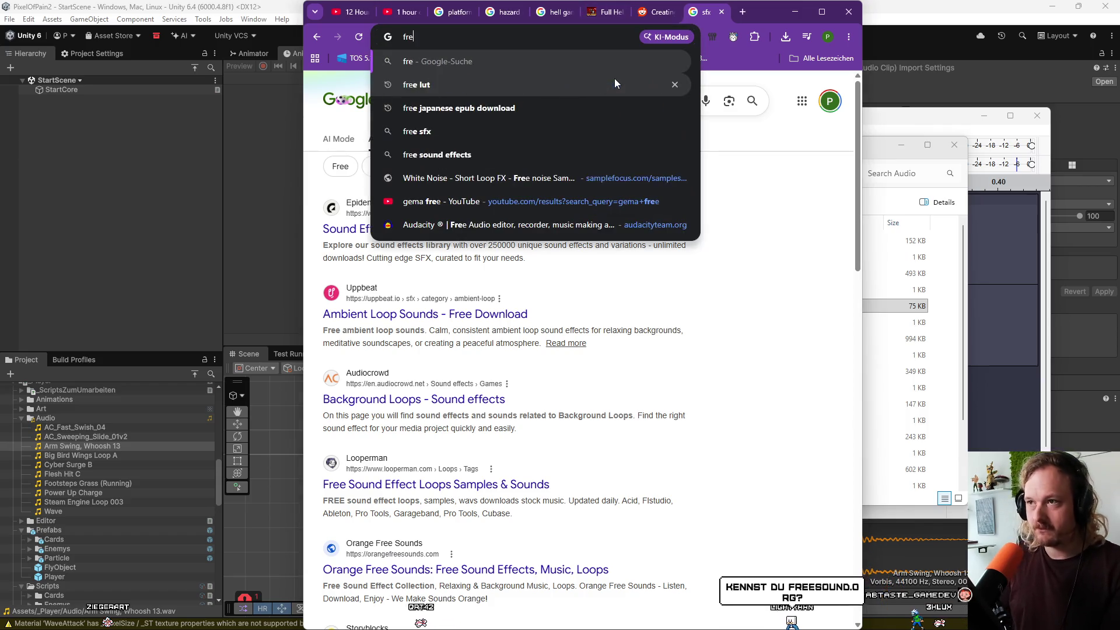
{"action": "type", "text": "esound"}
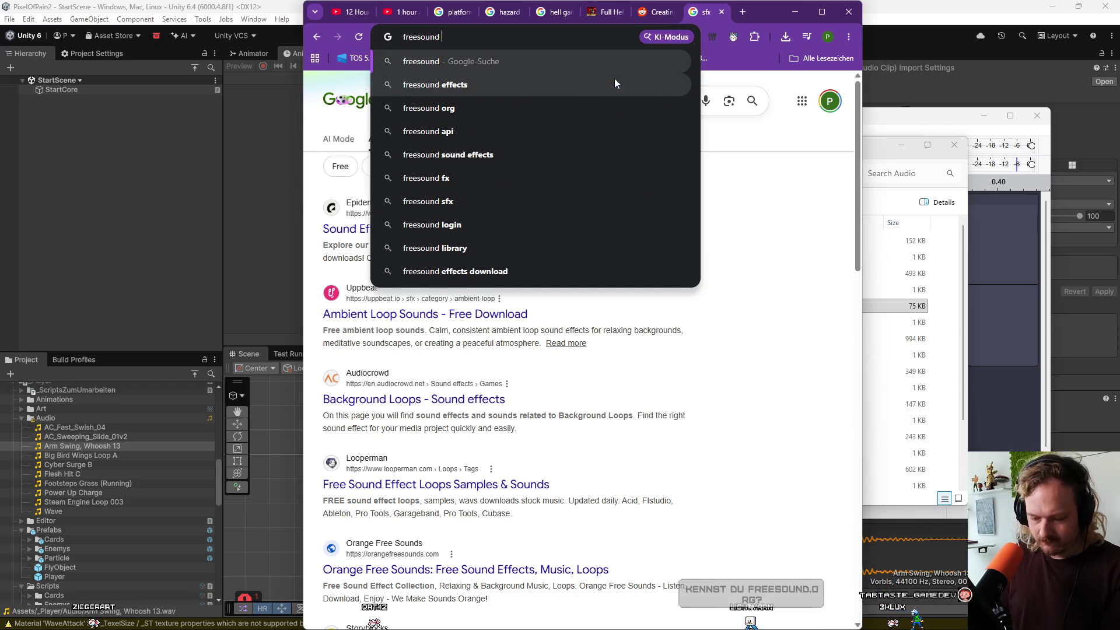
{"action": "type", "text": ".org"}
Load freesound.org and preview the knuckle cracking and electronic synth loop sounds on its homepage.
{"action": "key", "text": "Return"}
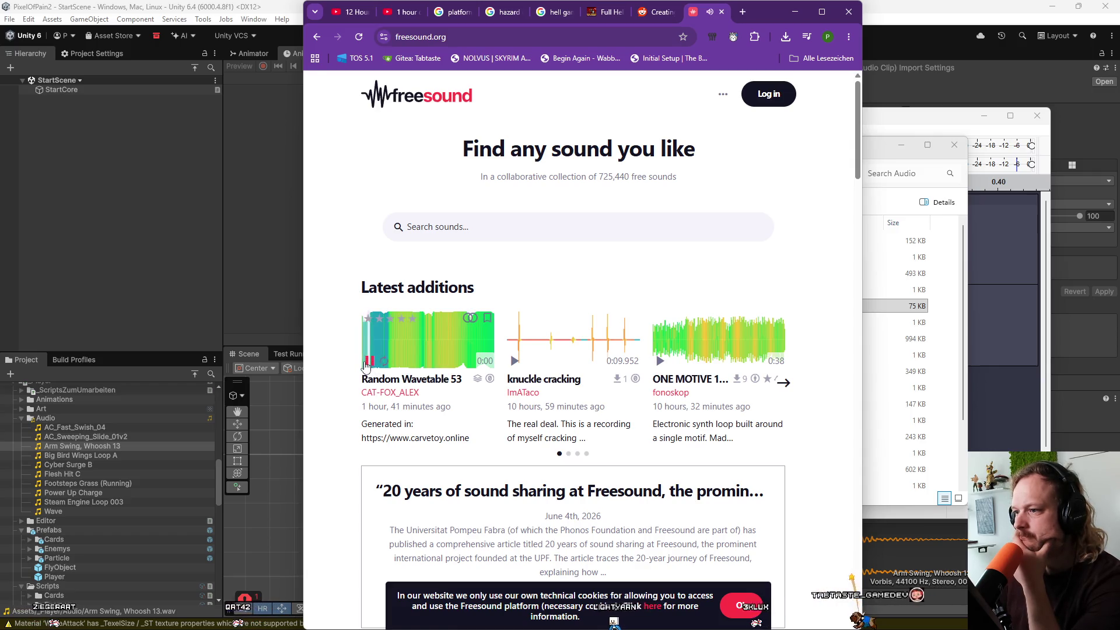
{"action": "left_click", "coordinate": [514, 361]}
{"action": "left_click", "coordinate": [661, 361]}
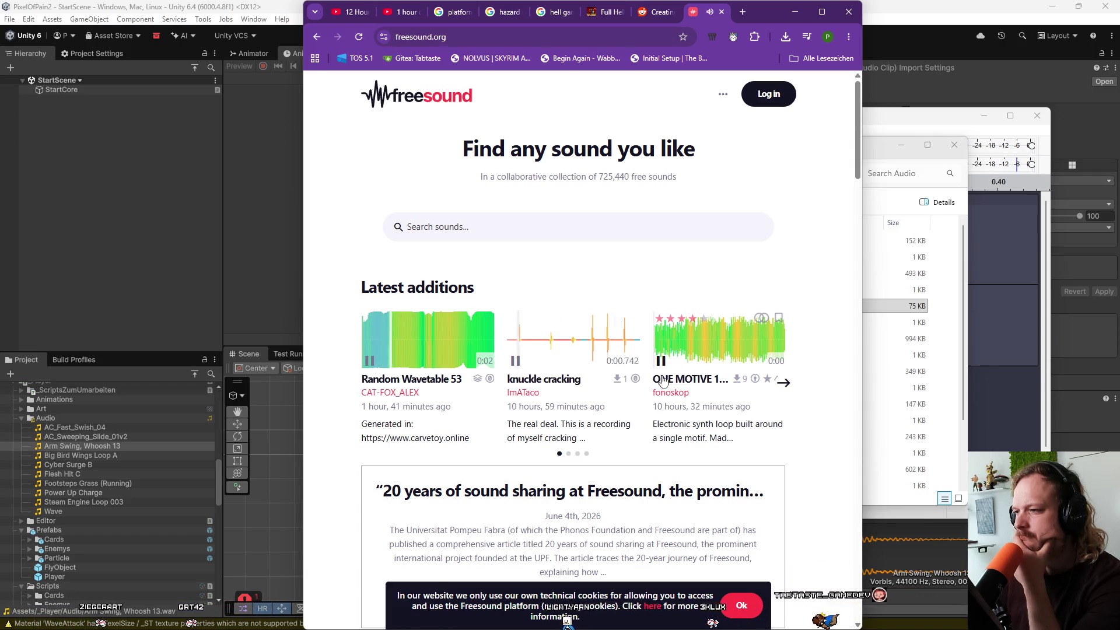
{"action": "scroll", "coordinate": [651, 385], "scroll_direction": "down", "scroll_amount": 5}
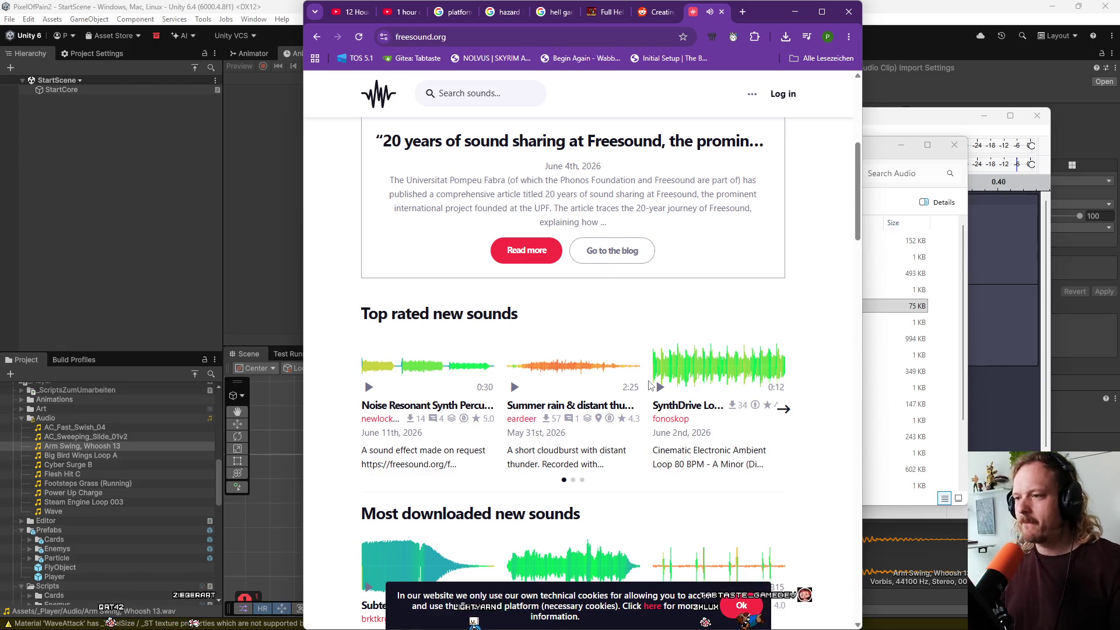
{"action": "scroll", "coordinate": [651, 385], "scroll_direction": "up", "scroll_amount": 5}
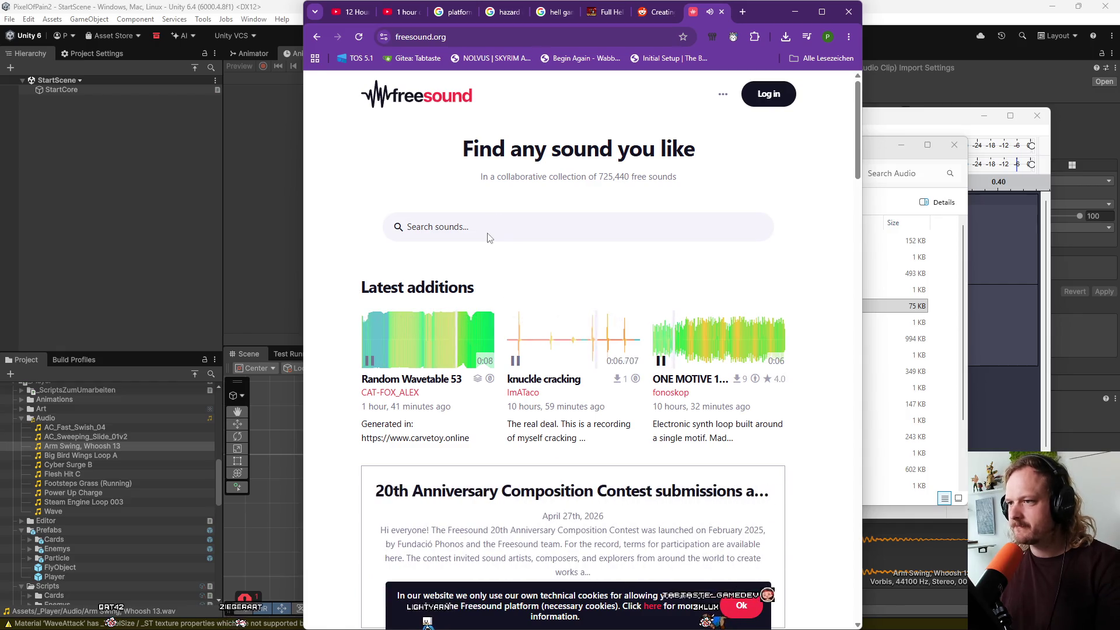
Search Freesound for "noise" and preview Wave Of Noise and Noise_tom1.wav.
{"action": "left_click", "coordinate": [484, 227]}
{"action": "type", "text": "noise"}
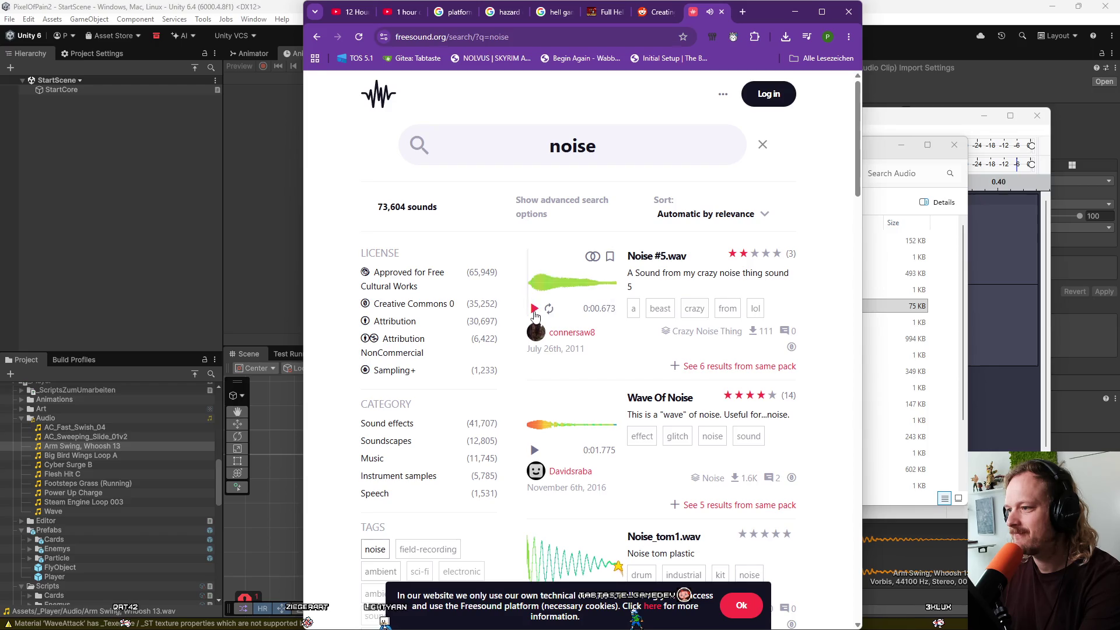
{"action": "scroll", "coordinate": [523, 388], "scroll_direction": "down", "scroll_amount": 1}
{"action": "left_click", "coordinate": [534, 391]}
{"action": "scroll", "coordinate": [534, 391], "scroll_direction": "down", "scroll_amount": 3}
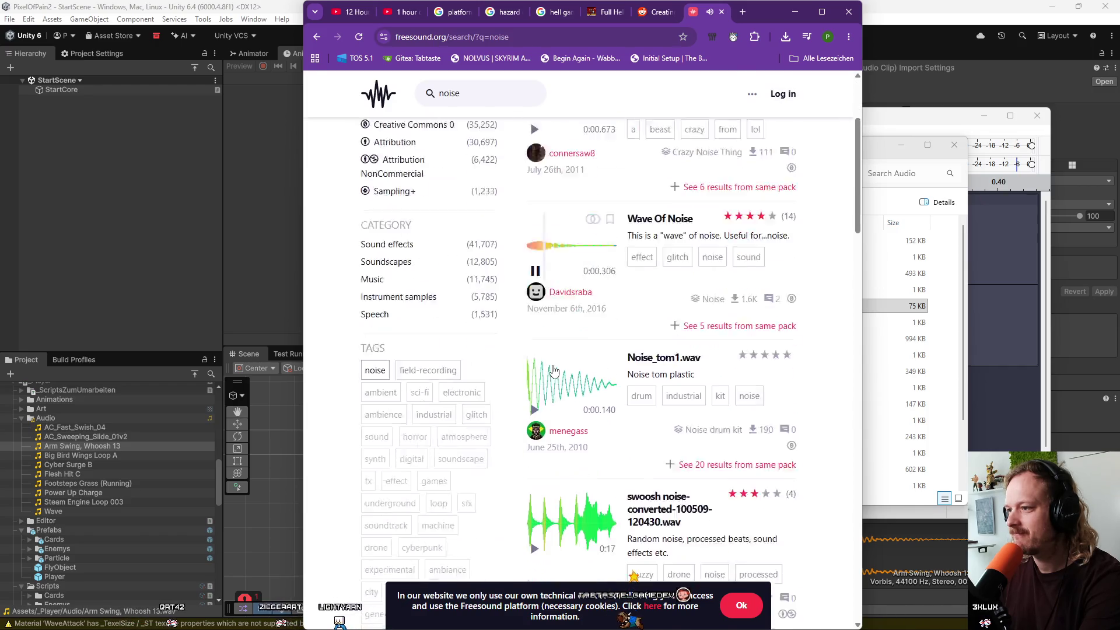
{"action": "left_click", "coordinate": [535, 357]}
{"action": "scroll", "coordinate": [536, 362], "scroll_direction": "down", "scroll_amount": 3}
Preview more noise results: a swoosh noise, analogue white noise and Chorus Noise 3.wav.
{"action": "left_click", "coordinate": [536, 320]}
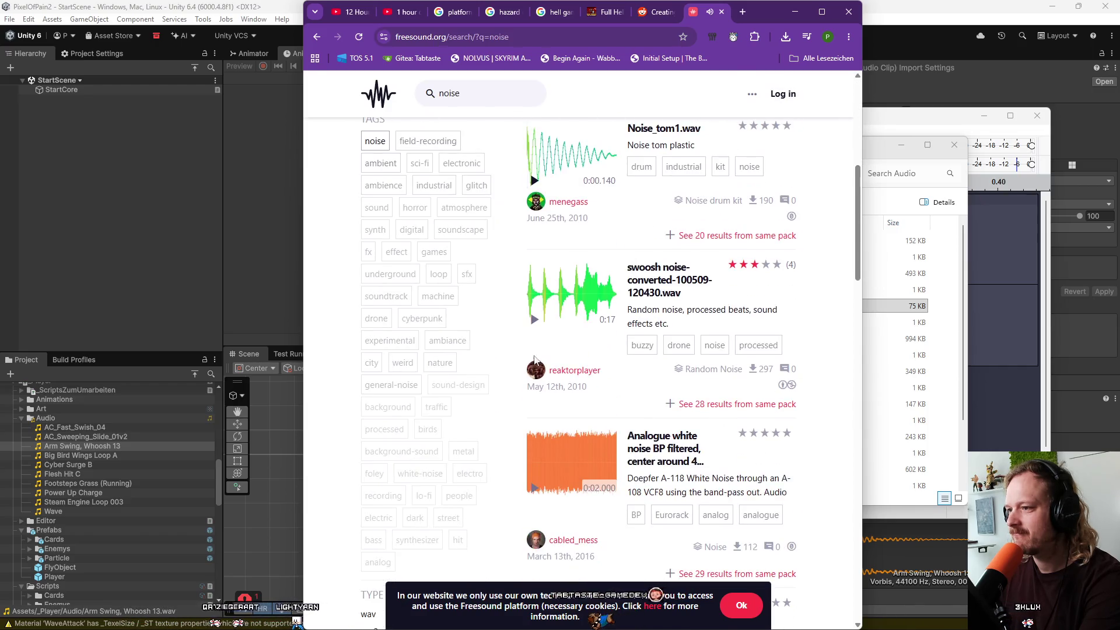
{"action": "left_click", "coordinate": [535, 488]}
{"action": "scroll", "coordinate": [556, 396], "scroll_direction": "down", "scroll_amount": 3}
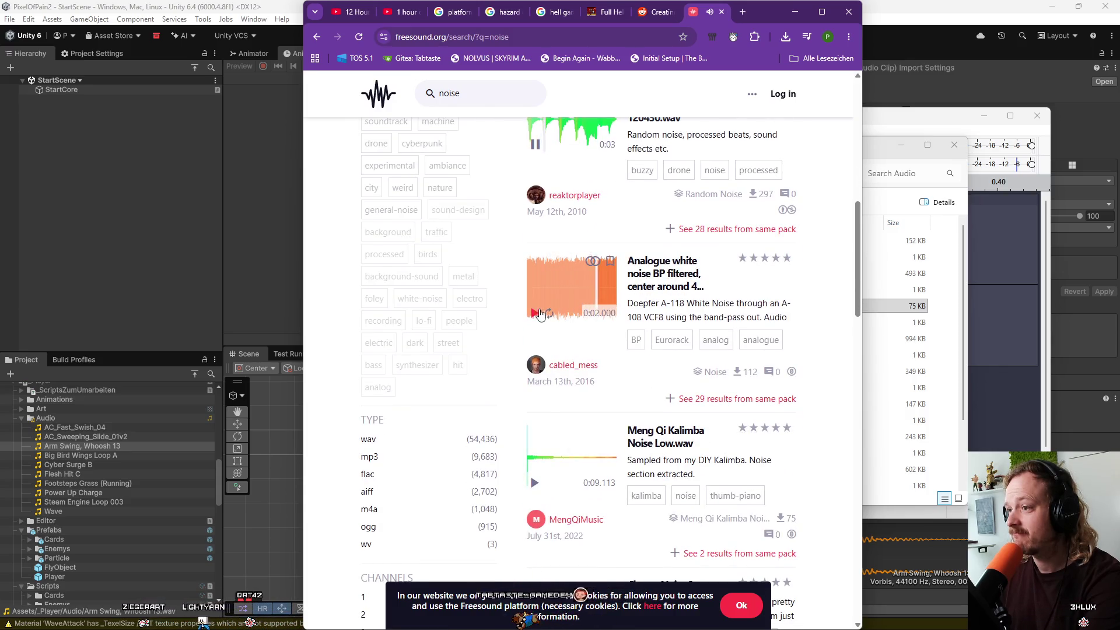
{"action": "scroll", "coordinate": [555, 396], "scroll_direction": "down", "scroll_amount": 4}
{"action": "left_click", "coordinate": [535, 404]}
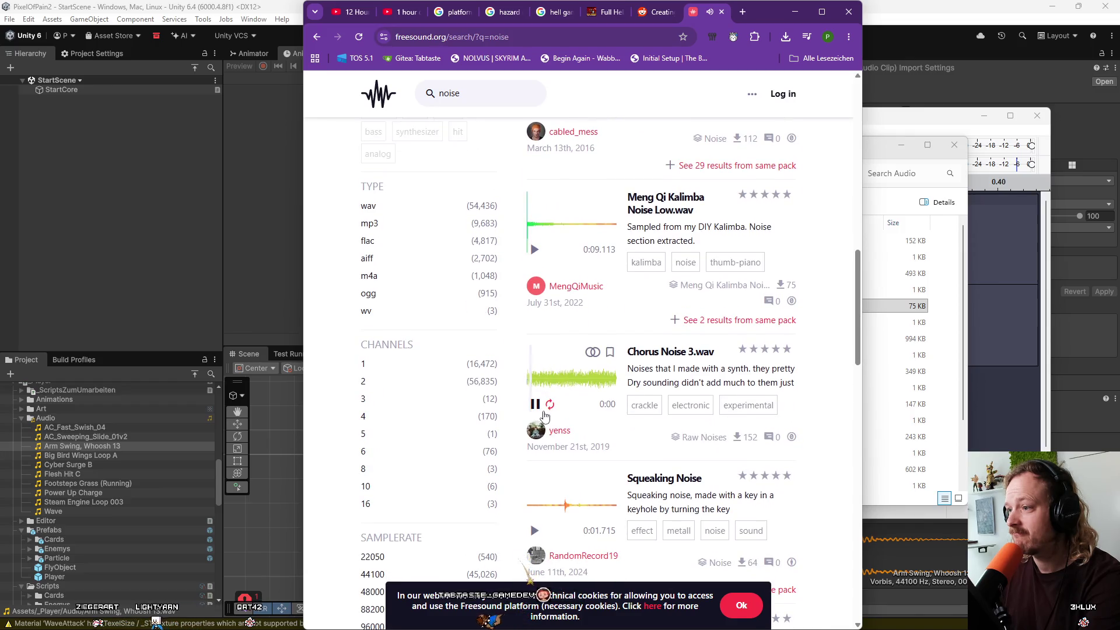
{"action": "scroll", "coordinate": [544, 408], "scroll_direction": "down", "scroll_amount": 5}
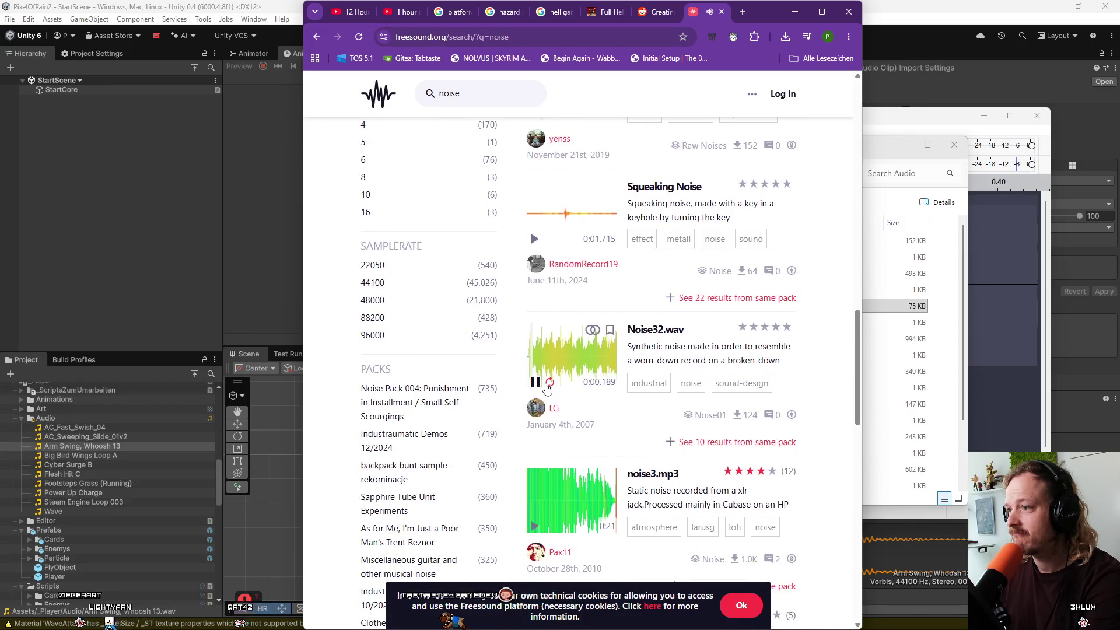
{"action": "scroll", "coordinate": [547, 387], "scroll_direction": "up", "scroll_amount": 2}
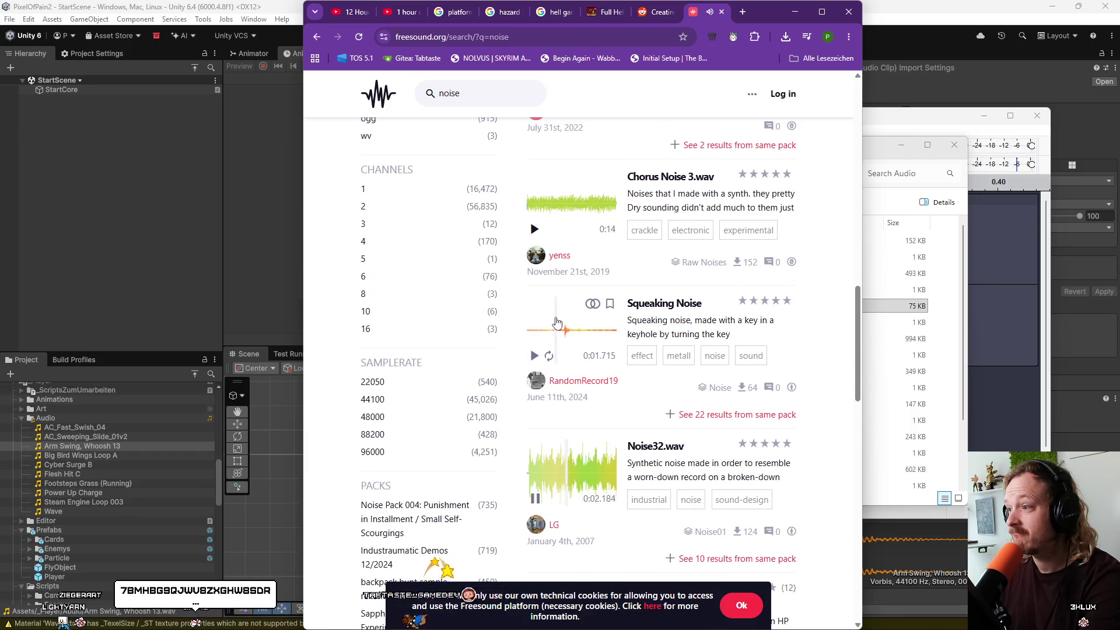
{"action": "scroll", "coordinate": [556, 322], "scroll_direction": "down", "scroll_amount": 3}
{"action": "scroll", "coordinate": [571, 418], "scroll_direction": "down", "scroll_amount": 2}
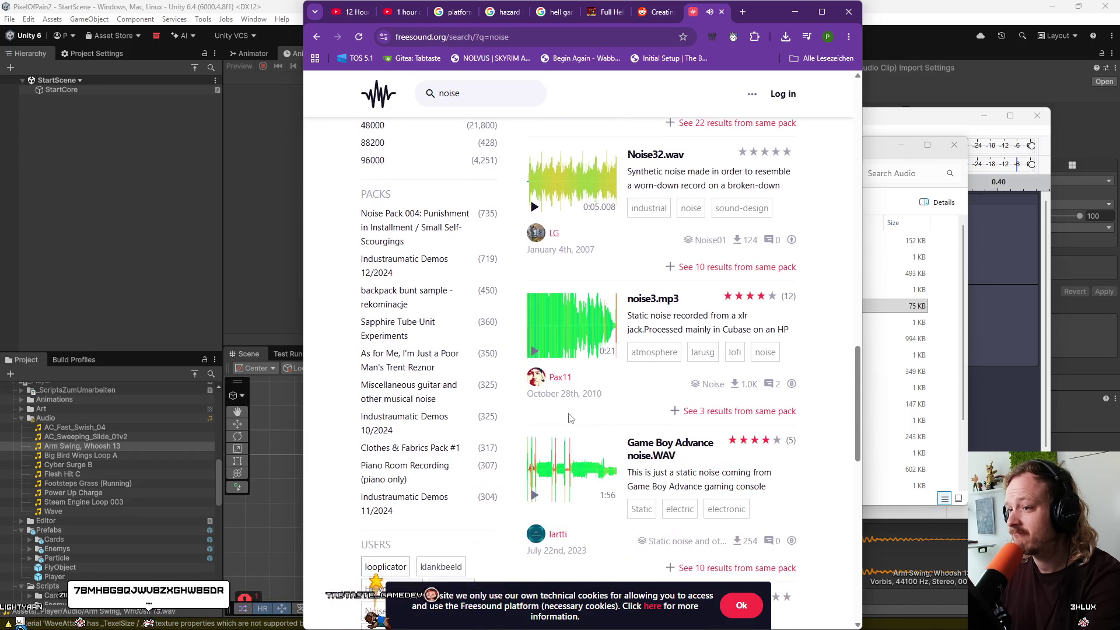